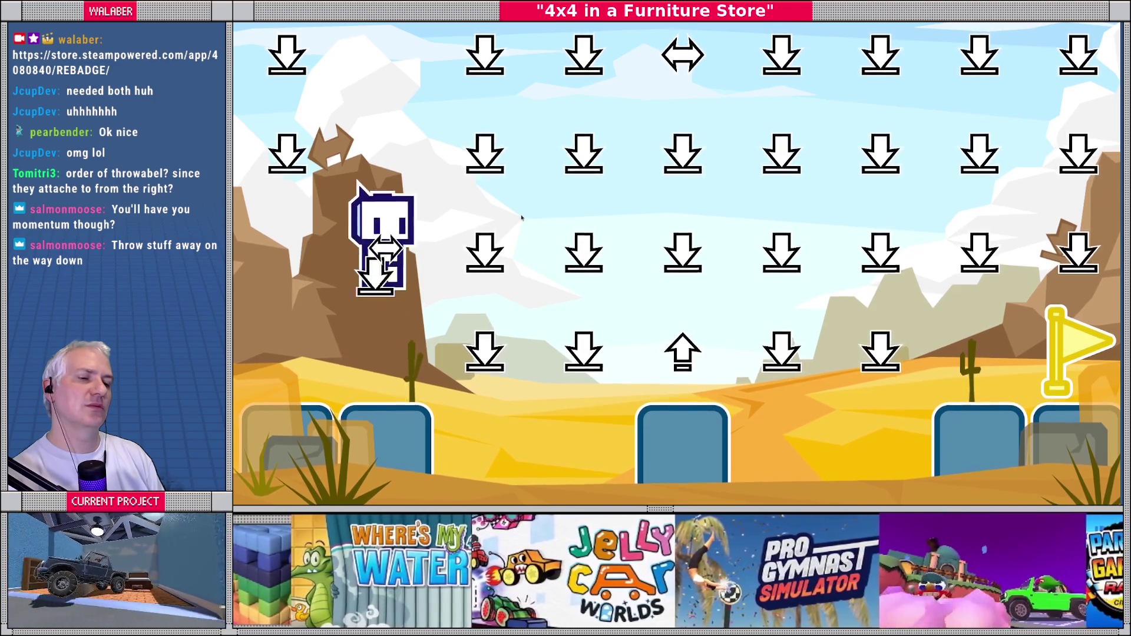
# Reach the middle platform, shed the sideways arrow, and jump for the down arrows
pyautogui.press('Right')
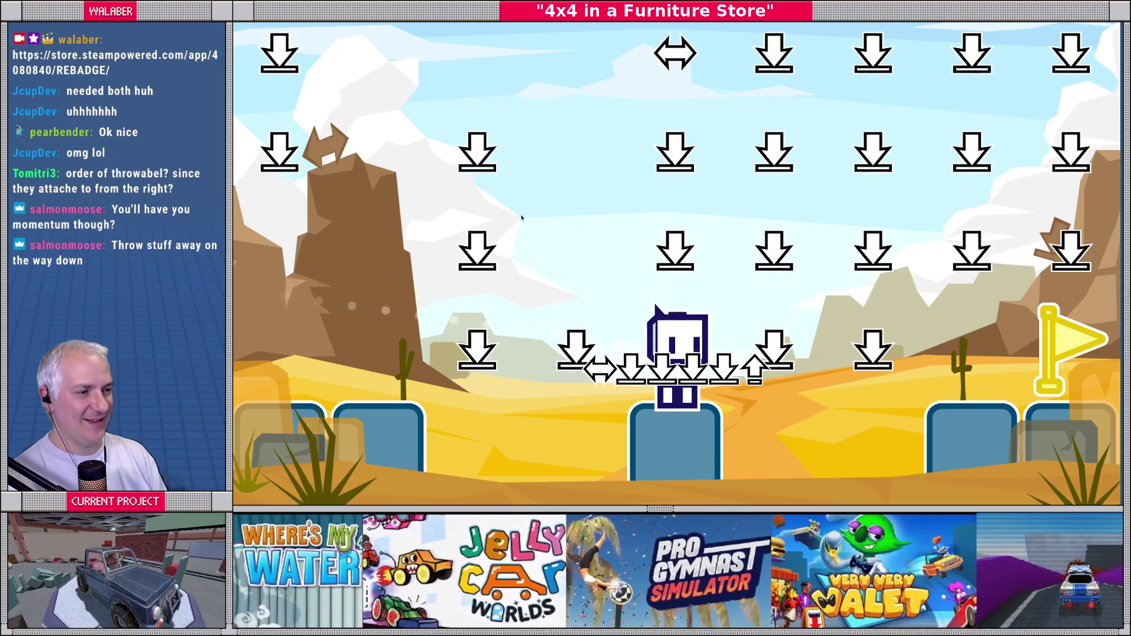
pyautogui.press('Left')
pyautogui.press('Left')
pyautogui.press('Left')
pyautogui.press('Left')
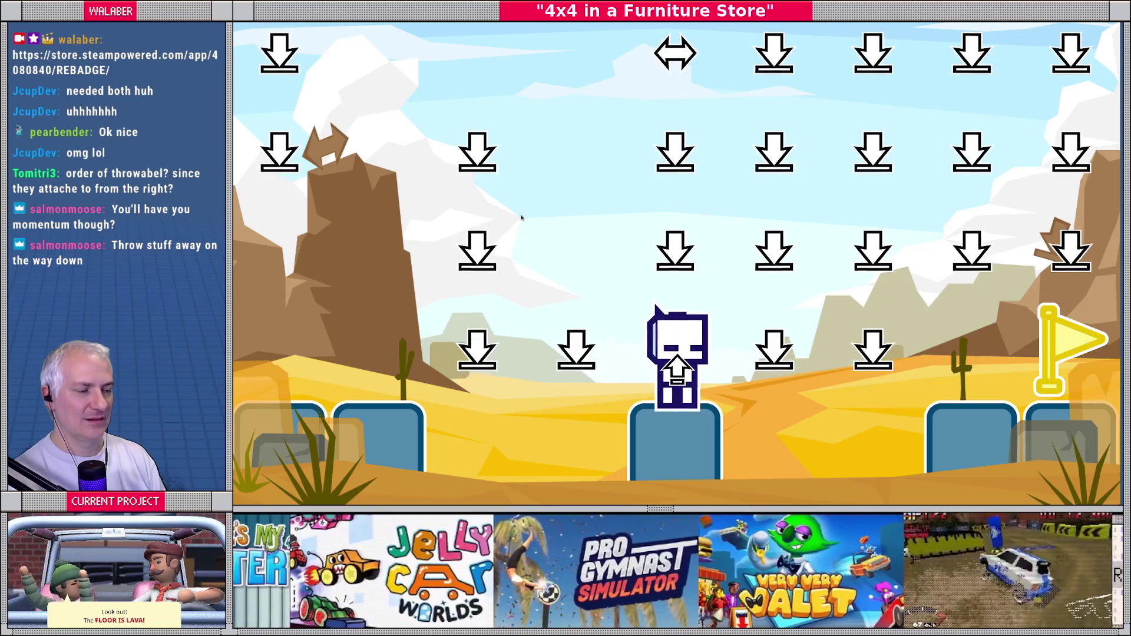
pyautogui.press('Up')
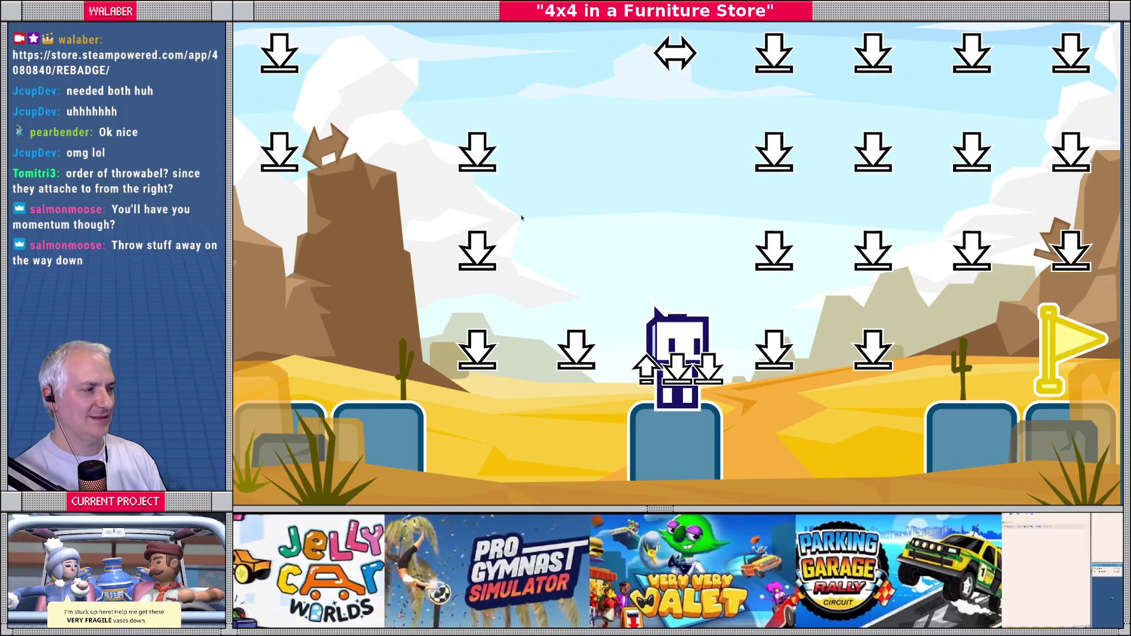
pyautogui.press('Up')
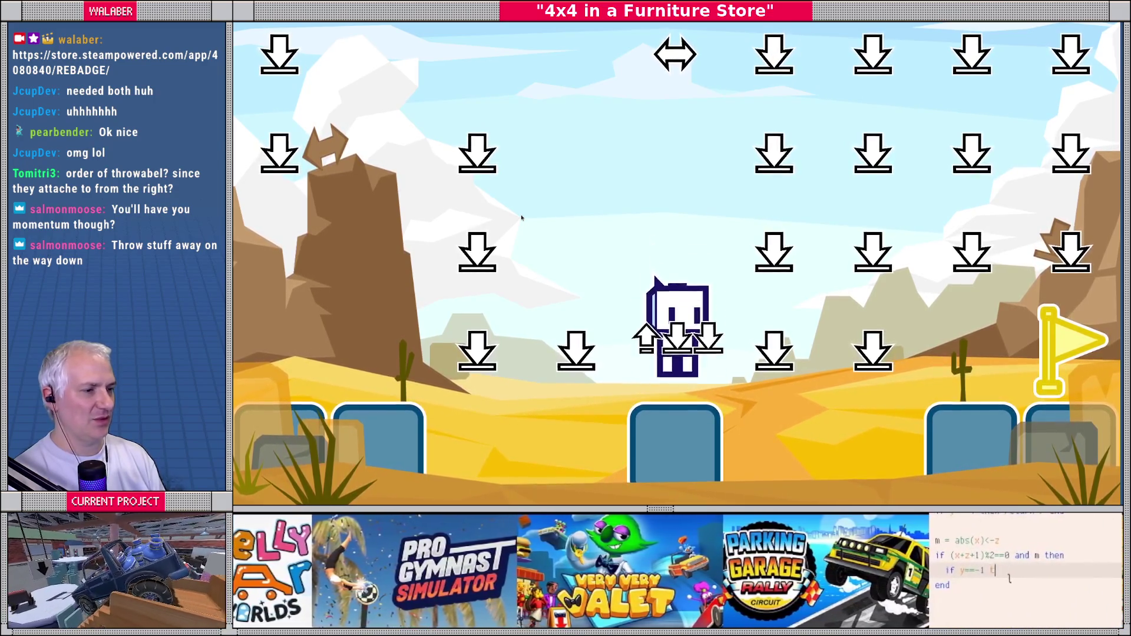
pyautogui.press('x')
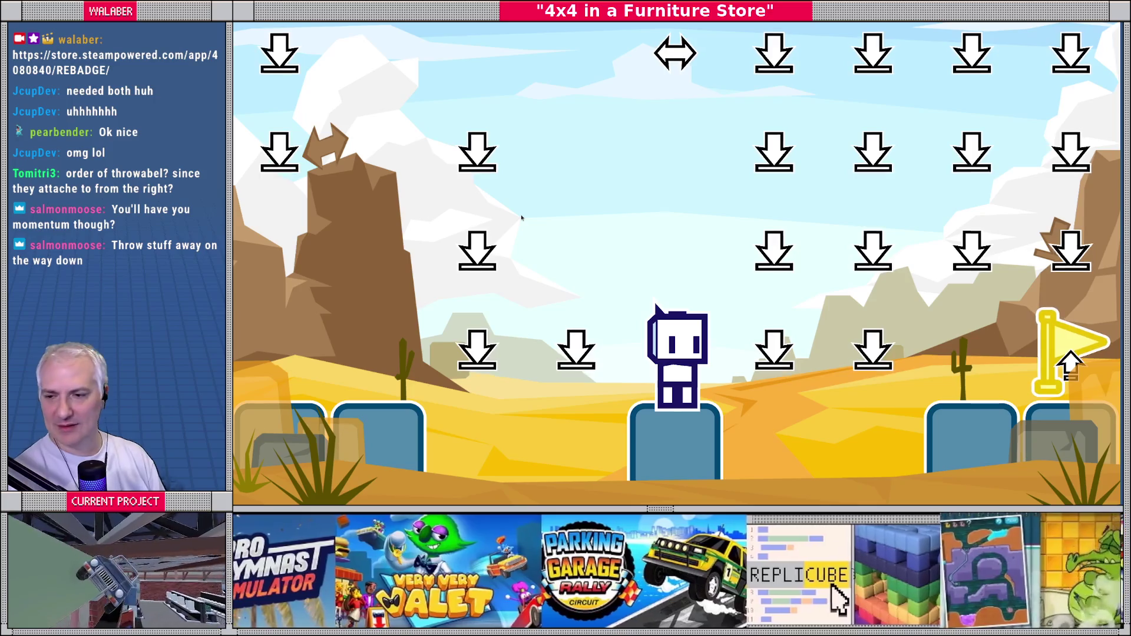
# Restart the level, discard the left-right arrows, and launch upward, dropping a down arrow
pyautogui.press('r')
pyautogui.press('Right')
pyautogui.press('space')
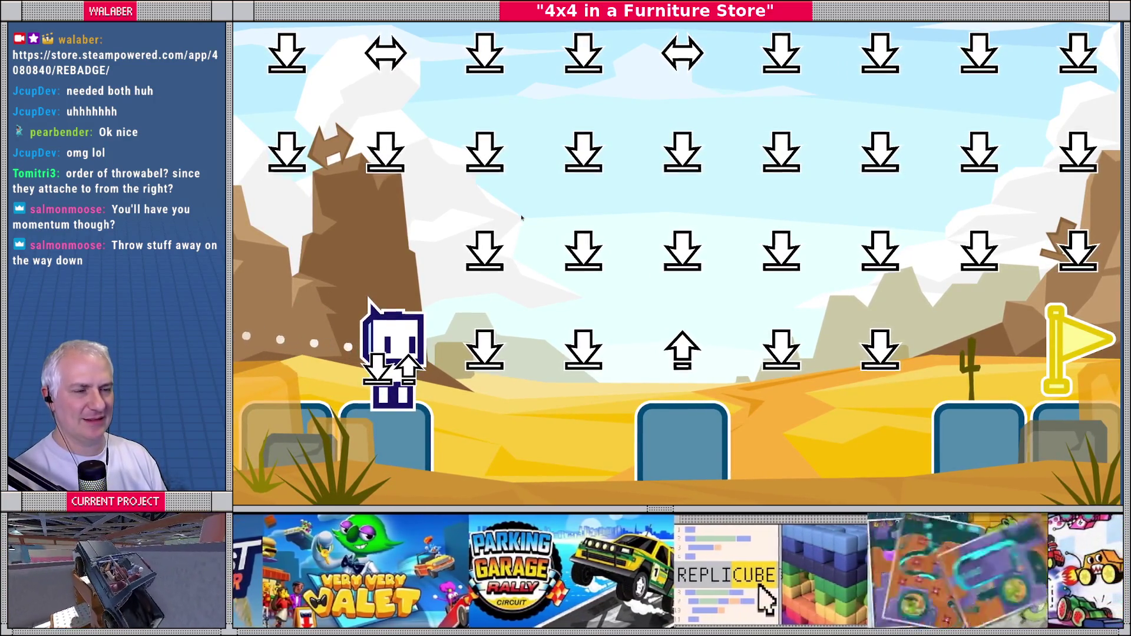
pyautogui.press('Up')
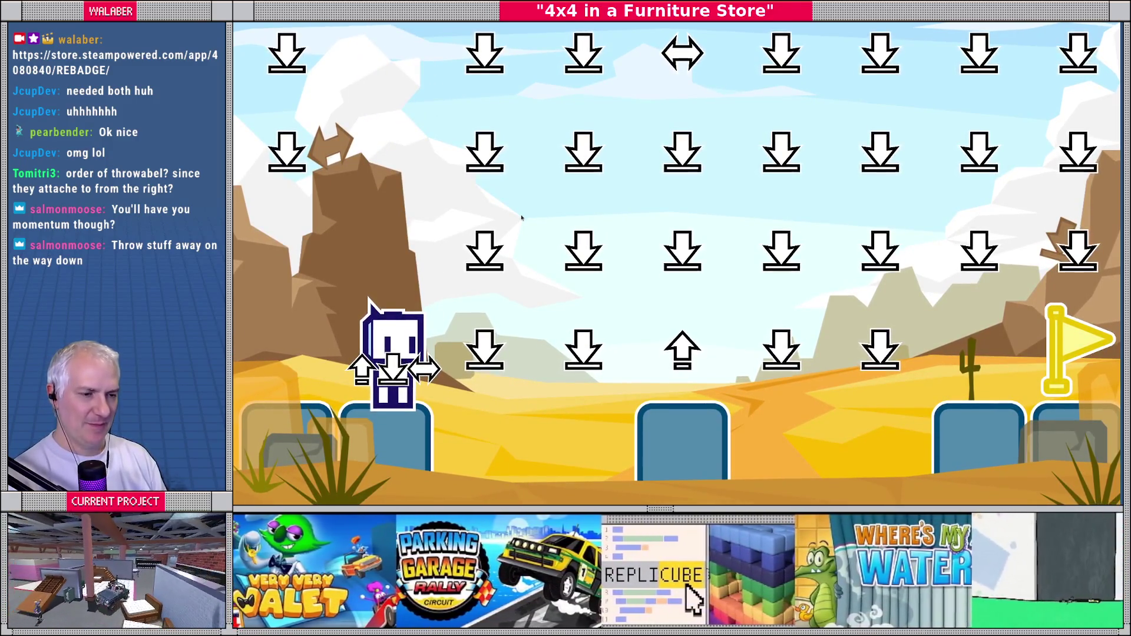
pyautogui.press('Up')
pyautogui.press('space')
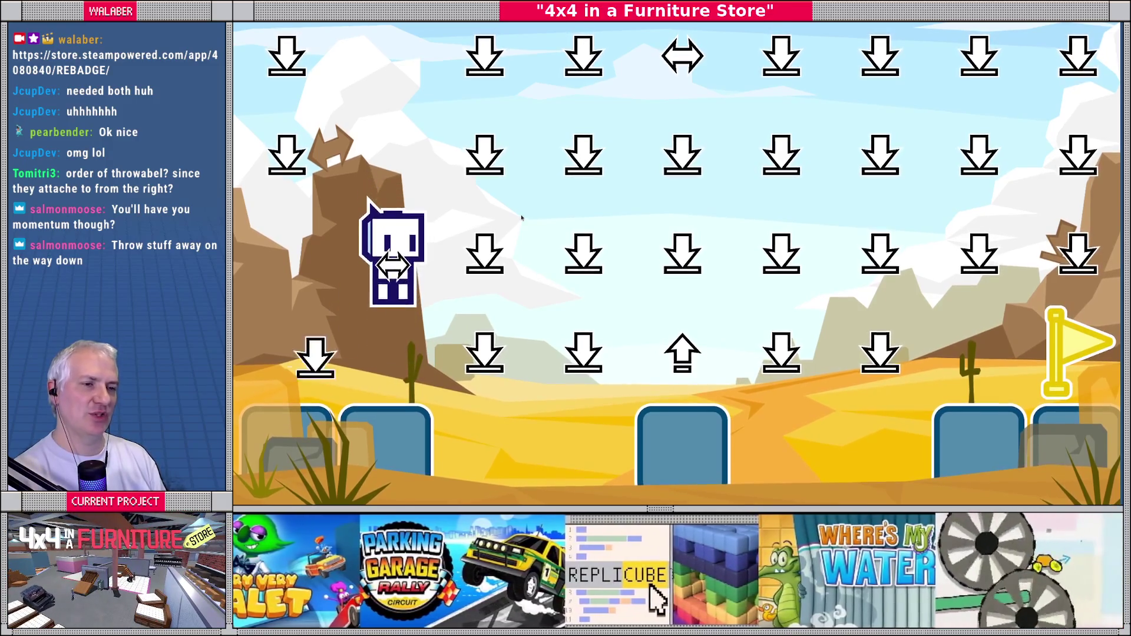
pyautogui.press('Left')
pyautogui.press('Right')
pyautogui.press('space')
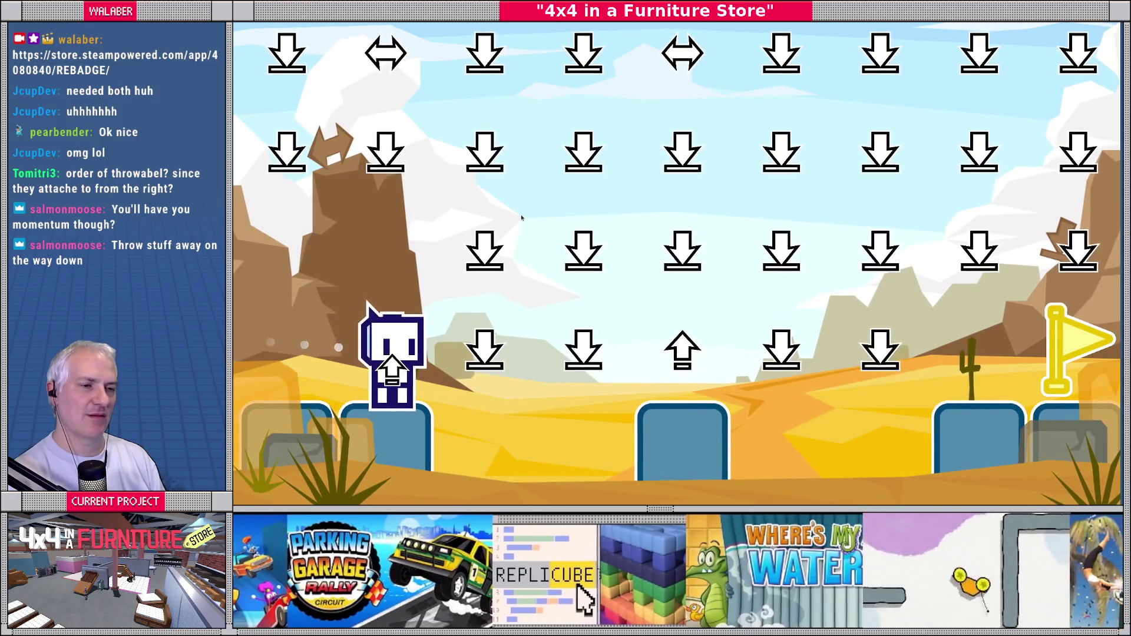
# Climb to the top row collecting arrows, shed extras, and settle on the middle platform
pyautogui.press('Up')
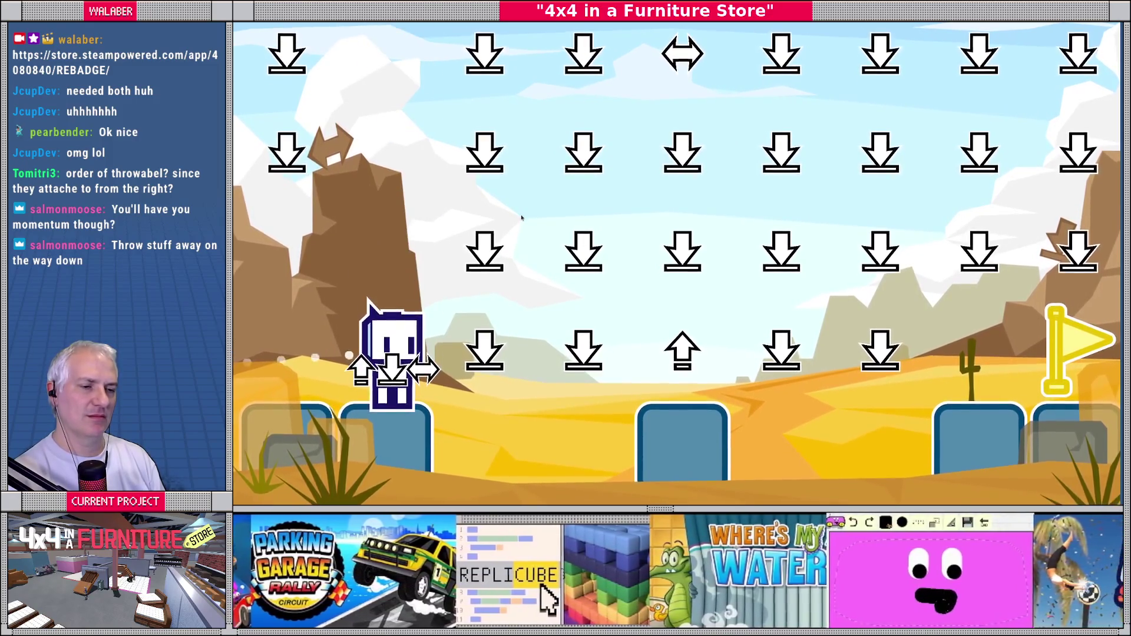
pyautogui.press('Up')
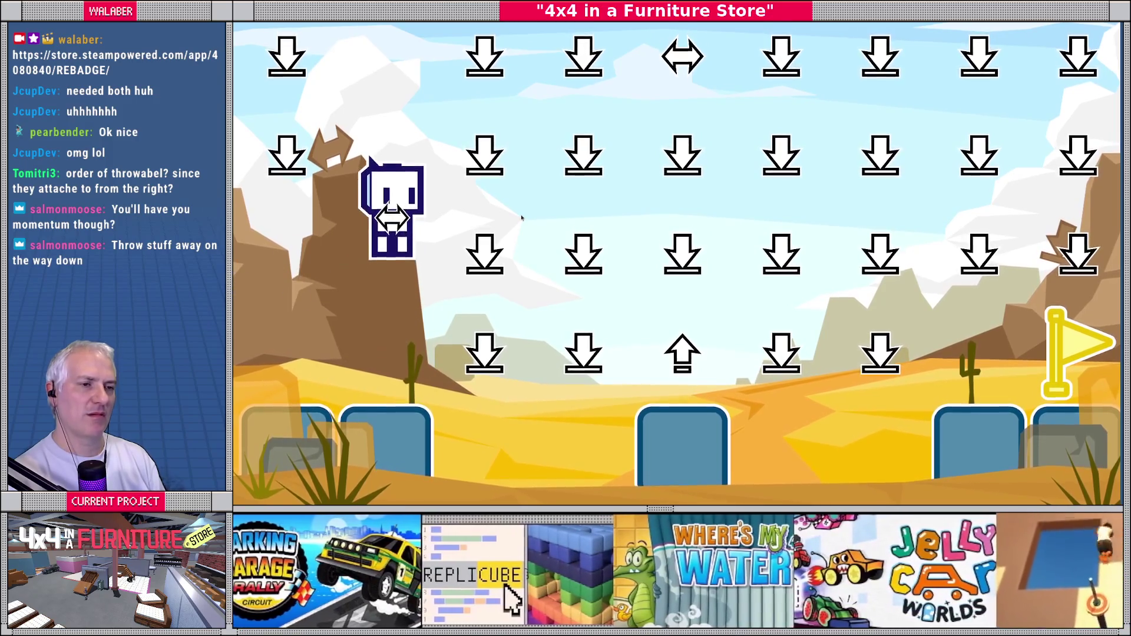
pyautogui.press('Right')
pyautogui.press('Right')
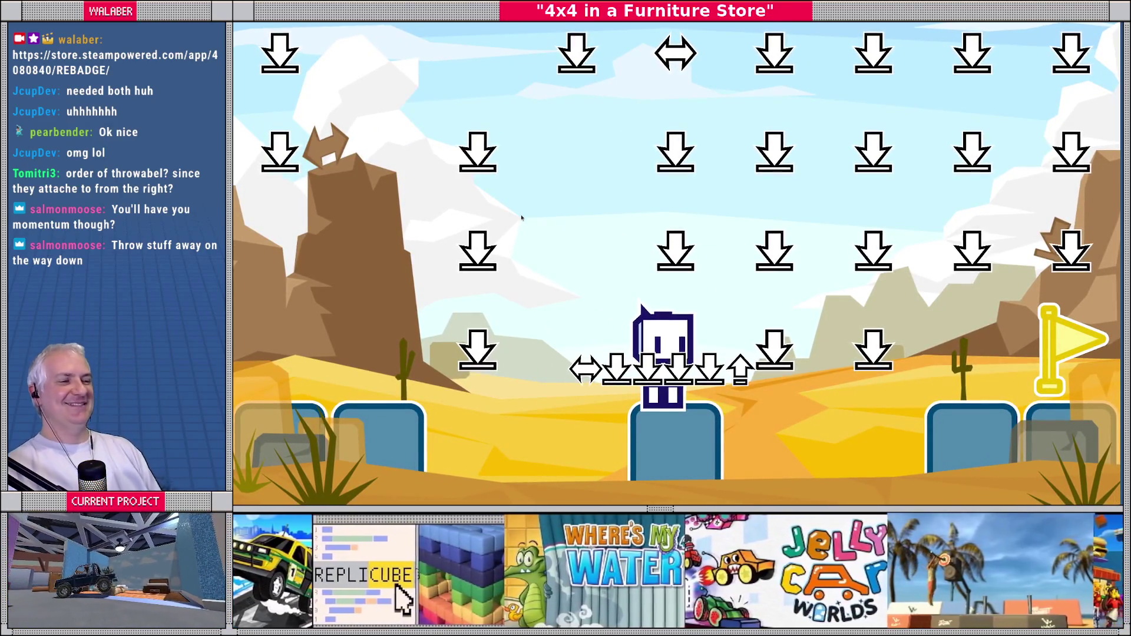
pyautogui.press('Right')
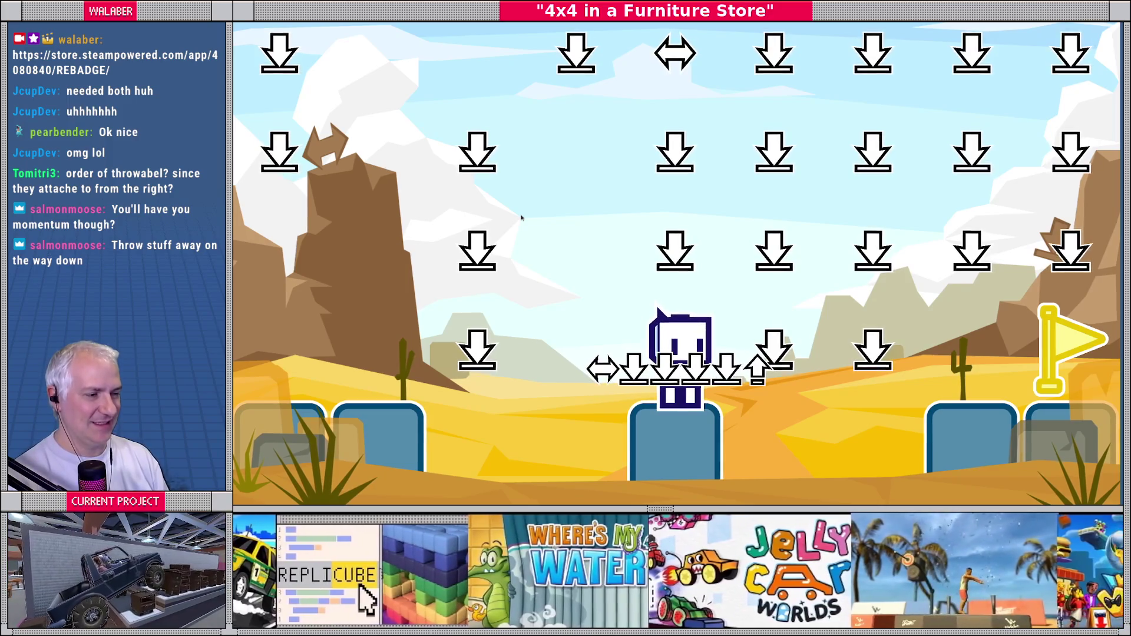
pyautogui.press('space')
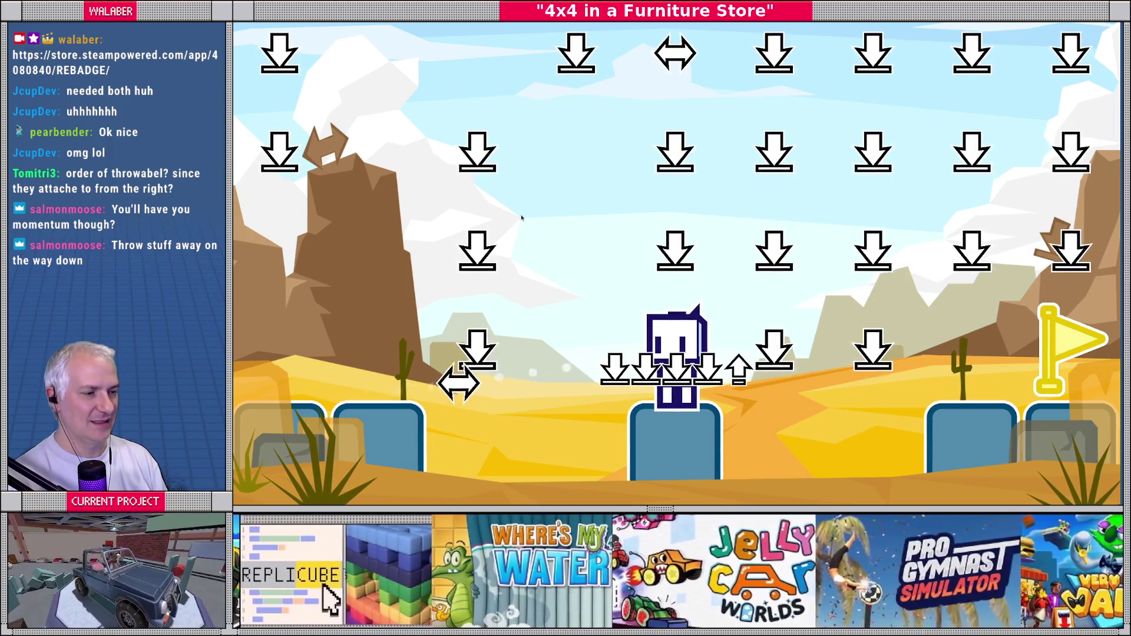
pyautogui.press('Up')
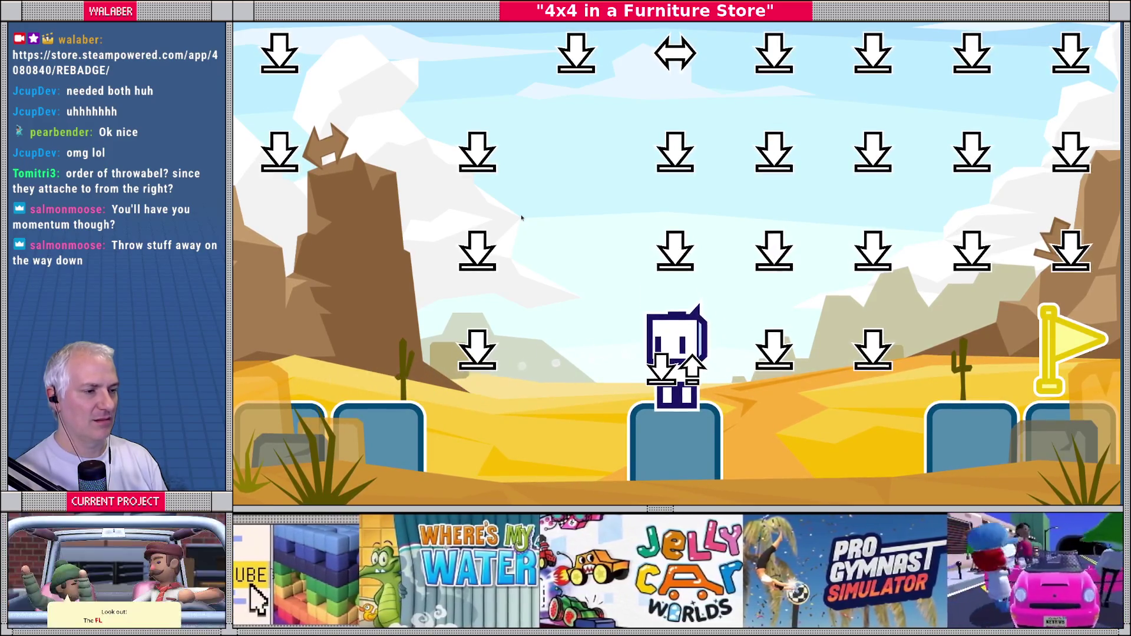
pyautogui.press('Up')
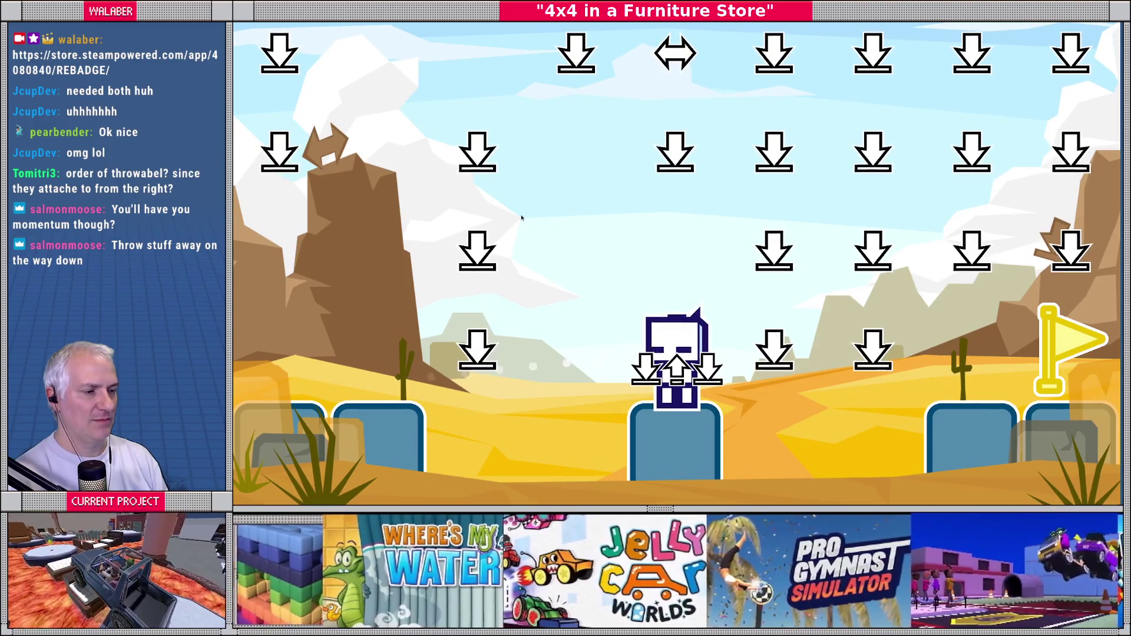
pyautogui.press('space')
pyautogui.press('Up')
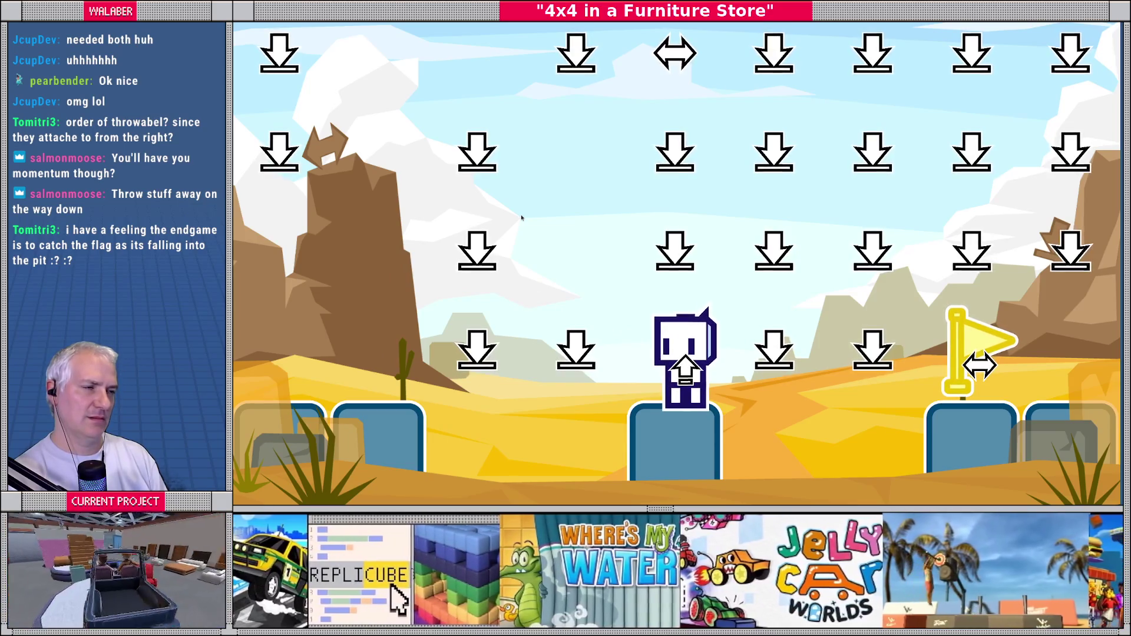
# Collect the column's two down arrows, discard the stack, and launch up from the next blue block
pyautogui.press('Up')
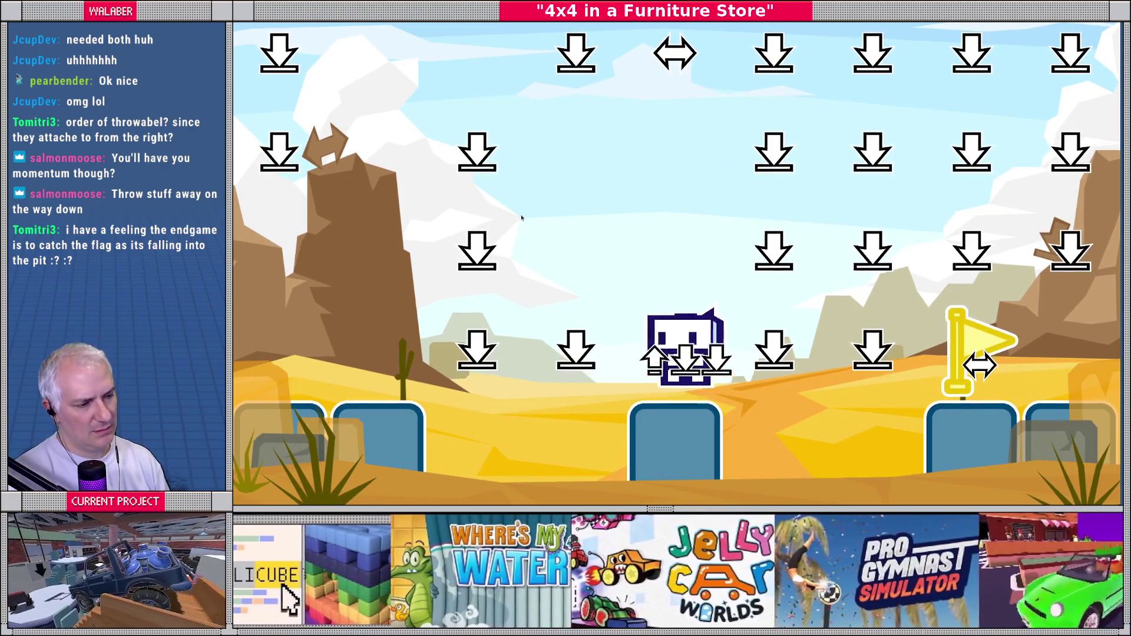
pyautogui.press('space')
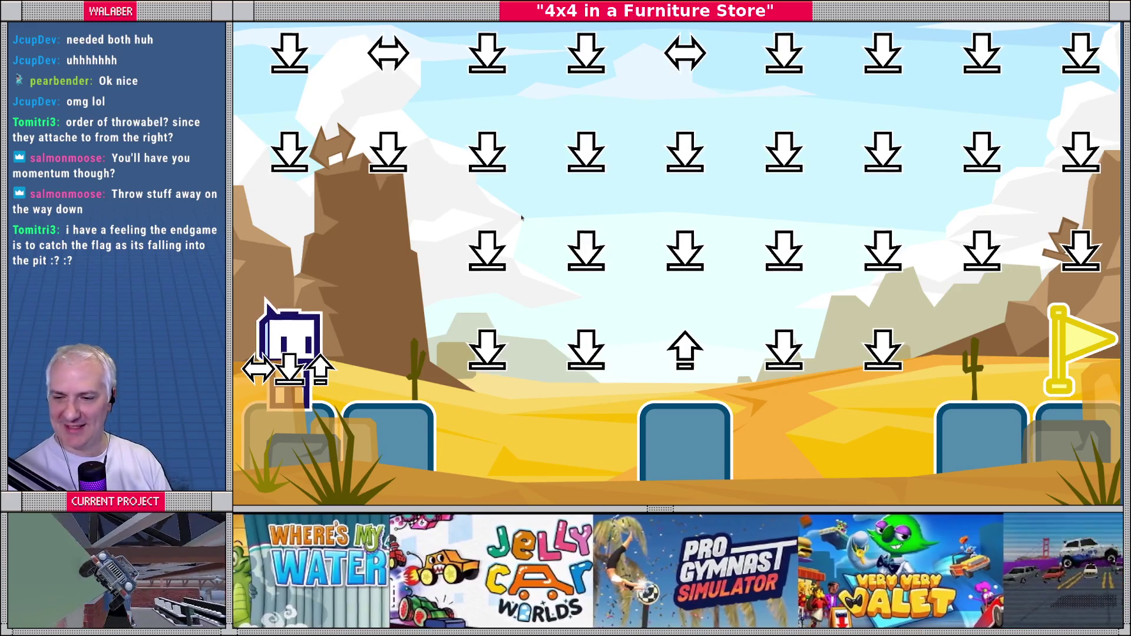
pyautogui.press('Right')
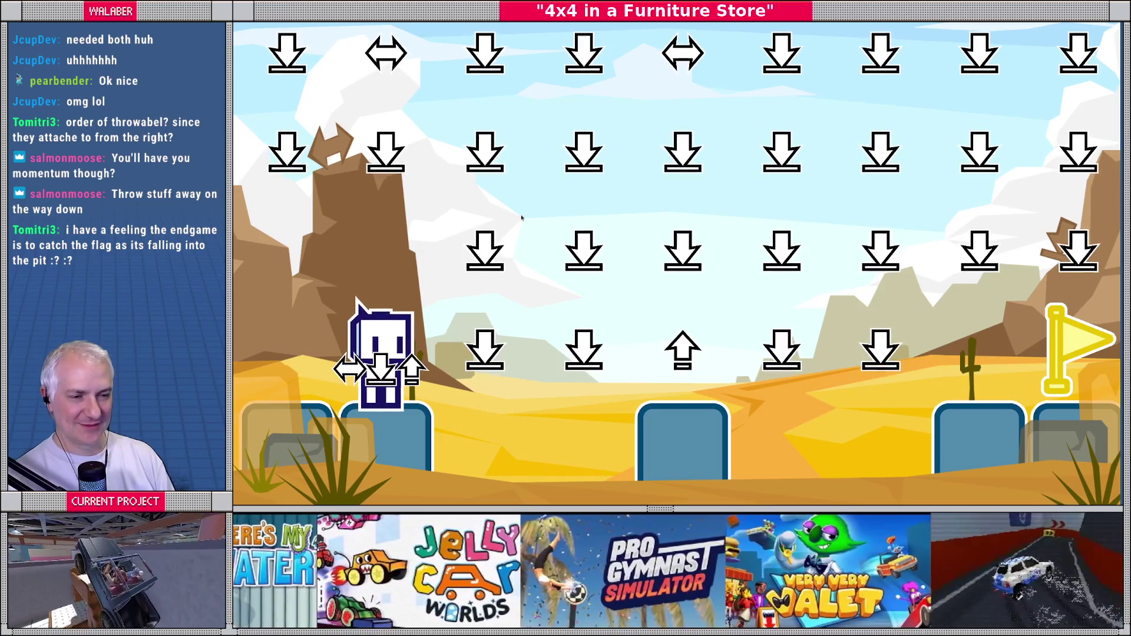
pyautogui.press('x')
pyautogui.press('Up')
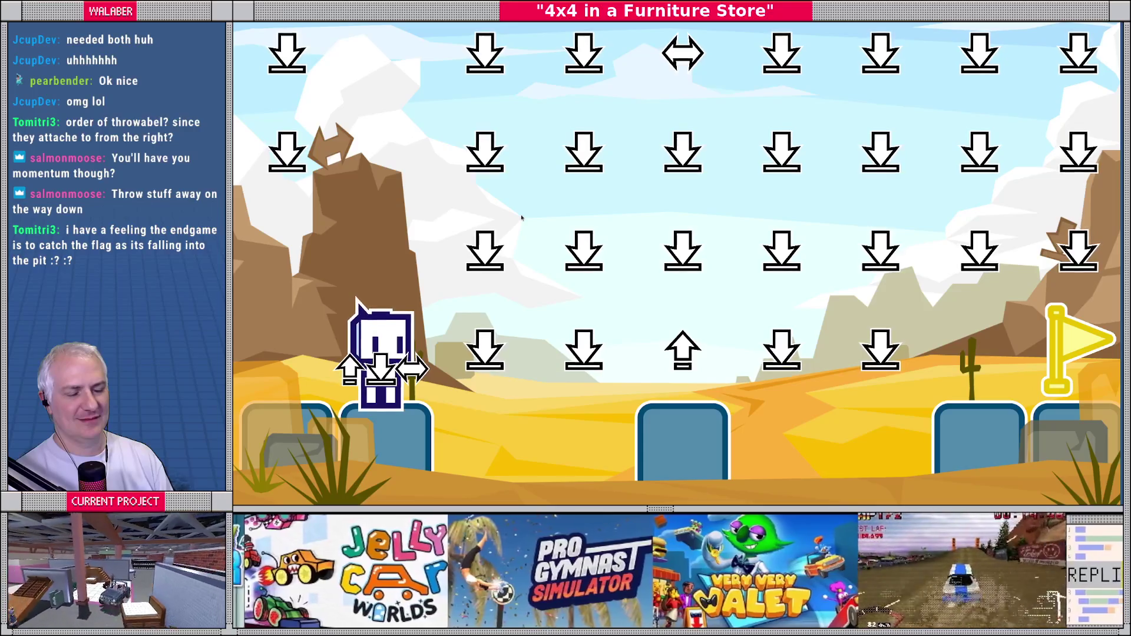
pyautogui.press('Up')
pyautogui.press('x')
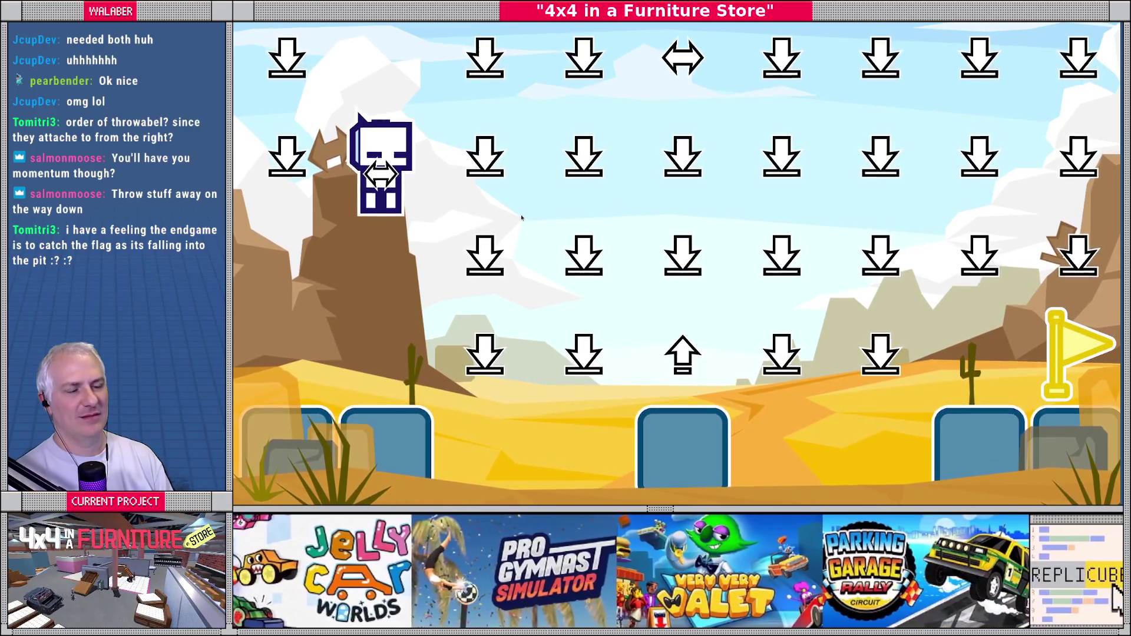
# Gather the top-row arrows, shed the extras, and rise to the left-right arrow badge
pyautogui.press('Right')
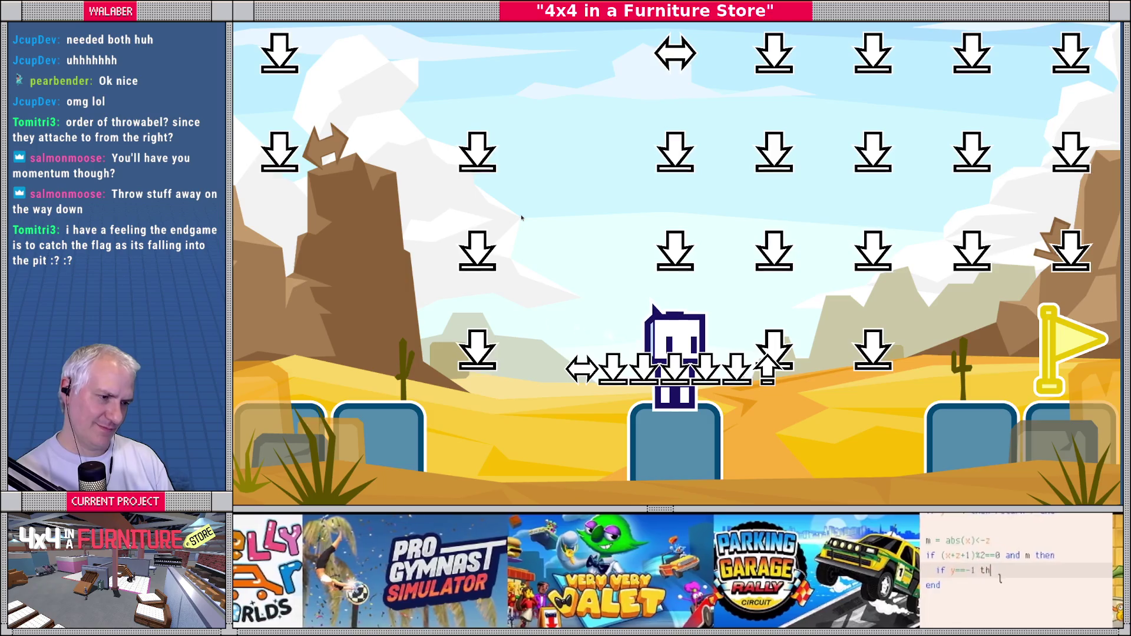
pyautogui.press('x')
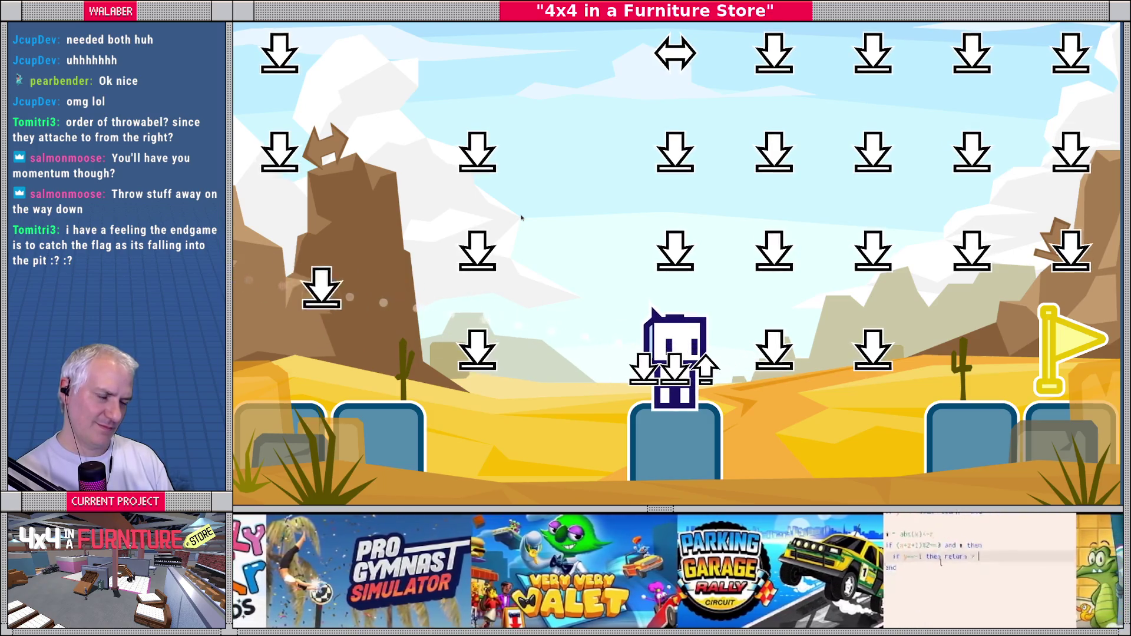
pyautogui.press('x')
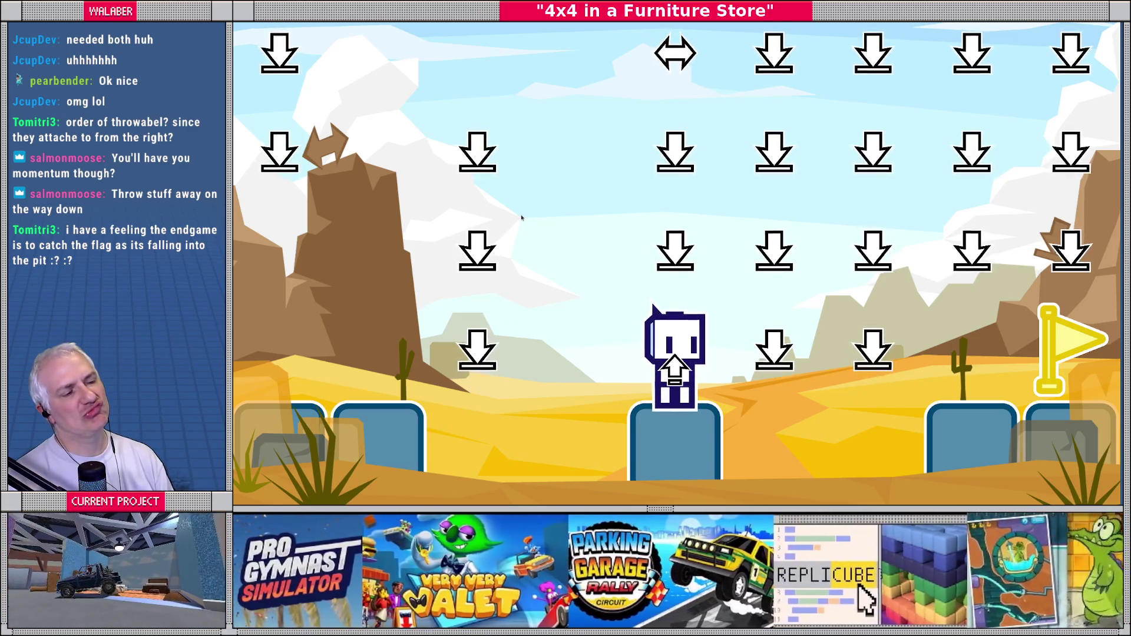
pyautogui.press('space')
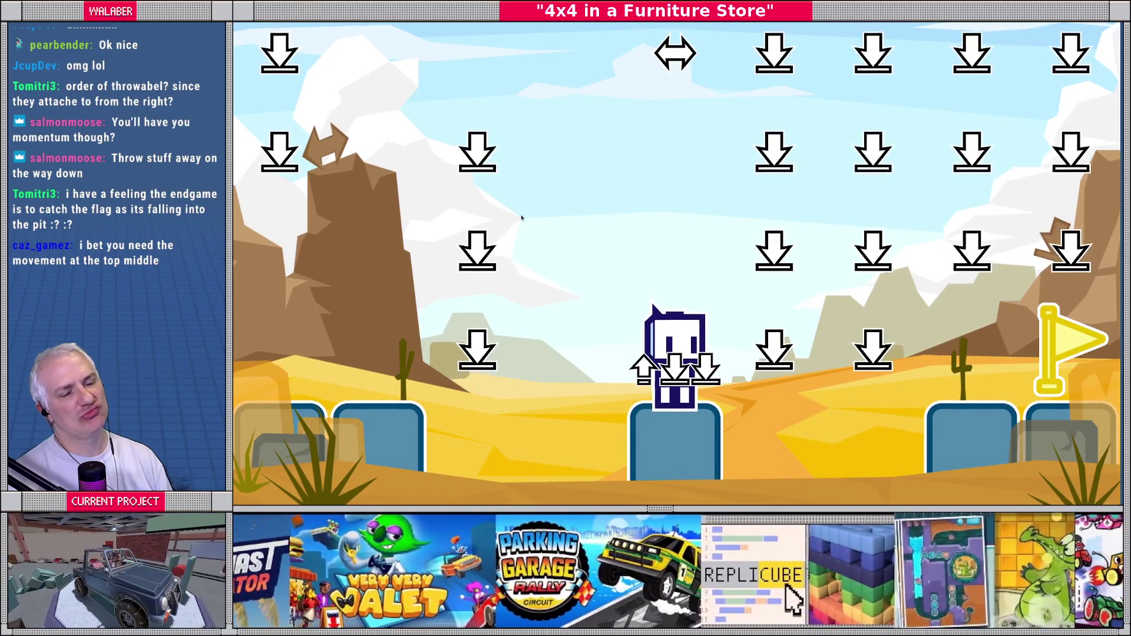
pyautogui.press('x')
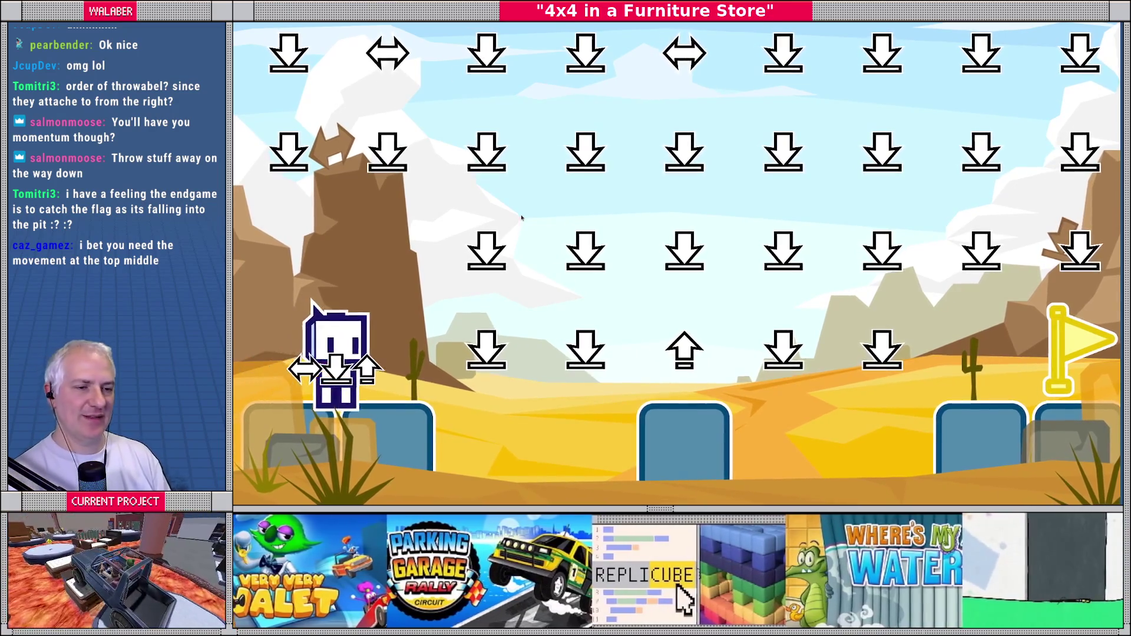
pyautogui.press('space')
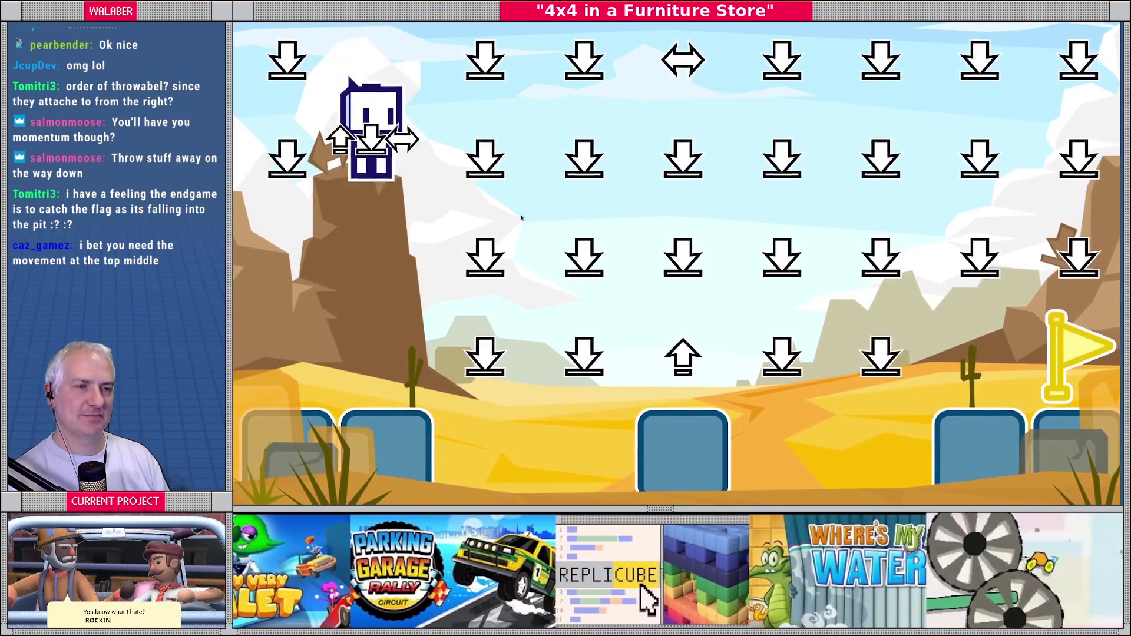
pyautogui.press('space')
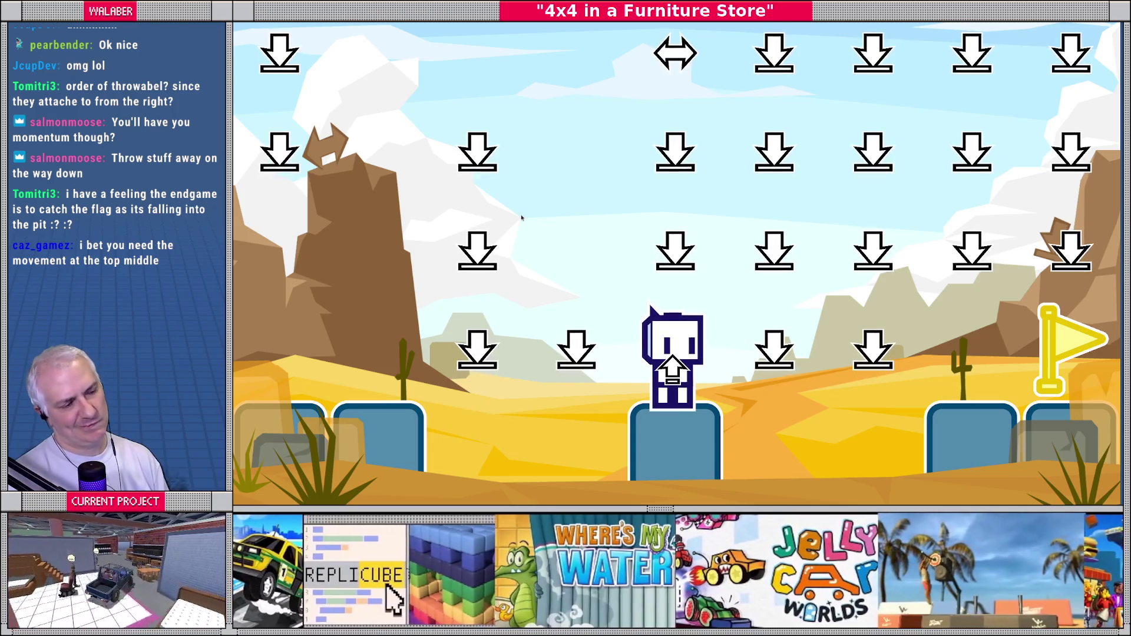
pyautogui.press('Up')
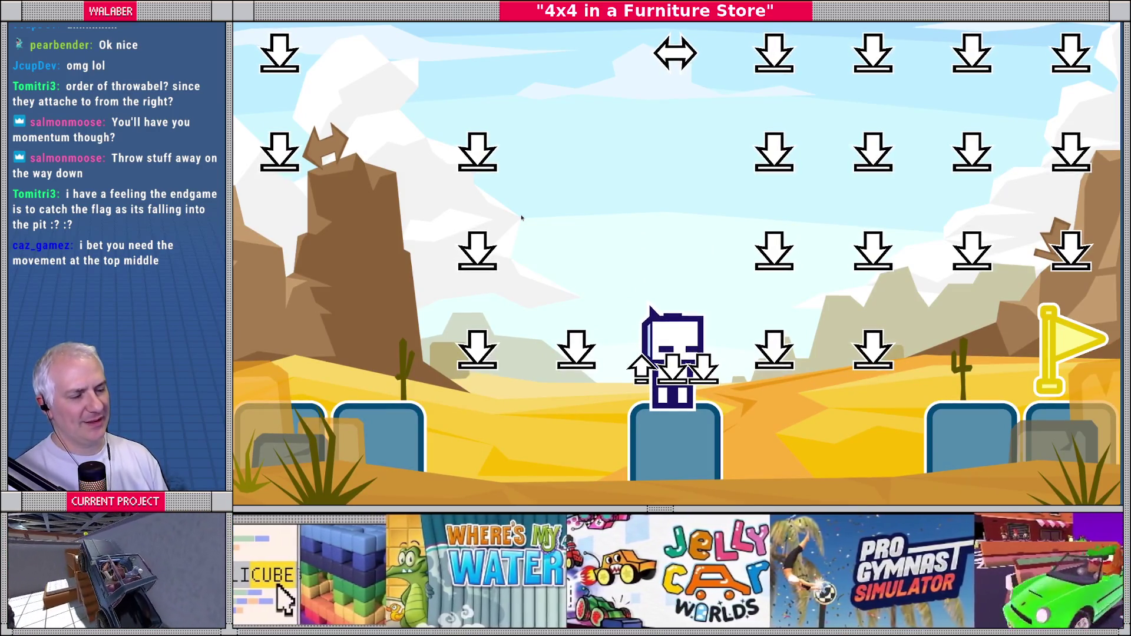
pyautogui.press('Up')
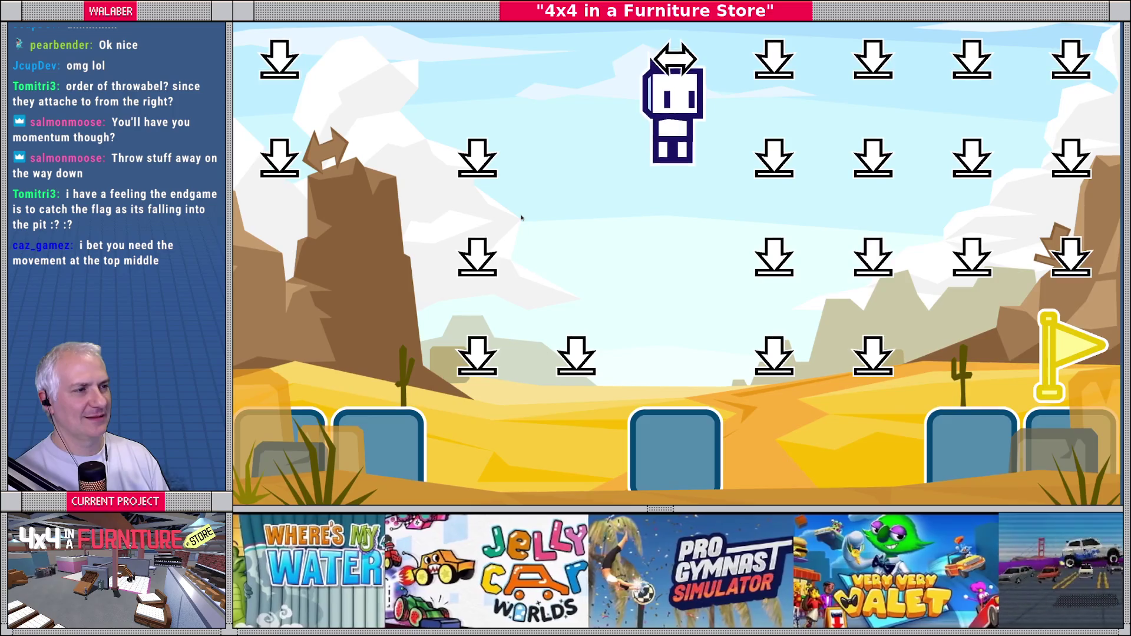
# Restart, then rise, drop and move right along the left side collecting arrow badges to the flag
pyautogui.press('Right')
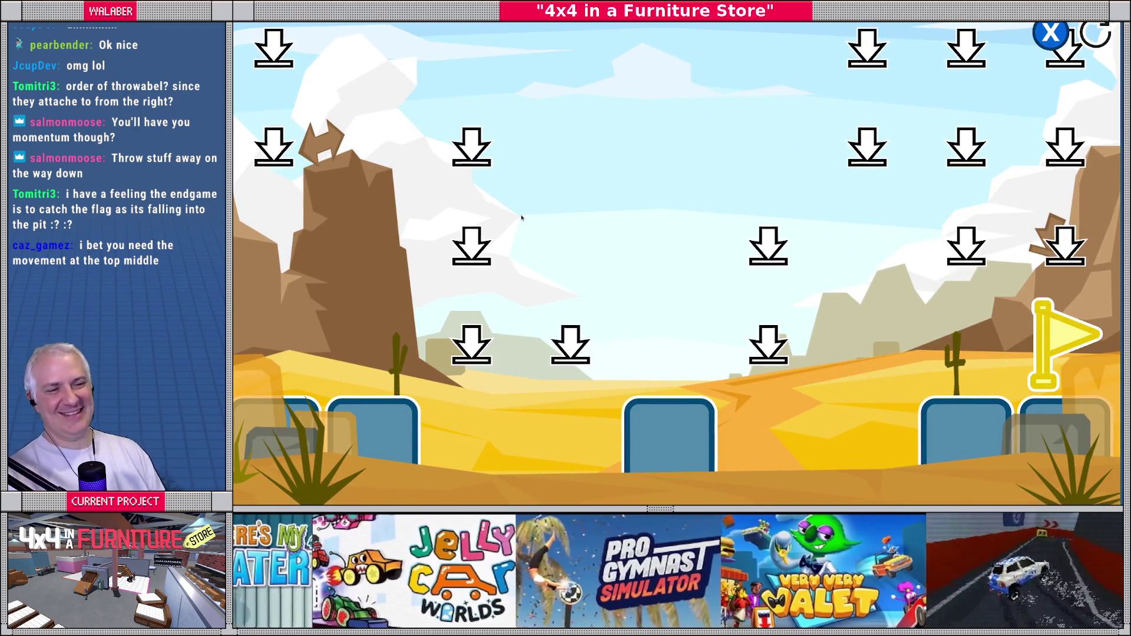
pyautogui.press('Right')
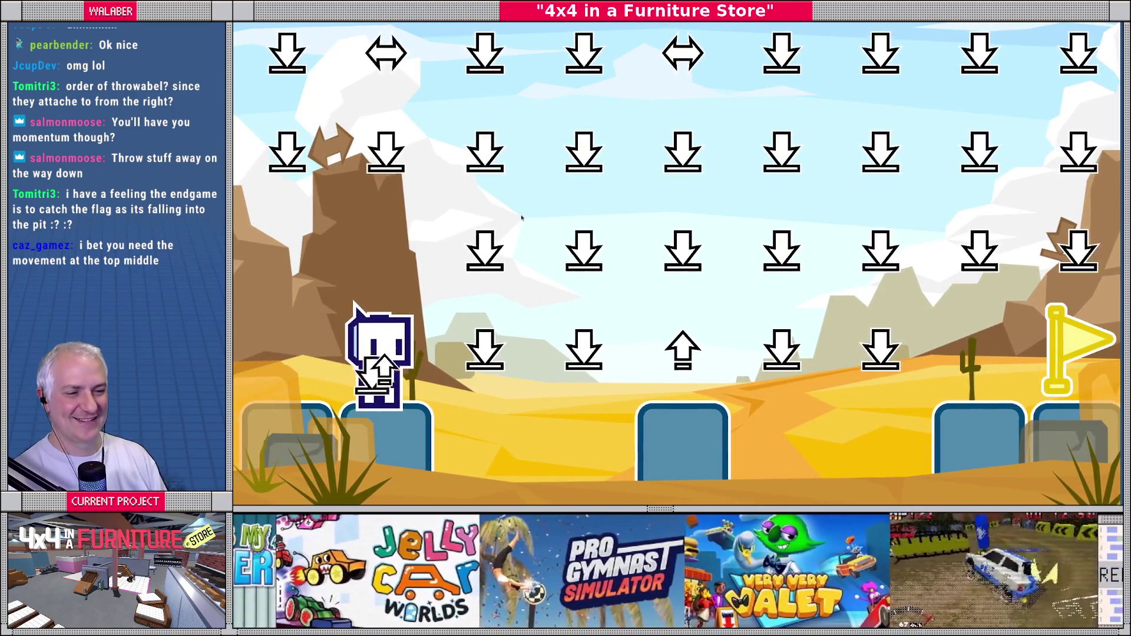
pyautogui.press('Up')
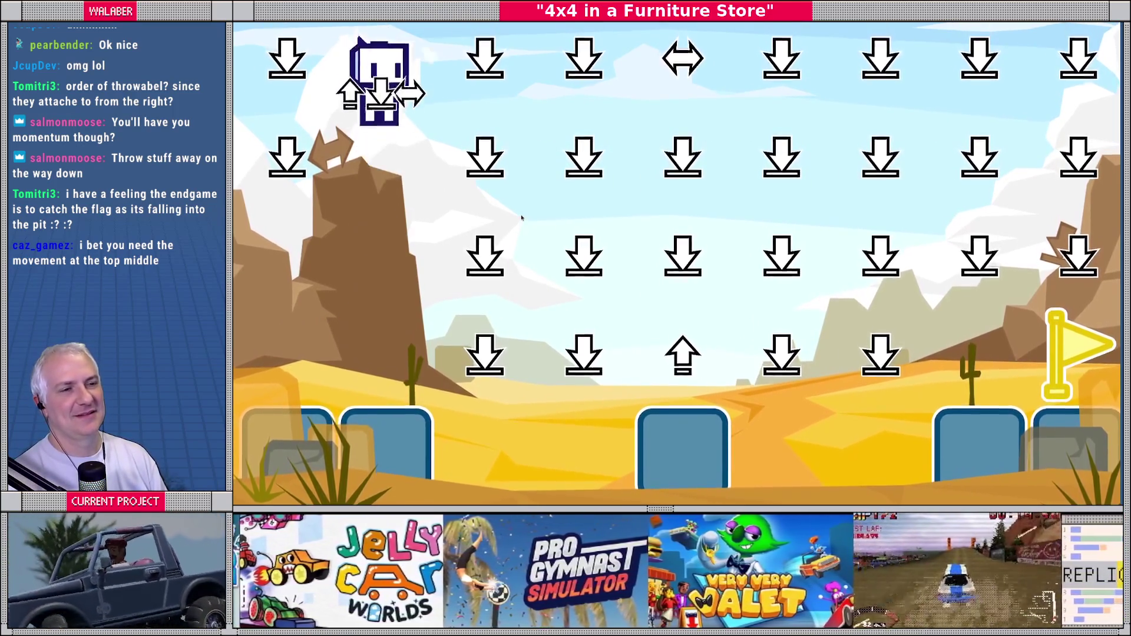
pyautogui.press('Down')
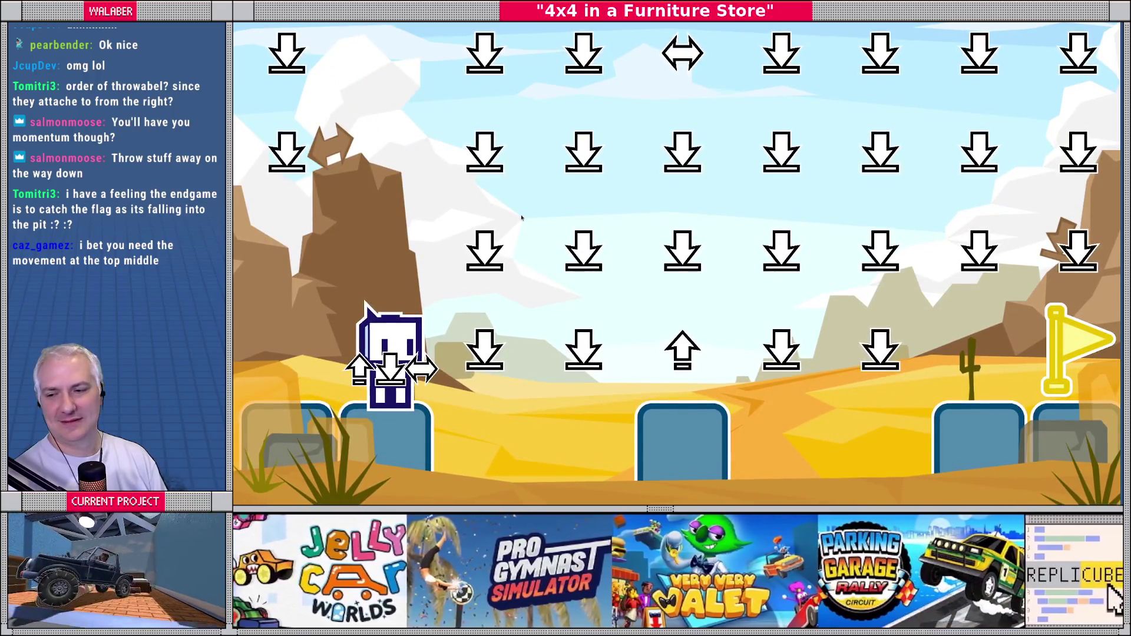
pyautogui.press('Up')
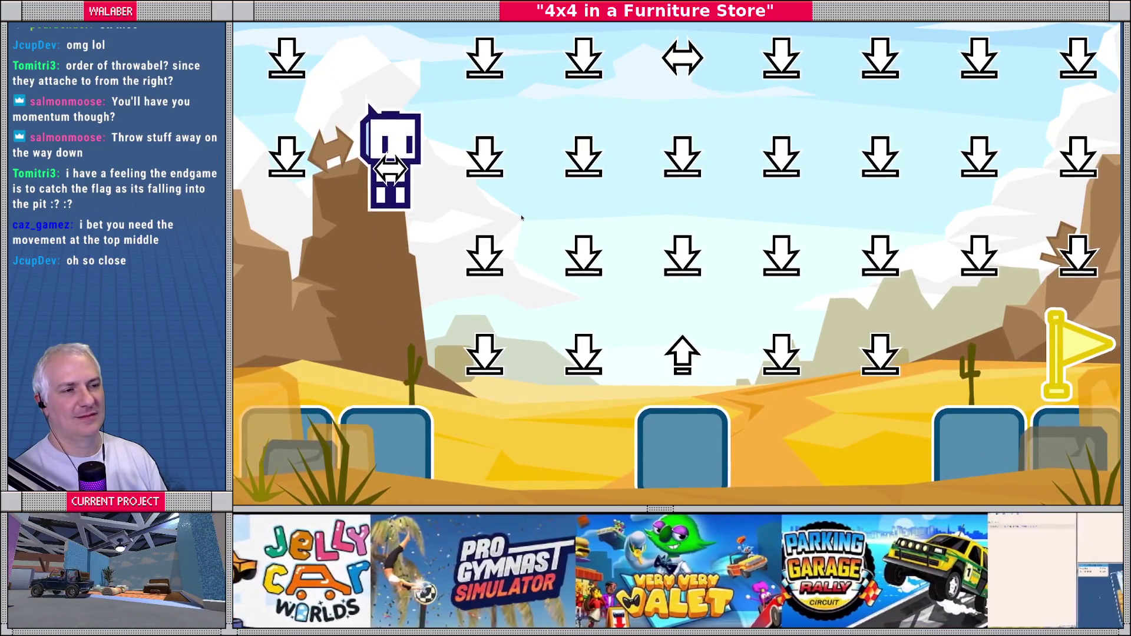
pyautogui.press('Right')
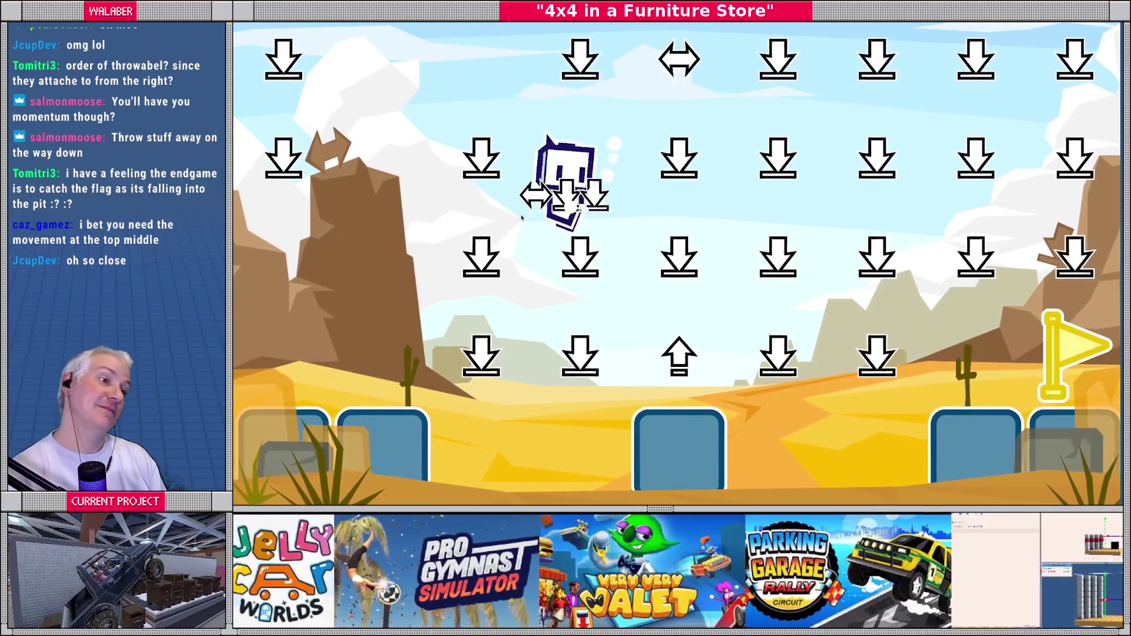
pyautogui.press('Down')
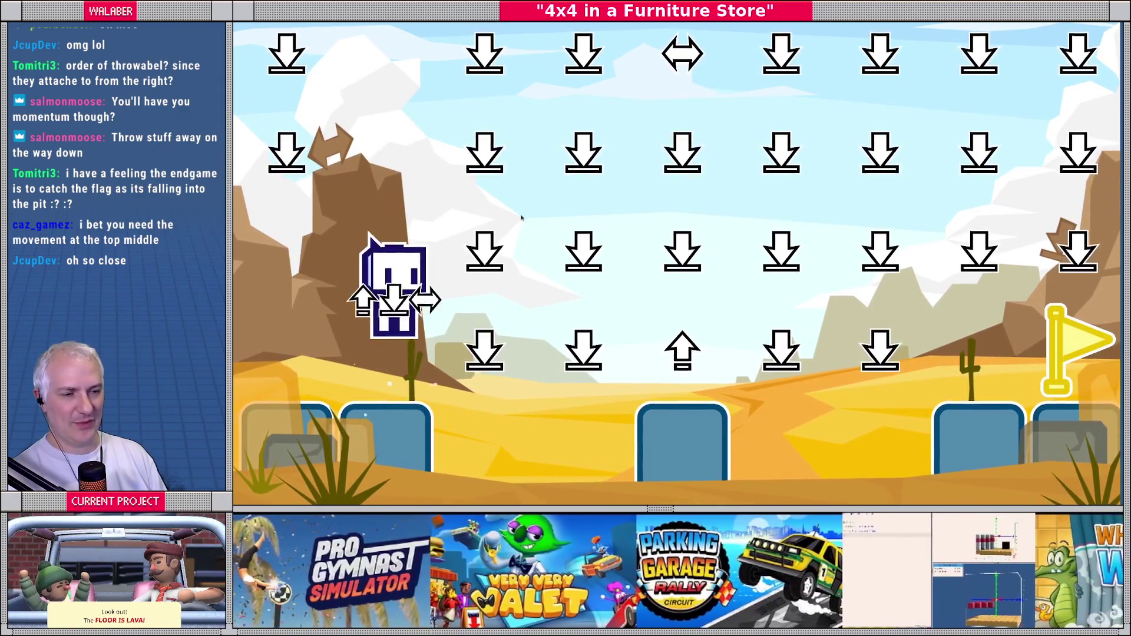
pyautogui.press('Right')
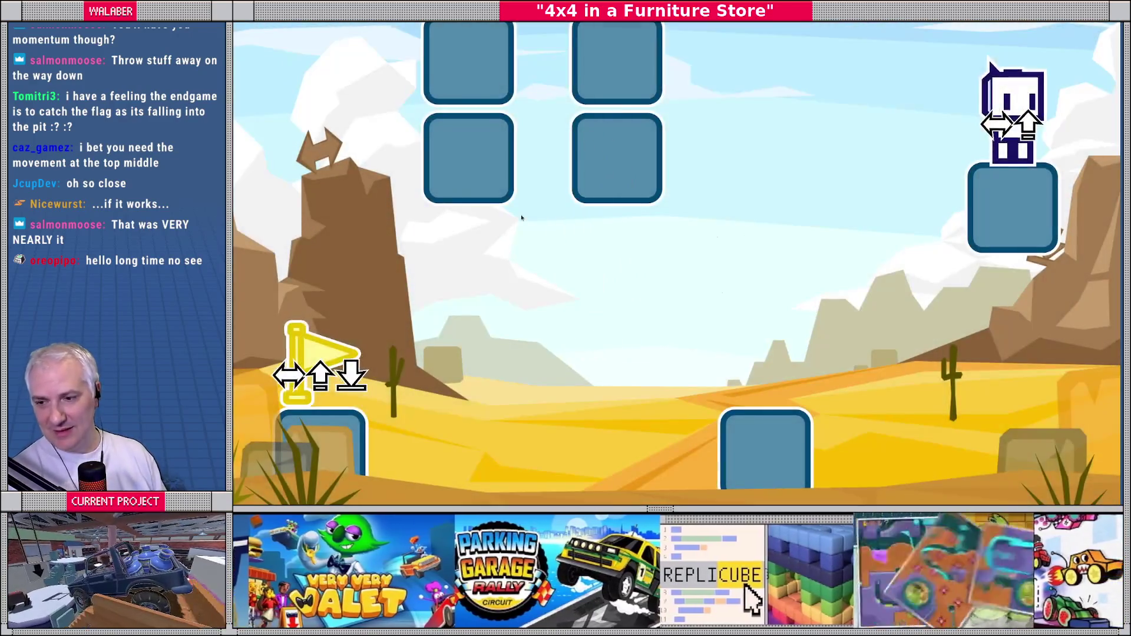
# Exit to the level-select grid showing levels 01–32 with 3/5 keys
pyautogui.press('Escape')
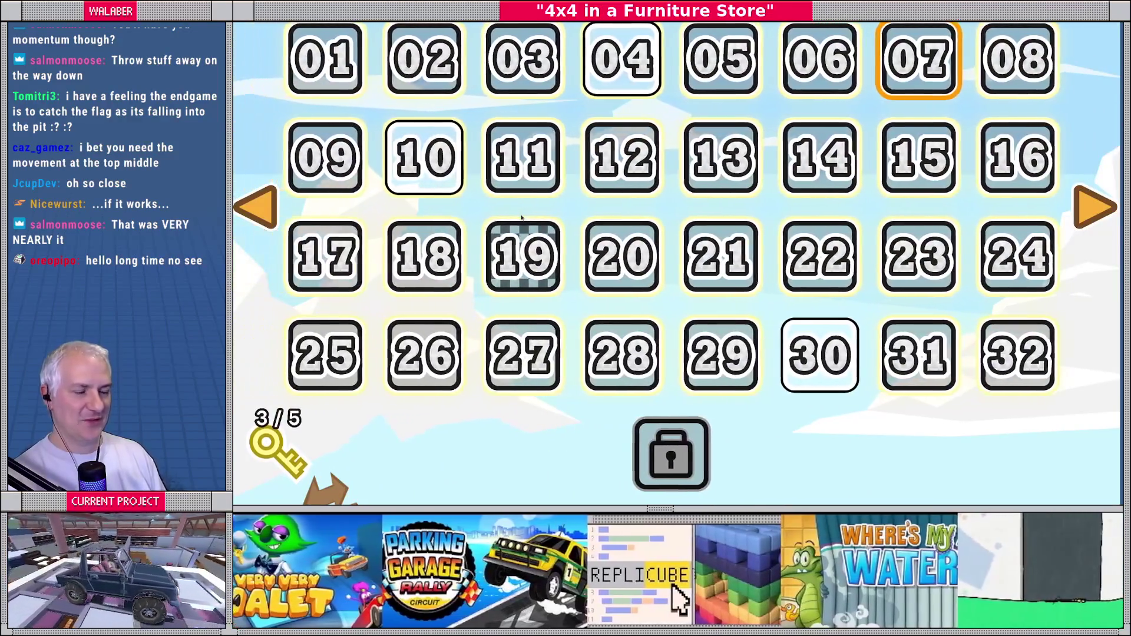
# Move the level selection back to level 01, then quit REBADGE
pyautogui.press('Left')
pyautogui.press('Left')
pyautogui.press('Left')
pyautogui.press('Left')
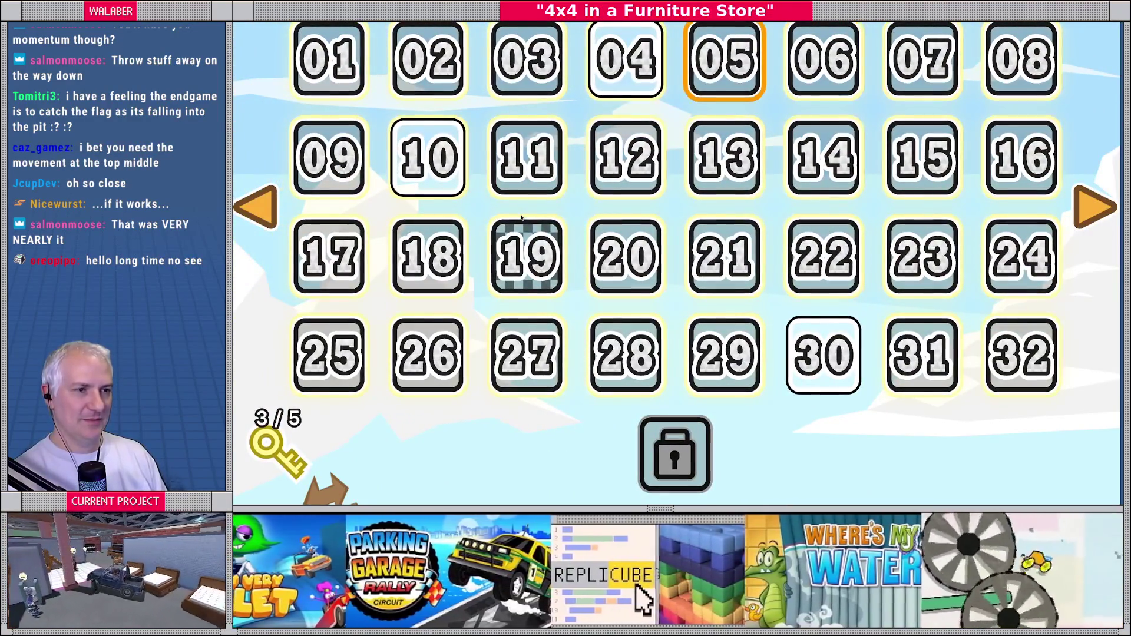
pyautogui.press('Left')
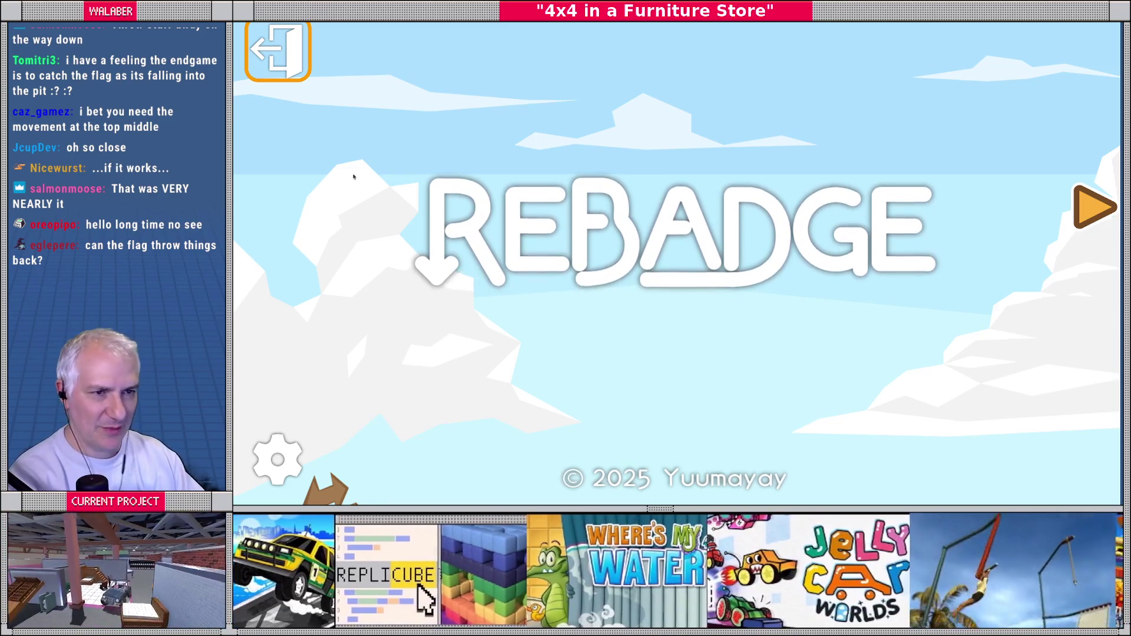
pyautogui.press('Escape')
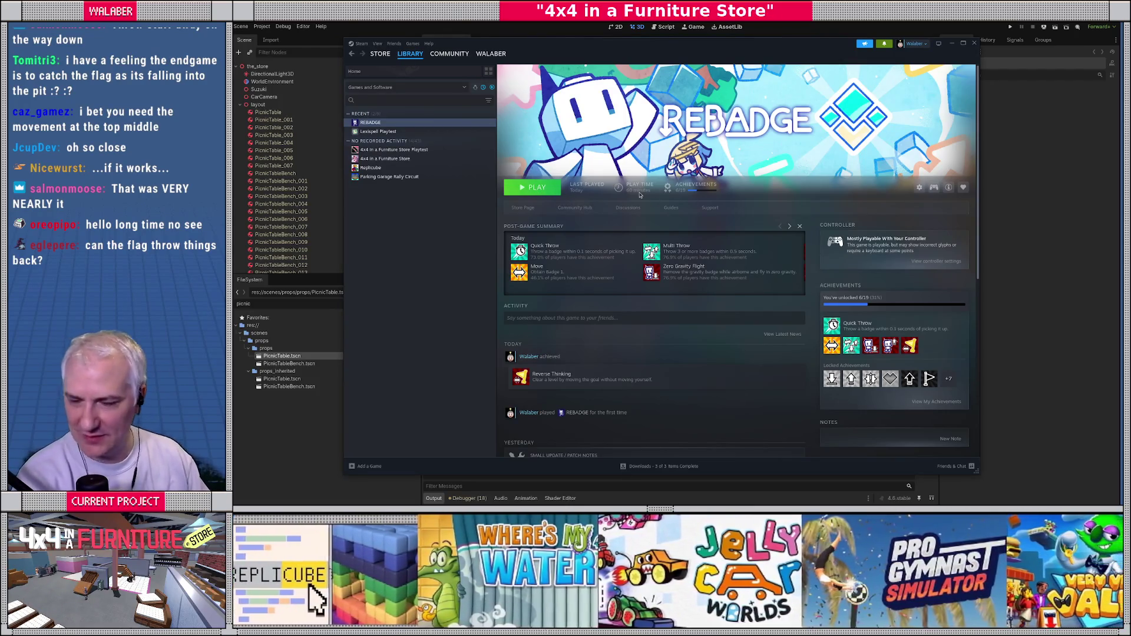
# Nudge the Steam window aside and switch back to the Godot editor
pyautogui.moveTo(582, 51); pyautogui.dragTo(595, 53)
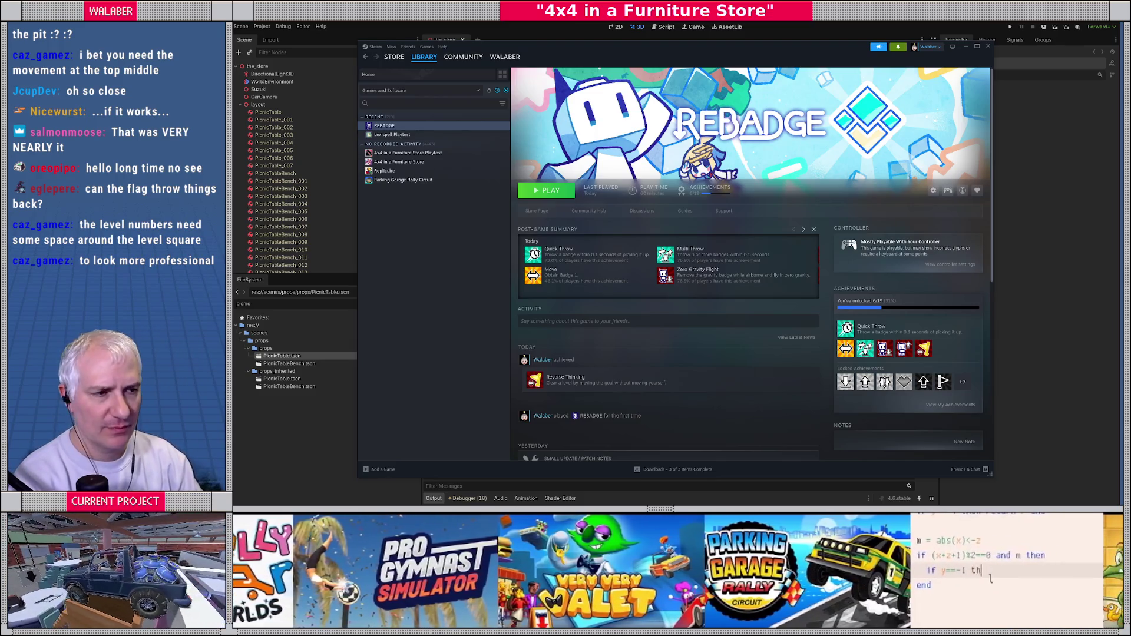
pyautogui.hotkey('alt', 'Tab')
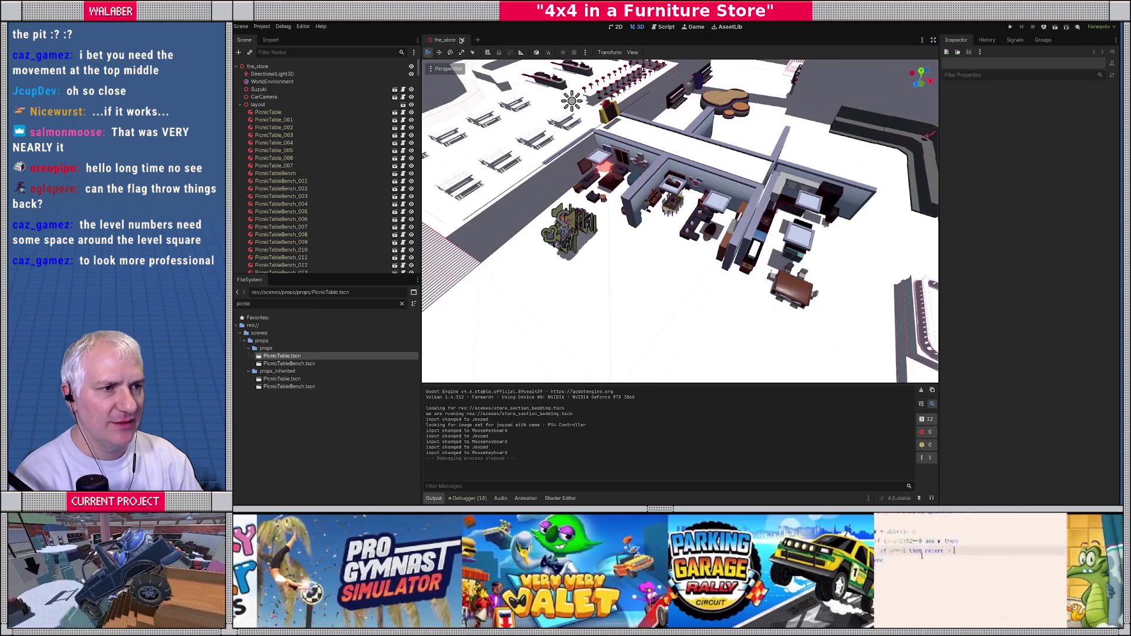
# Close the_store scene, filter FileSystem for 'bedding', and view store_section_bedding in 3D
pyautogui.click(462, 39)
pyautogui.doubleClick(315, 302)
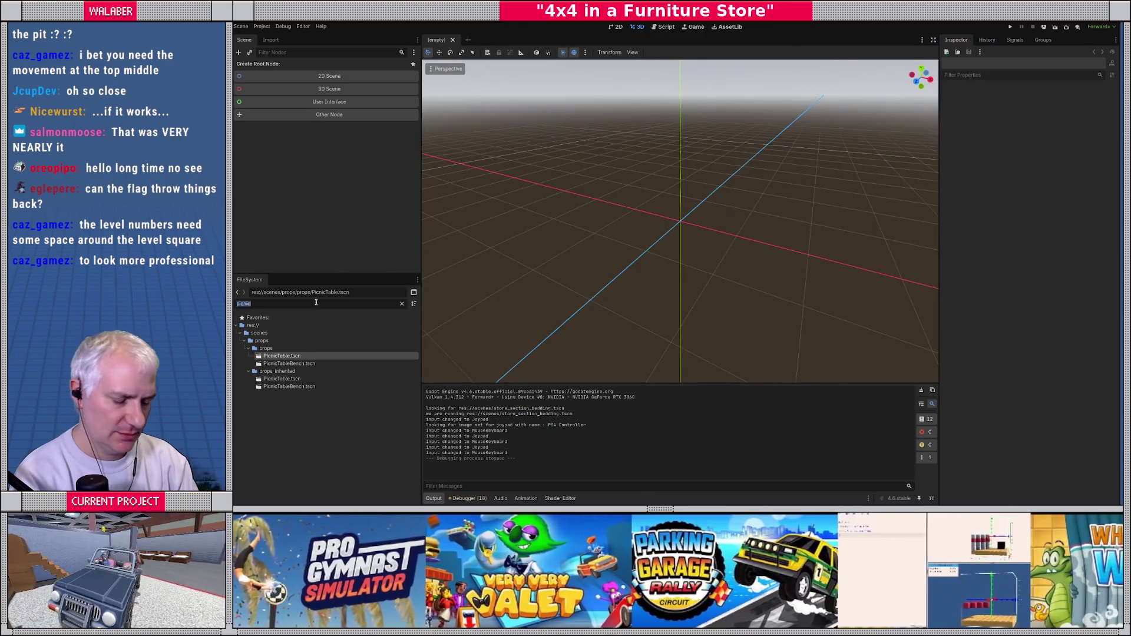
pyautogui.write('bedding')
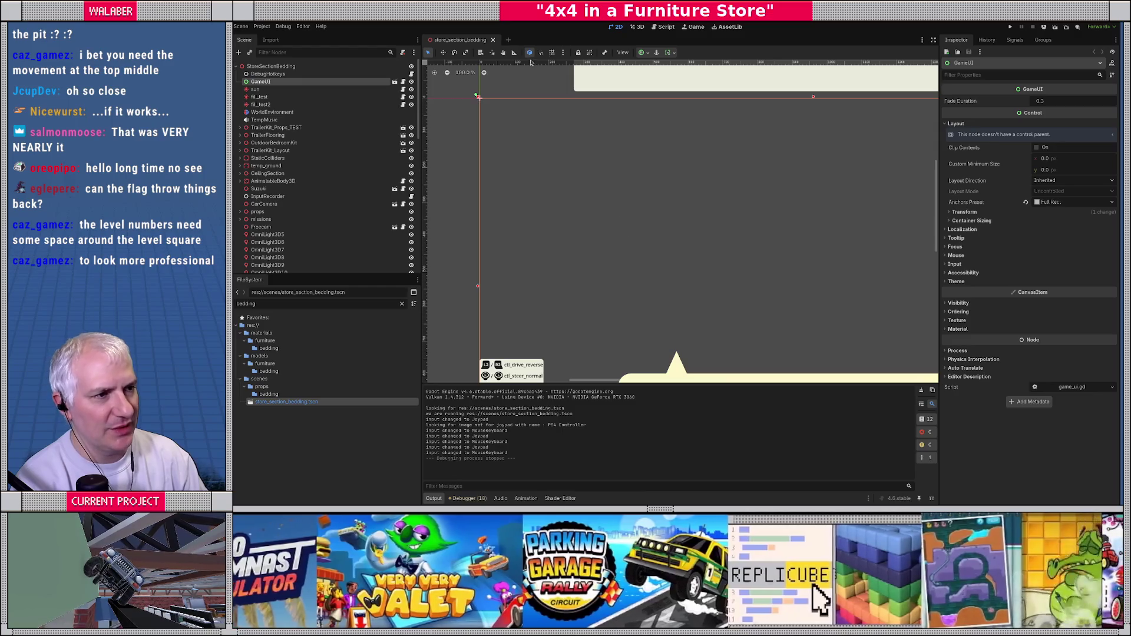
pyautogui.click(637, 26)
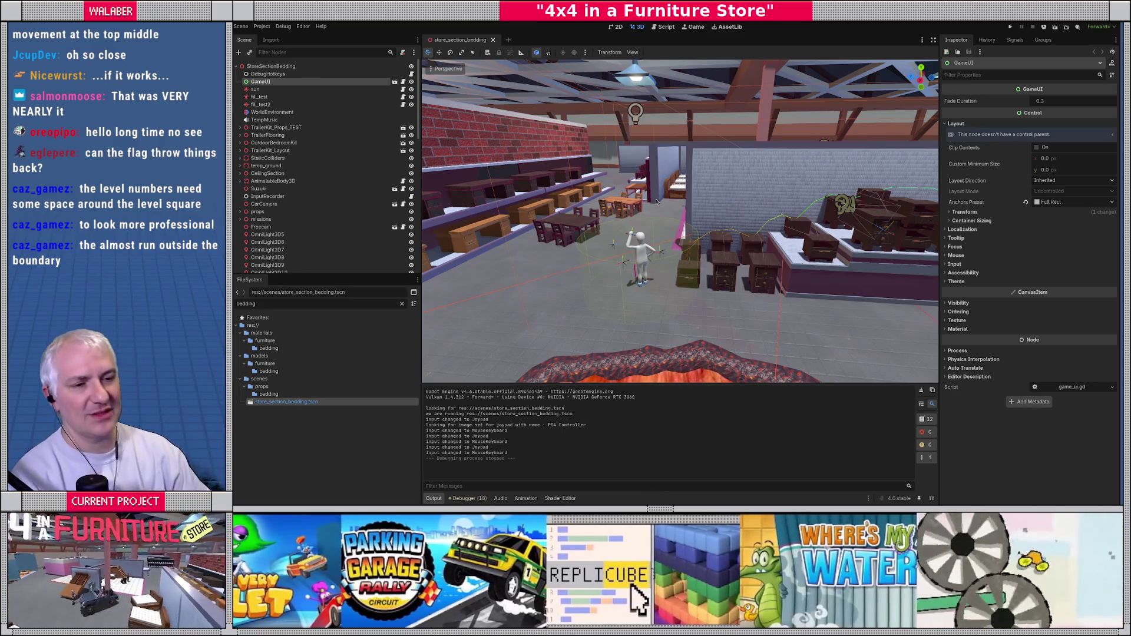
# Collapse the catalog, props, ui, resources and scenes folders, leaving scripts expanded with its actions menu
pyautogui.moveTo(351, 287)
pyautogui.mouseDown()
pyautogui.moveTo(352, 321)
pyautogui.moveTo(341, 235)
pyautogui.mouseUp()
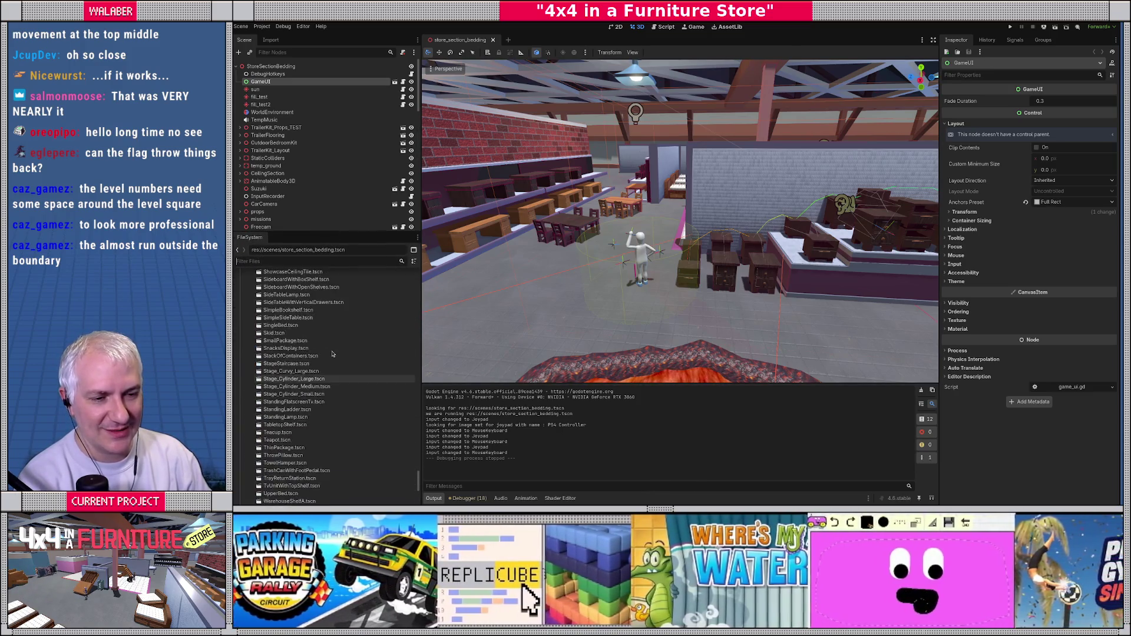
pyautogui.scroll(15, 333, 354)
pyautogui.scroll(20, 330, 352)
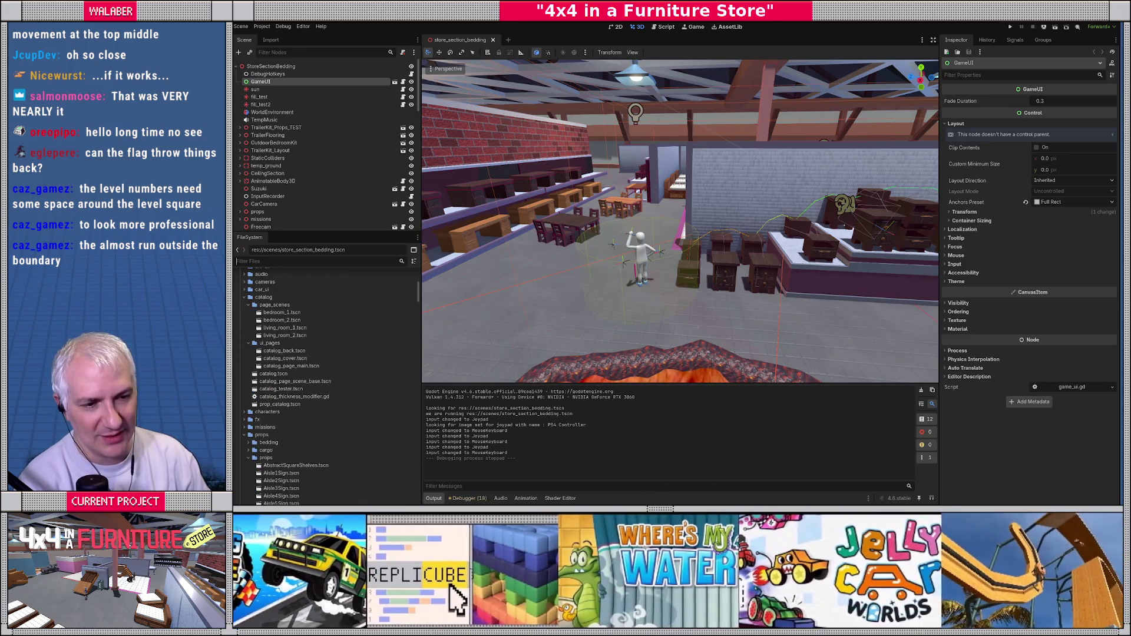
pyautogui.click(244, 297)
pyautogui.click(248, 351)
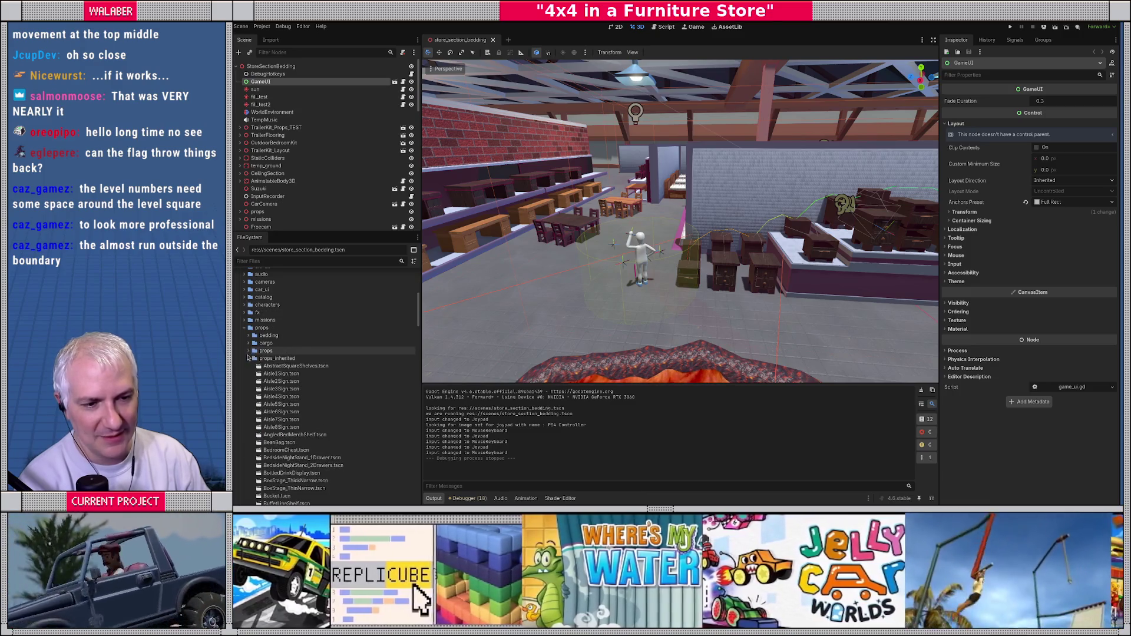
pyautogui.click(244, 328)
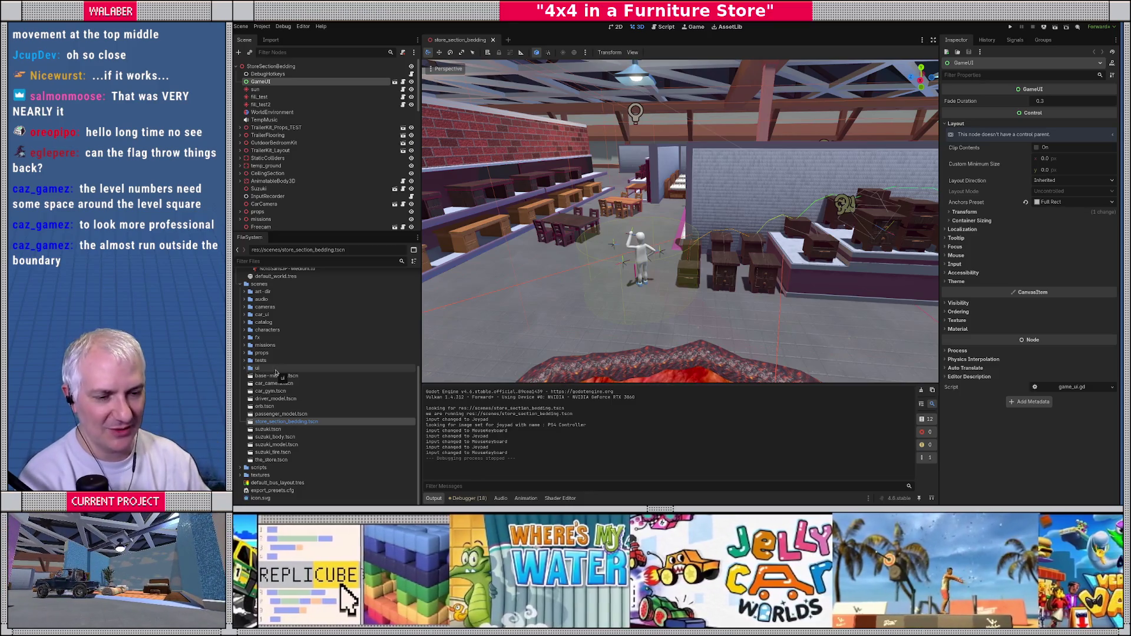
pyautogui.scroll(5, 272, 365)
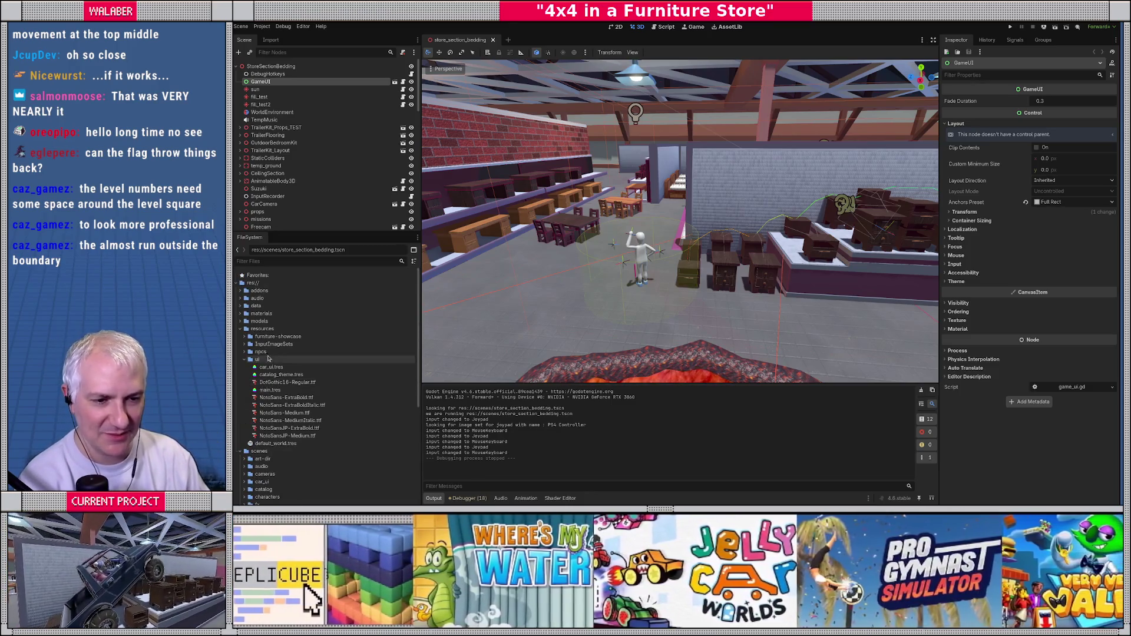
pyautogui.click(244, 359)
pyautogui.click(240, 329)
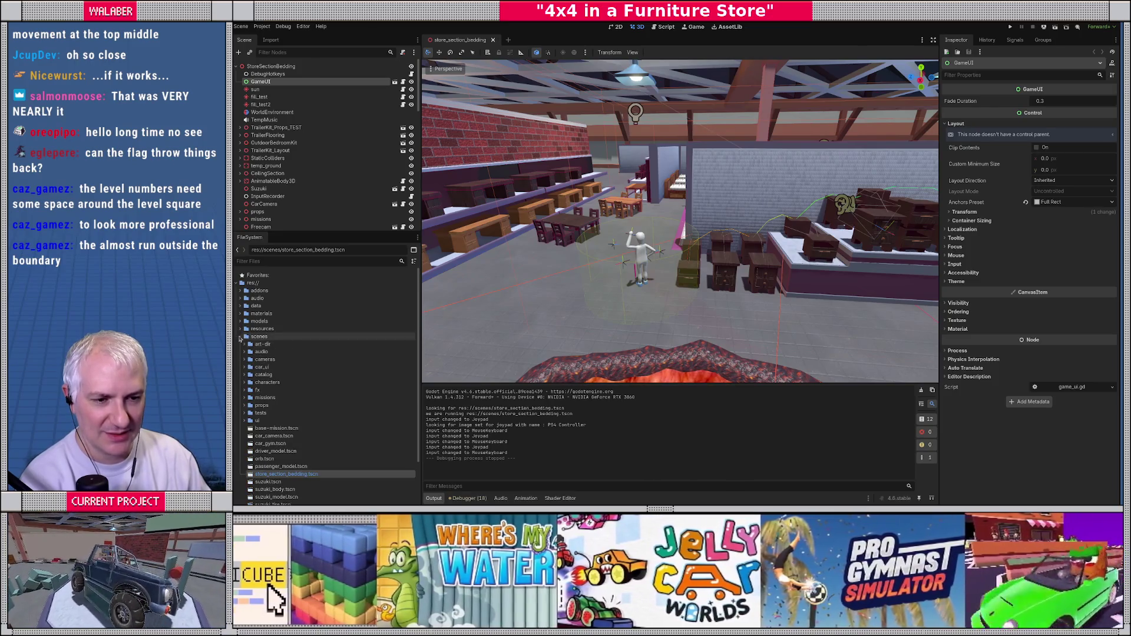
pyautogui.click(239, 336)
pyautogui.click(240, 345)
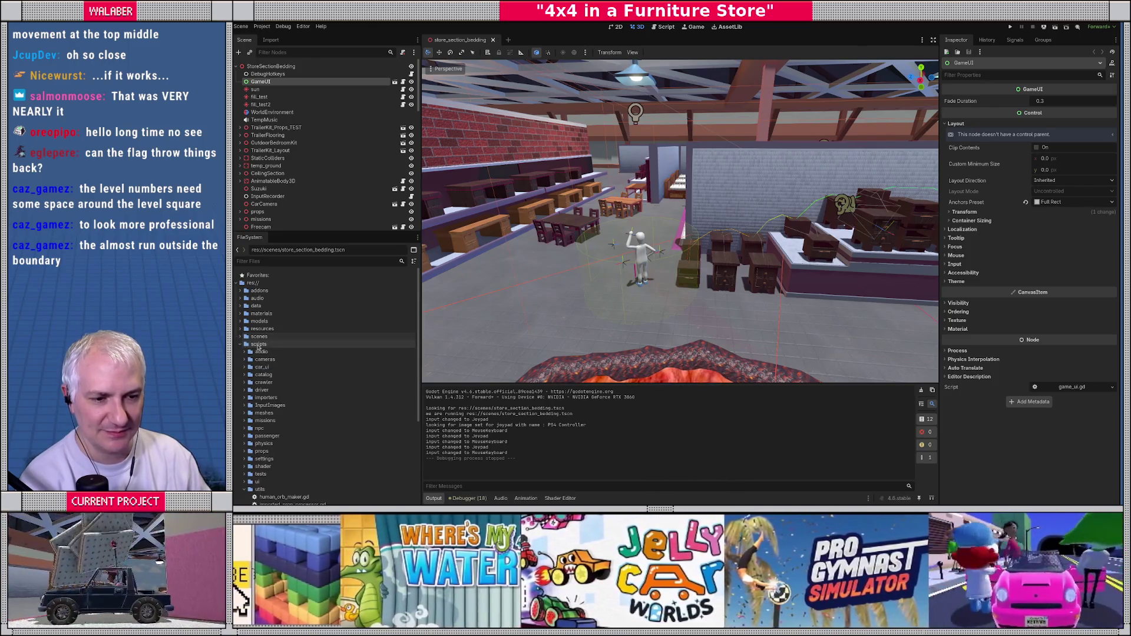
pyautogui.rightClick(259, 345)
# Create a savedata folder inside res://scripts/, then bring Steam's REBADGE page forward
pyautogui.moveTo(354, 352)
pyautogui.click(396, 353)
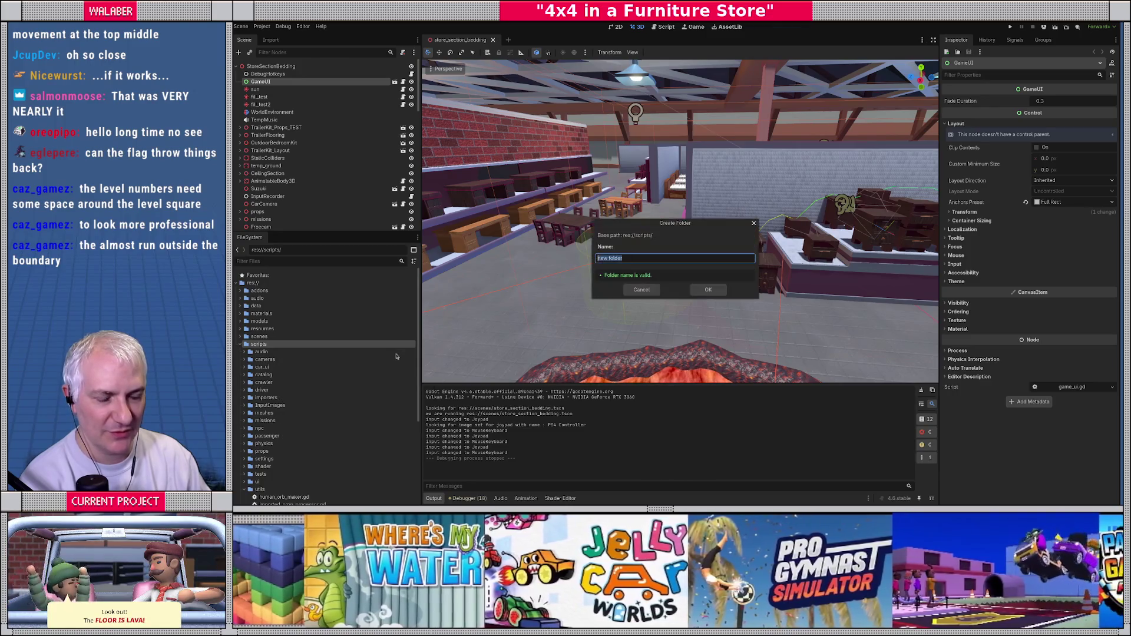
pyautogui.write('savedata')
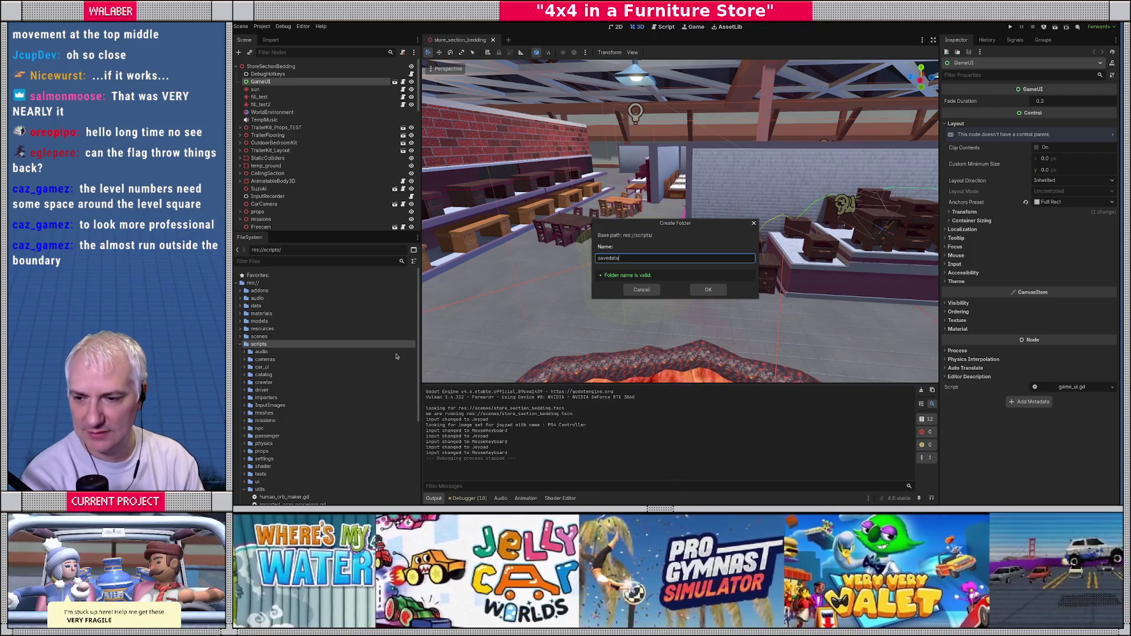
pyautogui.press('Return')
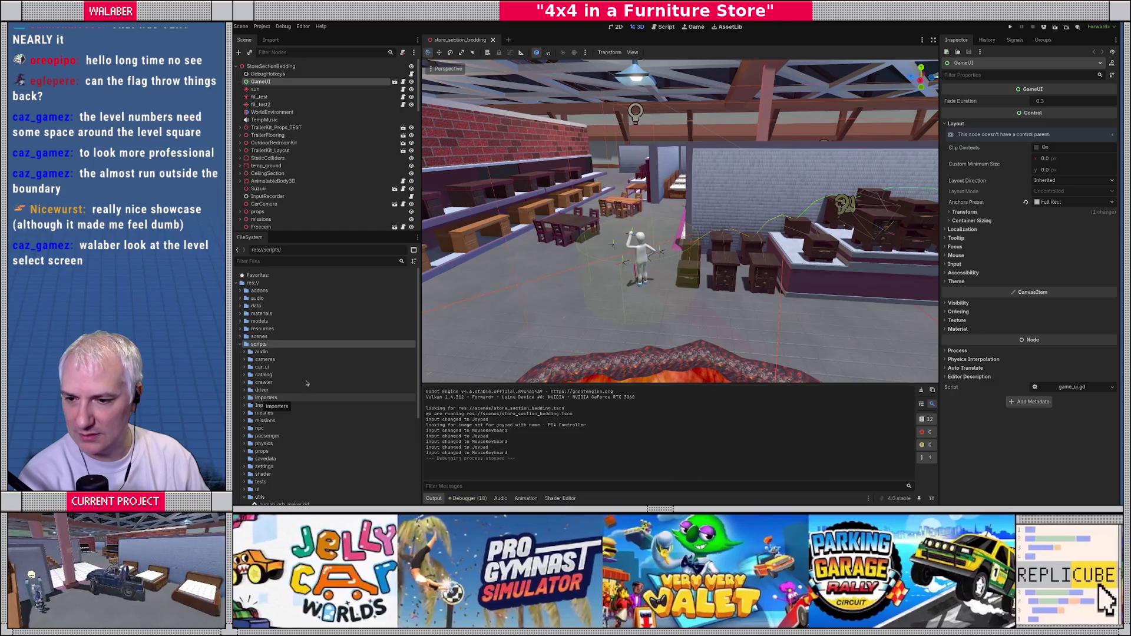
pyautogui.hotkey('alt', 'Tab')
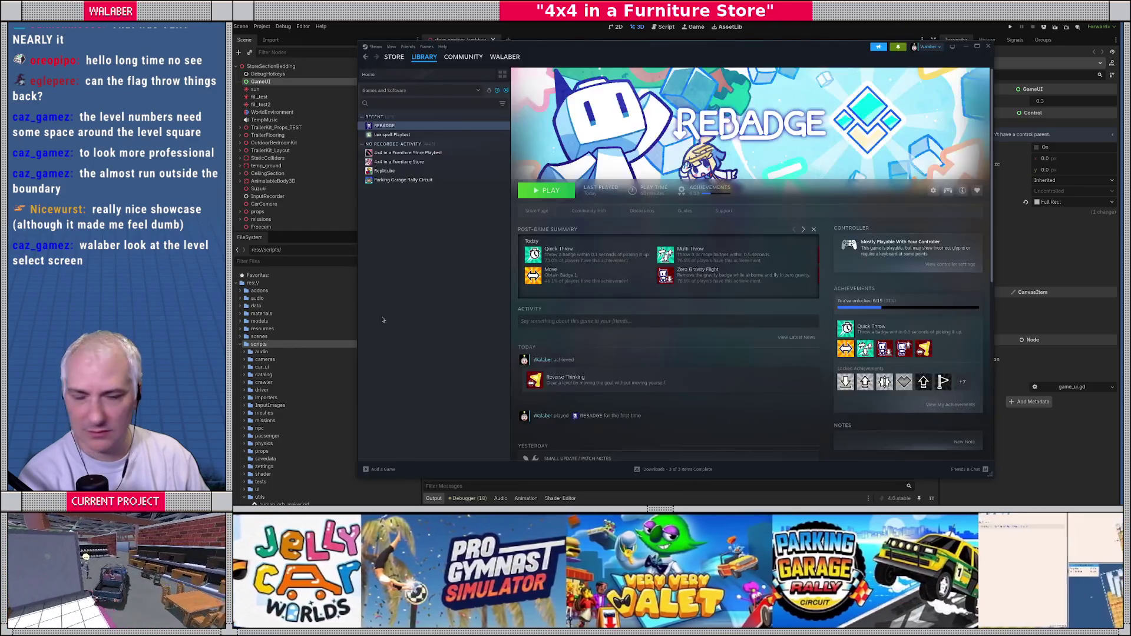
pyautogui.click(557, 191)
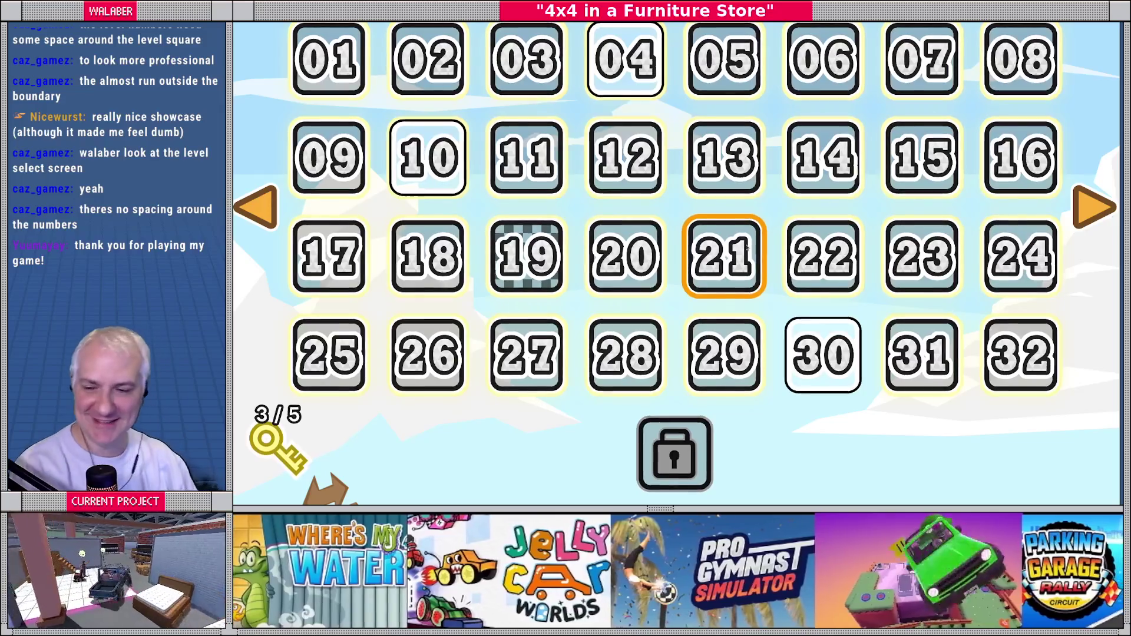
pyautogui.press('Right')
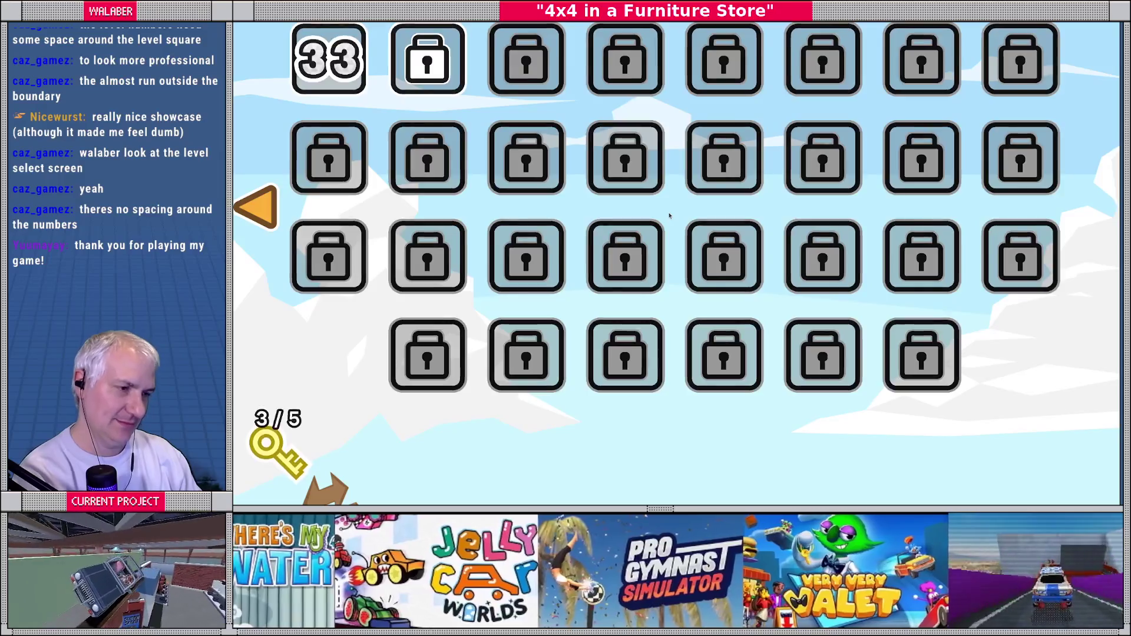
pyautogui.hotkey('alt', 'F4')
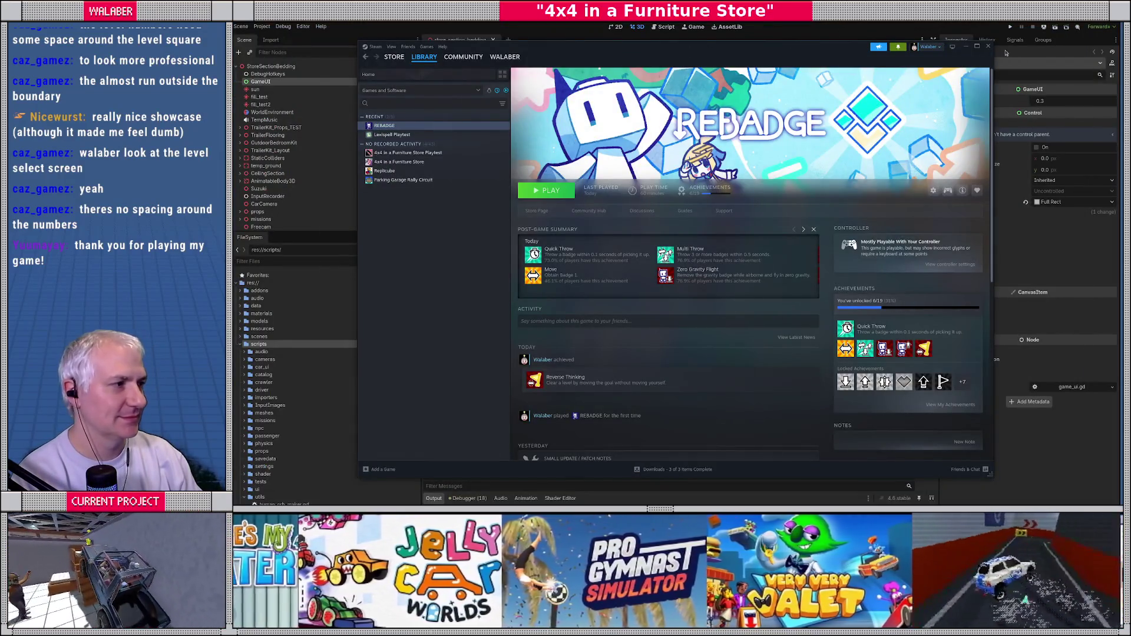
pyautogui.click(987, 46)
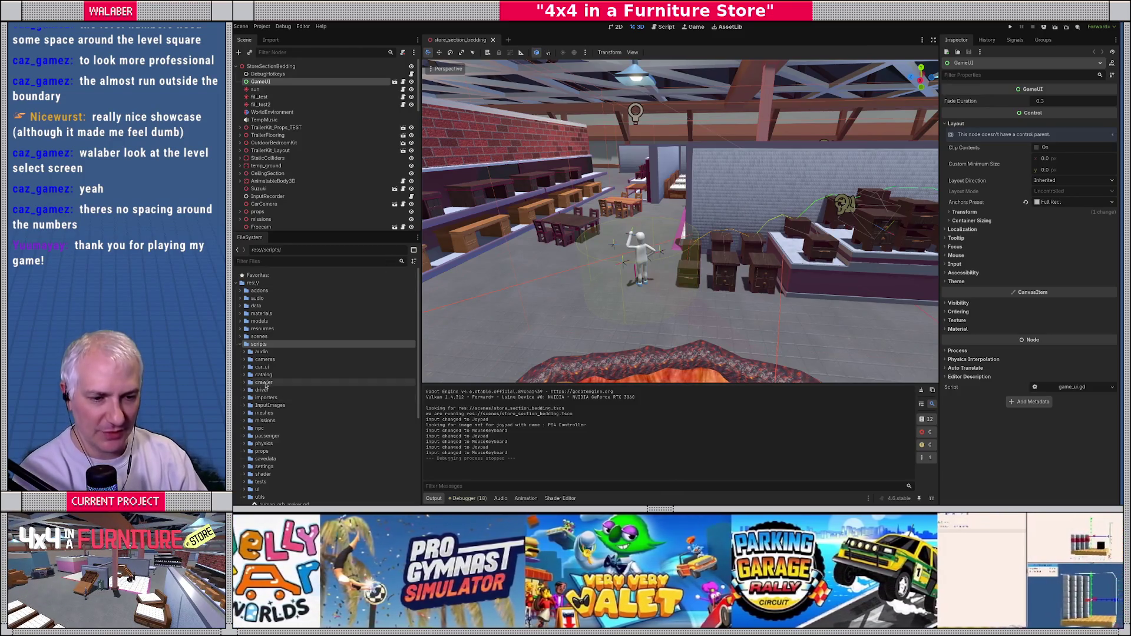
# Start a new script in the savedata folder via Create New > Script
pyautogui.scroll(-3, 264, 386)
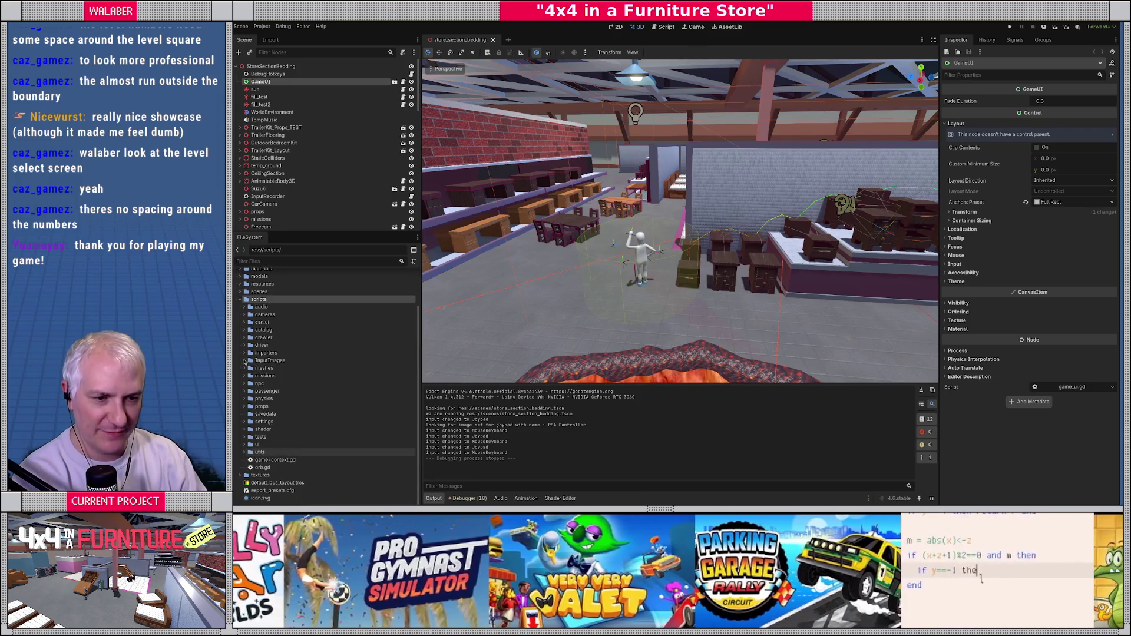
pyautogui.rightClick(266, 413)
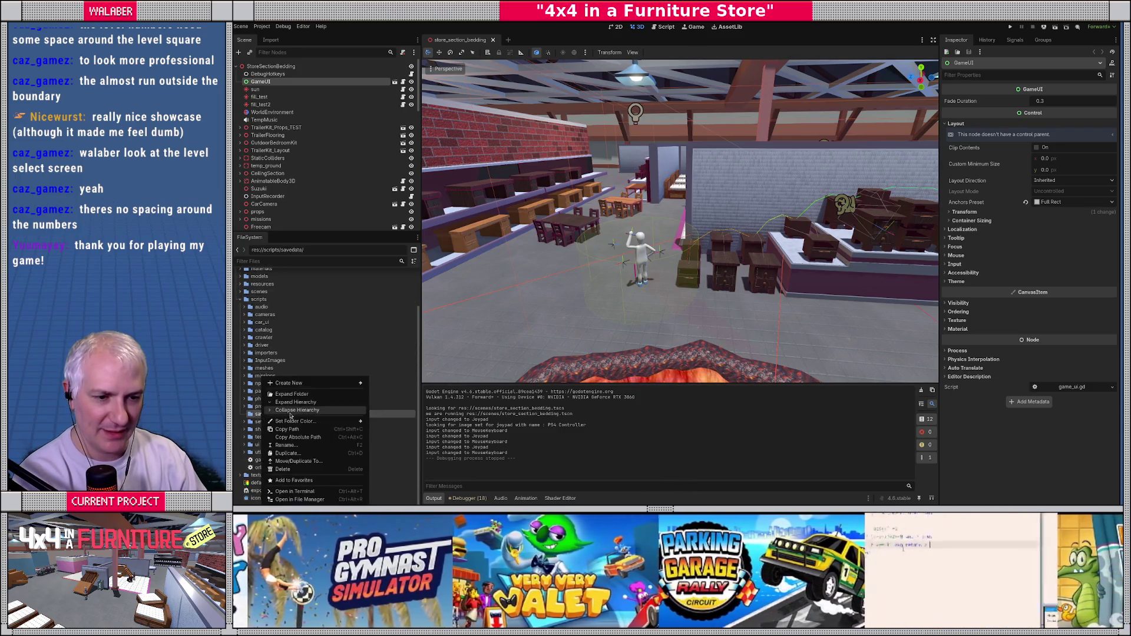
pyautogui.moveTo(323, 385)
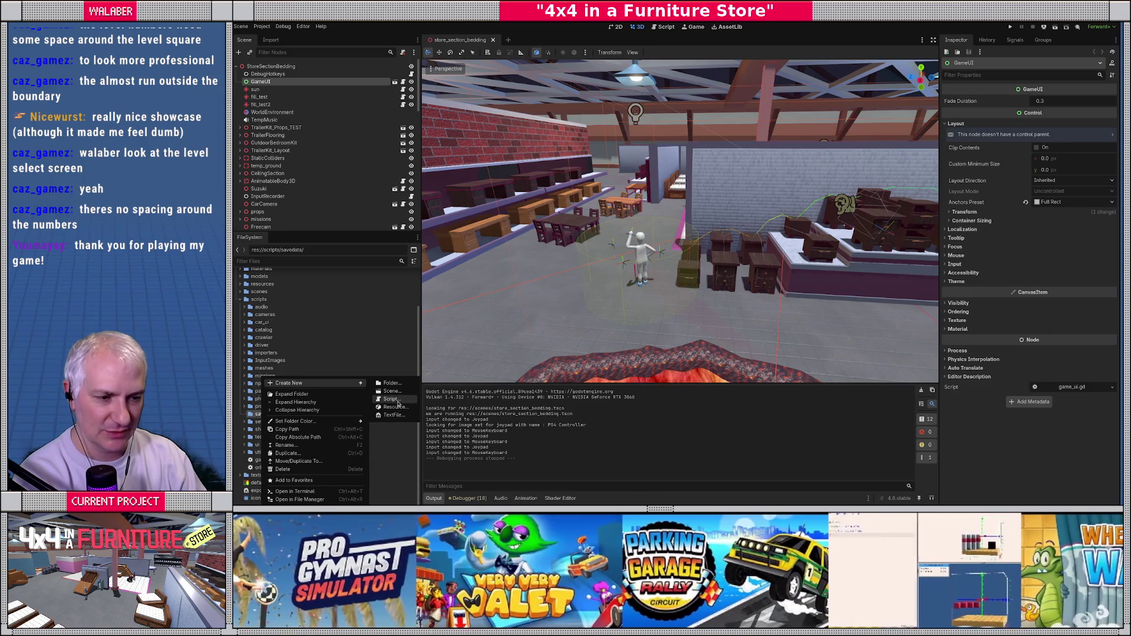
pyautogui.click(391, 399)
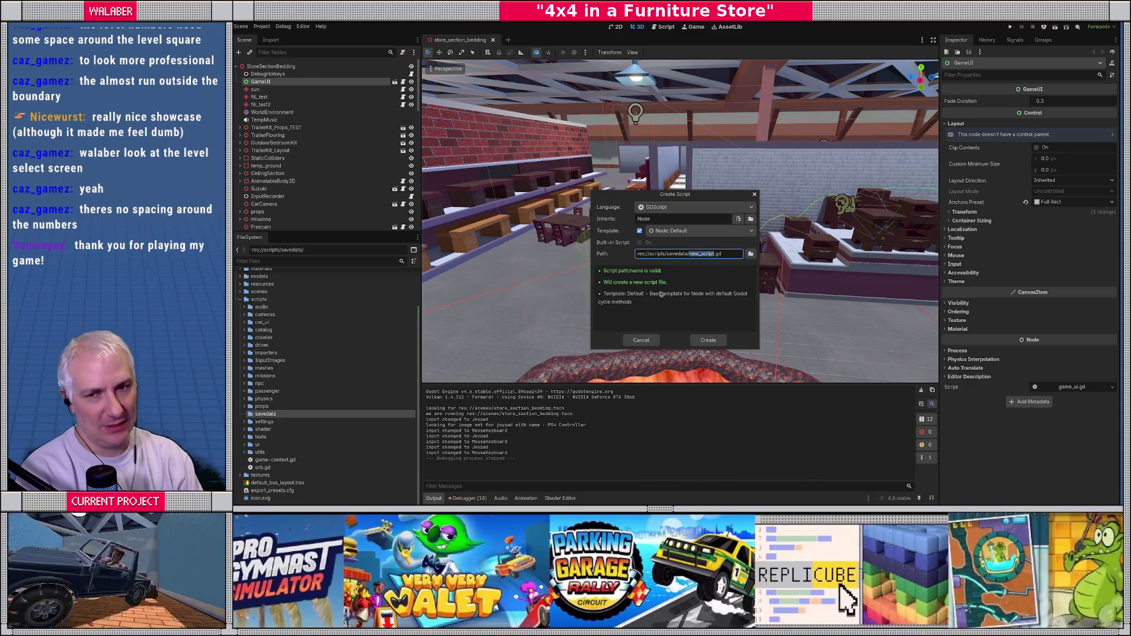
# Try script names like save_manager, data/wrangl and save_commands in the Path field
pyautogui.write('save')
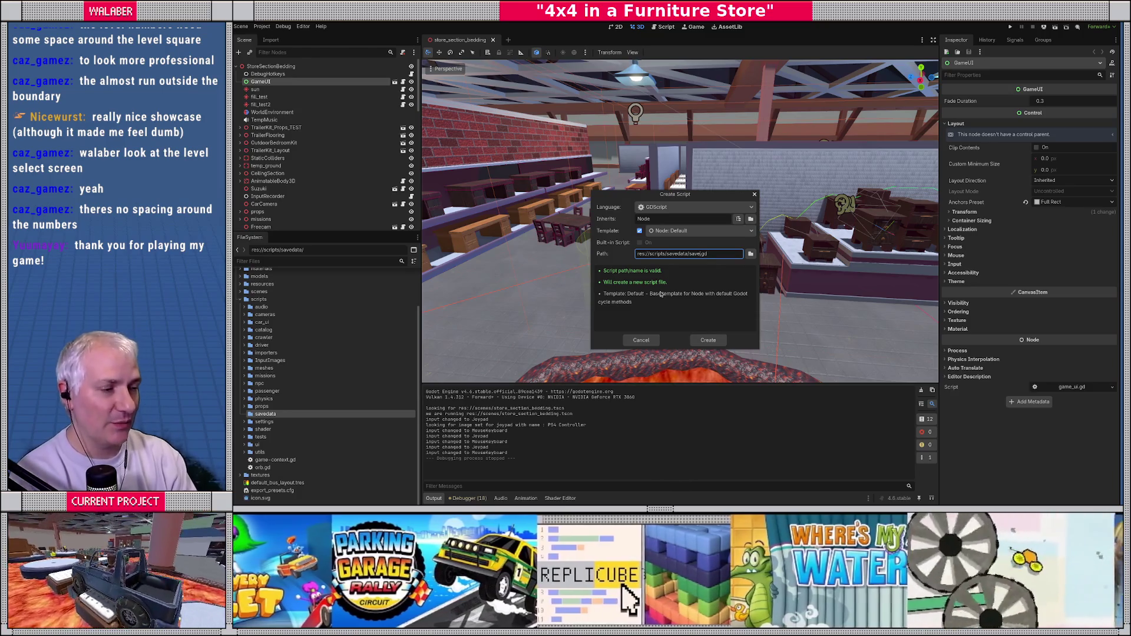
pyautogui.write('manager')
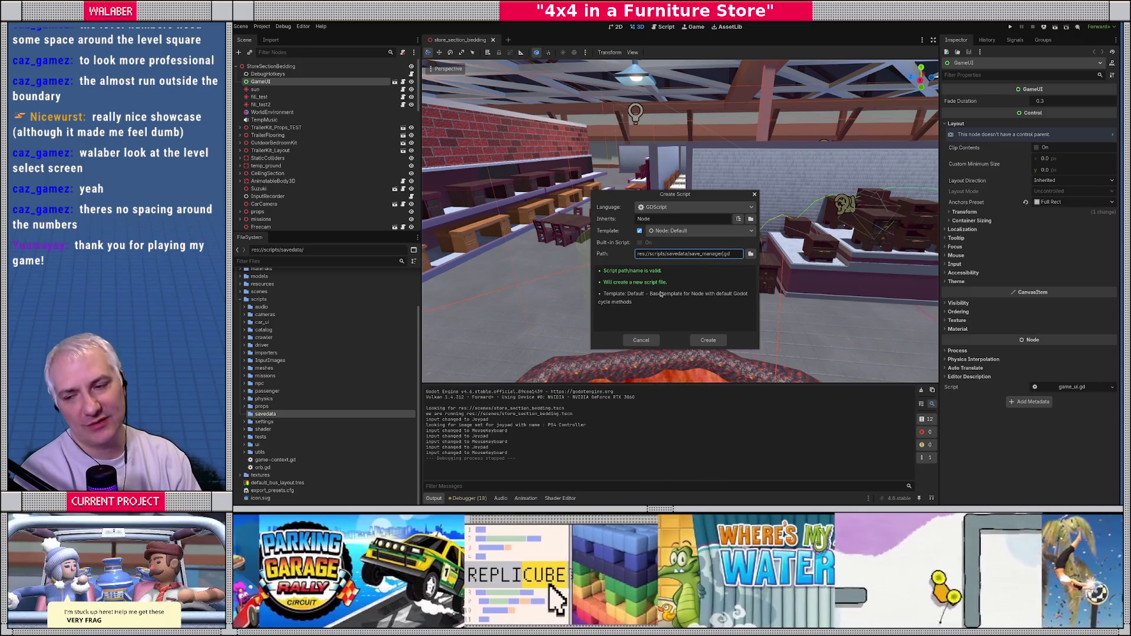
pyautogui.press('BackSpace')
pyautogui.press('BackSpace')
pyautogui.press('BackSpace')
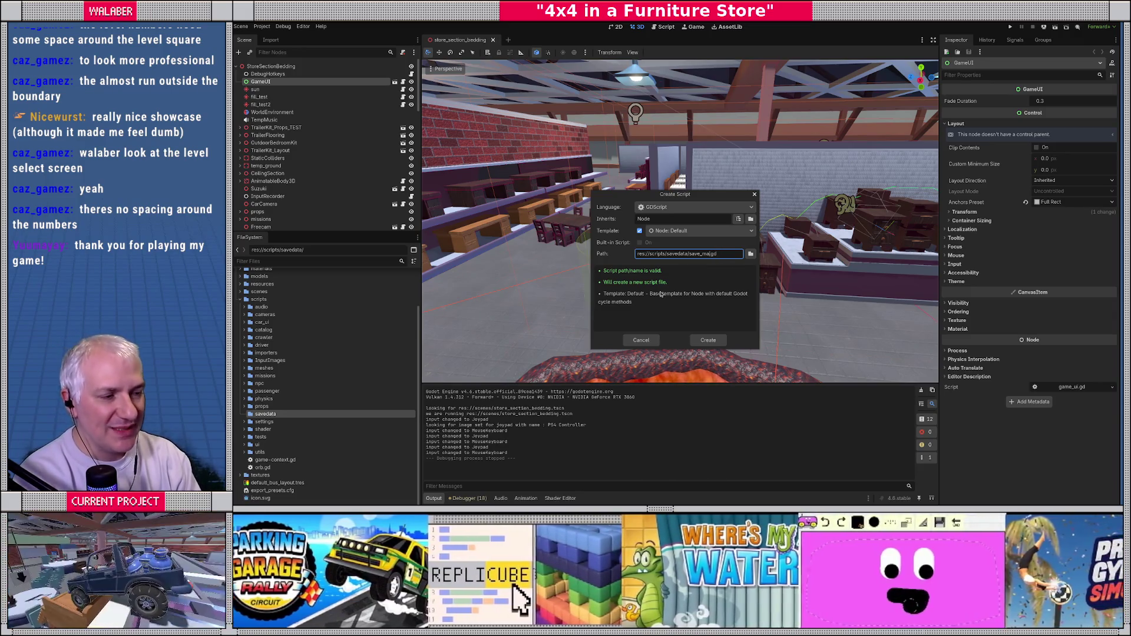
pyautogui.write('r')
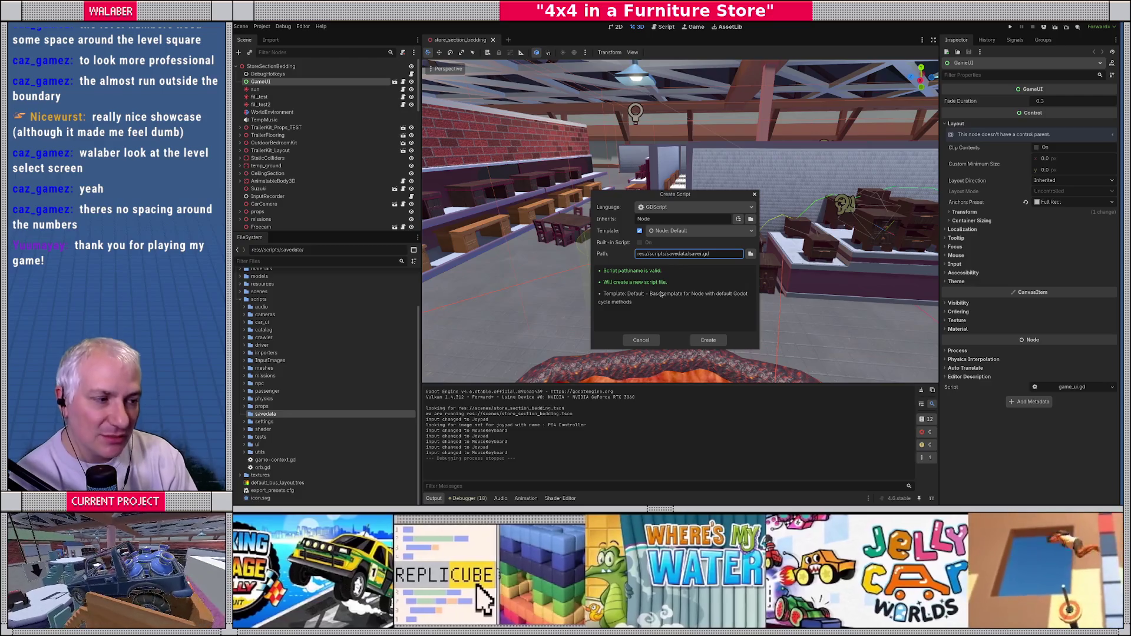
pyautogui.press('BackSpace')
pyautogui.press('BackSpace')
pyautogui.press('BackSpace')
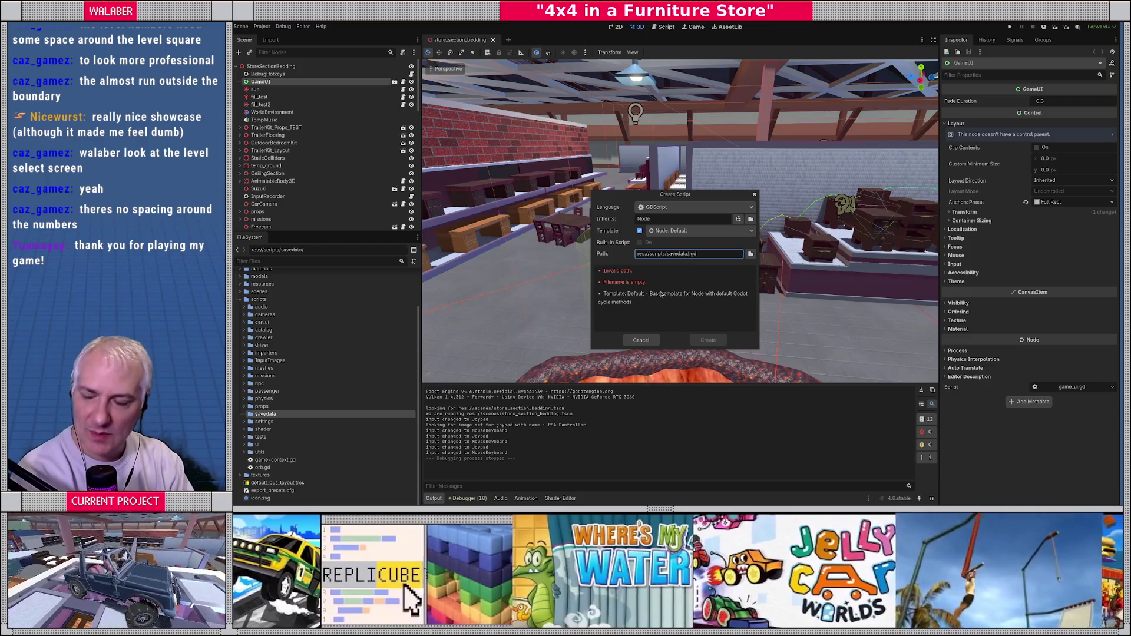
pyautogui.write('data')
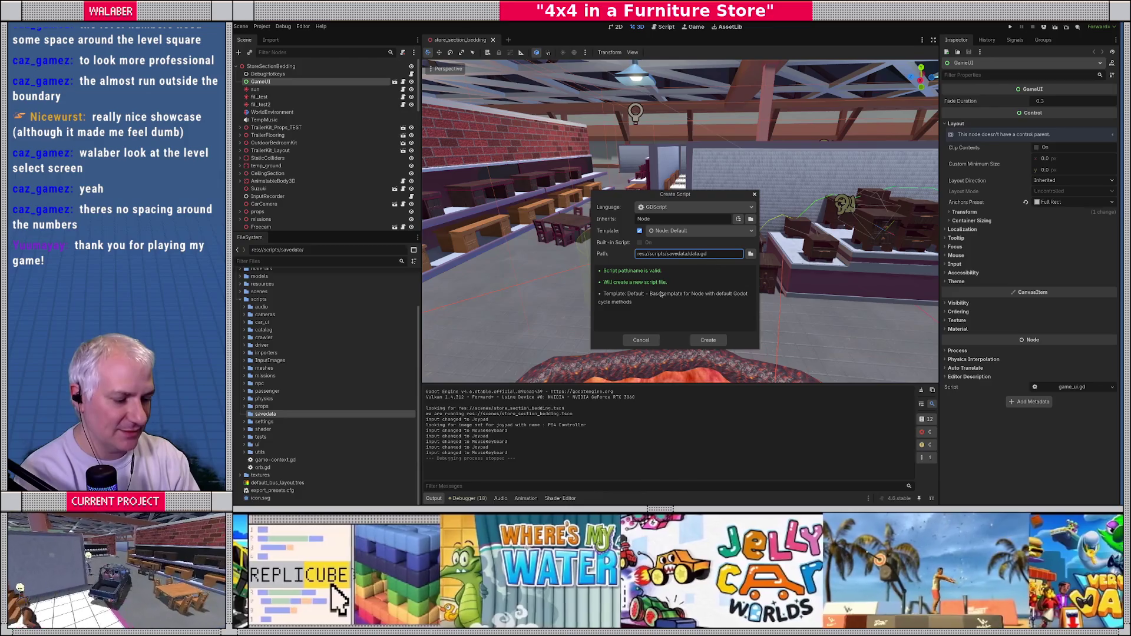
pyautogui.write('/wrangl')
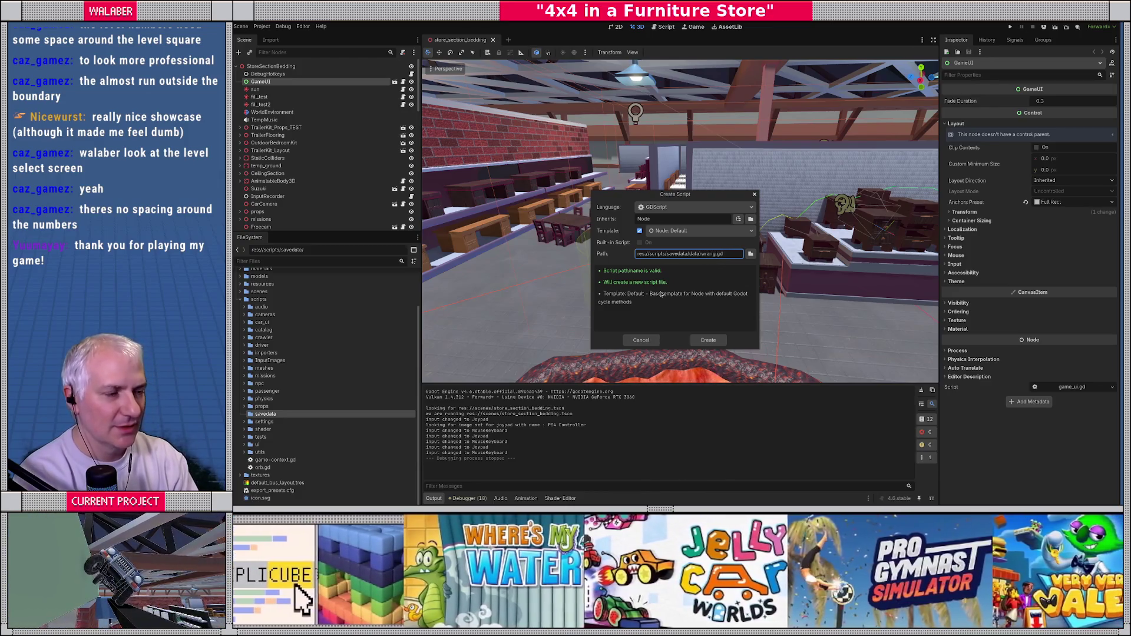
pyautogui.press('BackSpace')
pyautogui.press('BackSpace')
pyautogui.press('BackSpace')
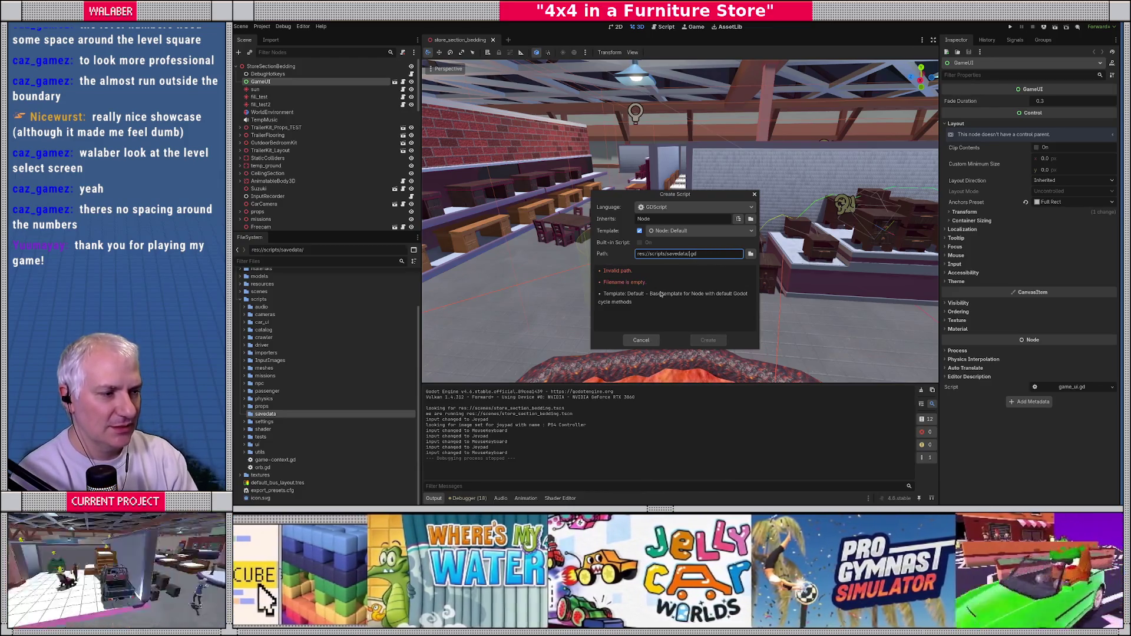
pyautogui.write('save_')
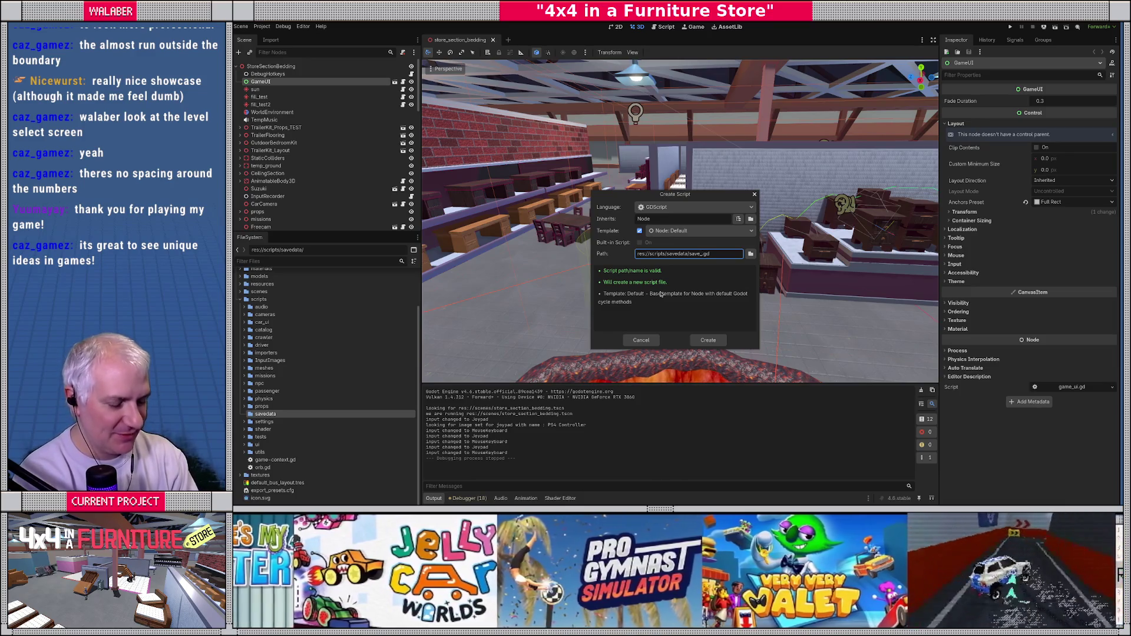
pyautogui.write('commands')
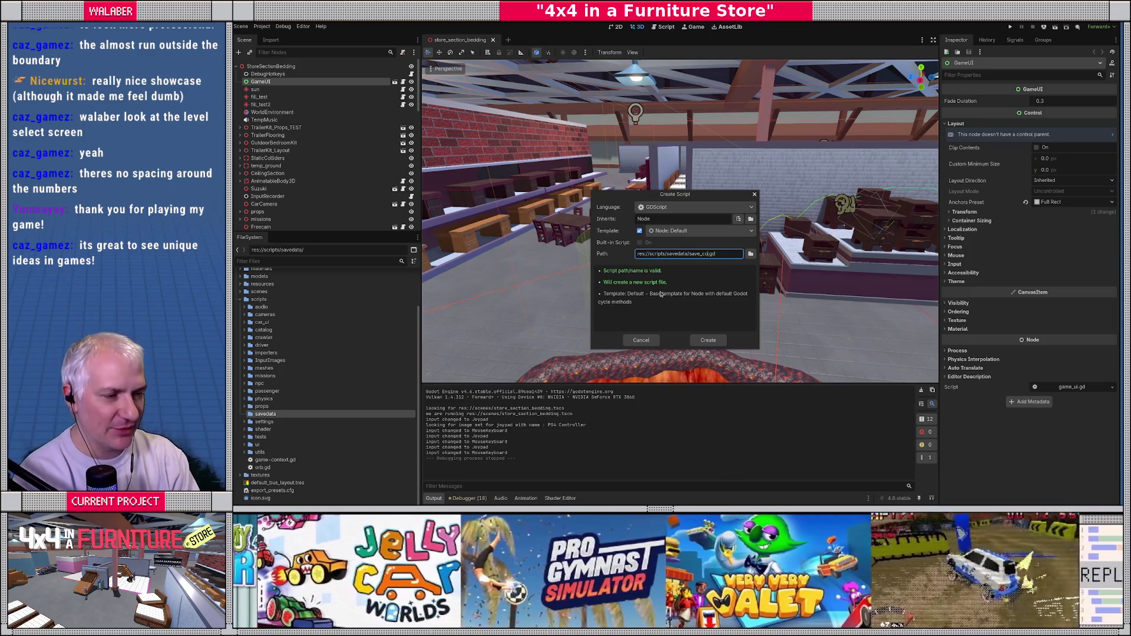
pyautogui.press('BackSpace')
pyautogui.press('BackSpace')
pyautogui.press('BackSpace')
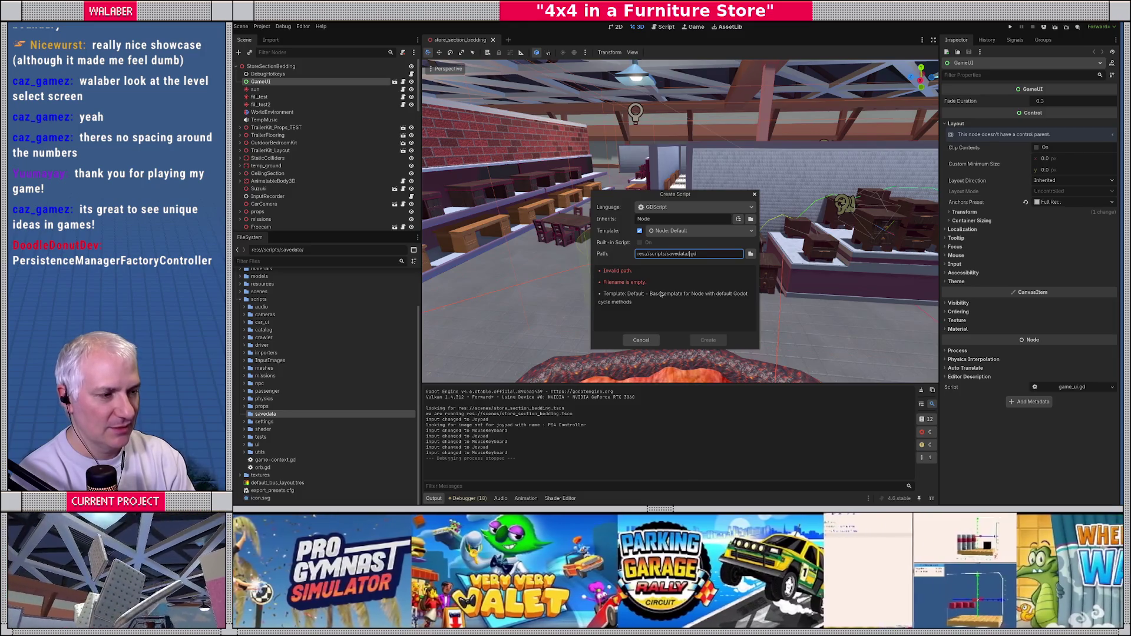
# After discarding several other names, create res://scripts/savedata/game_saver.gd
pyautogui.write('persis')
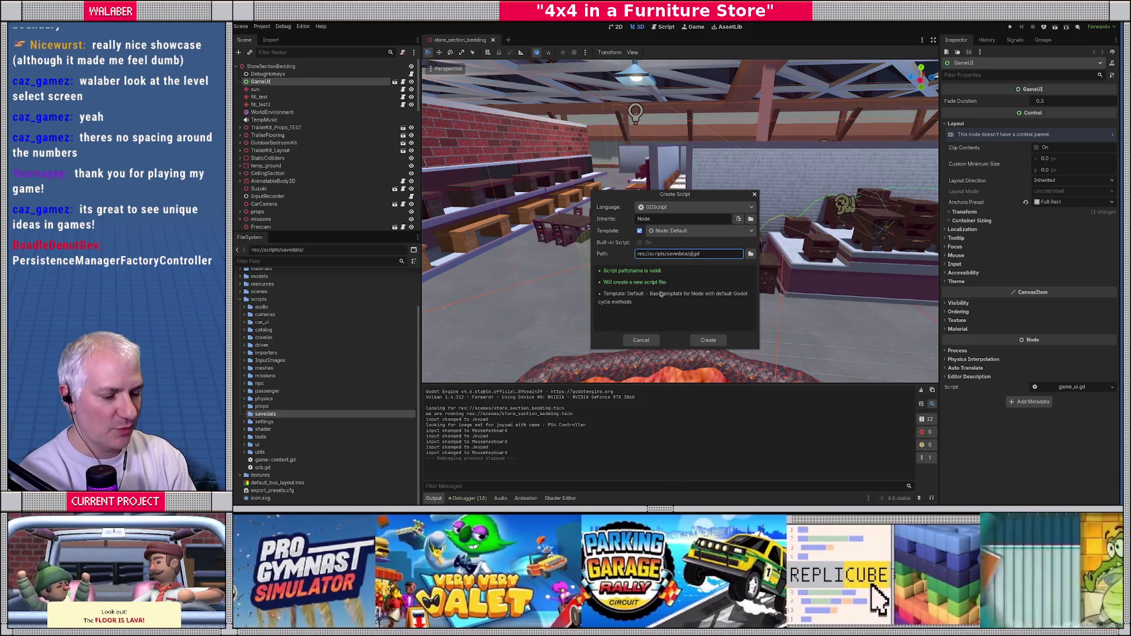
pyautogui.write('ten')
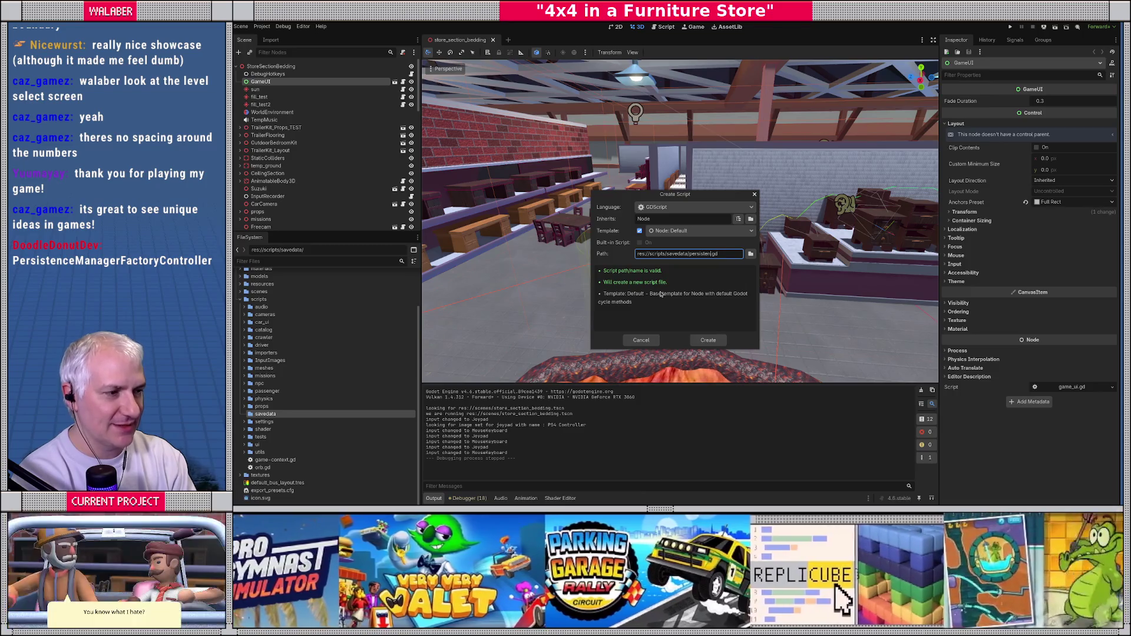
pyautogui.write('t_friend')
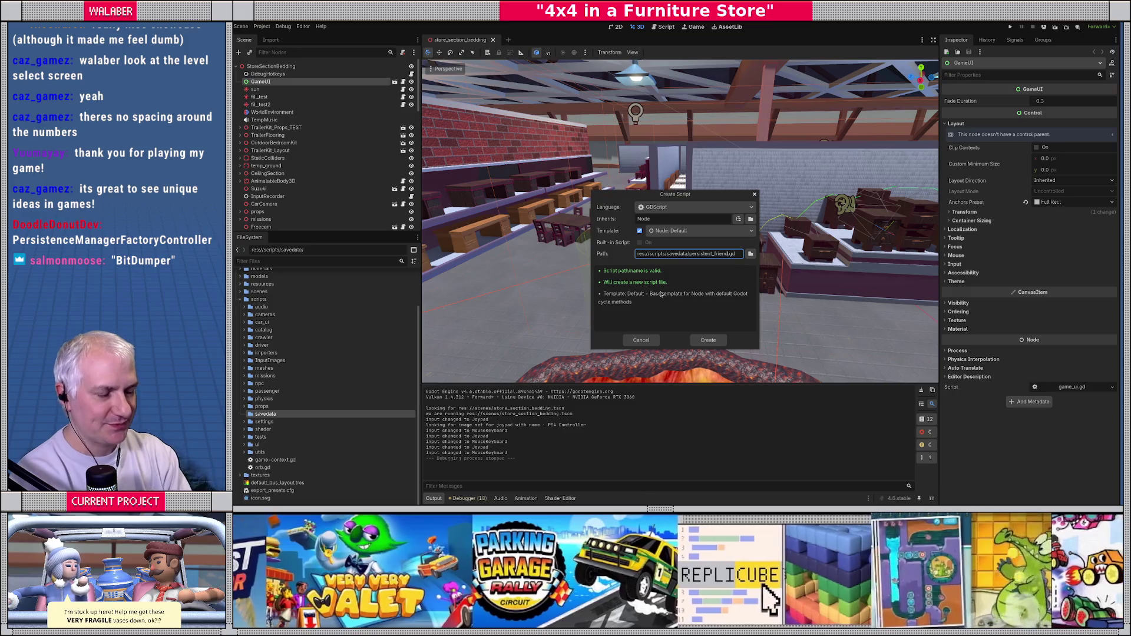
pyautogui.press('BackSpace')
pyautogui.press('BackSpace')
pyautogui.press('BackSpace')
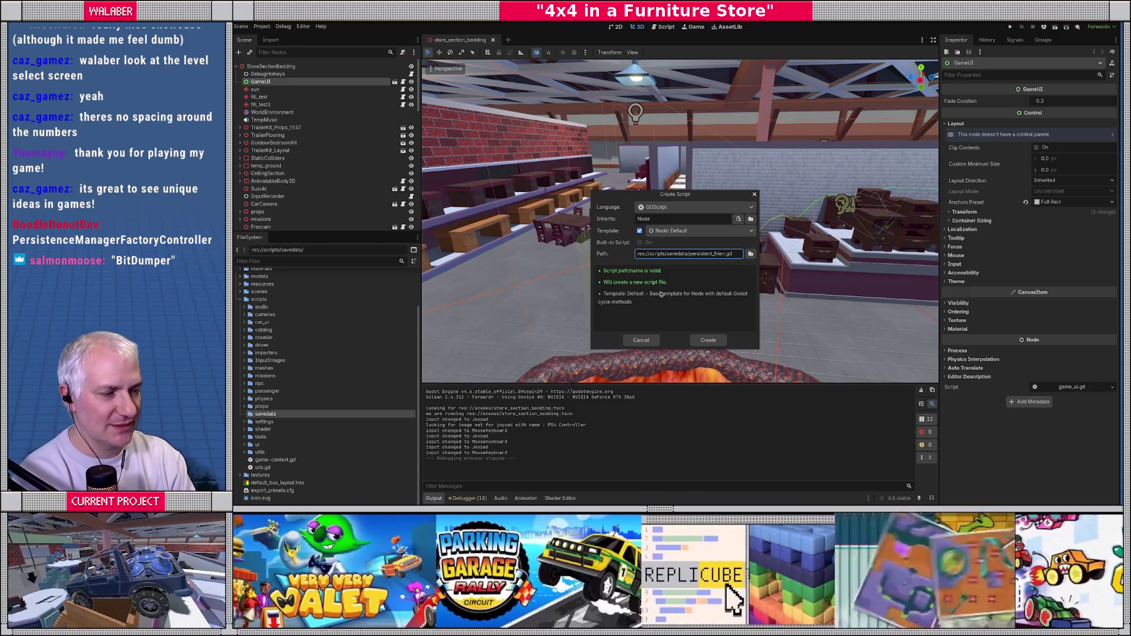
pyautogui.press('BackSpace')
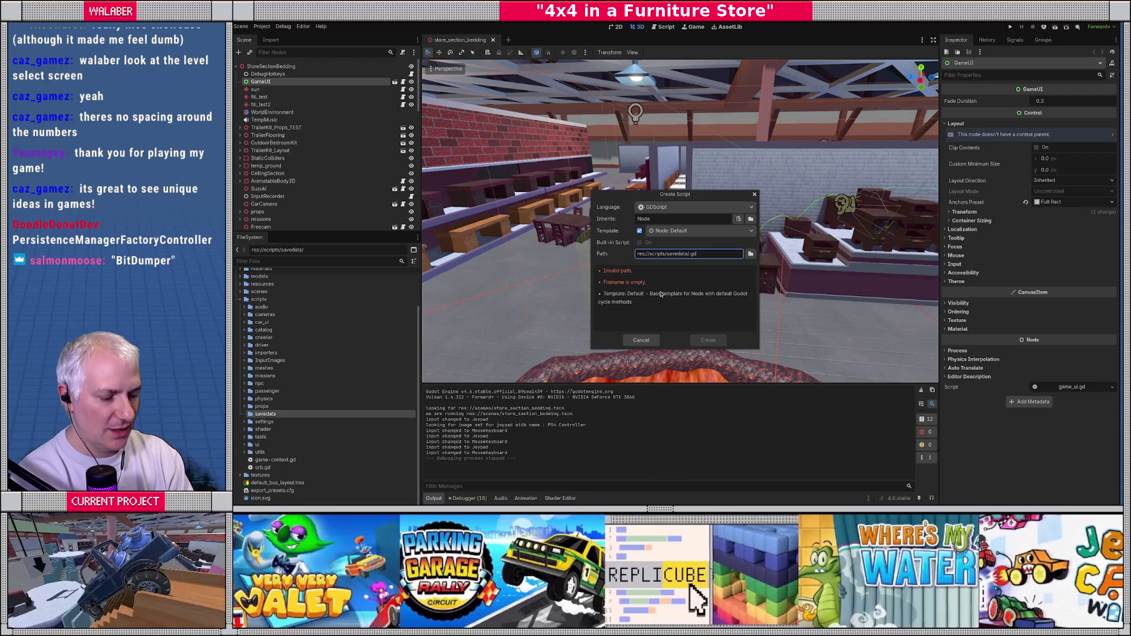
pyautogui.write('omniscient')
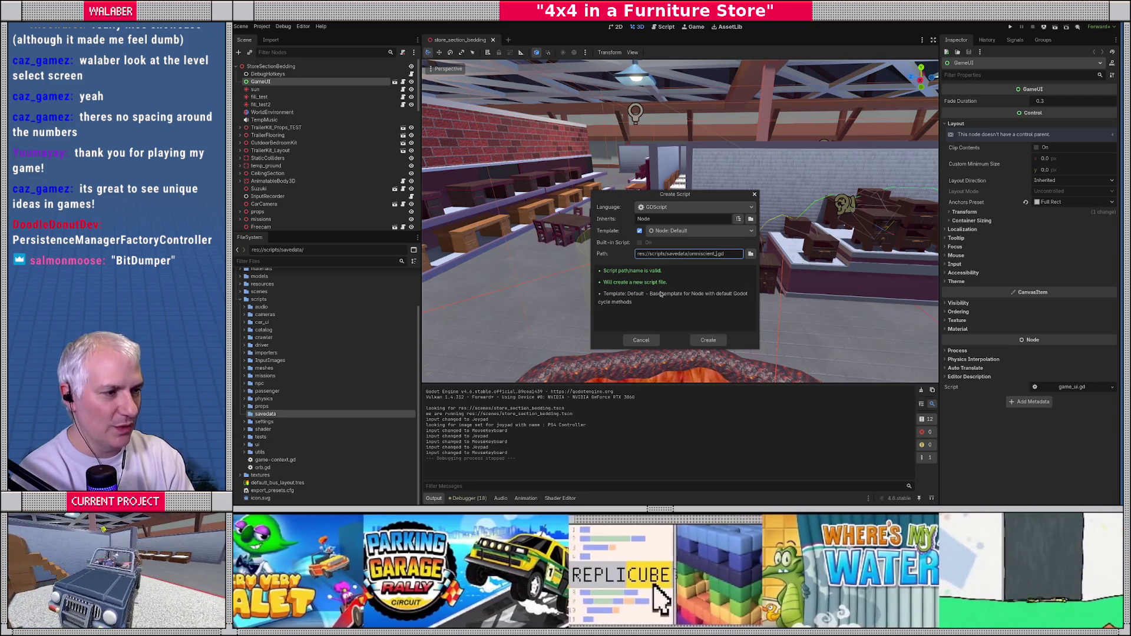
pyautogui.press('BackSpace')
pyautogui.press('BackSpace')
pyautogui.press('BackSpace')
pyautogui.press('BackSpace')
pyautogui.press('BackSpace')
pyautogui.press('BackSpace')
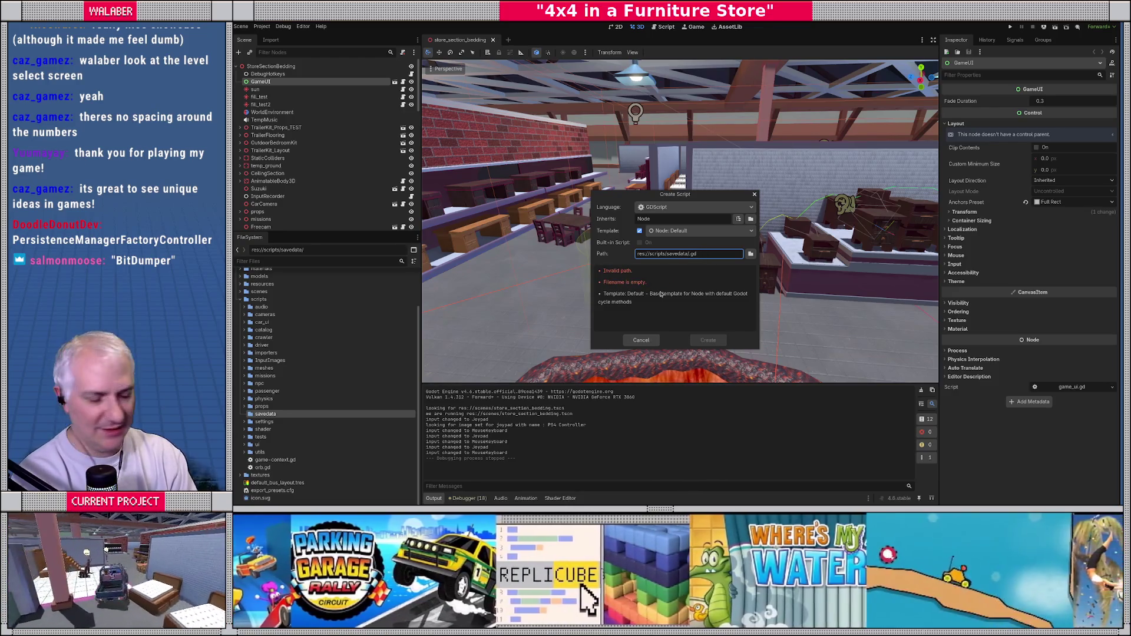
pyautogui.write('info_sec')
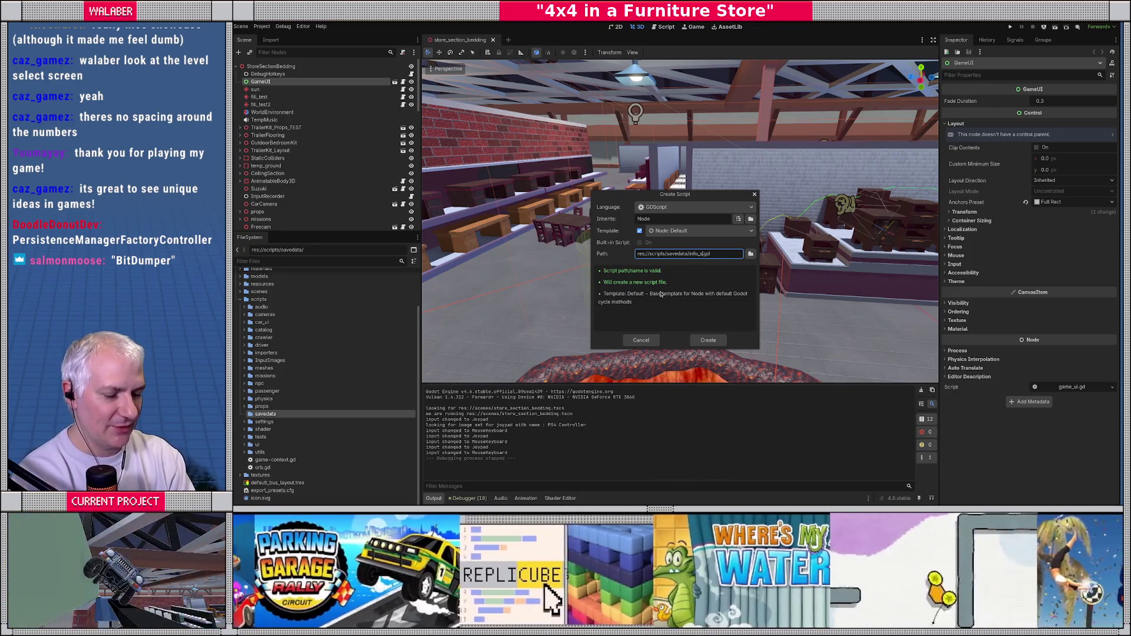
pyautogui.write('retary')
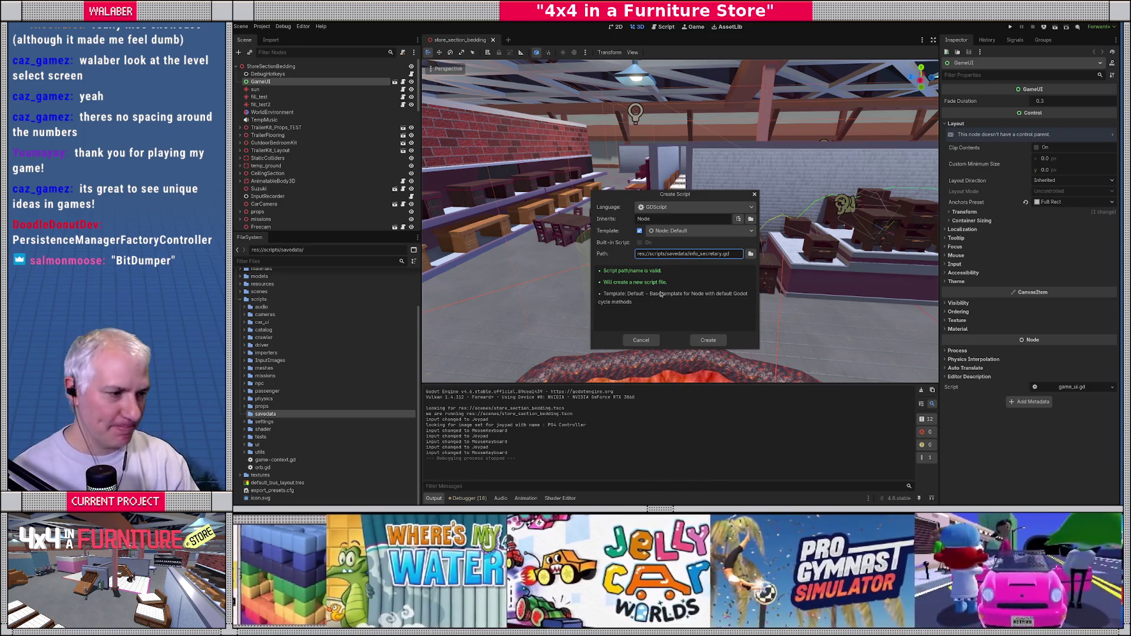
pyautogui.press('BackSpace')
pyautogui.press('BackSpace')
pyautogui.press('BackSpace')
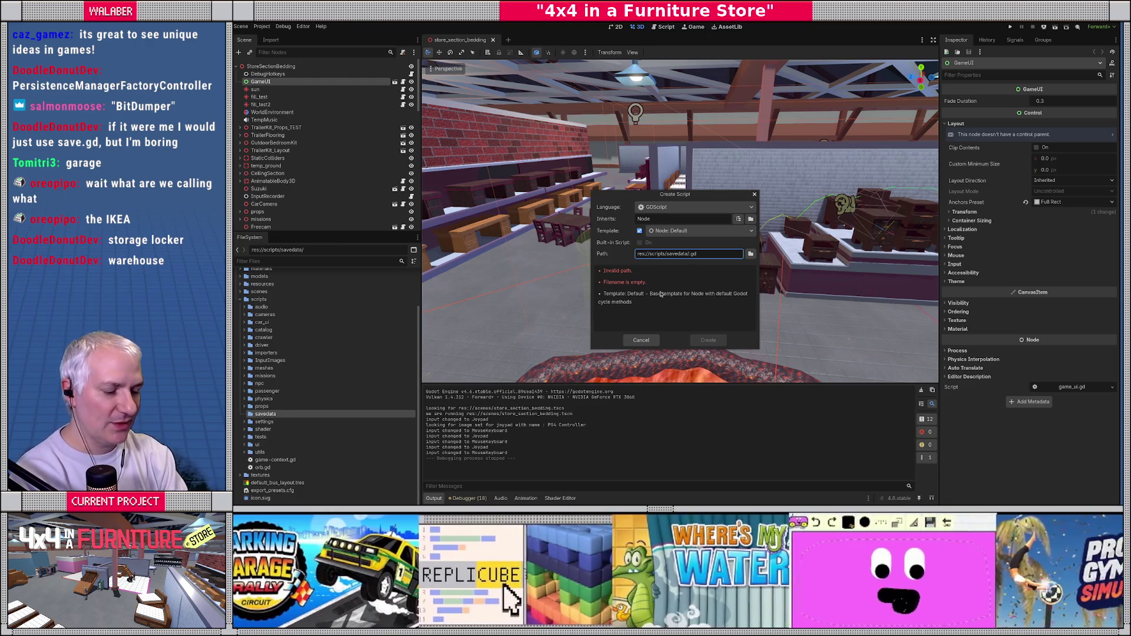
pyautogui.write('rememberer')
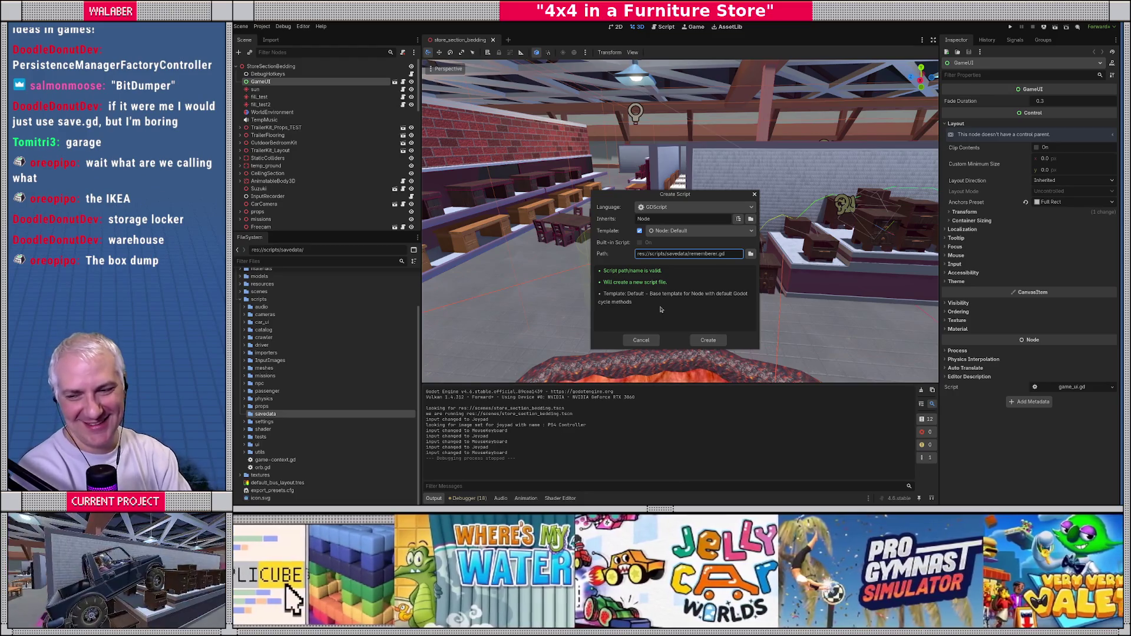
pyautogui.press('BackSpace')
pyautogui.press('BackSpace')
pyautogui.press('BackSpace')
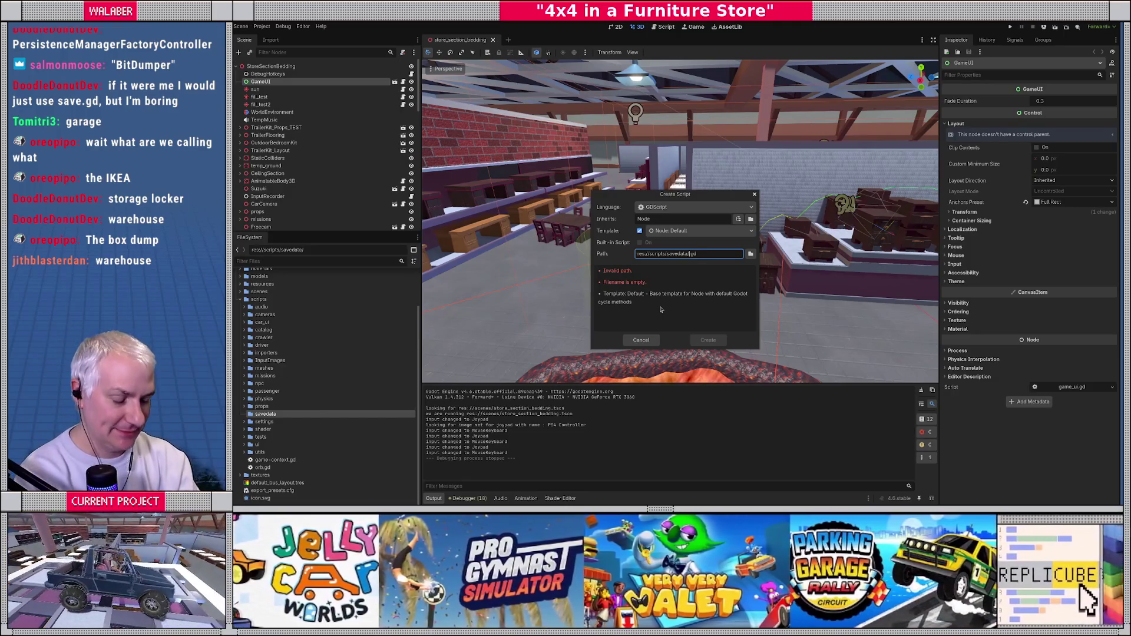
pyautogui.write('game_saver')
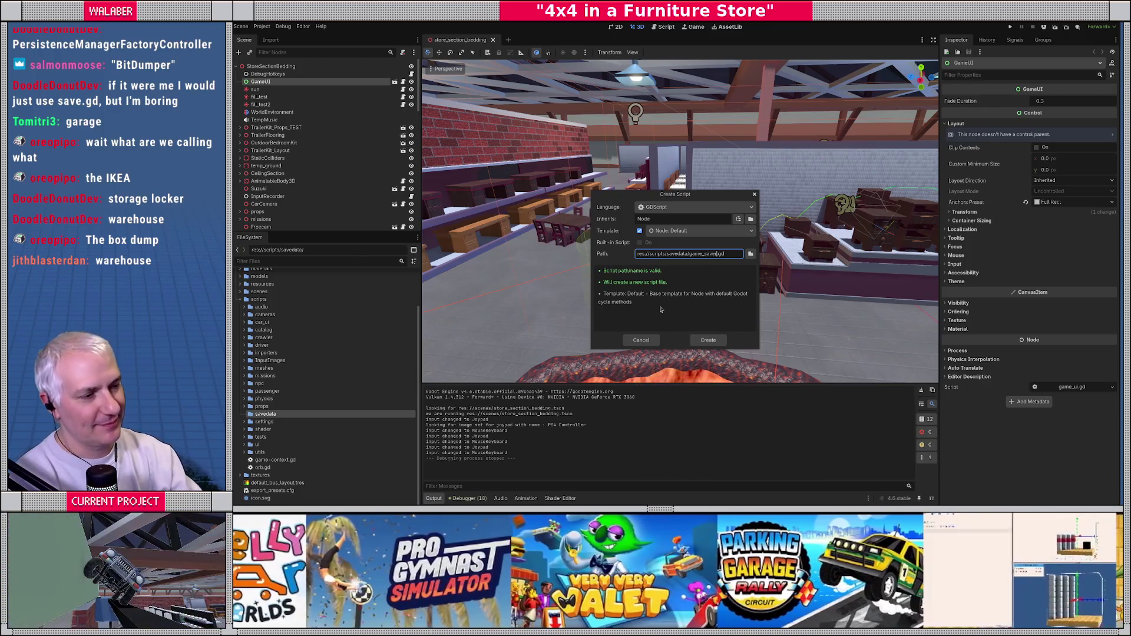
pyautogui.click(706, 341)
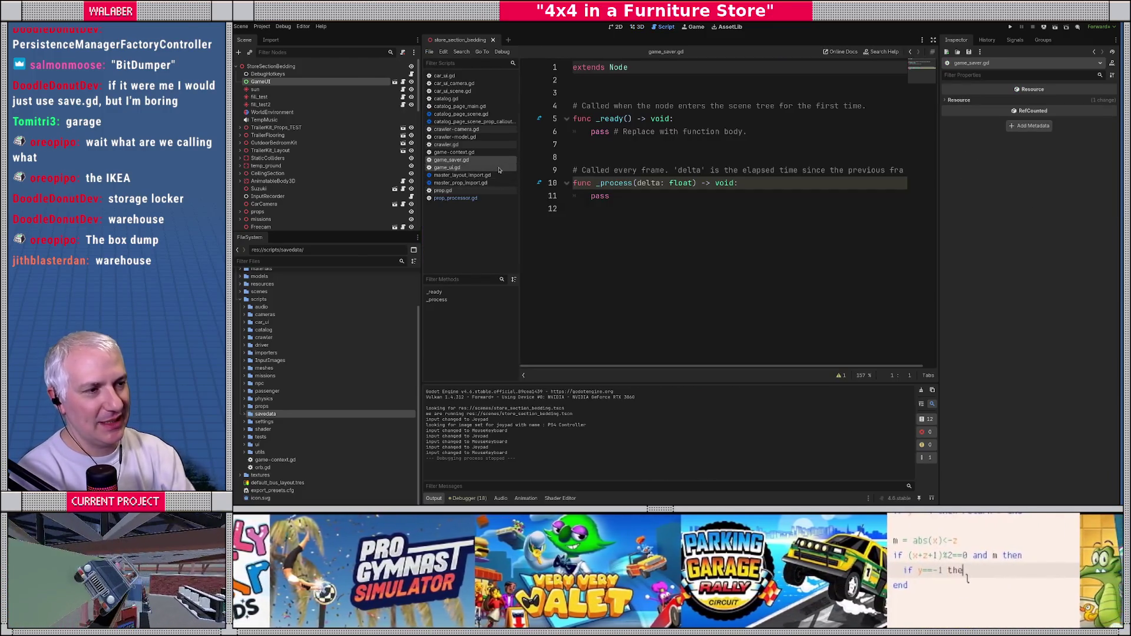
# Add 'class_name GameSaver' on the line below extends Node
pyautogui.press('Down')
pyautogui.write('class_name Gam')
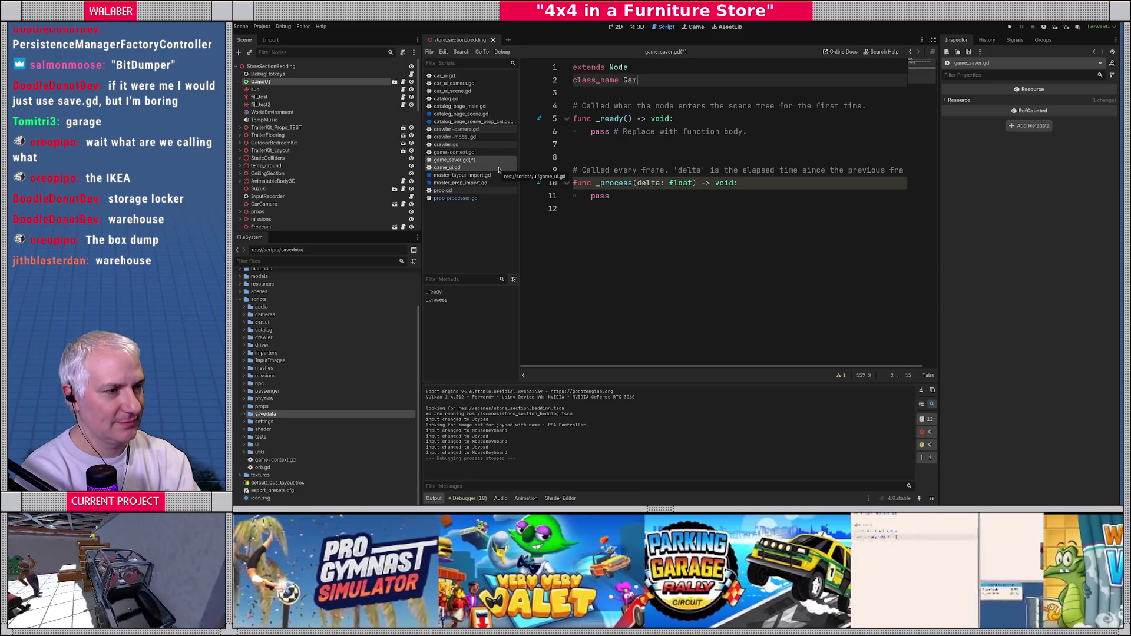
pyautogui.write('eSaver')
pyautogui.press('Return')
# Delete the template _ready and _process functions and begin the SAVE_FILE_PATH constant
pyautogui.moveTo(616, 222); pyautogui.dragTo(566, 96)
pyautogui.press('BackSpace')
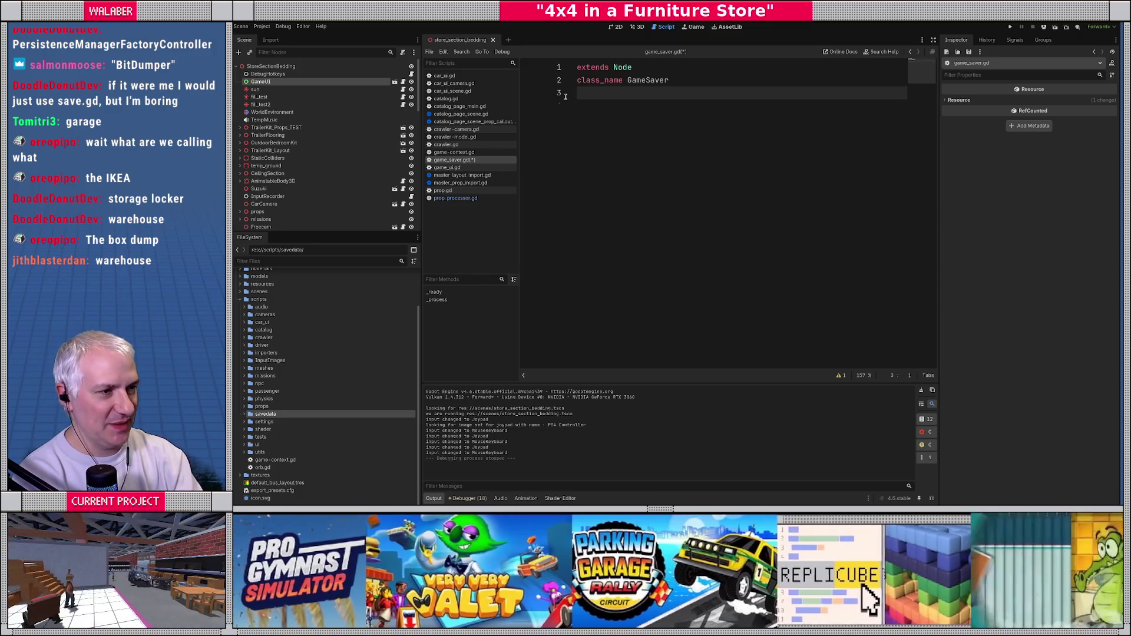
pyautogui.press('Down')
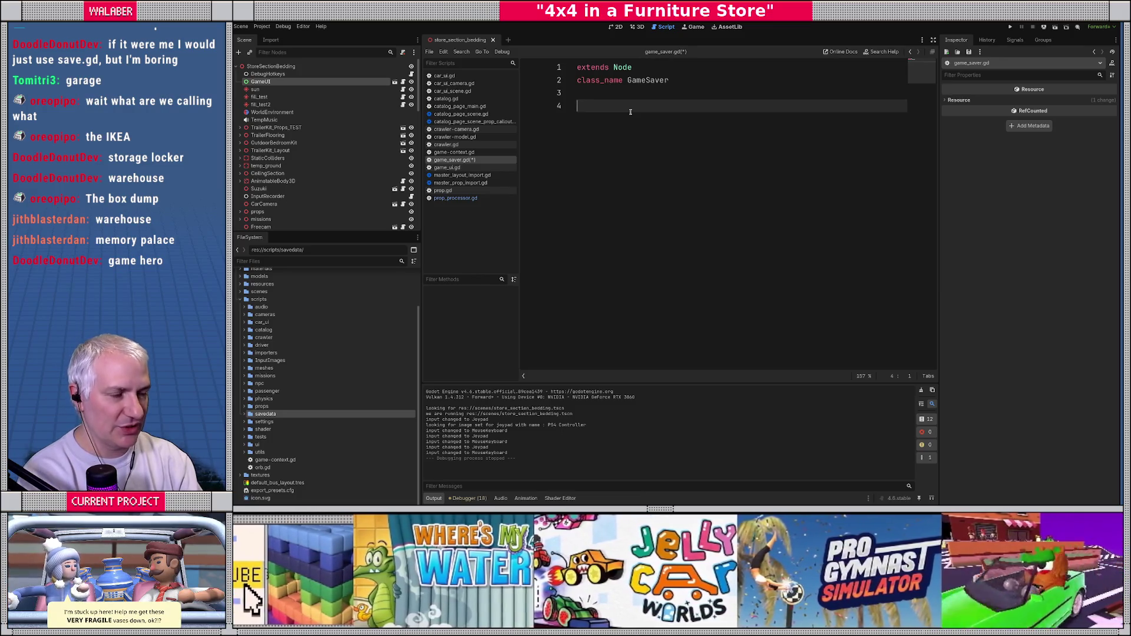
pyautogui.write('const ')
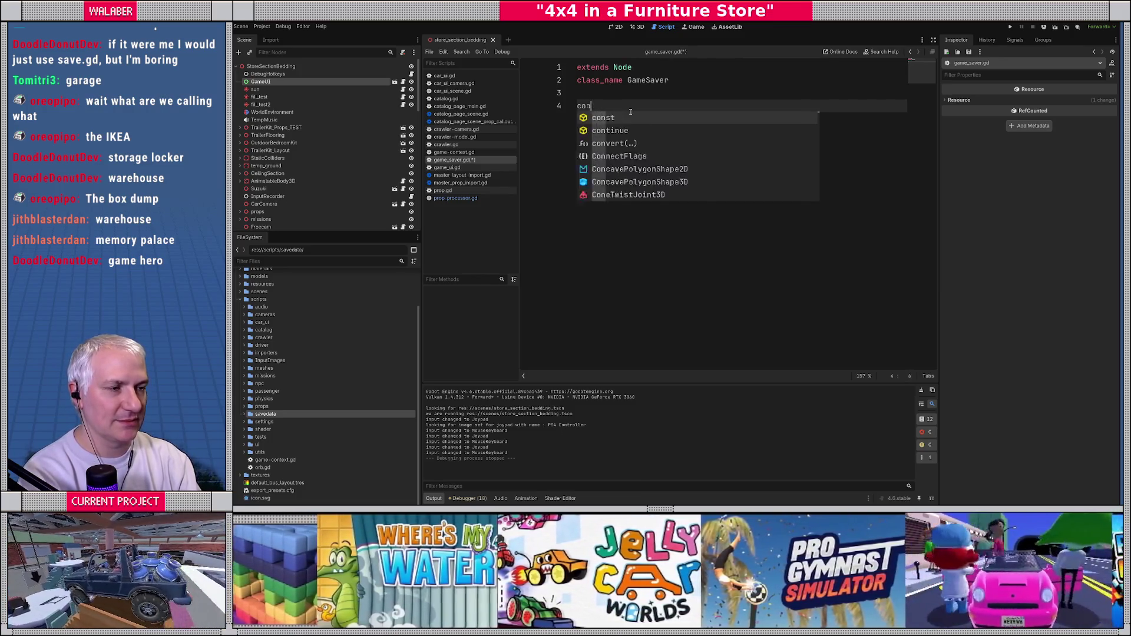
pyautogui.write('SAVE_FI')
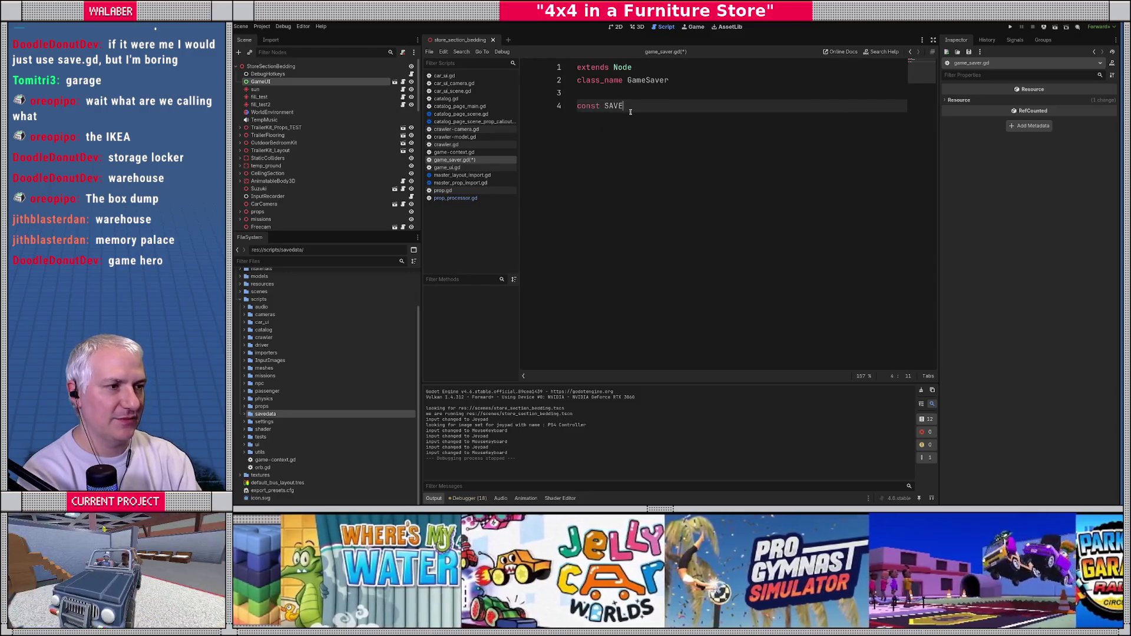
pyautogui.write('LE_PATH :=')
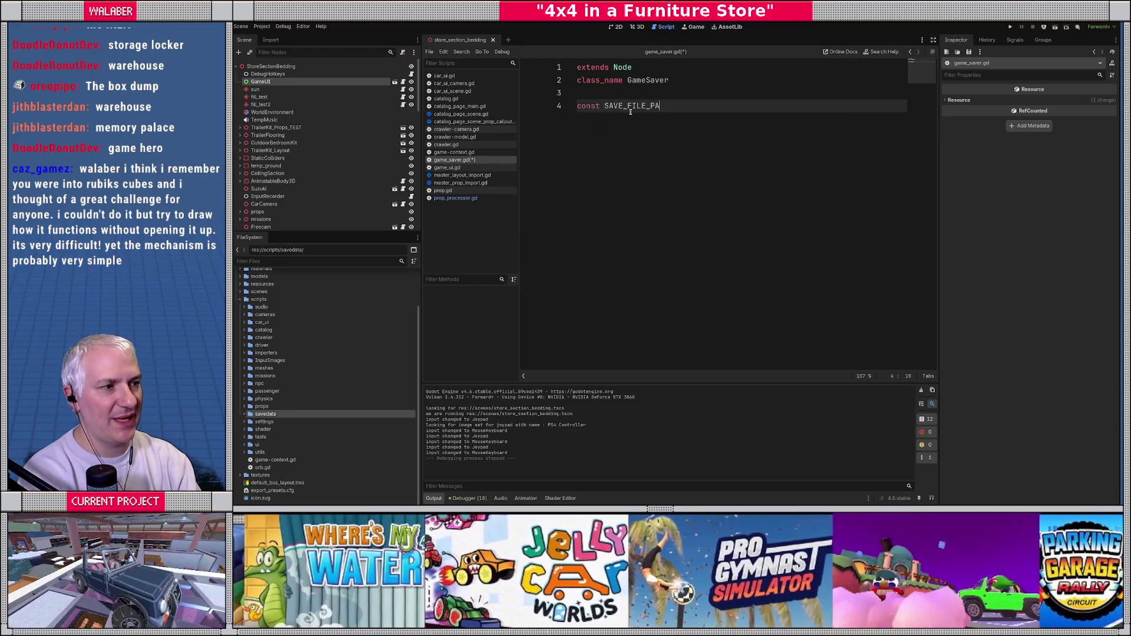
pyautogui.write(' "user://')
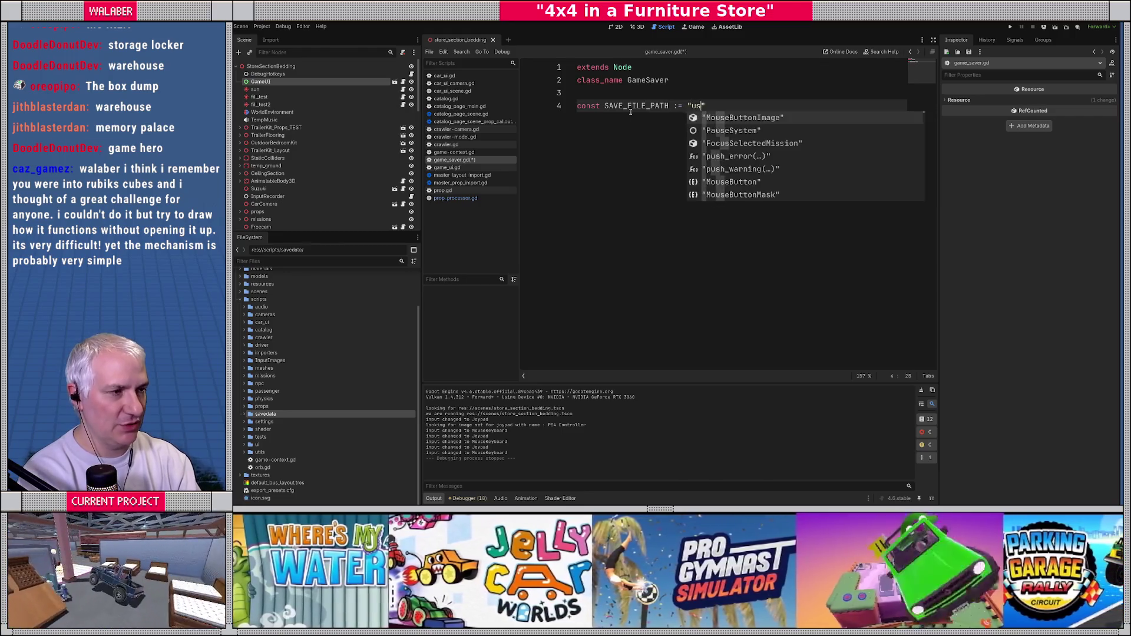
pyautogui.write('save.dat')
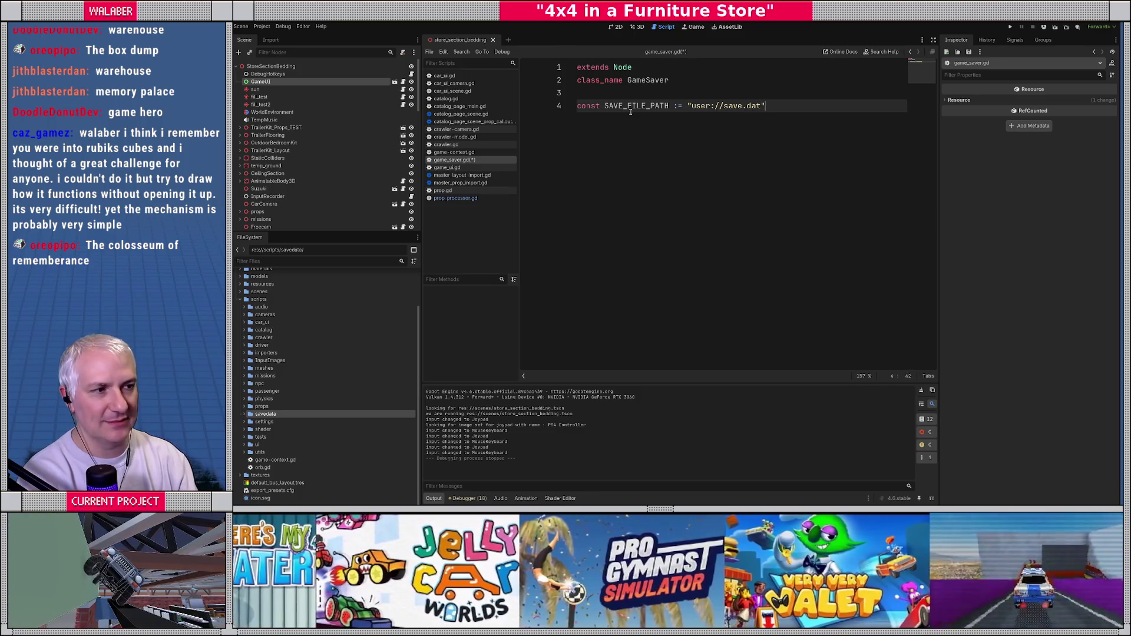
# Finish const SAVE_FILE_PATH := "user://save.dat" and add blank lines below it
pyautogui.press('Return')
pyautogui.press('Return')
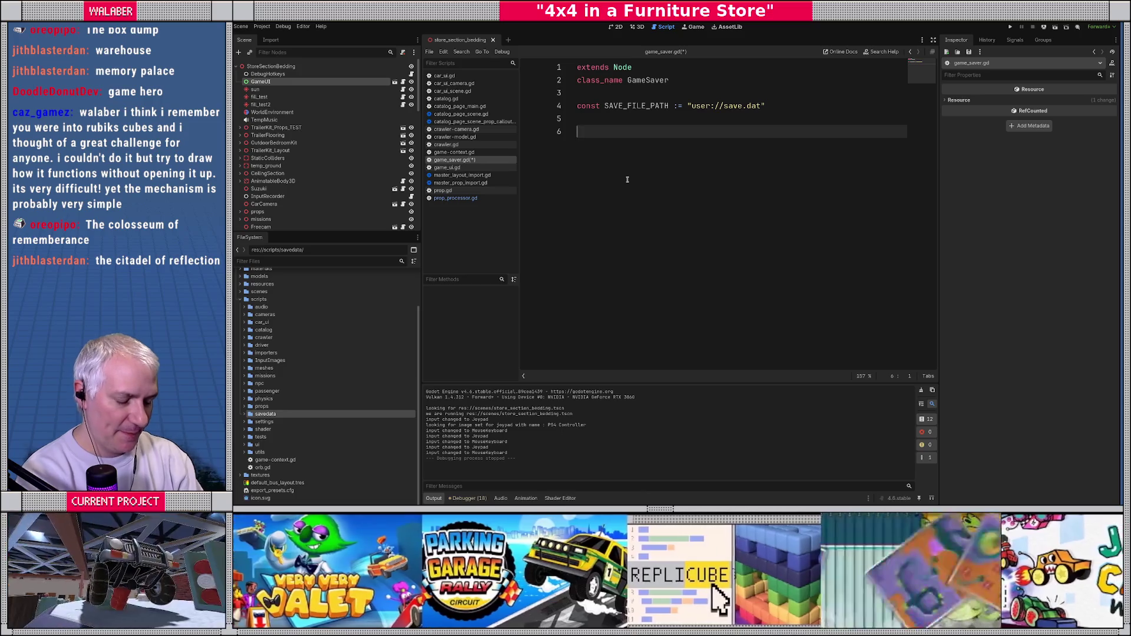
# Add constants SECTION_MISSIONS := "missions" and SECTION_CATALOG := "catalog"
pyautogui.write('const SECTI')
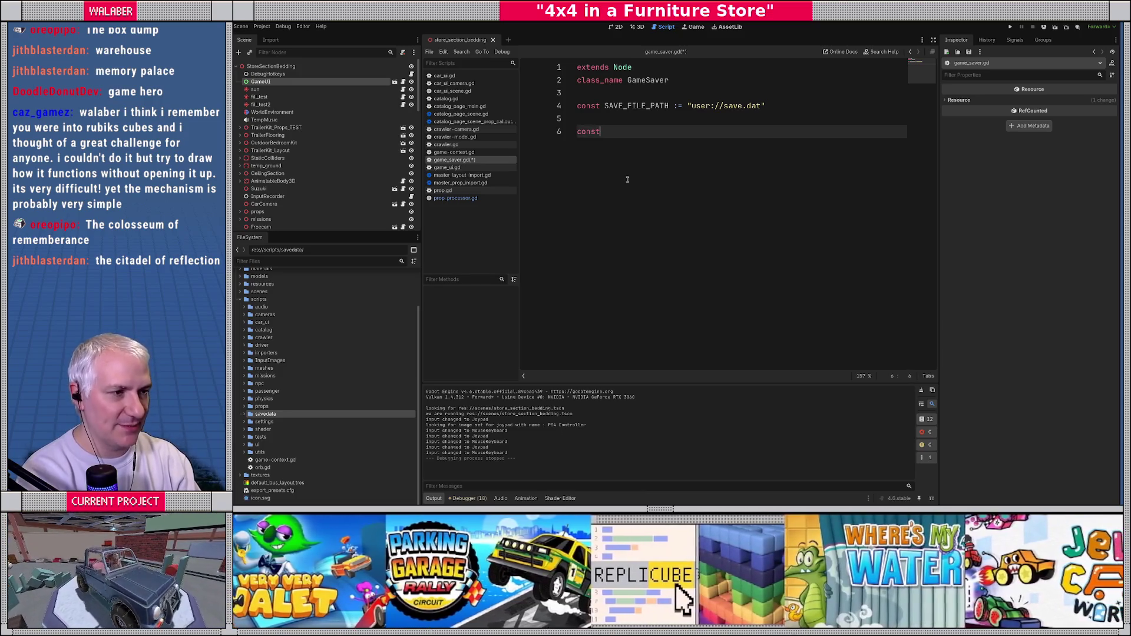
pyautogui.write('ON_')
pyautogui.press('Left')
pyautogui.press('Left')
pyautogui.press('Left')
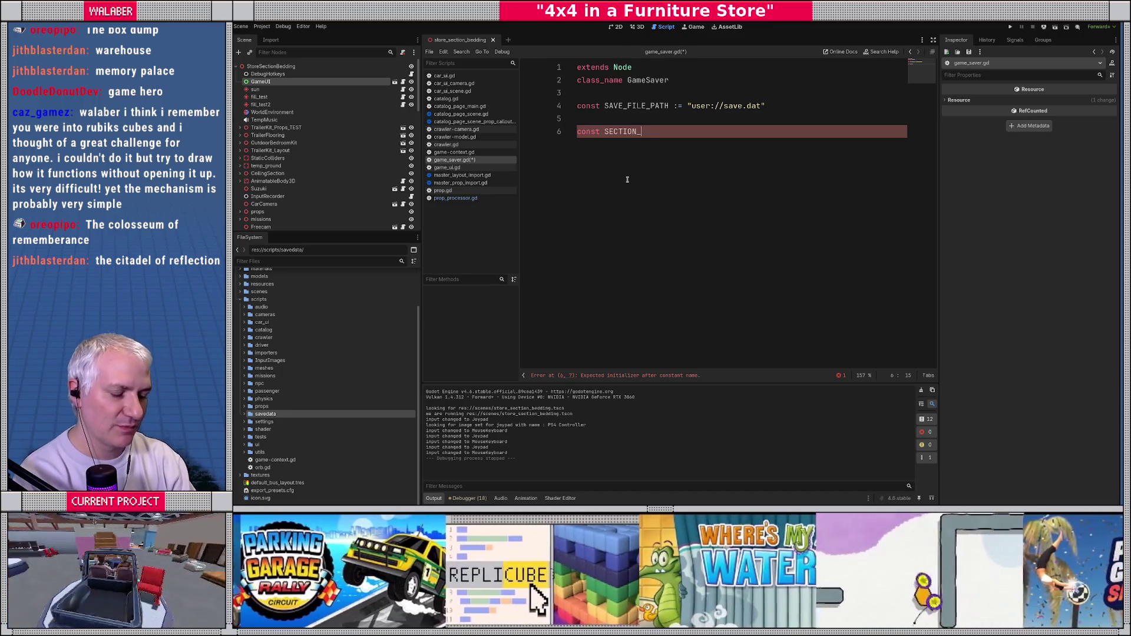
pyautogui.write('MISISON')
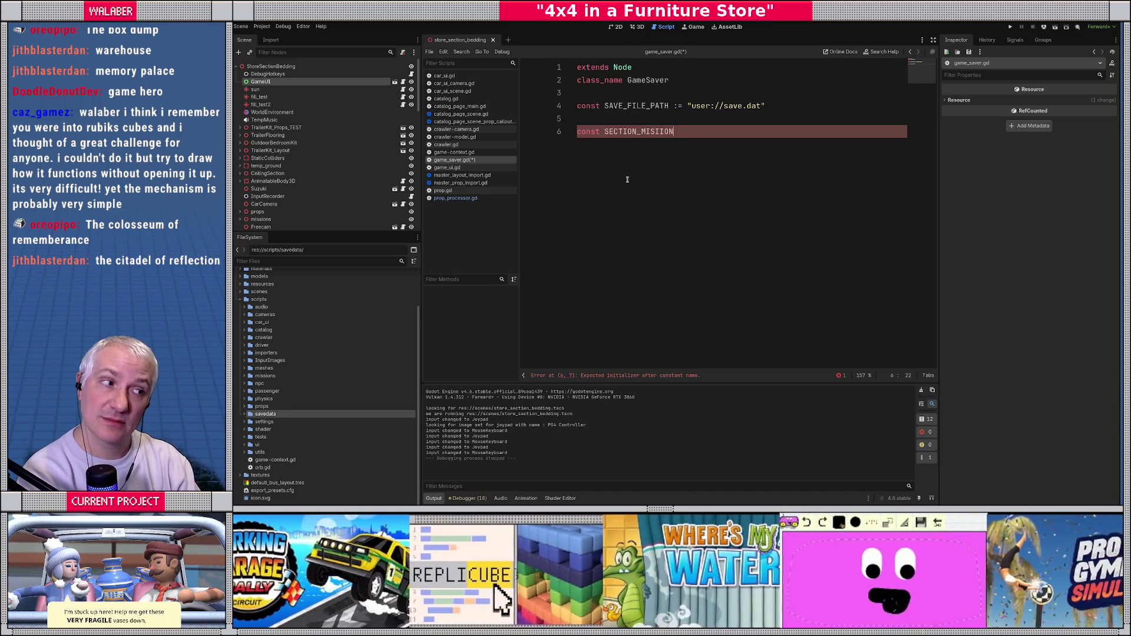
pyautogui.press('BackSpace')
pyautogui.press('BackSpace')
pyautogui.press('BackSpace')
pyautogui.press('BackSpace')
pyautogui.write('SSIONS ')
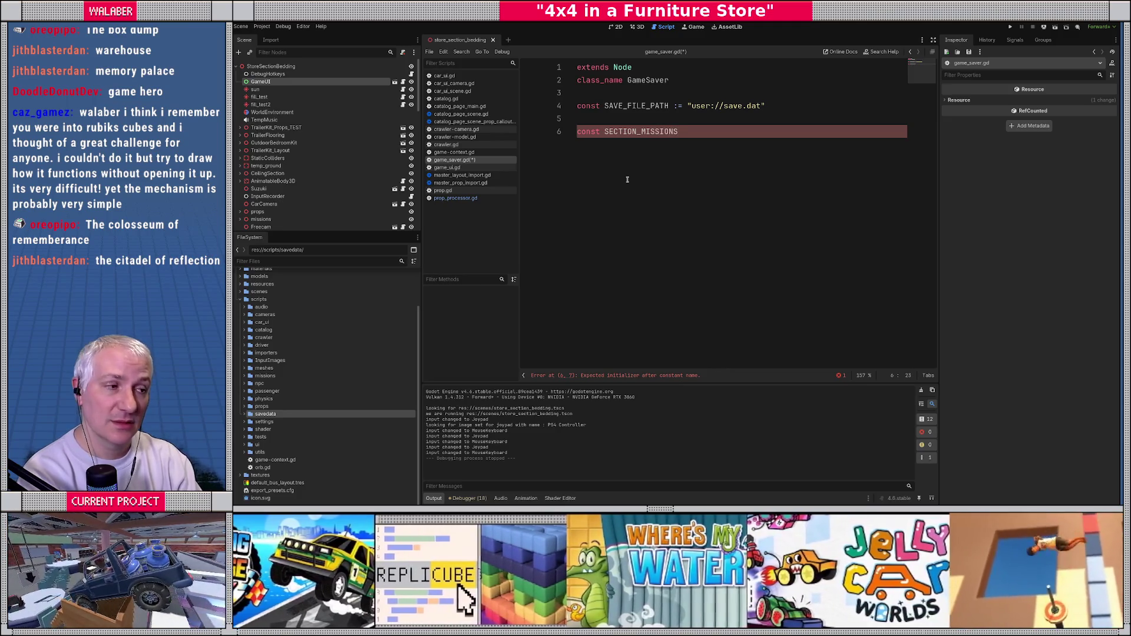
pyautogui.write(':= "missions')
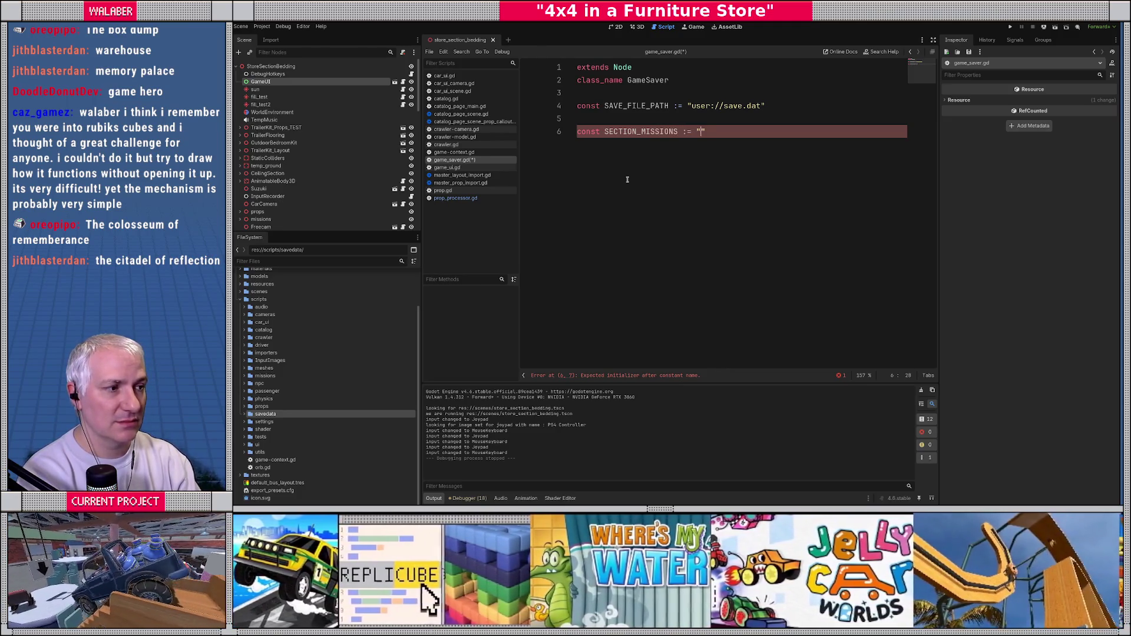
pyautogui.write('"')
pyautogui.press('Return')
pyautogui.write('const SECTION_')
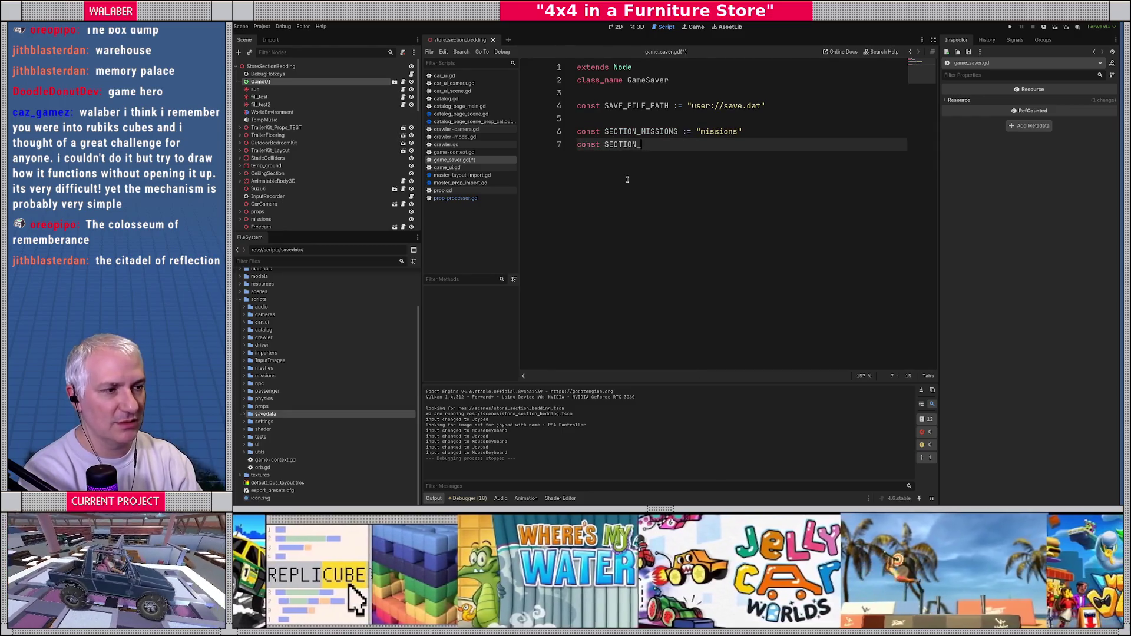
pyautogui.write('CATALOG := ')
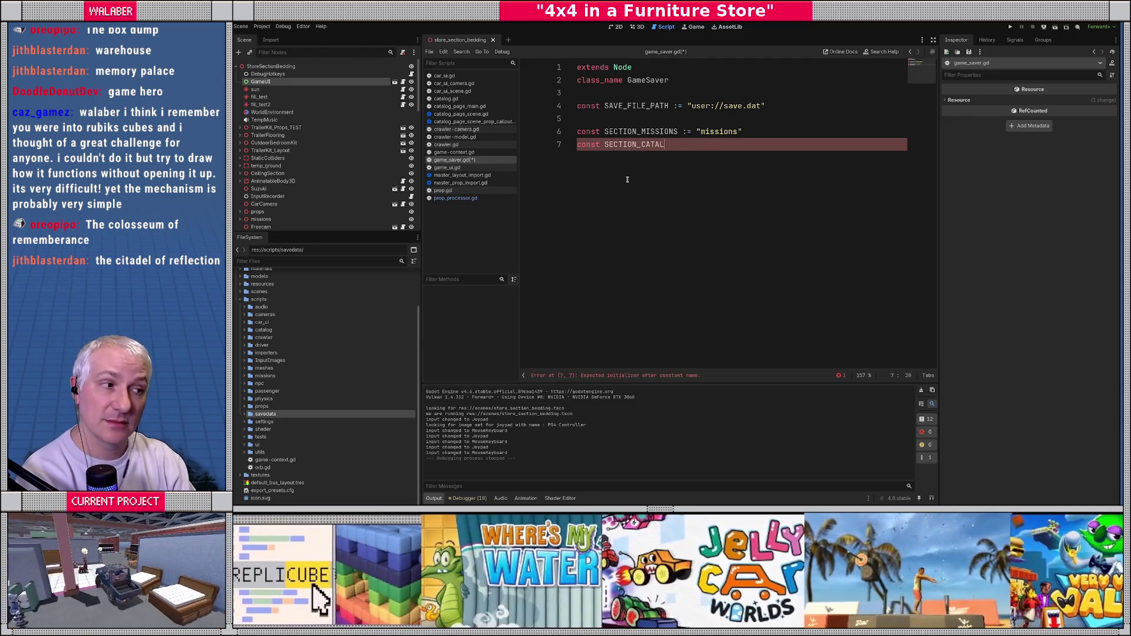
pyautogui.write('"catalog"')
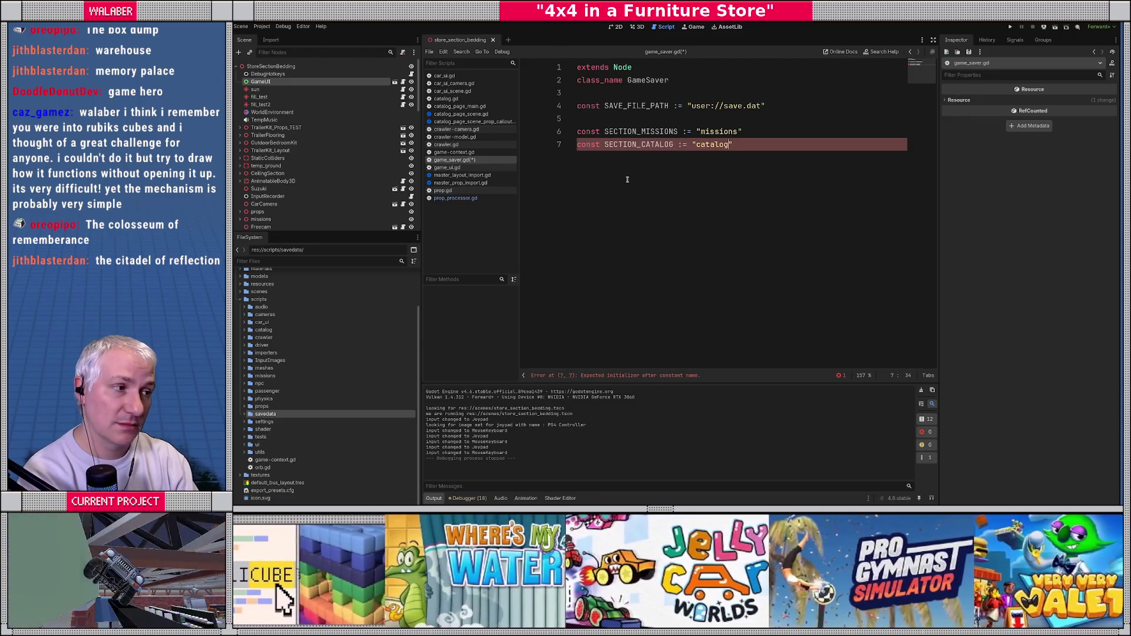
pyautogui.press('Return')
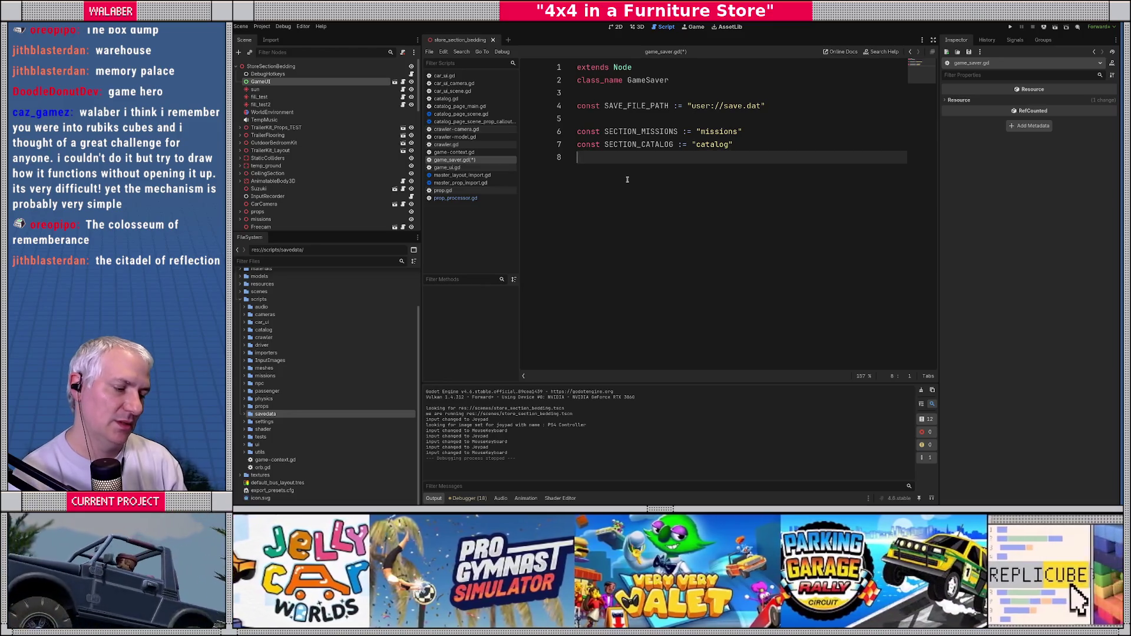
# Insert SECTION_OVERALL := "overall" above them and add blank lines after the constants
pyautogui.press('Up')
pyautogui.press('Up')
pyautogui.press('Up')
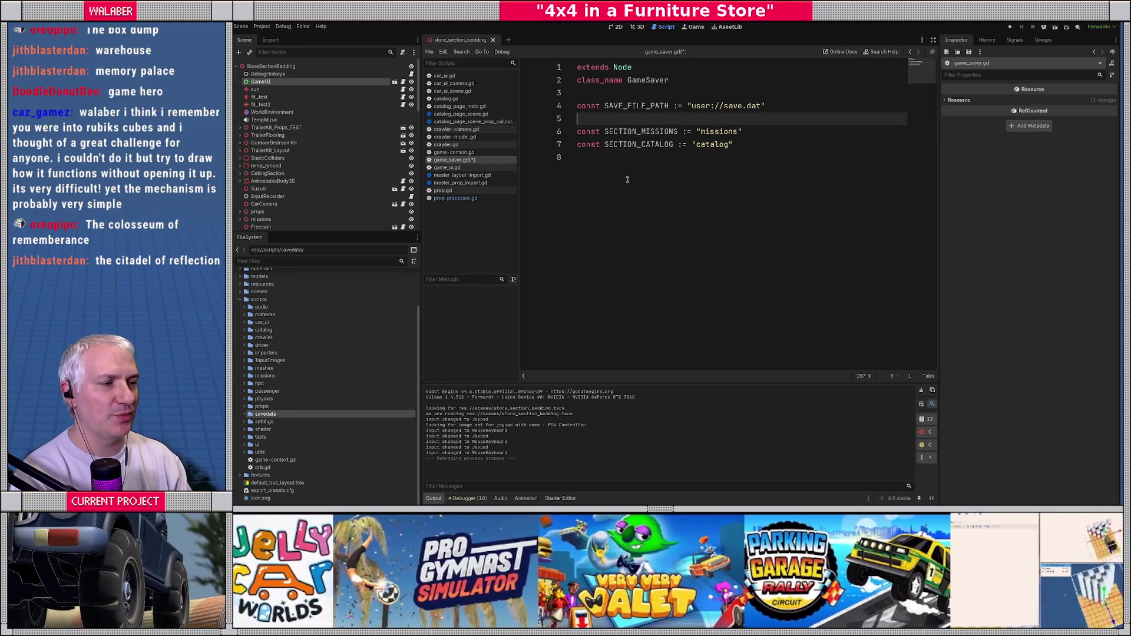
pyautogui.press('Return')
pyautogui.write('const SECTION_O')
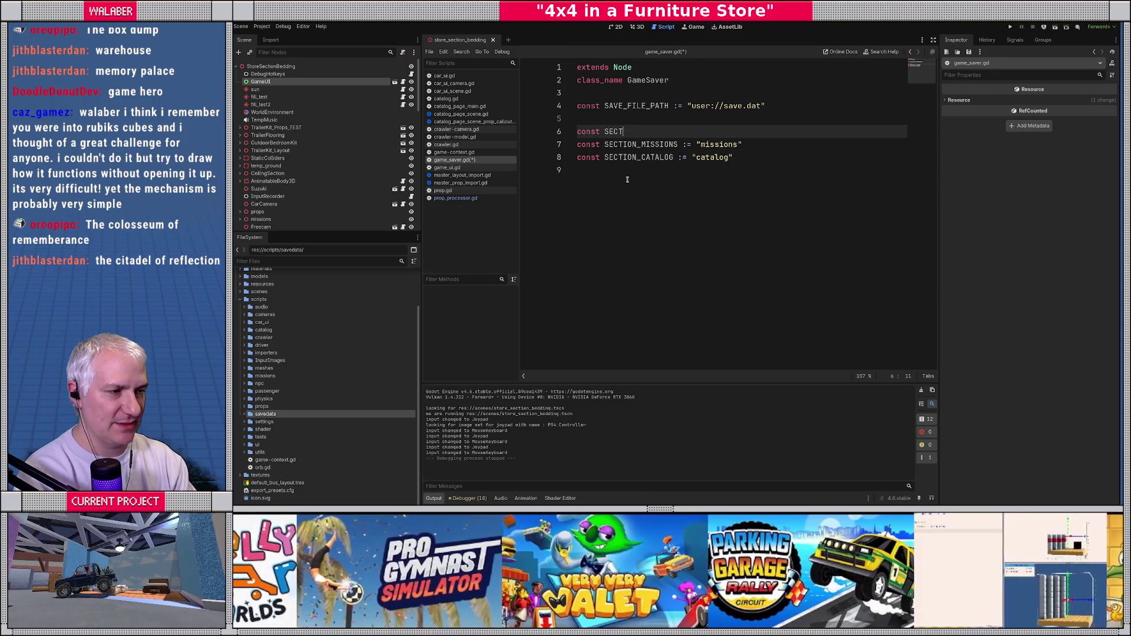
pyautogui.write('VERALL := ')
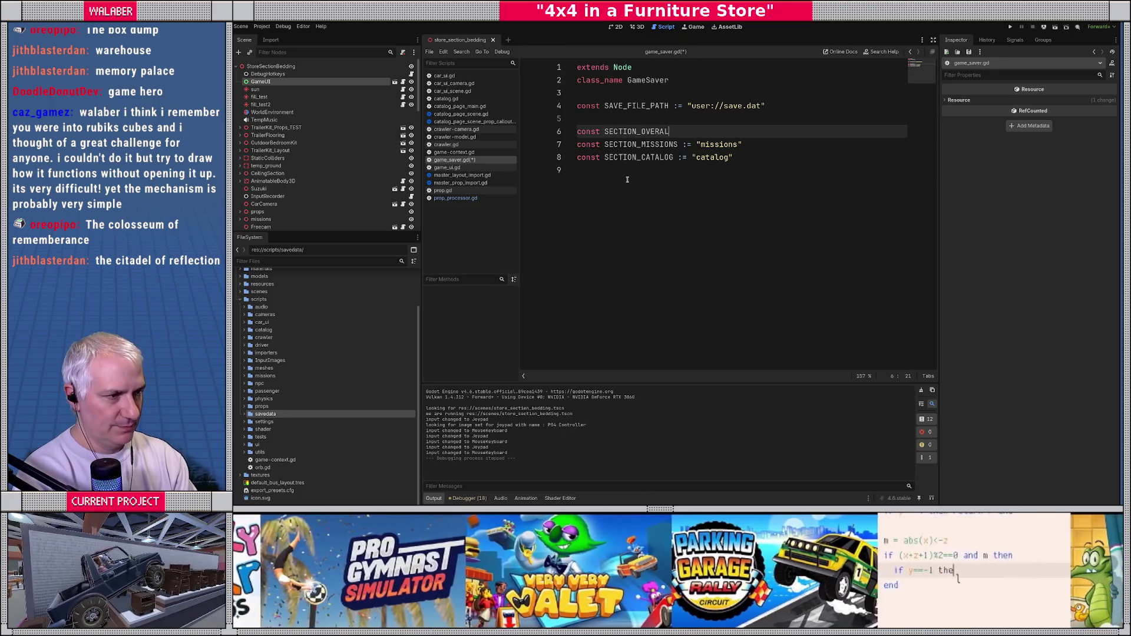
pyautogui.write('"')
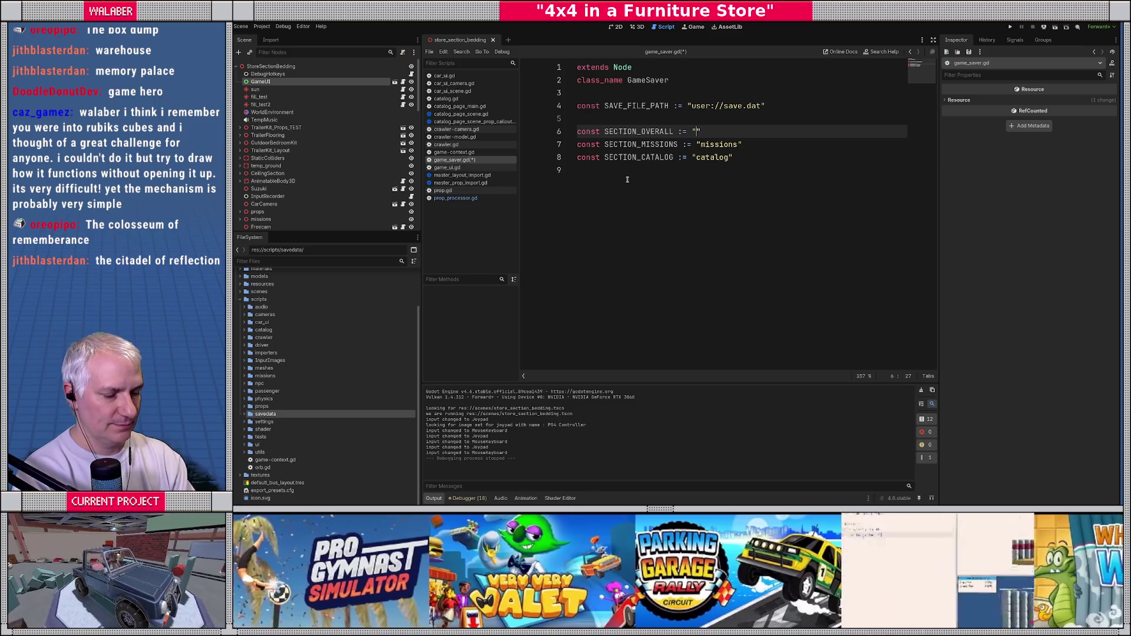
pyautogui.write('overall')
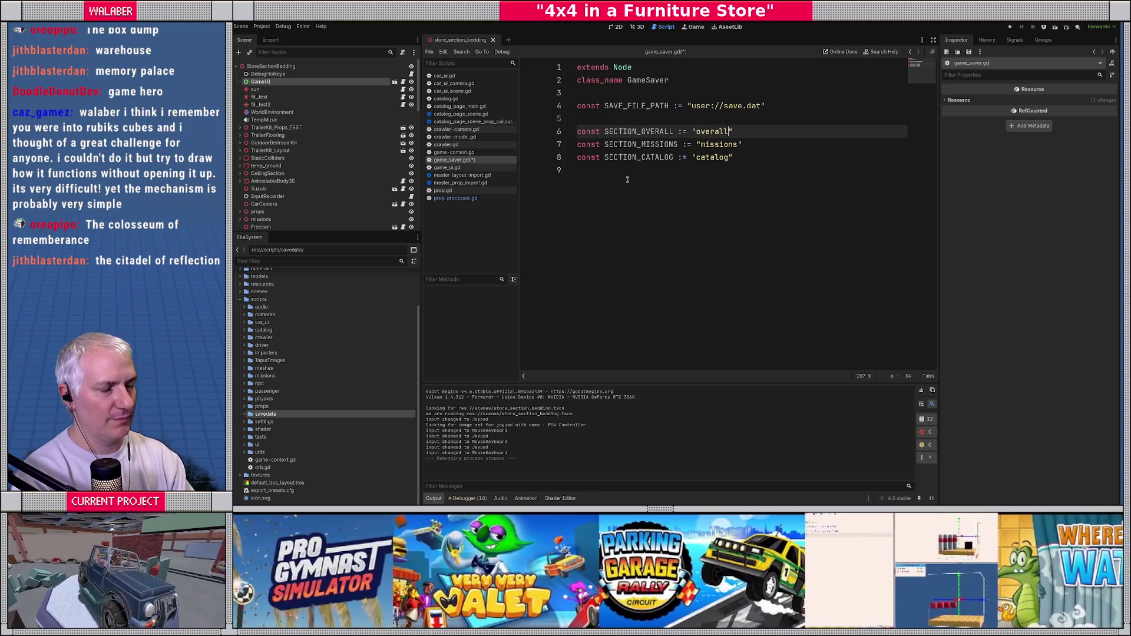
pyautogui.press('Down')
pyautogui.press('Down')
pyautogui.press('Down')
pyautogui.press('Return')
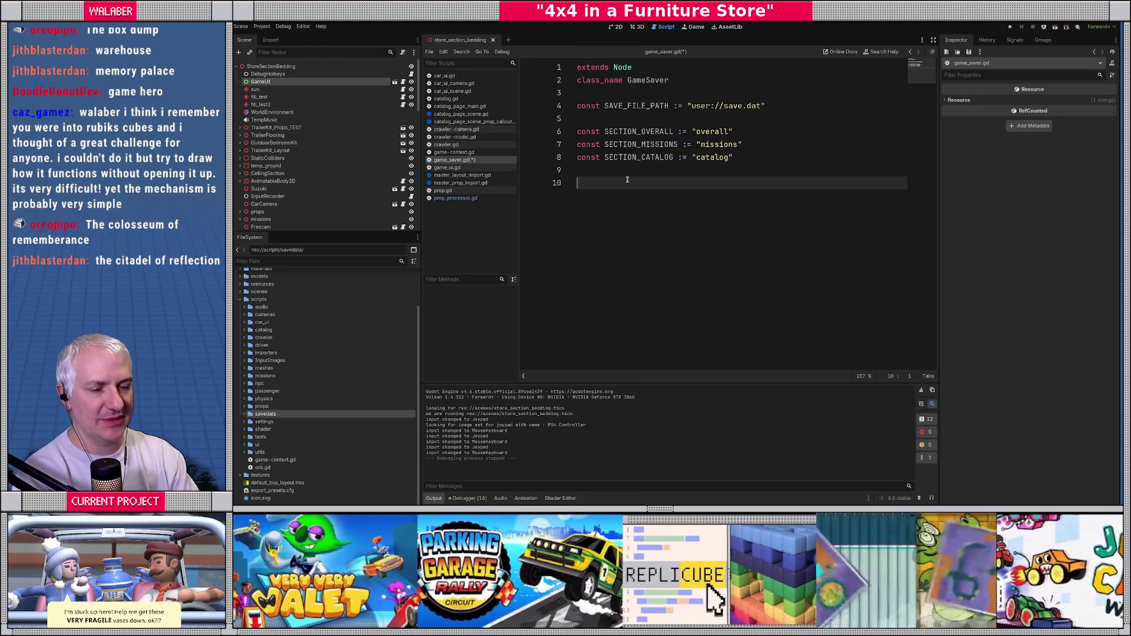
pyautogui.press('Return')
# Declare var _save_data : ConfigFile and var _play_time : int = 0, followed by blank lines
pyautogui.write('var _save_data : ConfigFile')
pyautogui.press('Return')
pyautogui.write('var _')
pyautogui.write('play_time :')
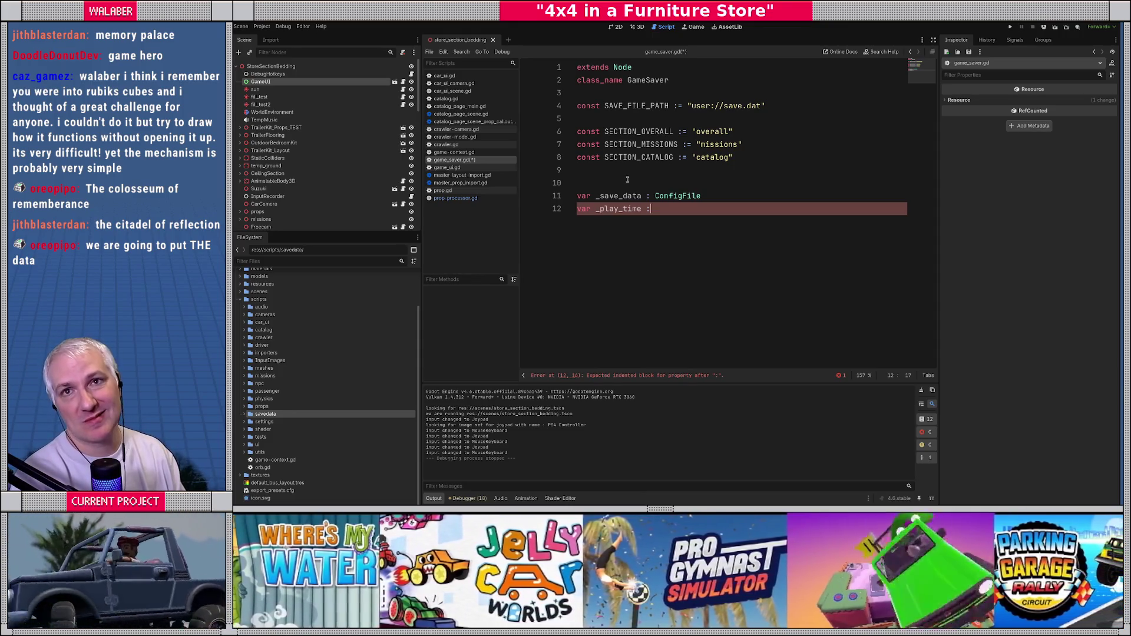
pyautogui.write('int = 0')
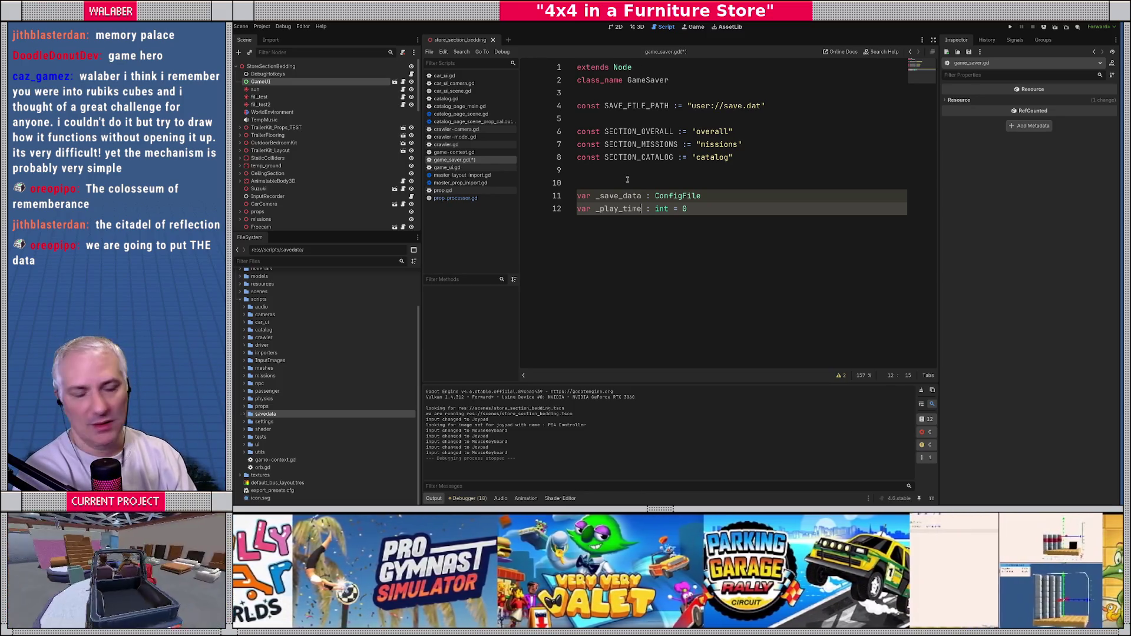
pyautogui.press('Return')
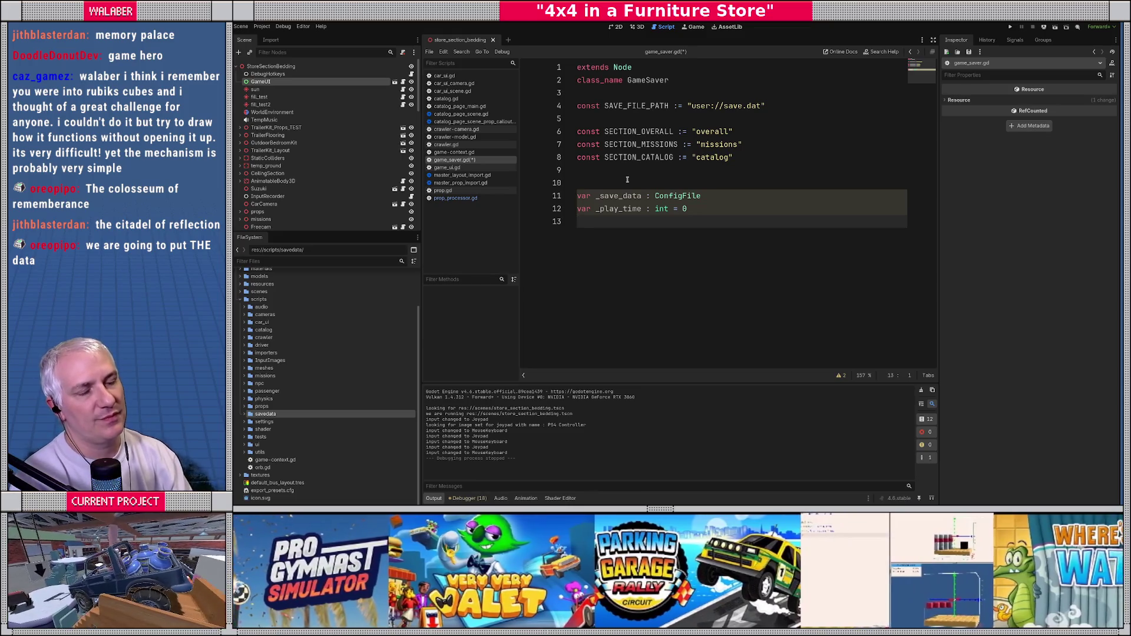
pyautogui.press('Return')
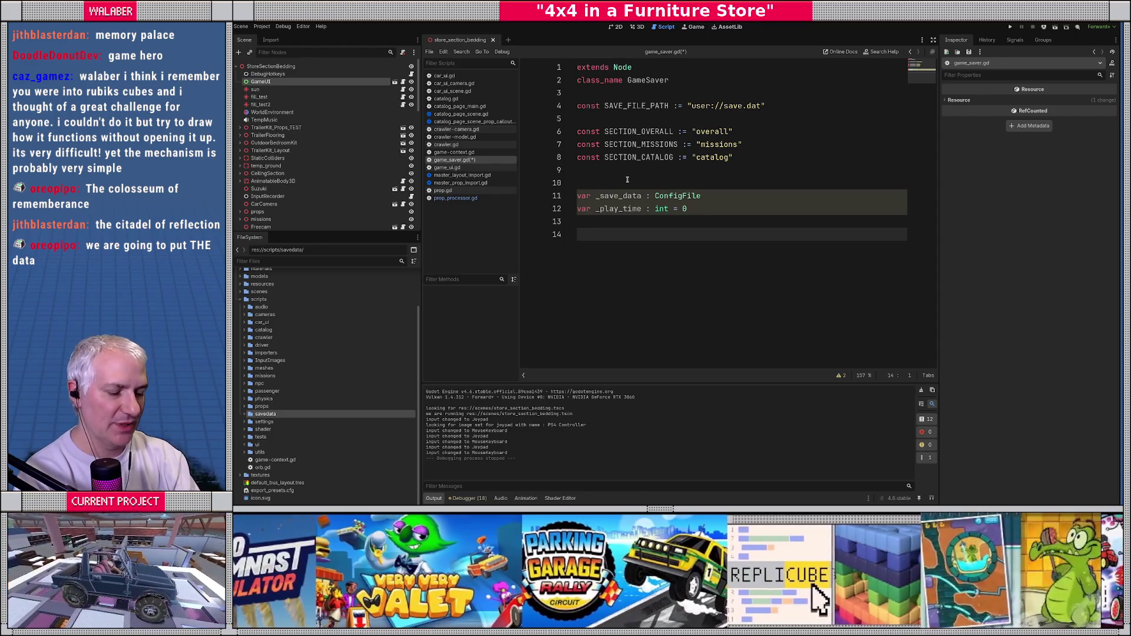
# Write func load_save() -> void: with body _save_data := ConfigFile.new()
pyautogui.write('func load_save')
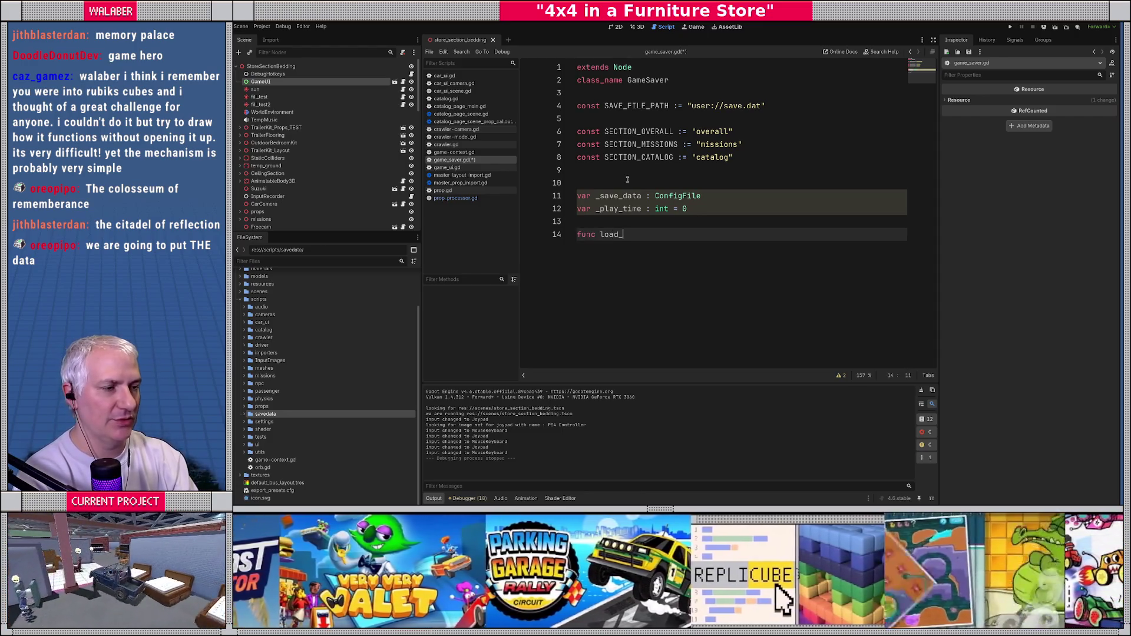
pyautogui.write('() -> void')
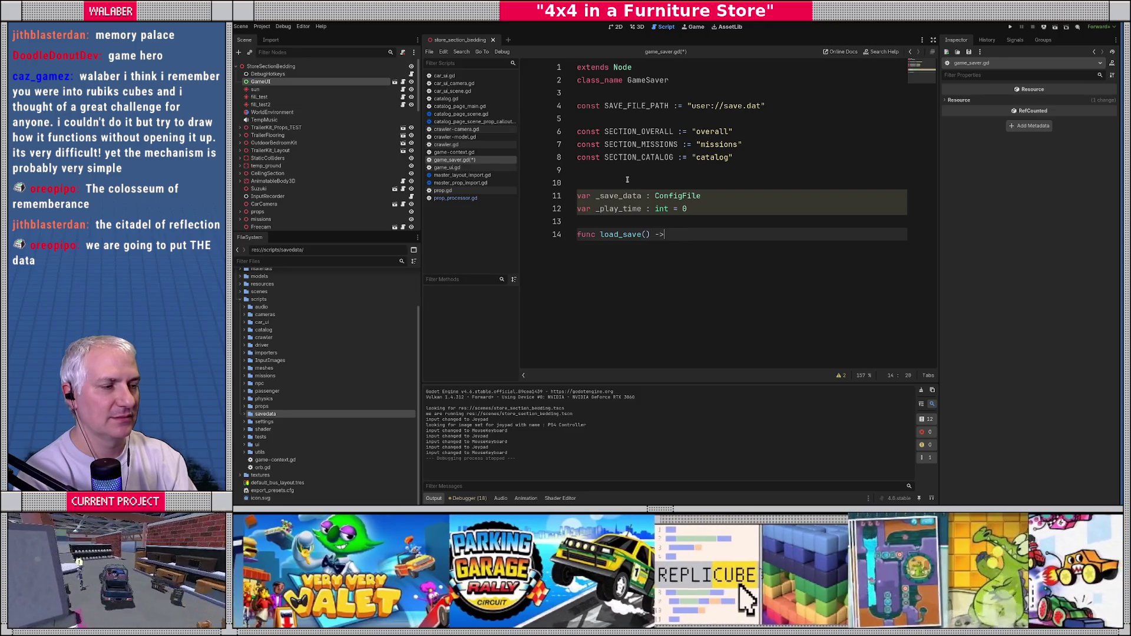
pyautogui.write(':')
pyautogui.press('Return')
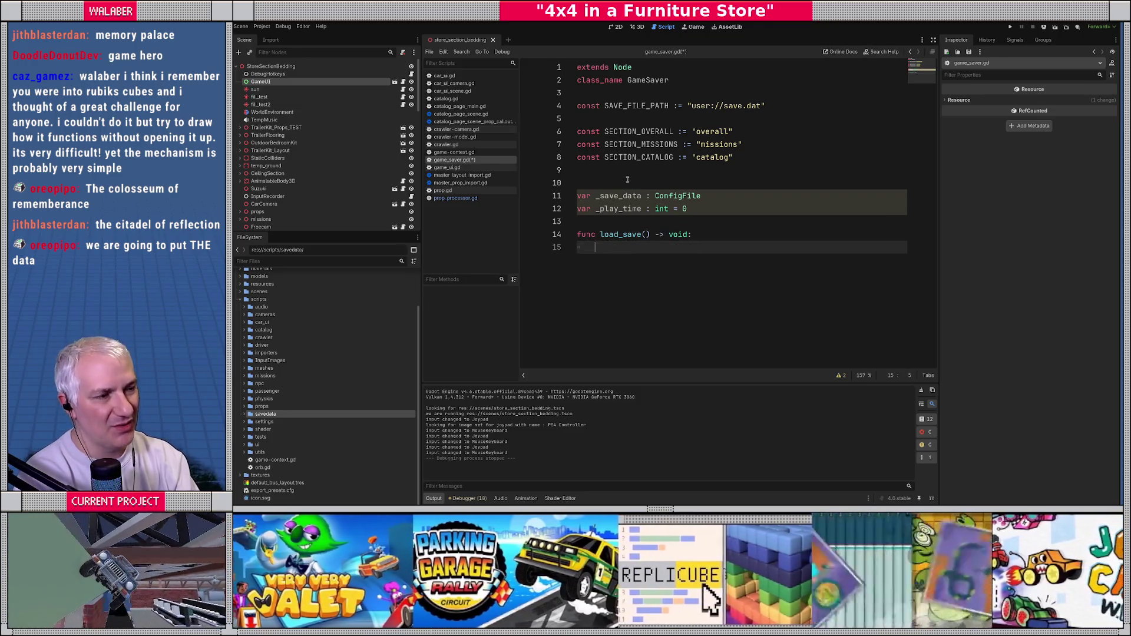
pyautogui.write('_save_data')
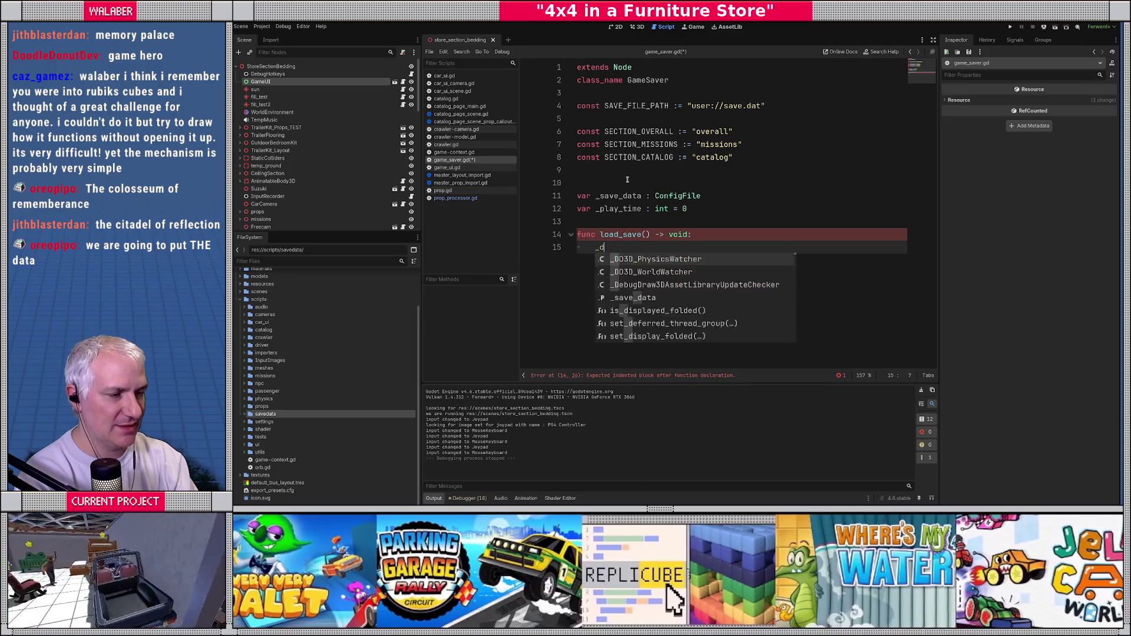
pyautogui.write(' : ')
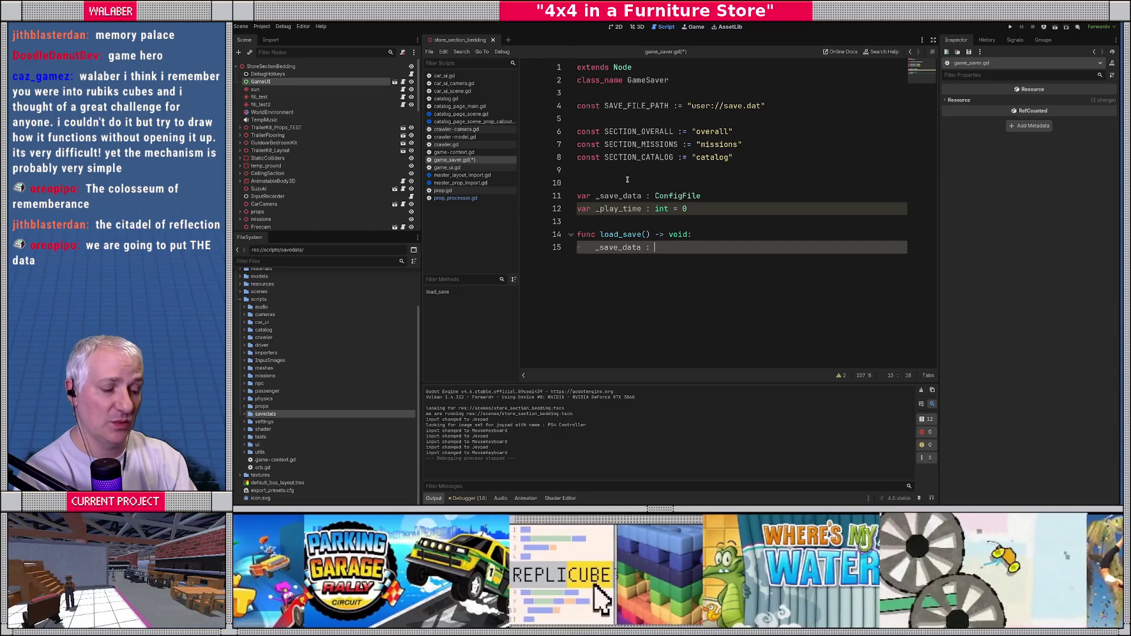
pyautogui.write('Confi')
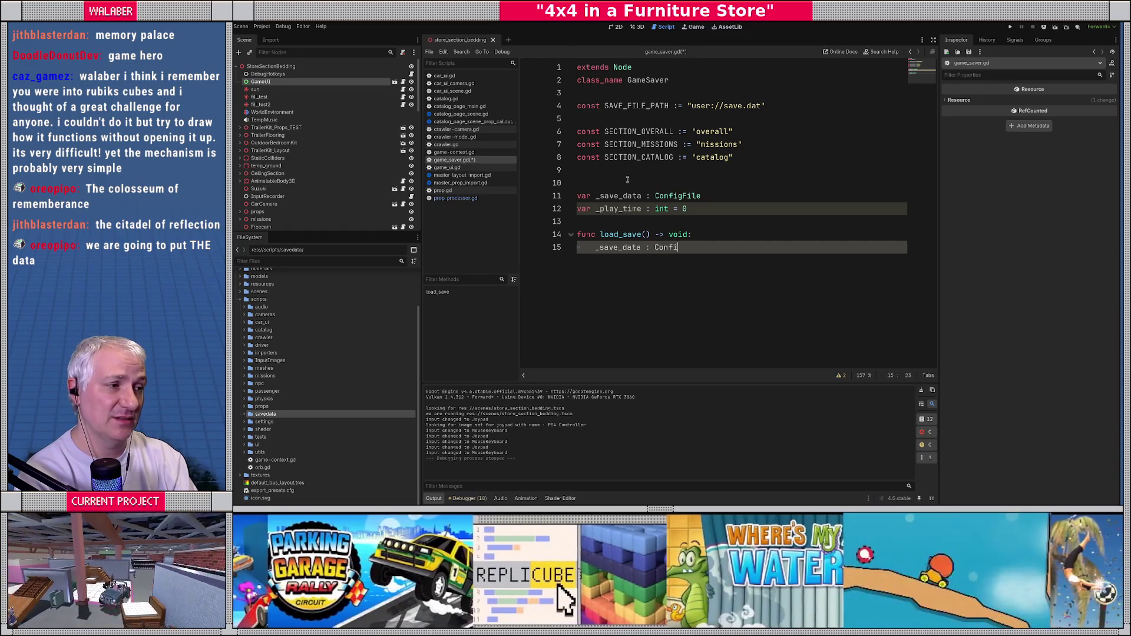
pyautogui.write('g')
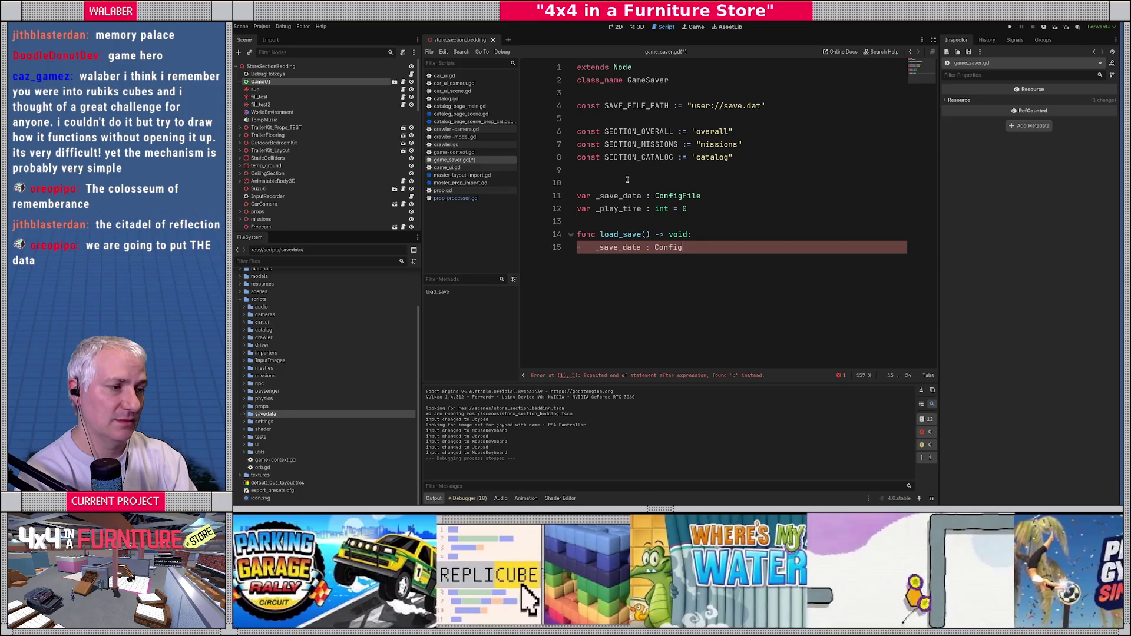
pyautogui.press('BackSpace')
pyautogui.press('BackSpace')
pyautogui.press('BackSpace')
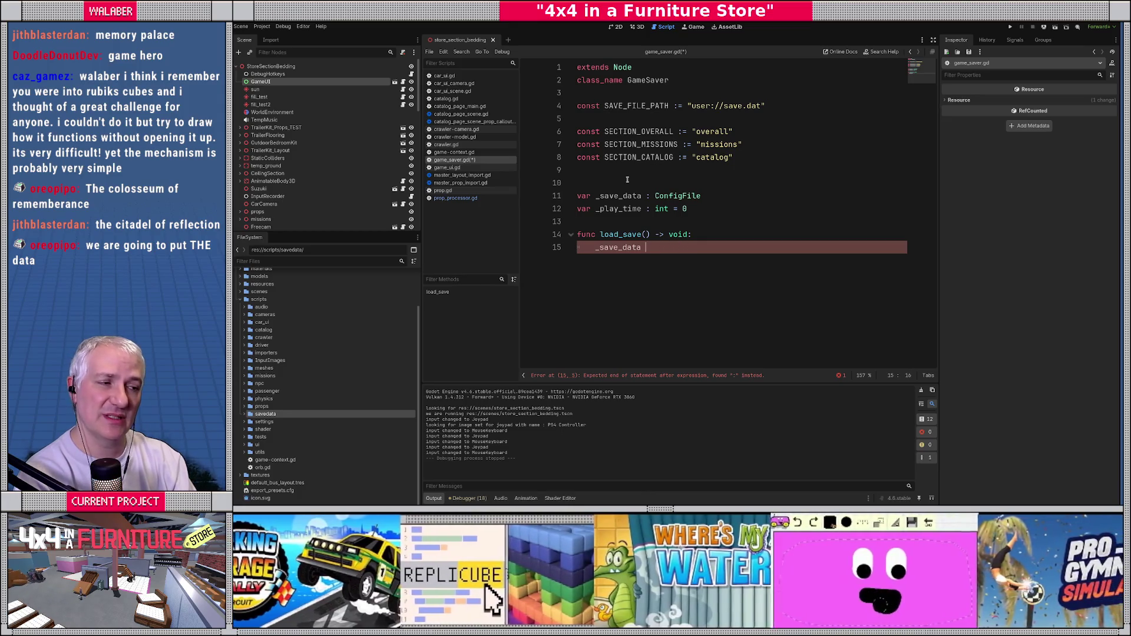
pyautogui.write(':=')
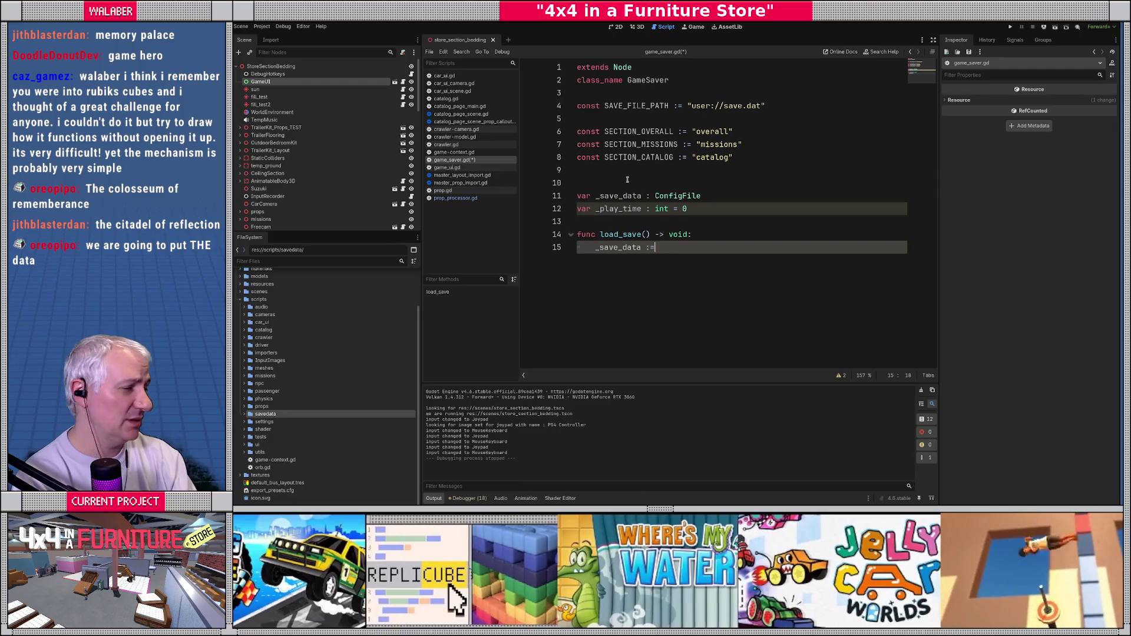
pyautogui.press('BackSpace')
pyautogui.press('BackSpace')
pyautogui.write('= Config')
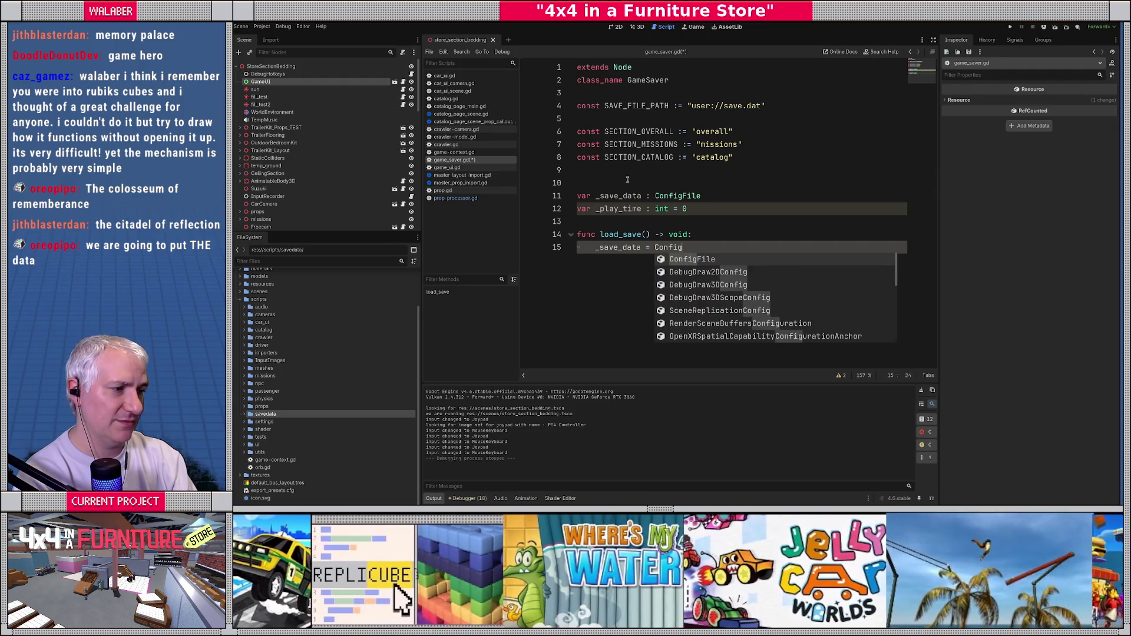
pyautogui.press('Return')
pyautogui.write('.op')
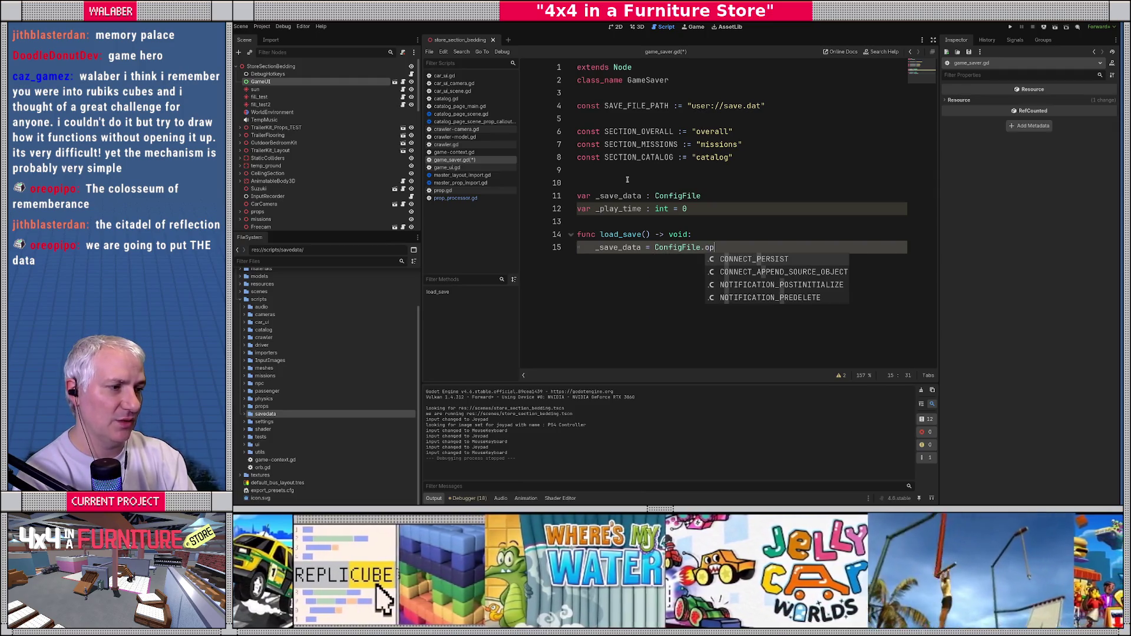
pyautogui.press('BackSpace')
pyautogui.press('BackSpace')
pyautogui.press('BackSpace')
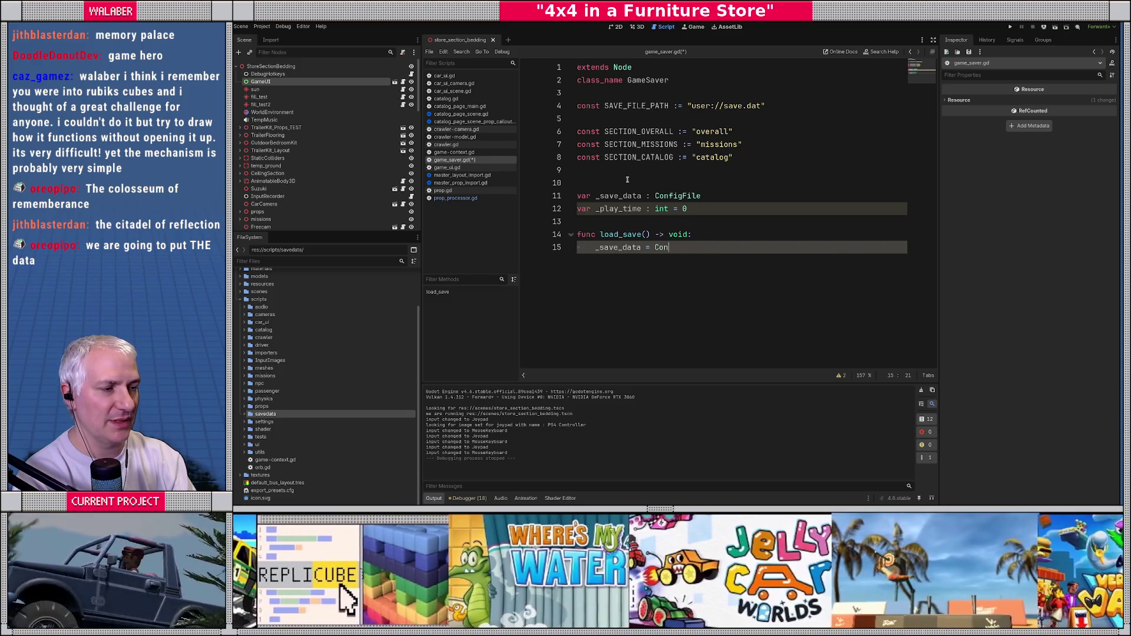
pyautogui.press('BackSpace')
pyautogui.press('BackSpace')
pyautogui.write(':= Conf')
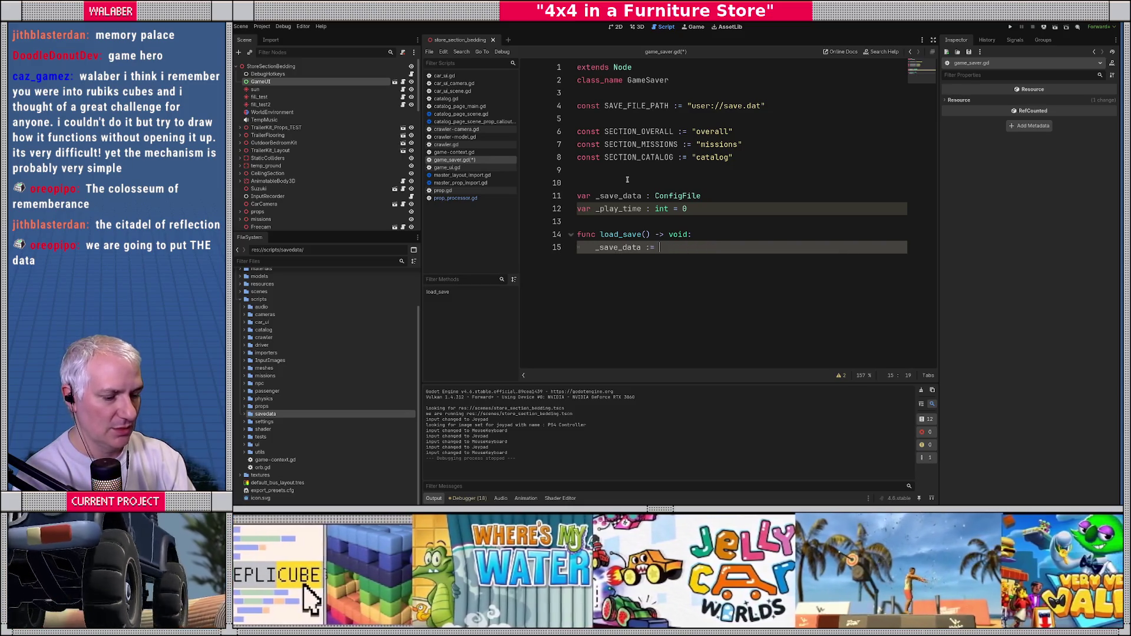
pyautogui.write('igFile.new()')
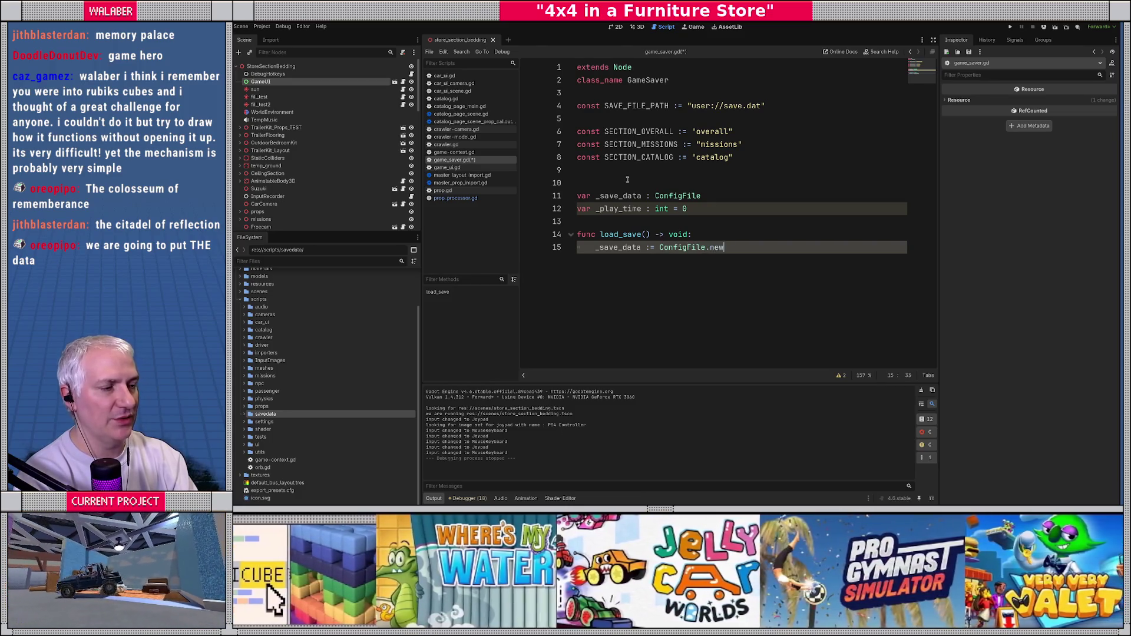
# Begin a _save_data.open line and look up the ConfigFile class reference
pyautogui.press('Return')
pyautogui.write('_save_data.')
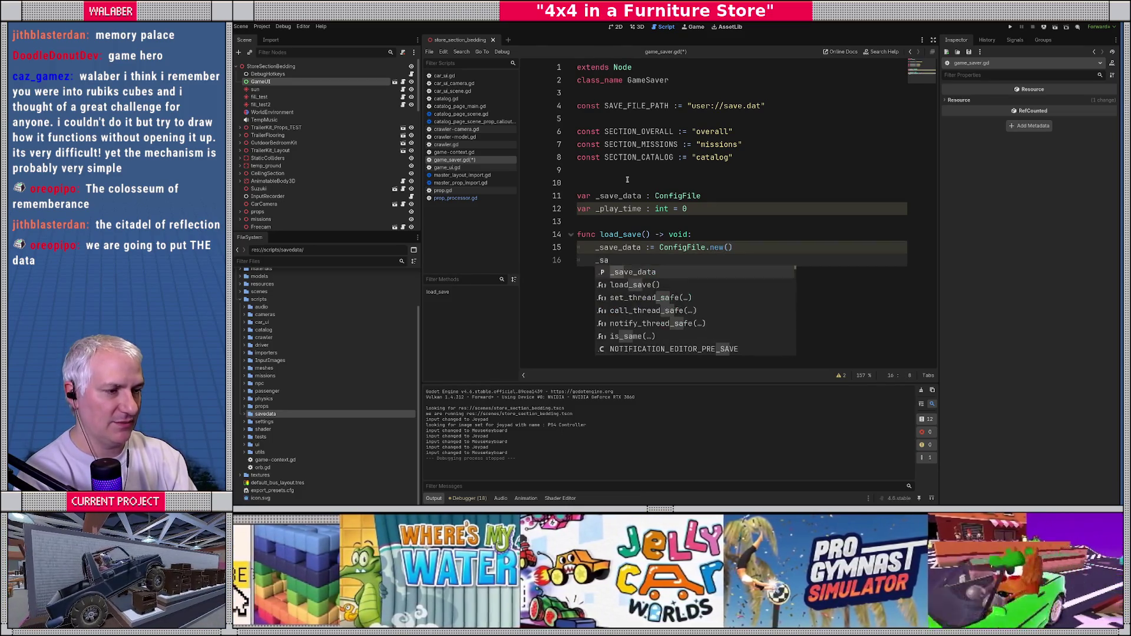
pyautogui.write('open')
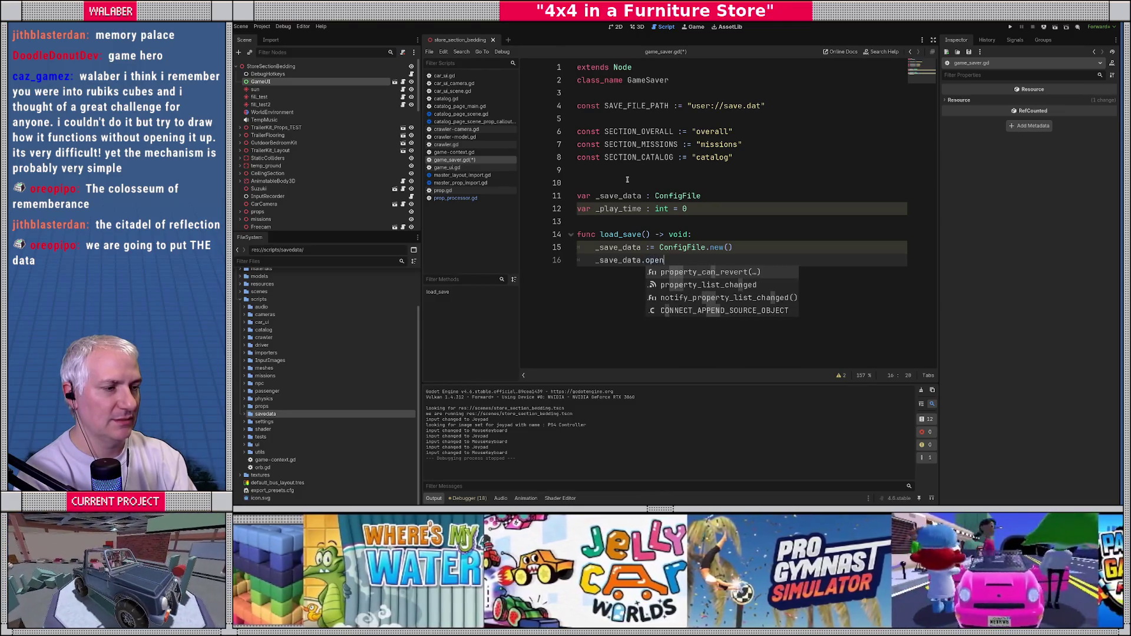
pyautogui.press('Escape')
pyautogui.keyDown('ctrl'); pyautogui.click(686, 248); pyautogui.keyUp('ctrl')
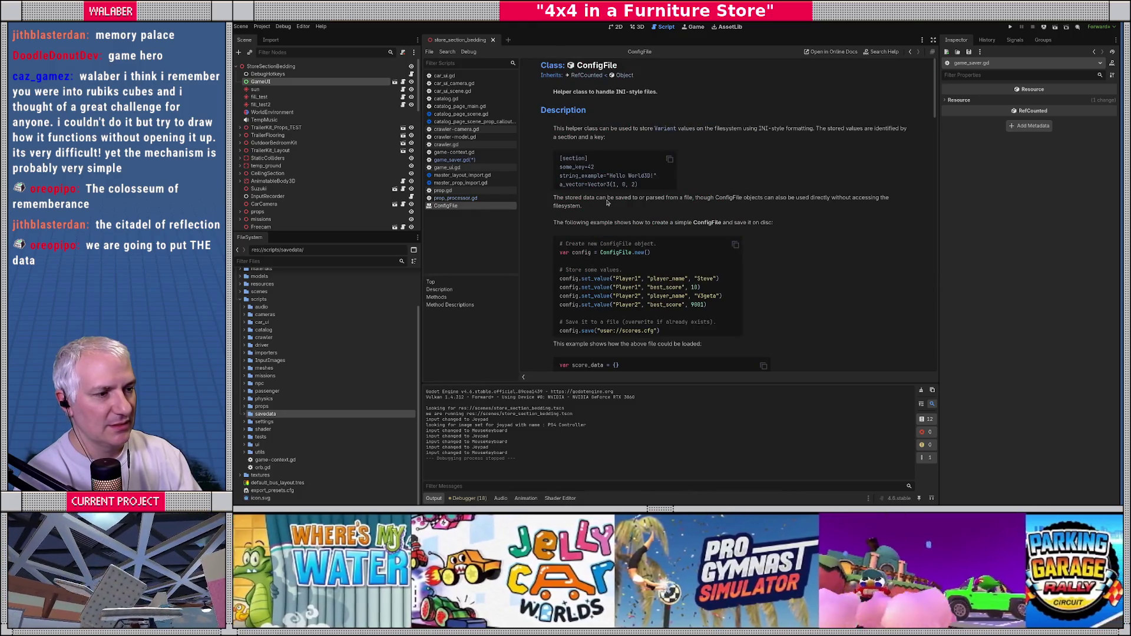
# Back in game_saver.gd, make the call load(SAVE_FILE_PATH) and fix the line 15 assignment error
pyautogui.scroll(-4, 606, 203)
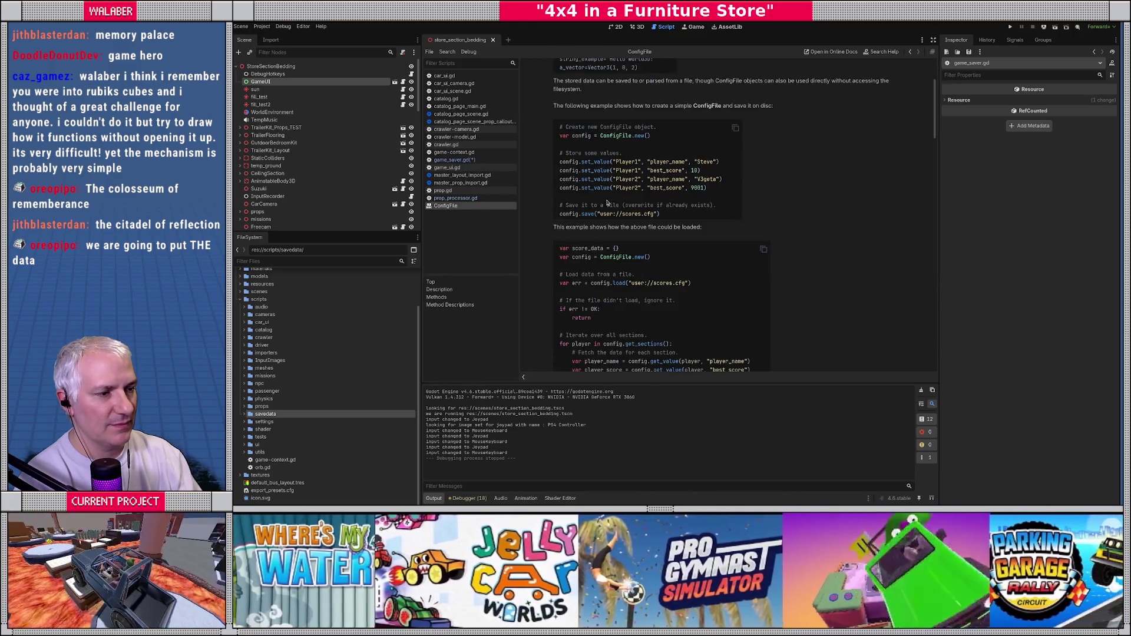
pyautogui.hotkey('alt', 'Left')
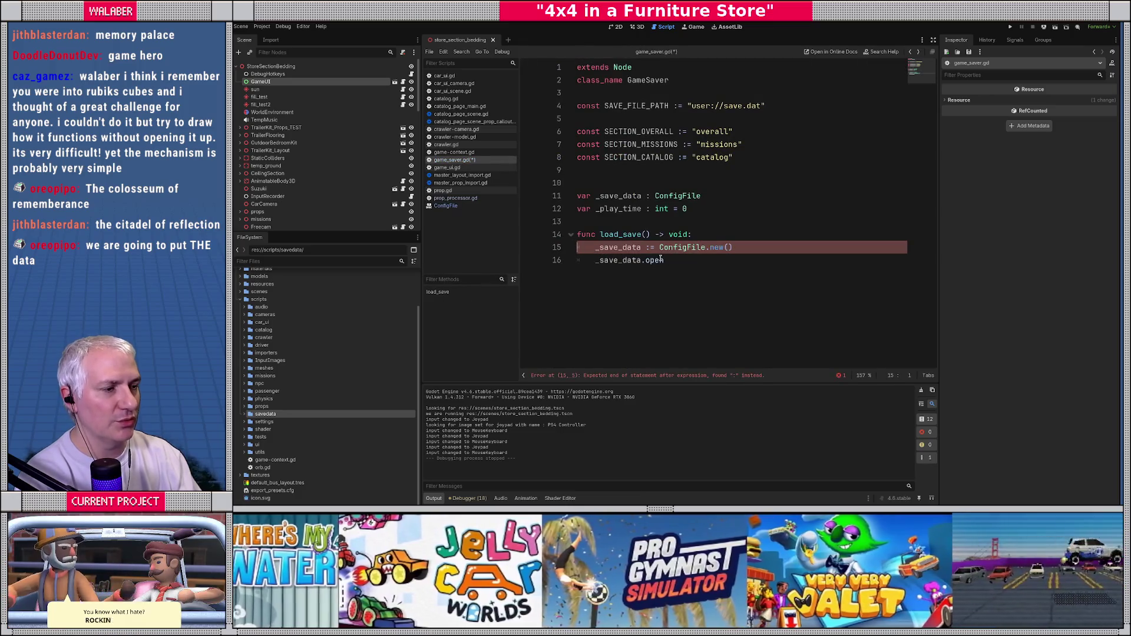
pyautogui.write('load(')
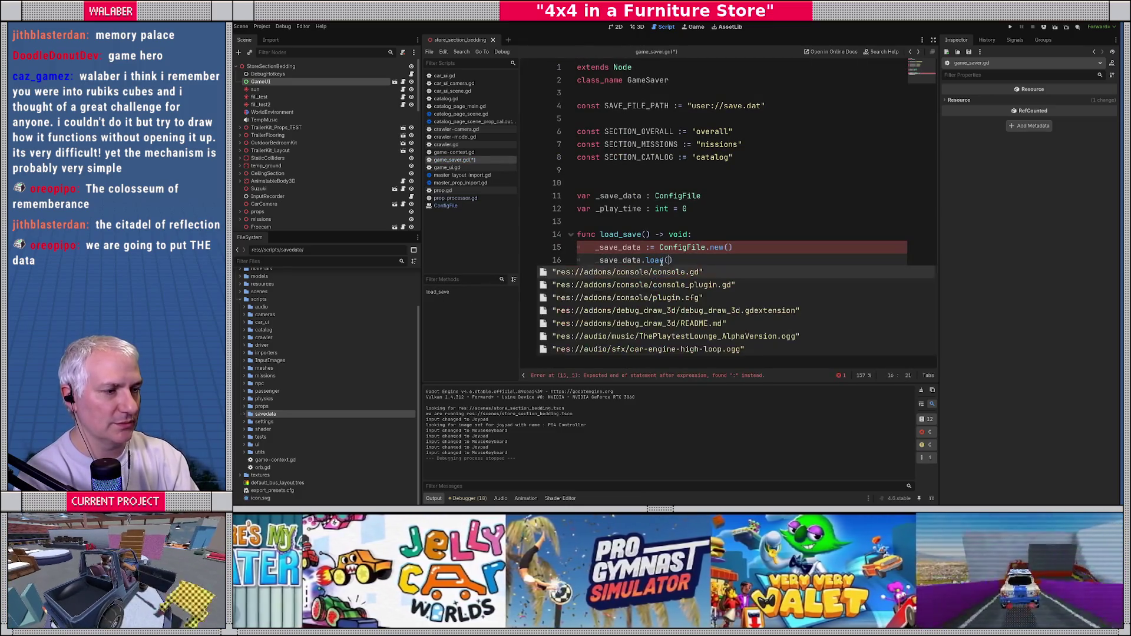
pyautogui.write('SAVE_F')
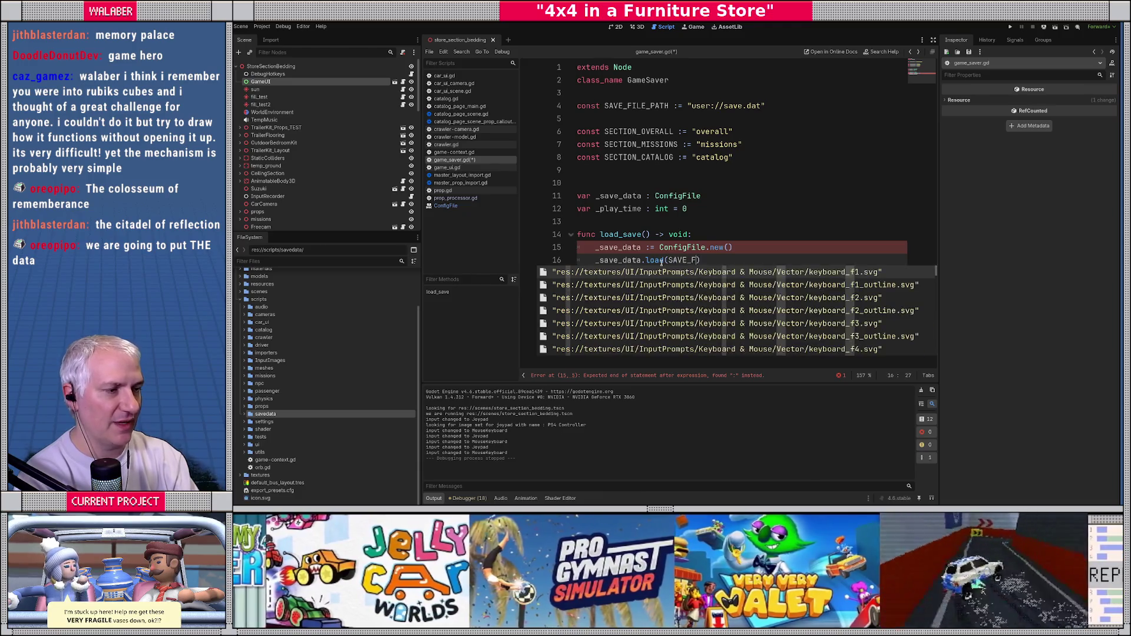
pyautogui.write('ILE_PATH)')
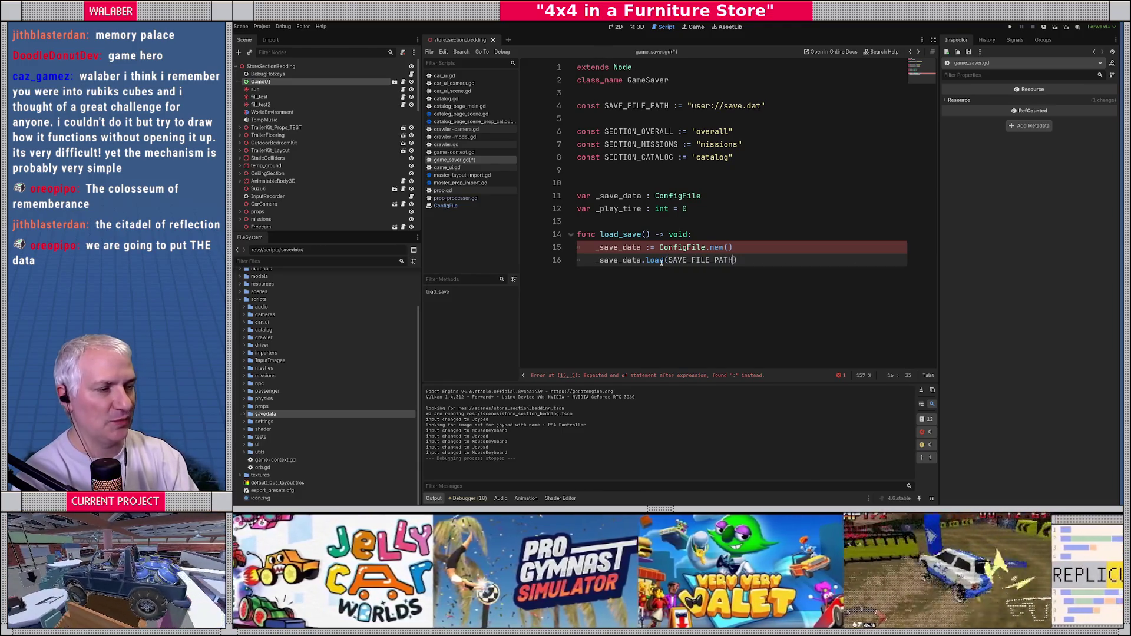
pyautogui.press('Return')
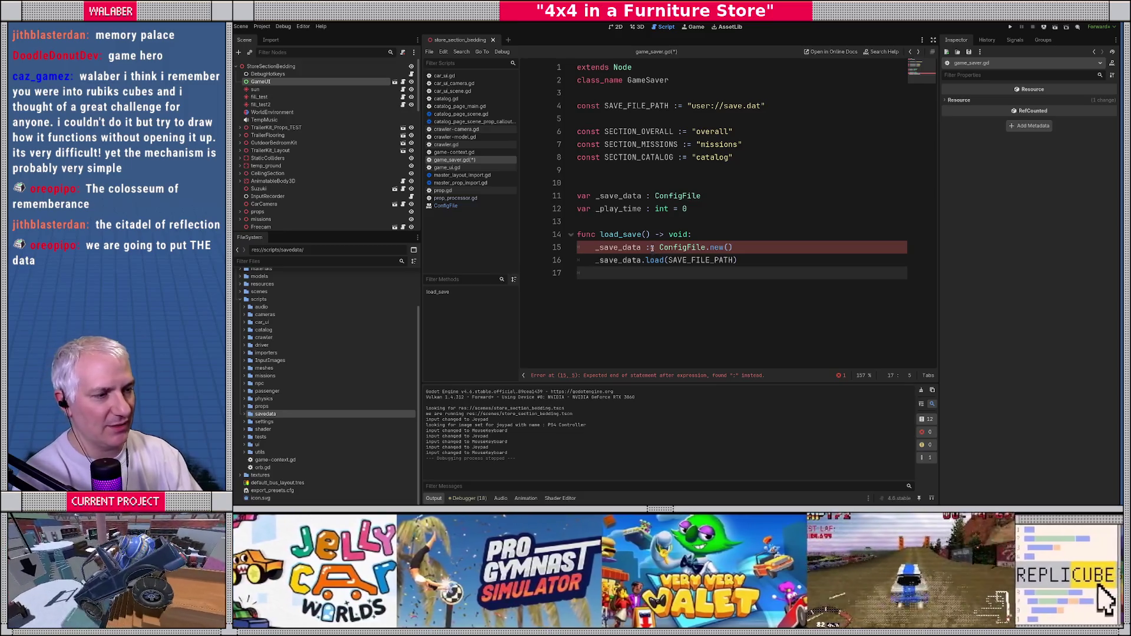
pyautogui.click(650, 247)
pyautogui.press('BackSpace')
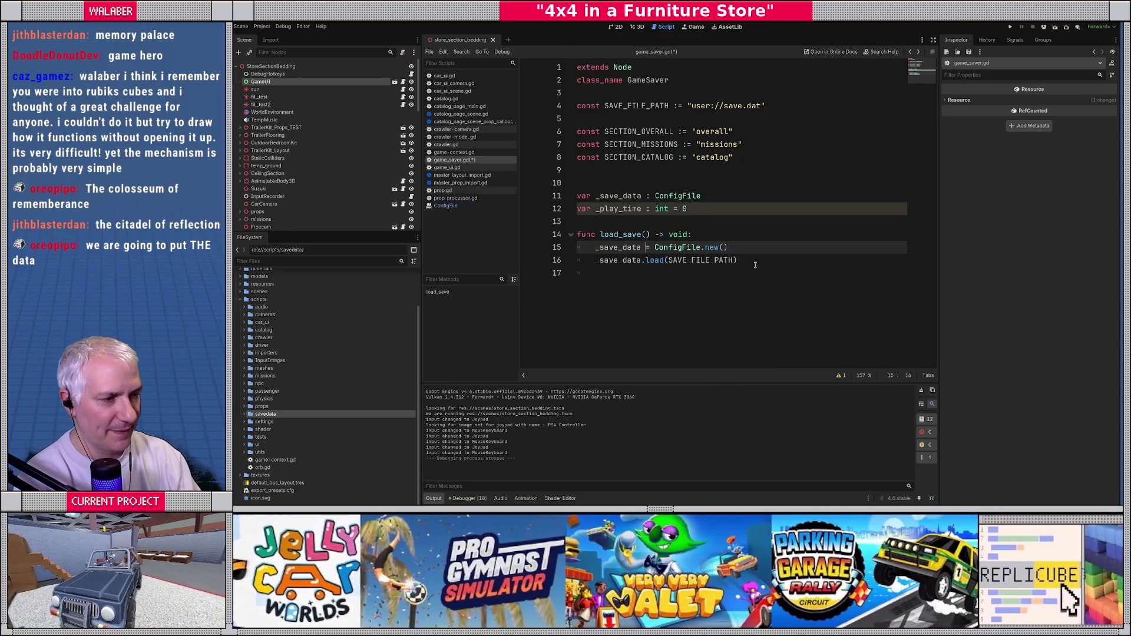
pyautogui.click(755, 265)
pyautogui.press('Return')
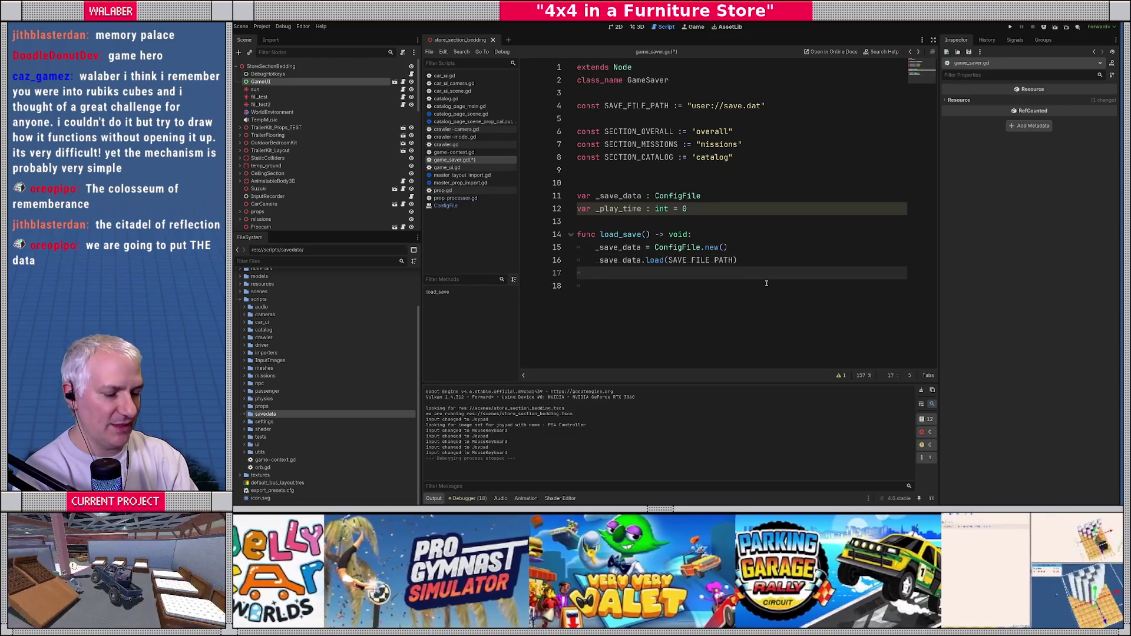
# Begin _play_time = _save_data.get_value(SECTION_OVERALL, in load_save
pyautogui.write('_play_time = ')
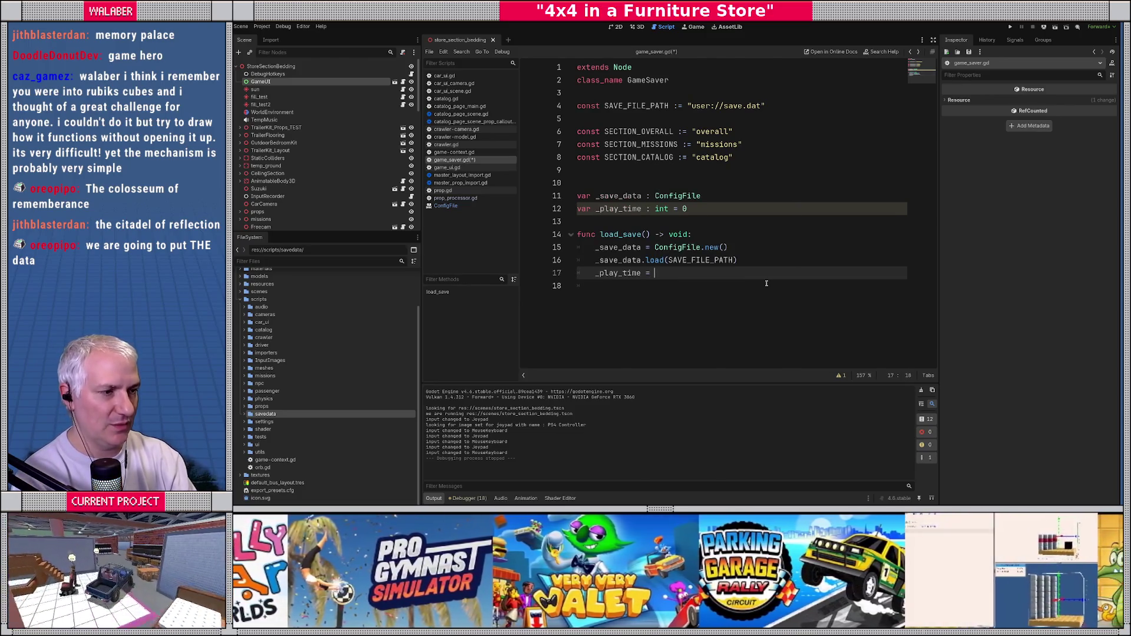
pyautogui.write('_save_data.get_value(SE')
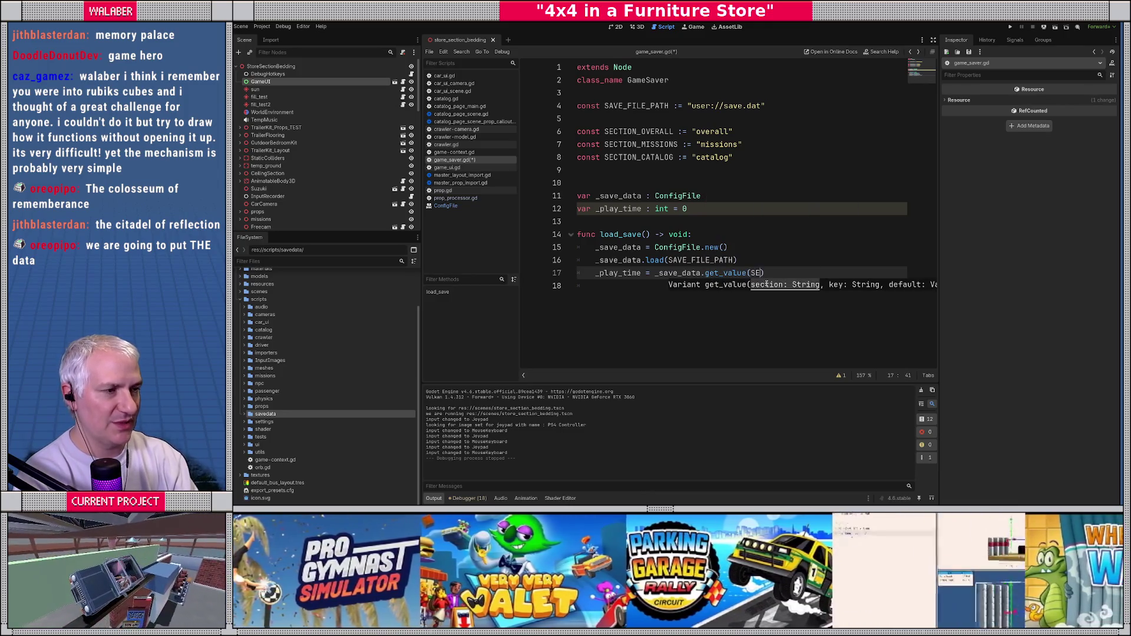
pyautogui.write('CTION_')
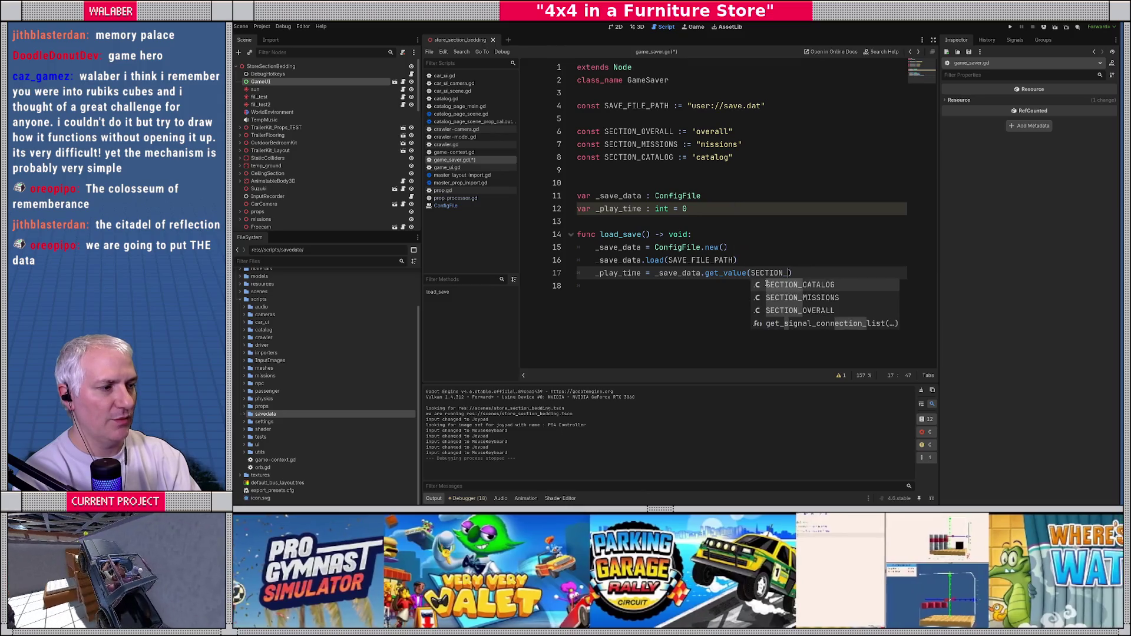
pyautogui.write('O')
pyautogui.press('Return')
pyautogui.write(',')
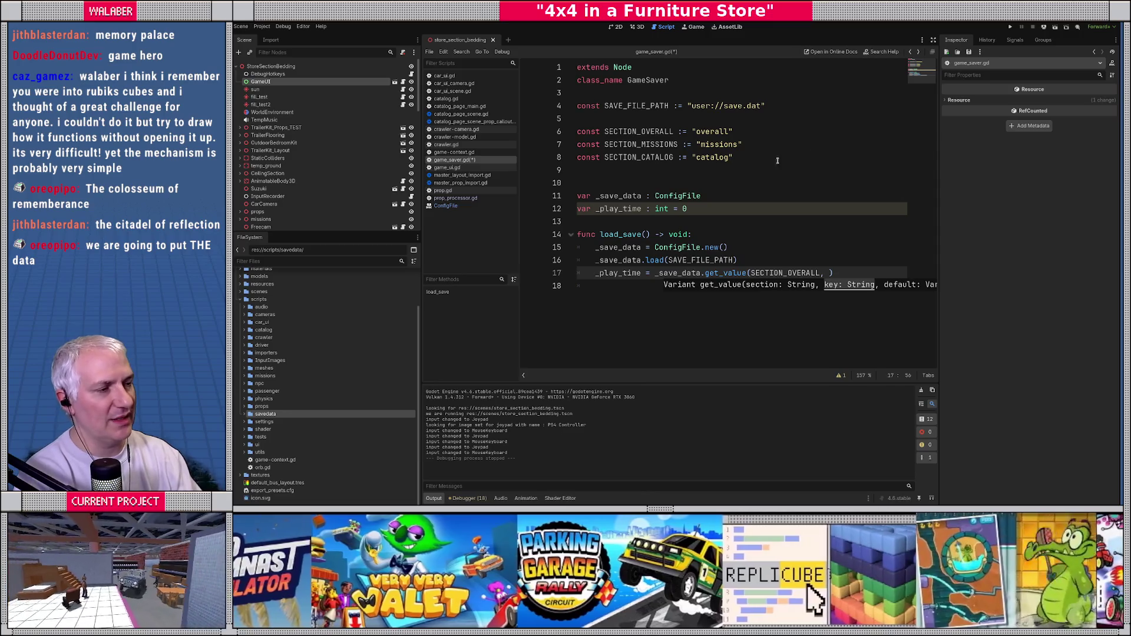
pyautogui.click(761, 167)
# Add const VAL_PLAY_TIME := "play_time" and complete get_value(SECTION_OVERALL, VAL_PLAY_TIME, 0)
pyautogui.press('Return')
pyautogui.write('const ')
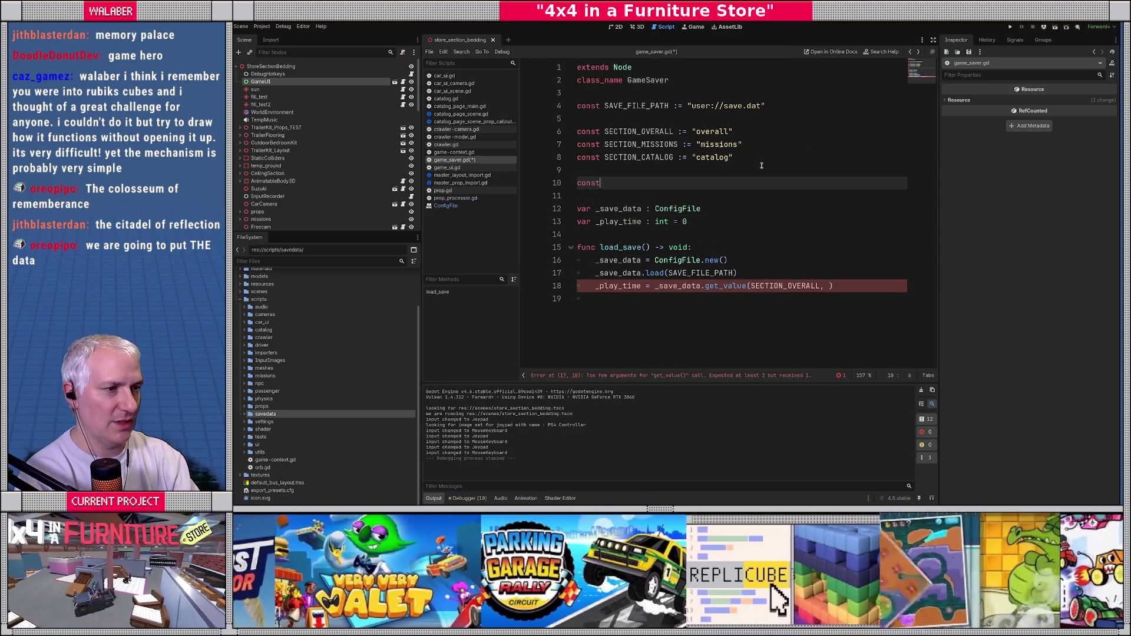
pyautogui.write('VAL_PLA')
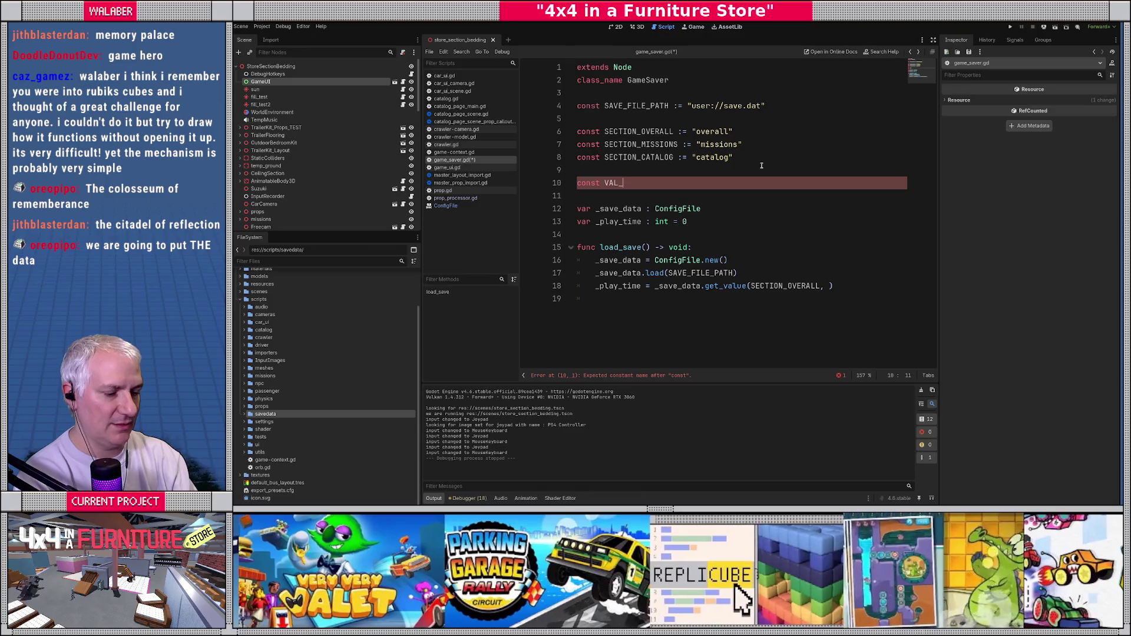
pyautogui.write('Y_')
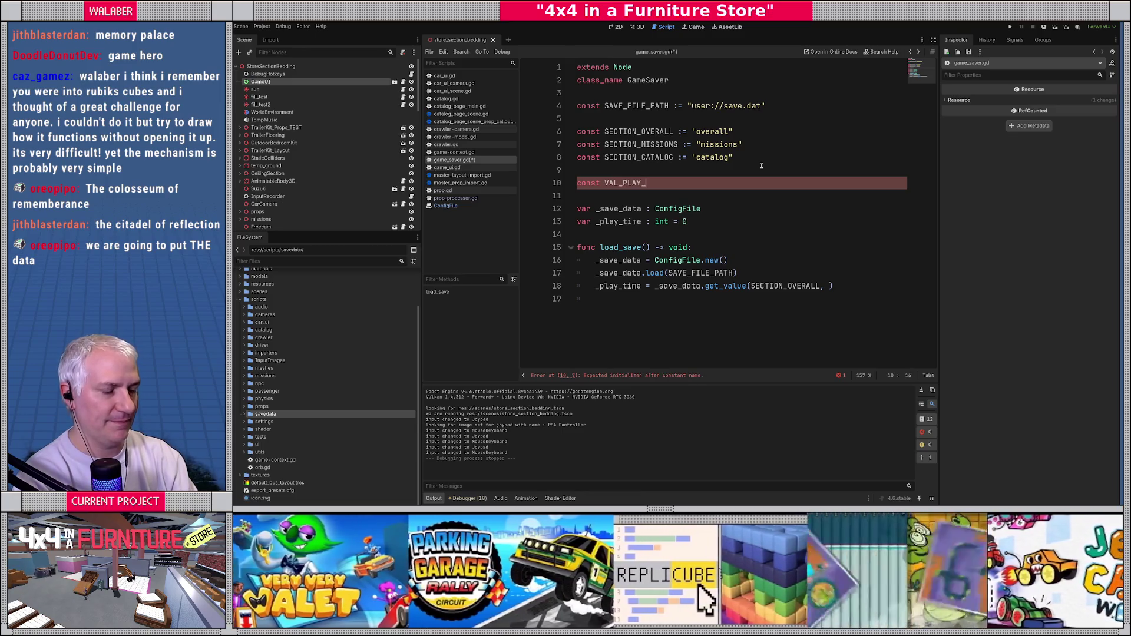
pyautogui.write('TIME := "play_time"')
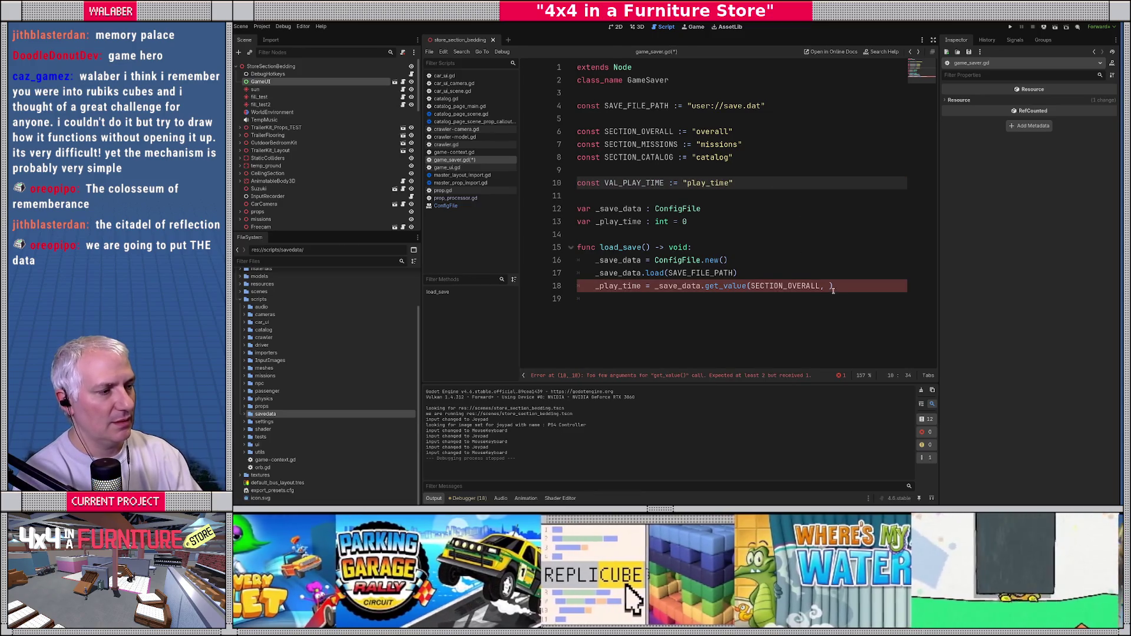
pyautogui.click(829, 289)
pyautogui.write('VAL_PL')
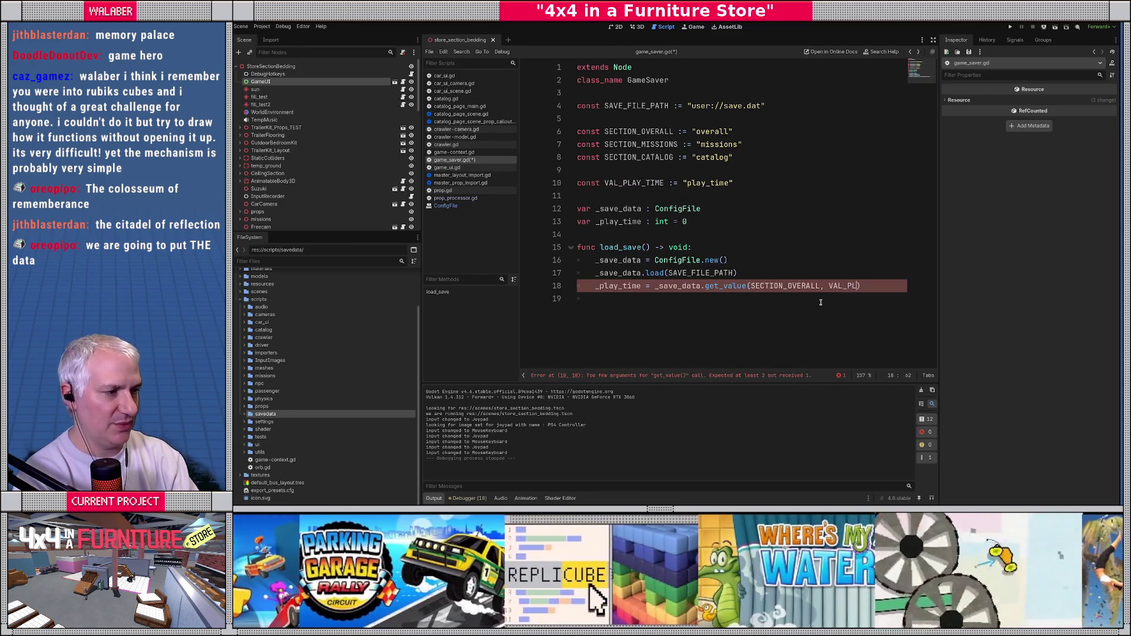
pyautogui.press('Return')
pyautogui.write(', 0')
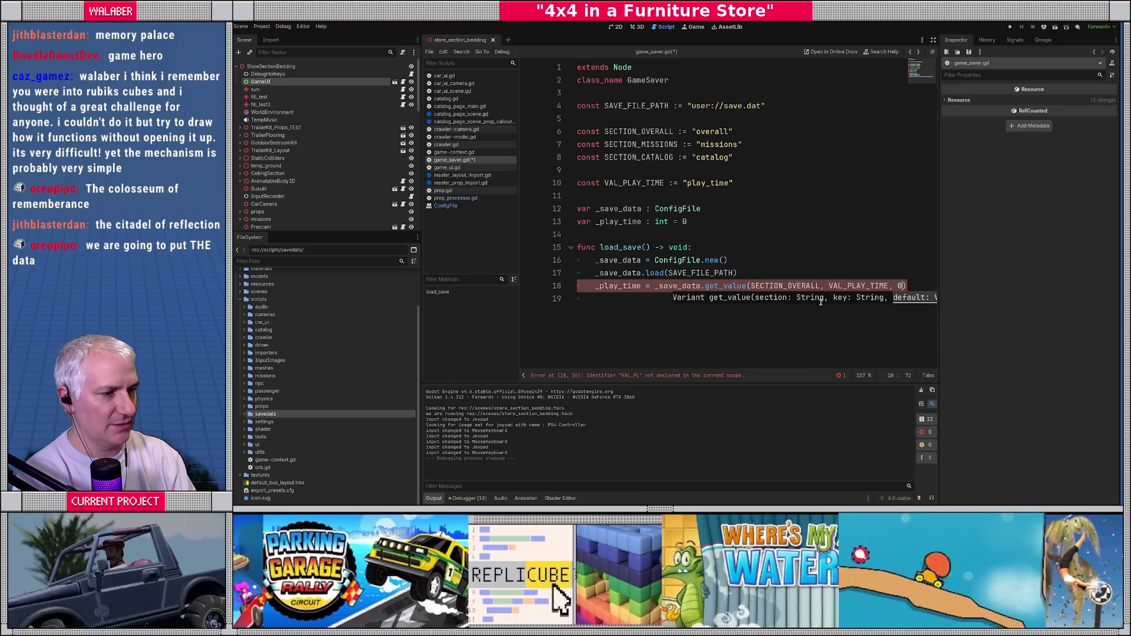
pyautogui.press('End')
pyautogui.press('Return')
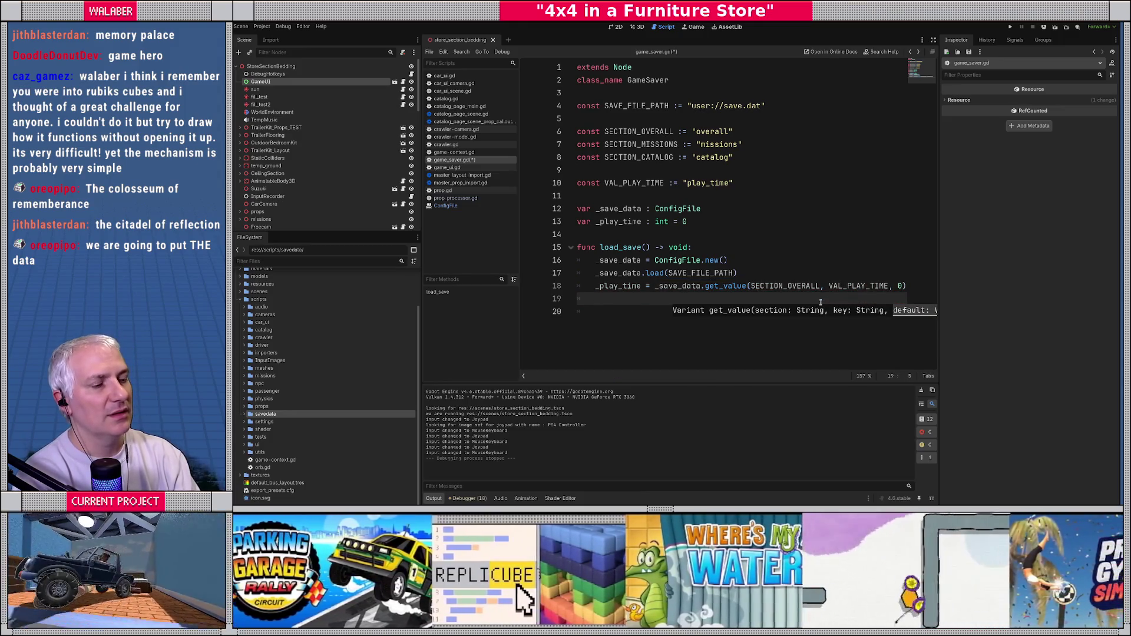
# Start a new func save_save() and rename load_save to load_now
pyautogui.press('Return')
pyautogui.press('BackSpace')
pyautogui.write('fu')
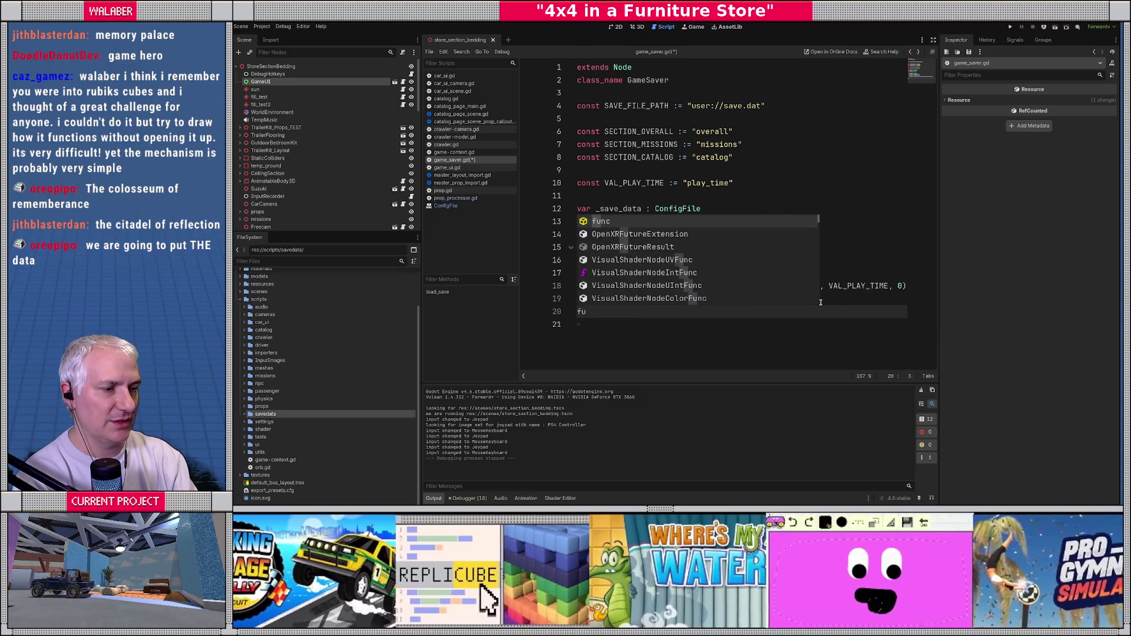
pyautogui.write('nc ')
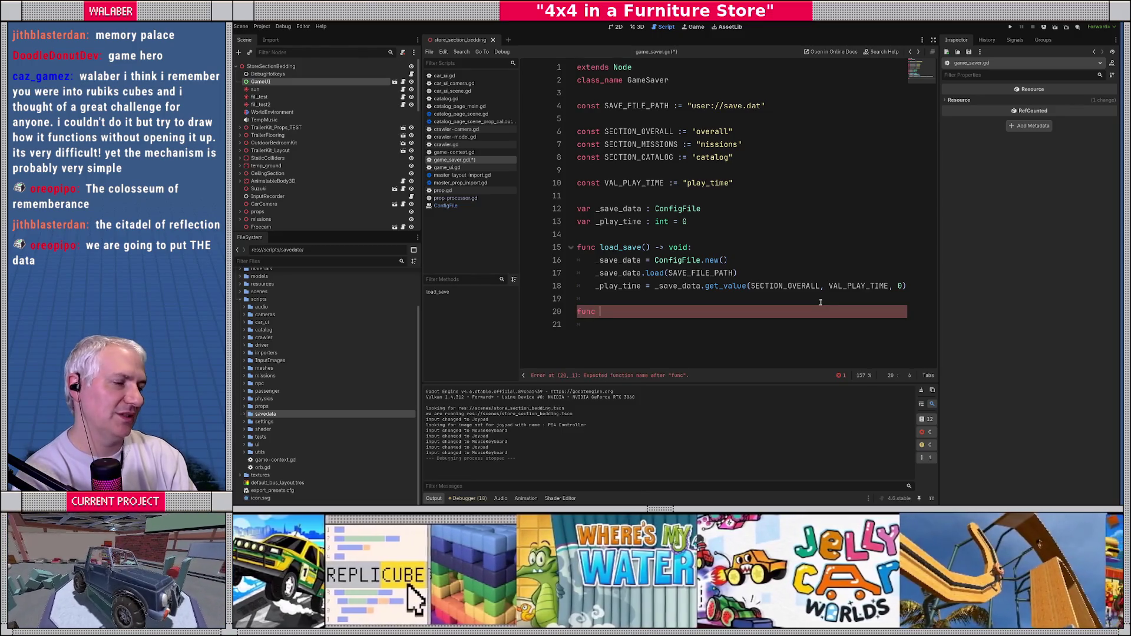
pyautogui.write('save_save()')
pyautogui.moveTo(622, 247); pyautogui.dragTo(641, 247)
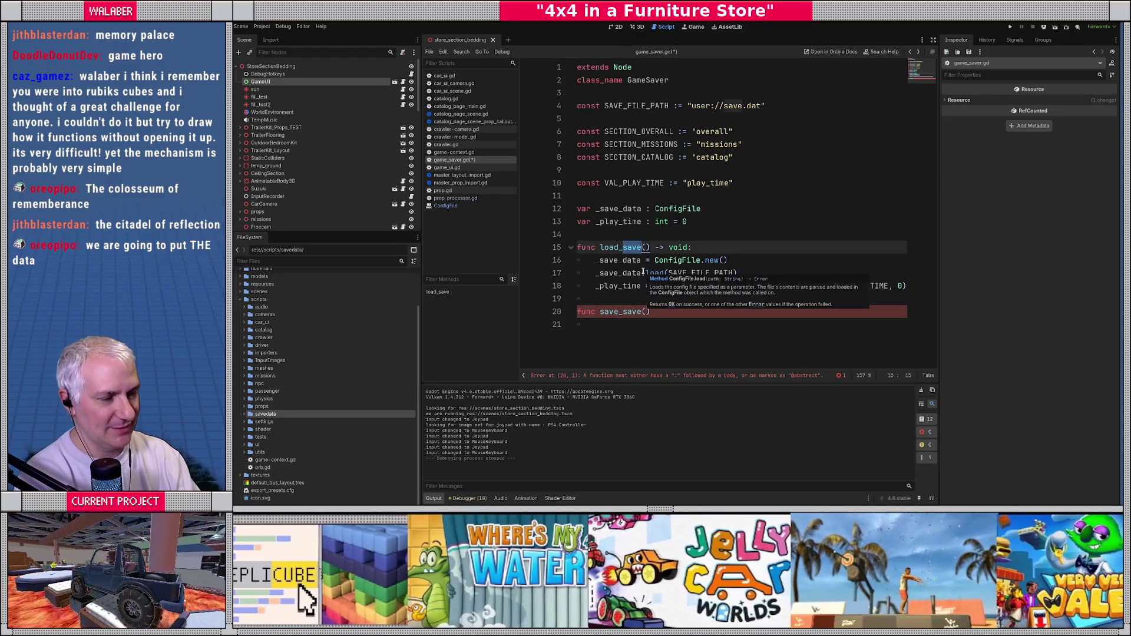
pyautogui.press('BackSpace')
pyautogui.press('BackSpace')
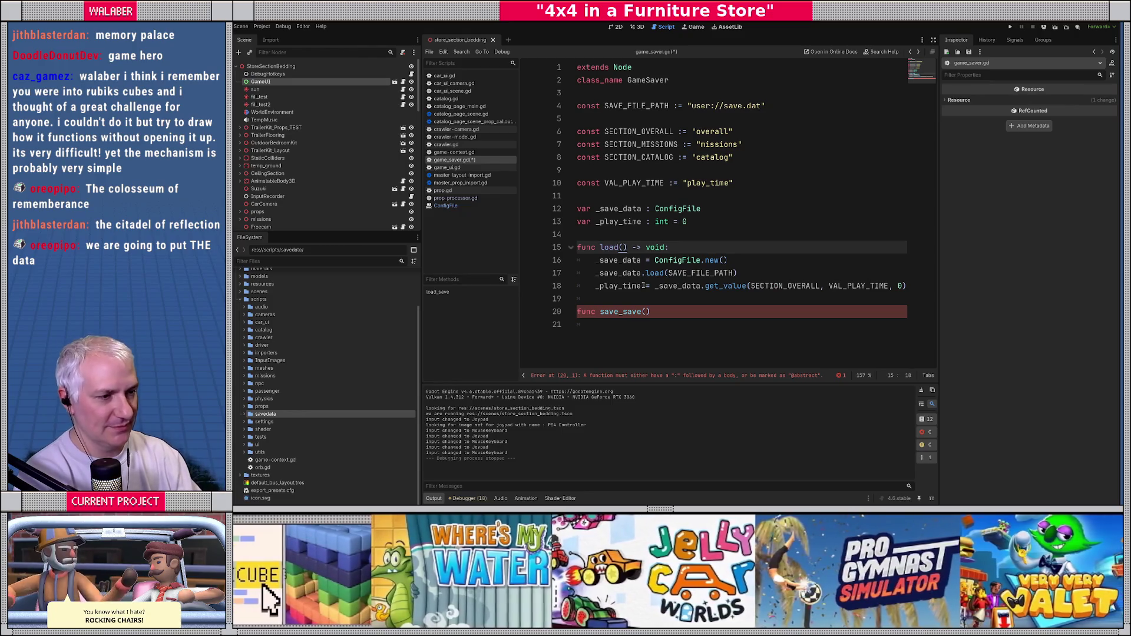
pyautogui.write('_now')
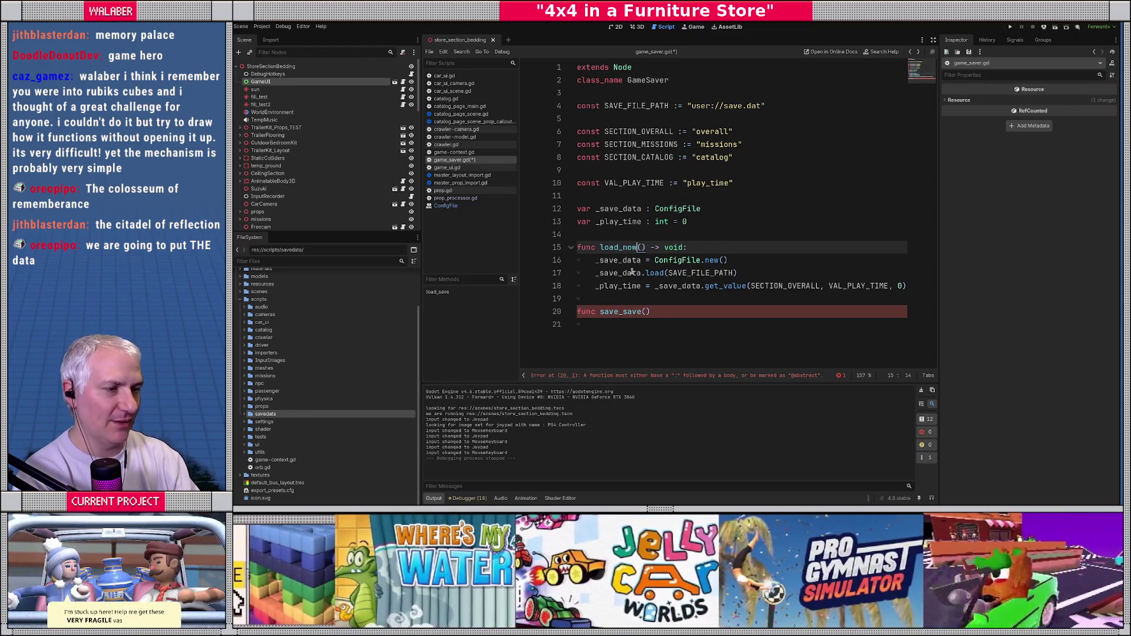
# Rename it to save_now() -> void: with body _save_data.save(SAVE_FILE_PATH)
pyautogui.moveTo(623, 310); pyautogui.dragTo(639, 311)
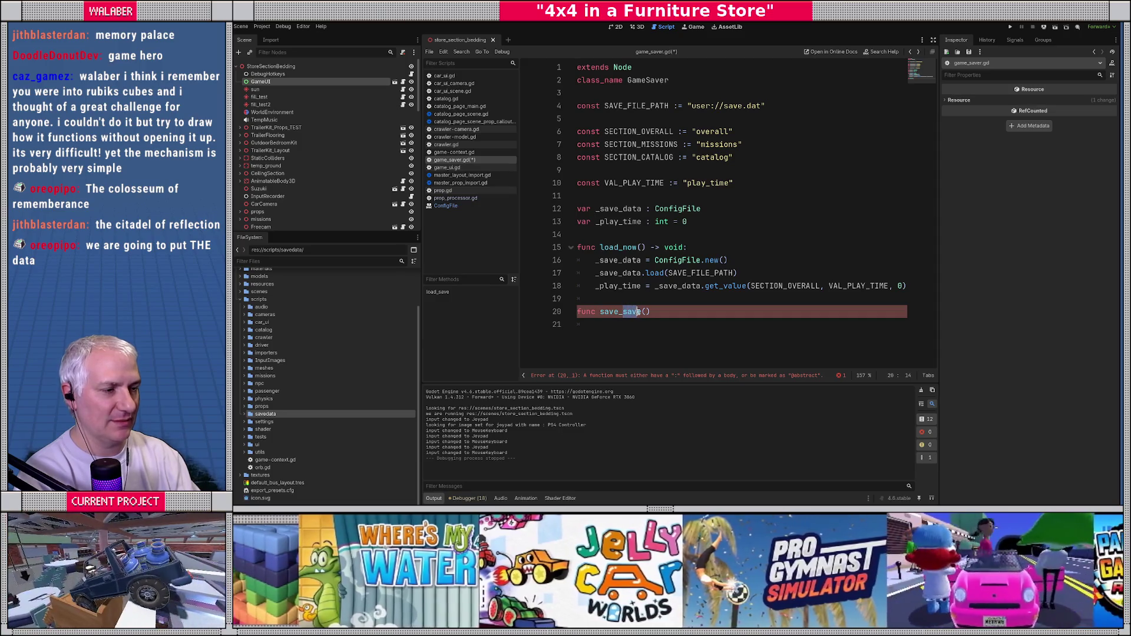
pyautogui.write('now() -')
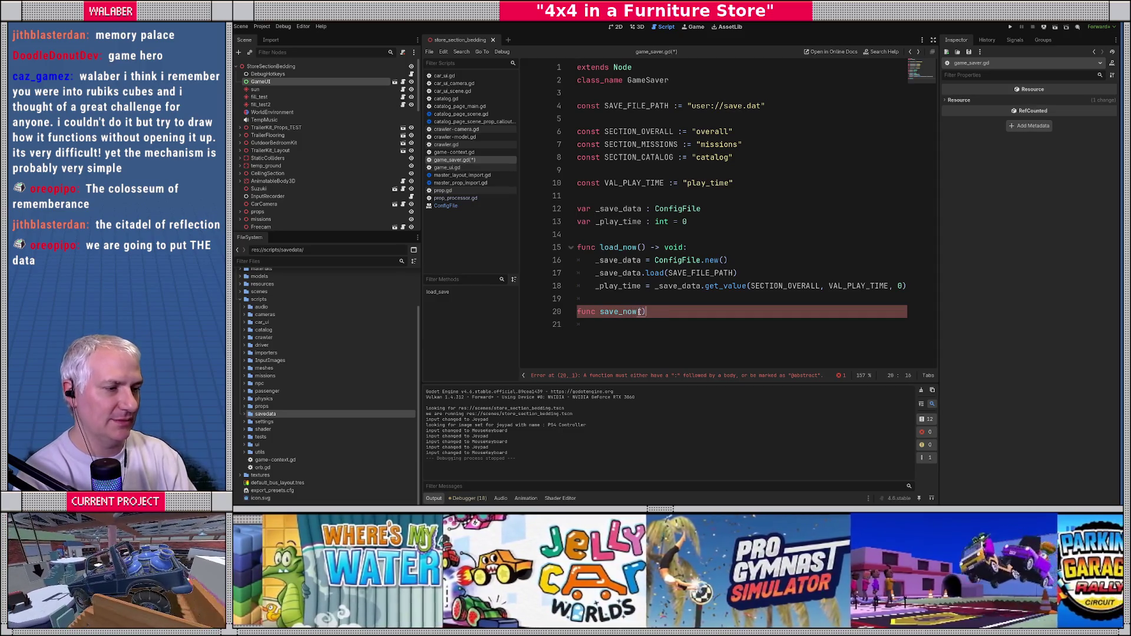
pyautogui.write('> void:')
pyautogui.press('Return')
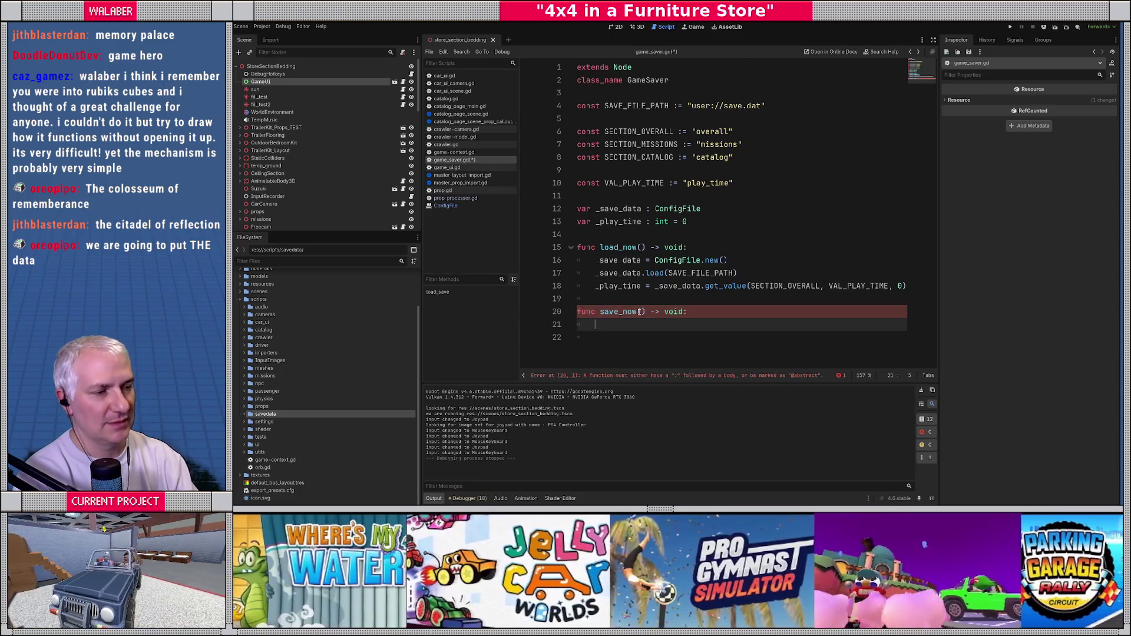
pyautogui.write('_save_d')
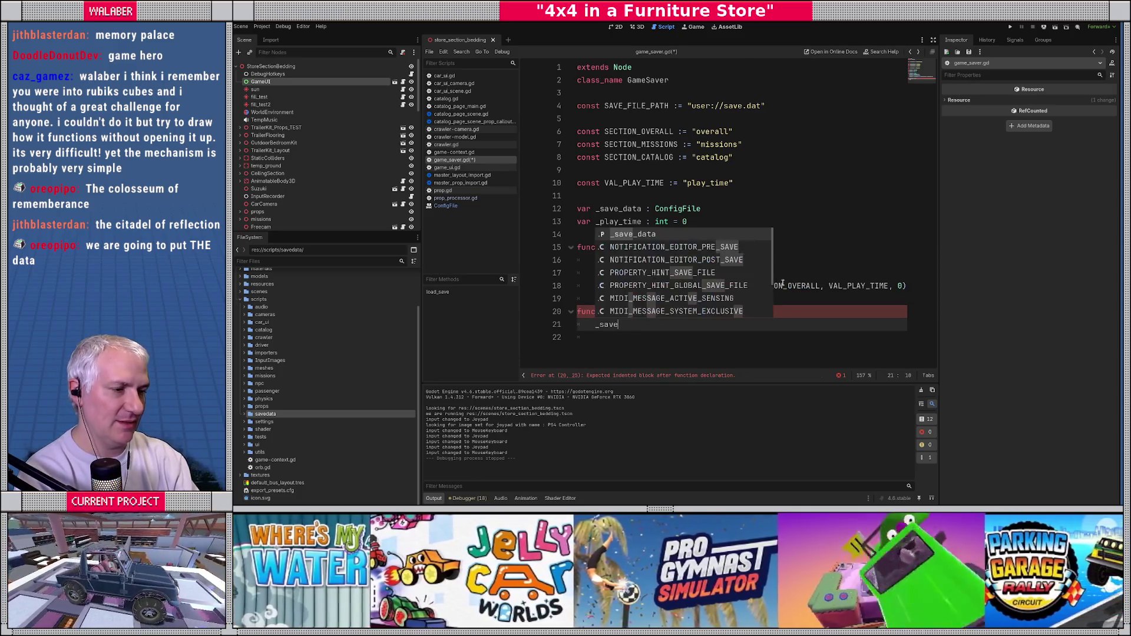
pyautogui.press('Return')
pyautogui.write('.save(')
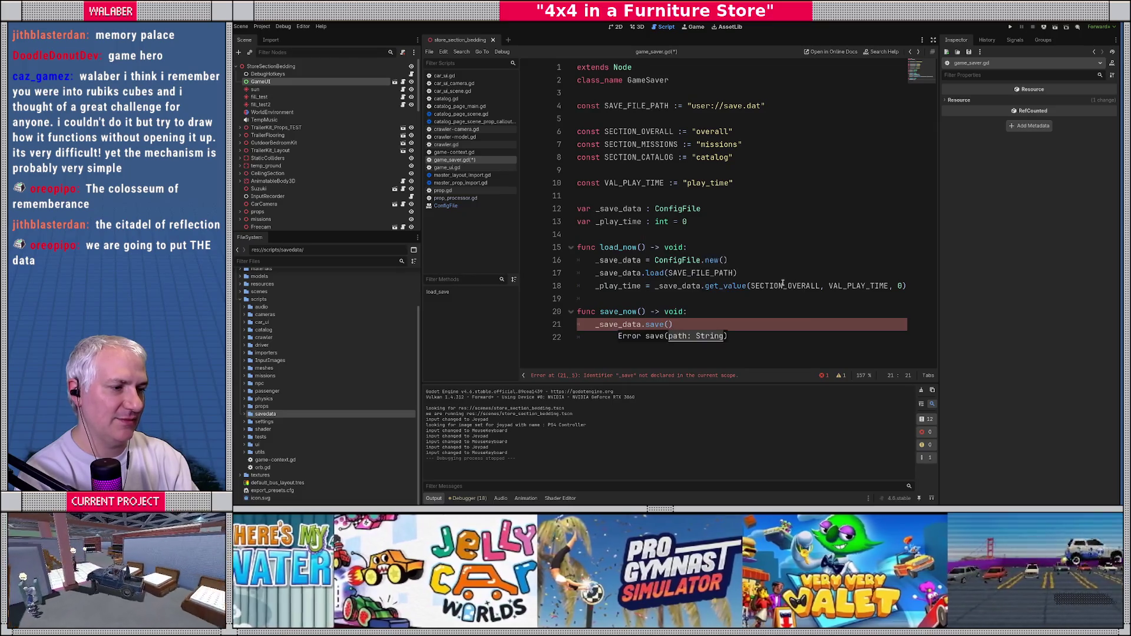
pyautogui.write('SAVE_FIL')
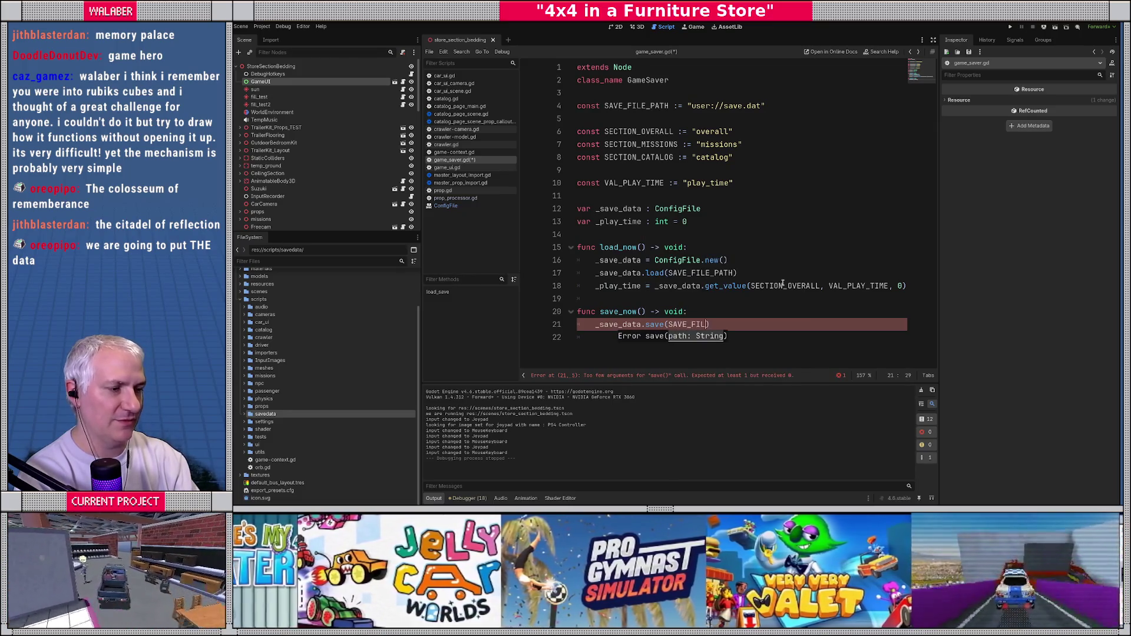
pyautogui.write('E_')
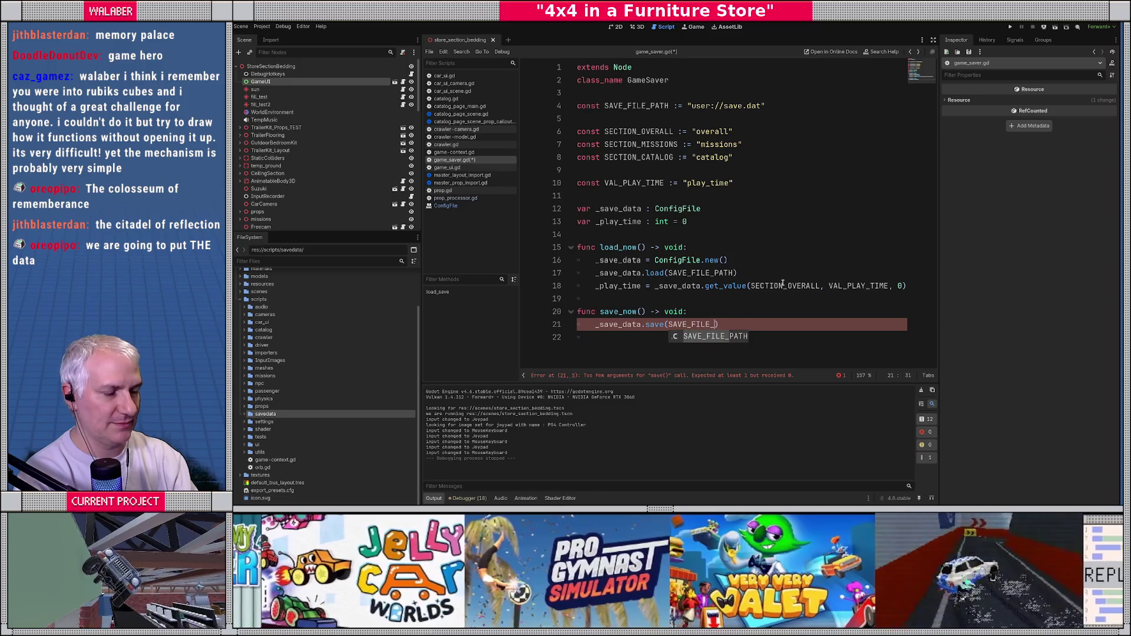
pyautogui.press('Return')
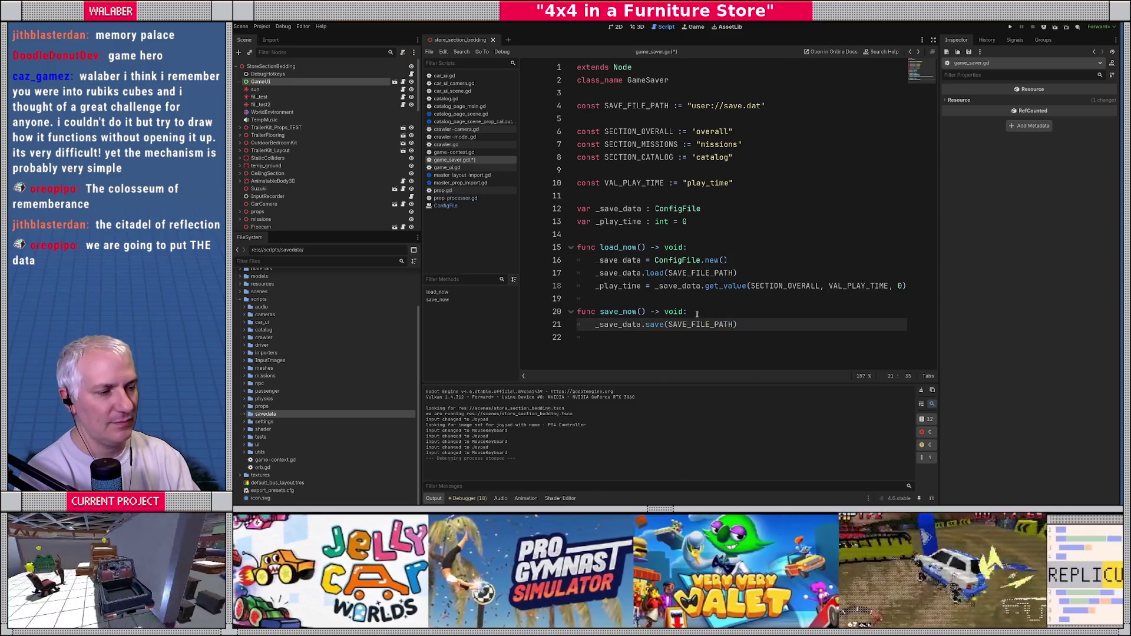
pyautogui.keyDown('ctrl'); pyautogui.click(672, 211); pyautogui.keyUp('ctrl')
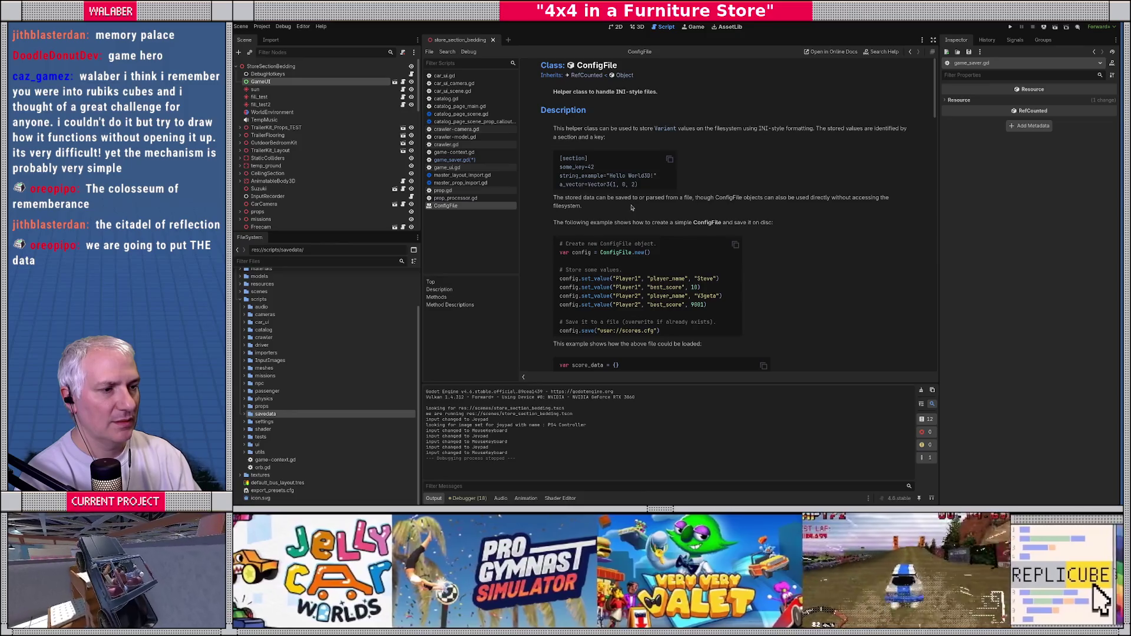
# Scroll through the ConfigFile methods and descriptions, then return to game_saver.gd
pyautogui.scroll(-5, 620, 212)
pyautogui.scroll(-5, 621, 213)
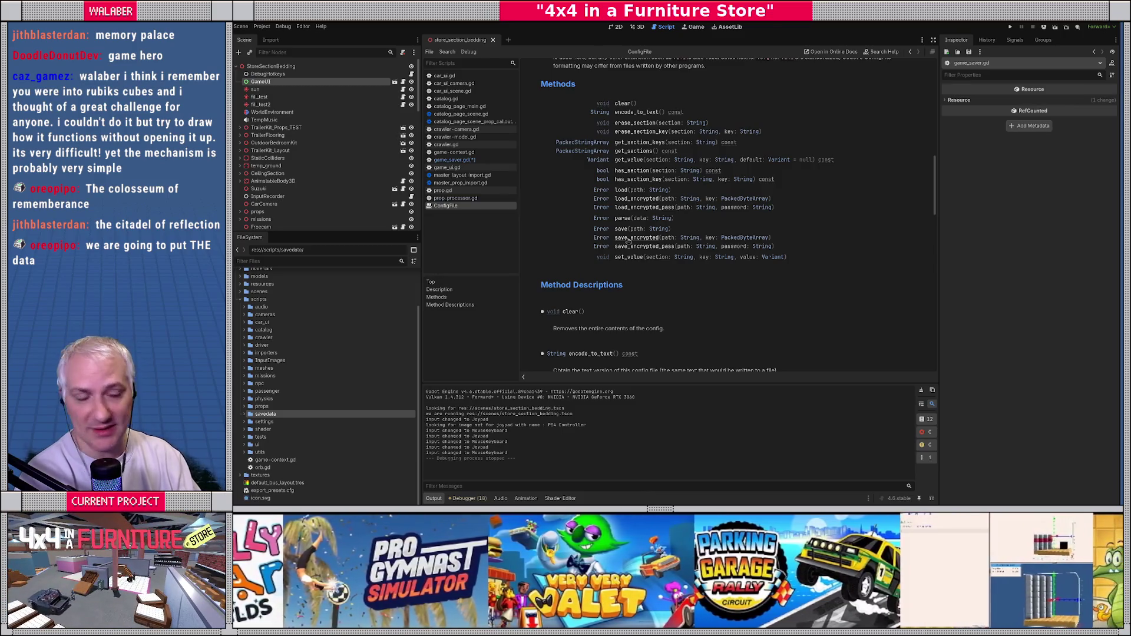
pyautogui.scroll(-10, 633, 239)
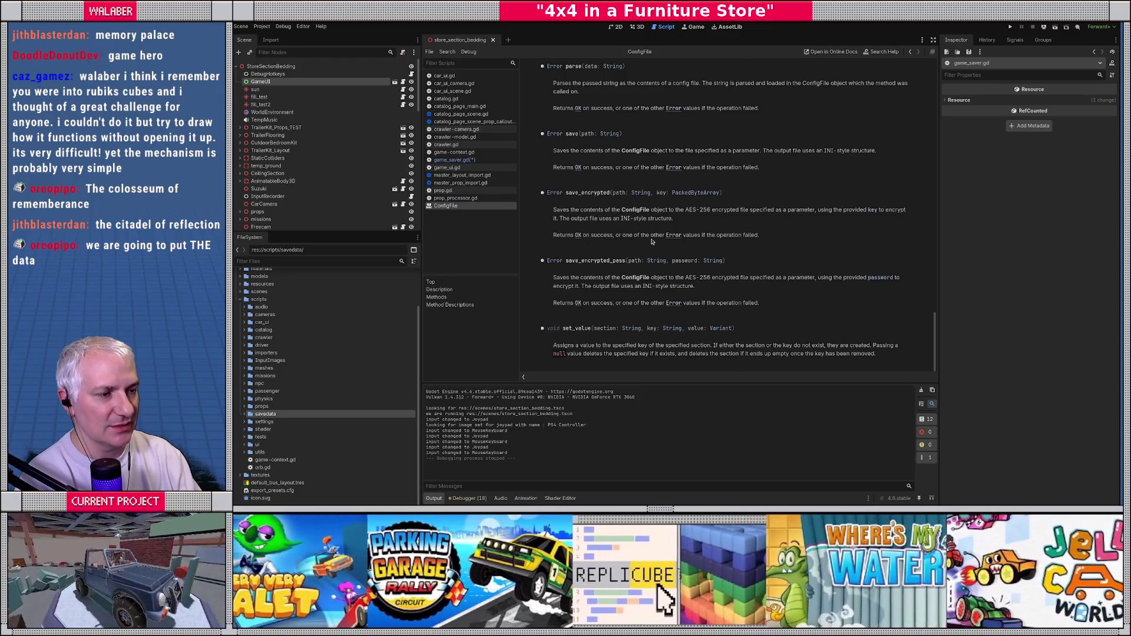
pyautogui.scroll(5, 648, 242)
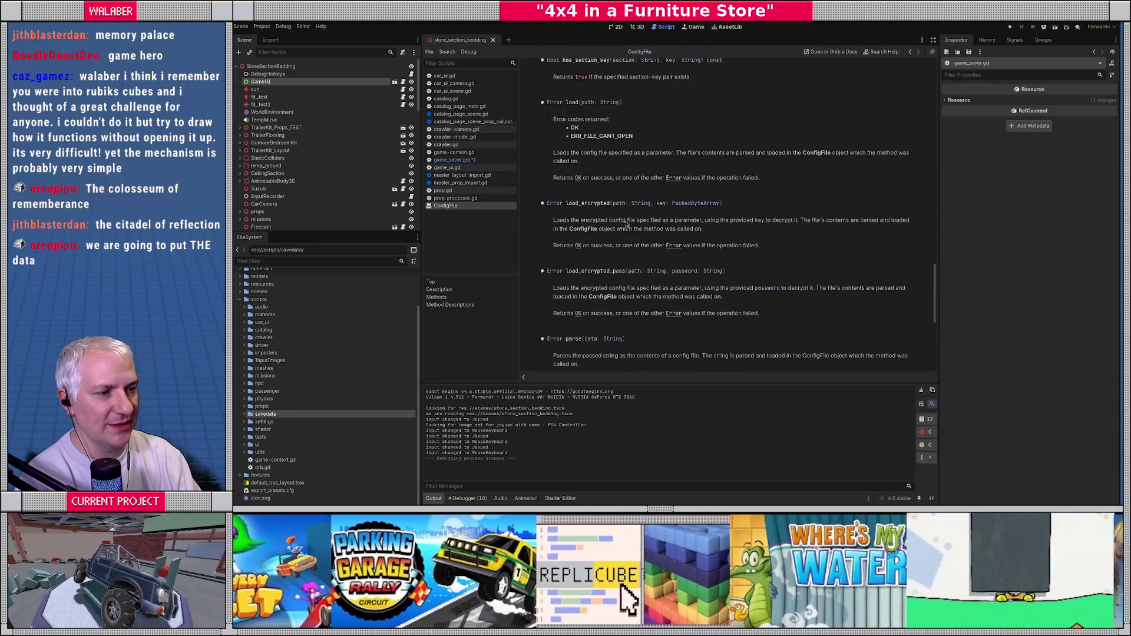
pyautogui.hotkey('alt', 'Left')
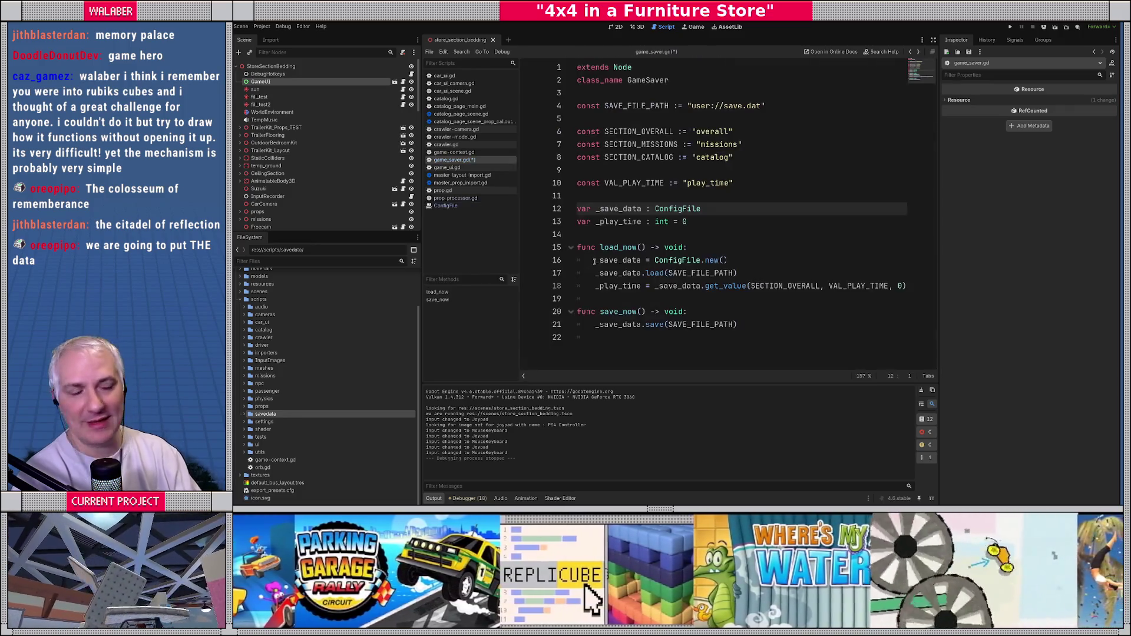
# Start 'func is_mission_complete' on a new line below save_now
pyautogui.click(634, 234)
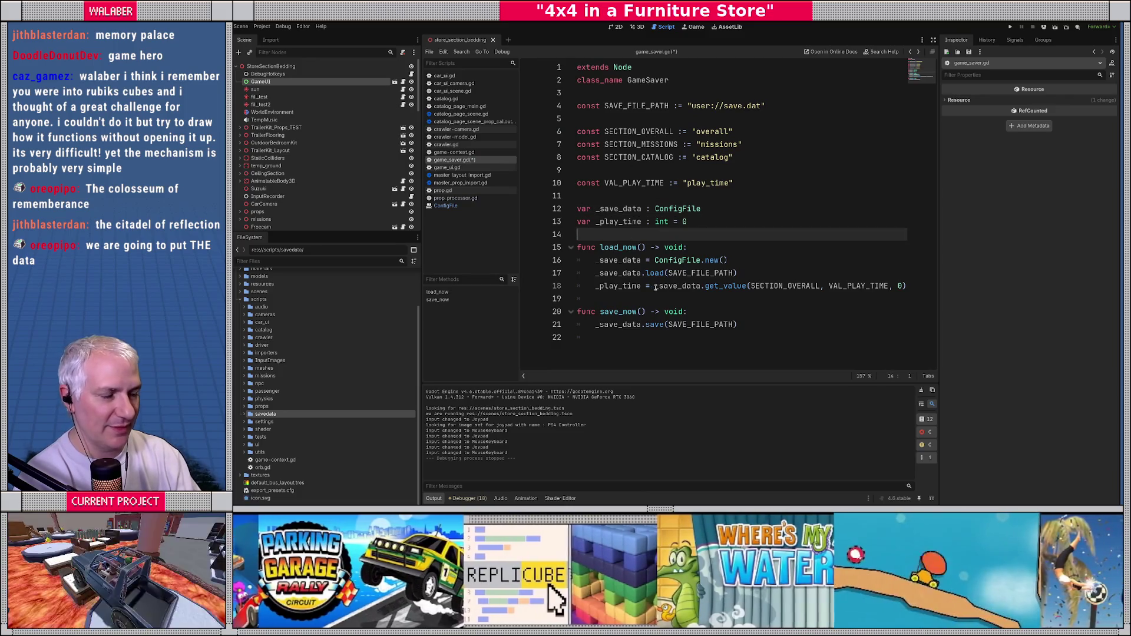
pyautogui.click(594, 337)
pyautogui.press('Return')
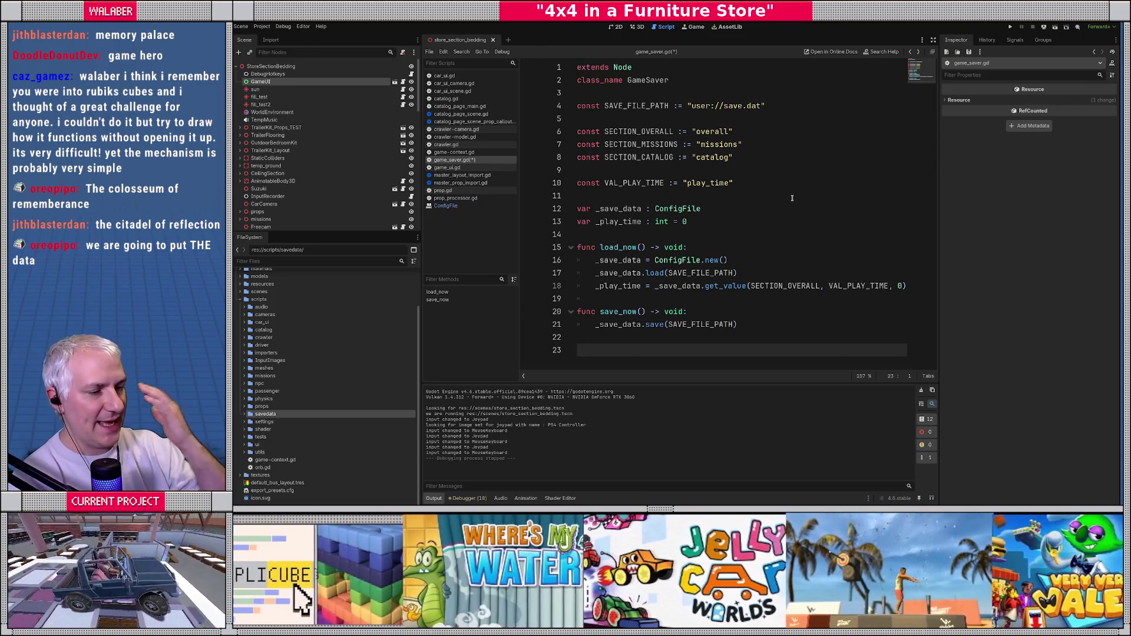
pyautogui.write('func ')
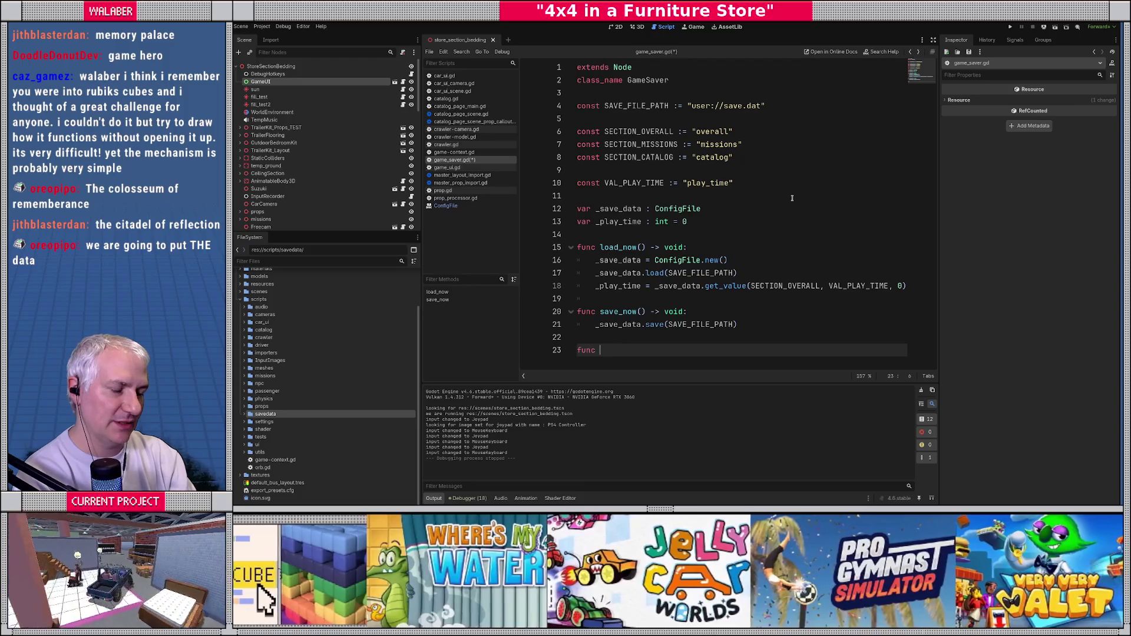
pyautogui.write('is_mission')
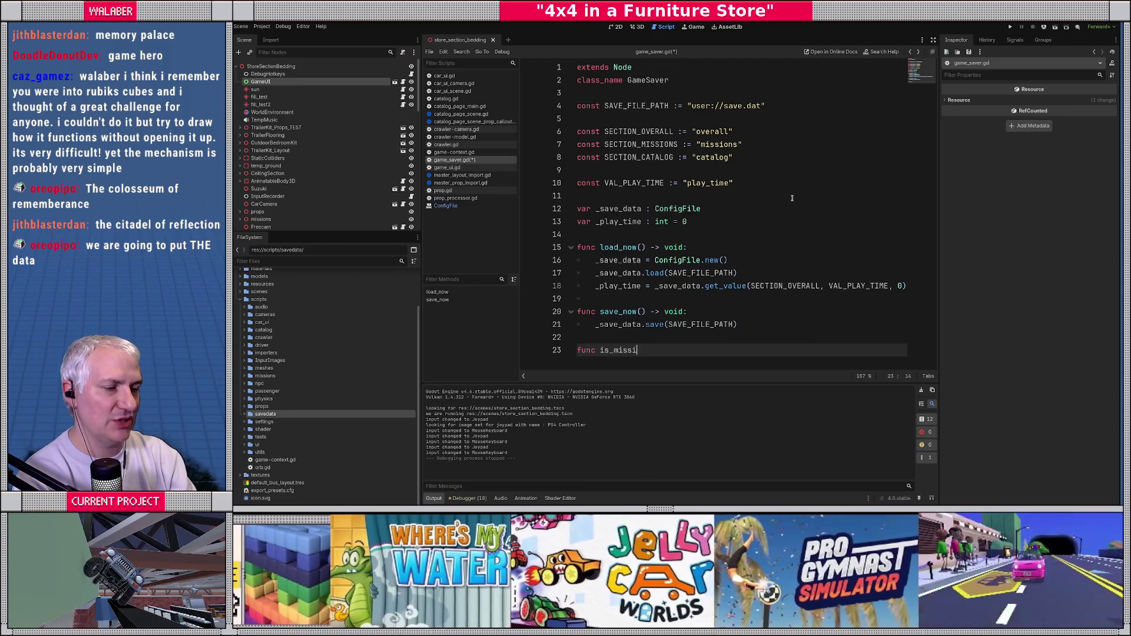
pyautogui.write('_complete')
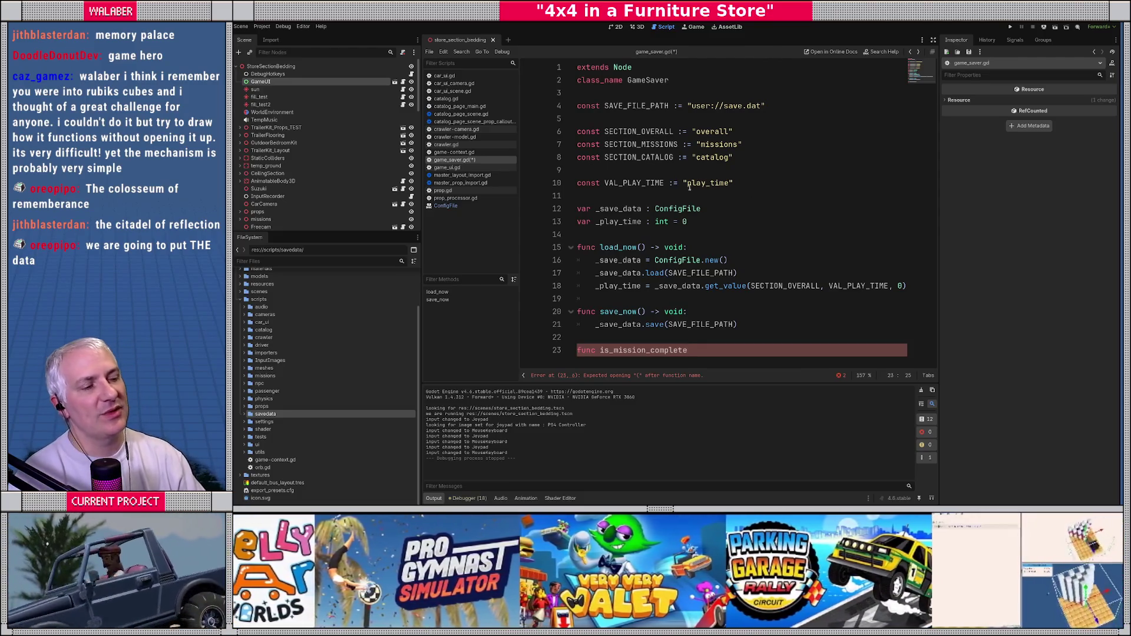
# Review the VAL_PLAY_TIME and SECTION_MISSIONS constants by selecting them
pyautogui.moveTo(596, 184); pyautogui.dragTo(767, 182)
pyautogui.moveTo(618, 184); pyautogui.dragTo(754, 180)
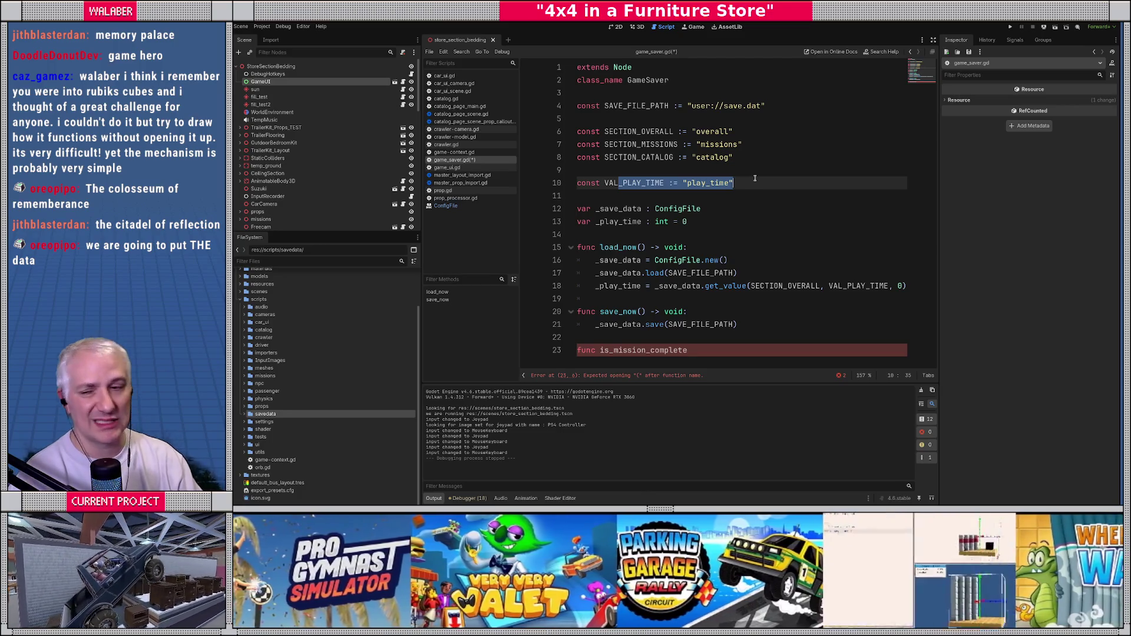
pyautogui.click(597, 337)
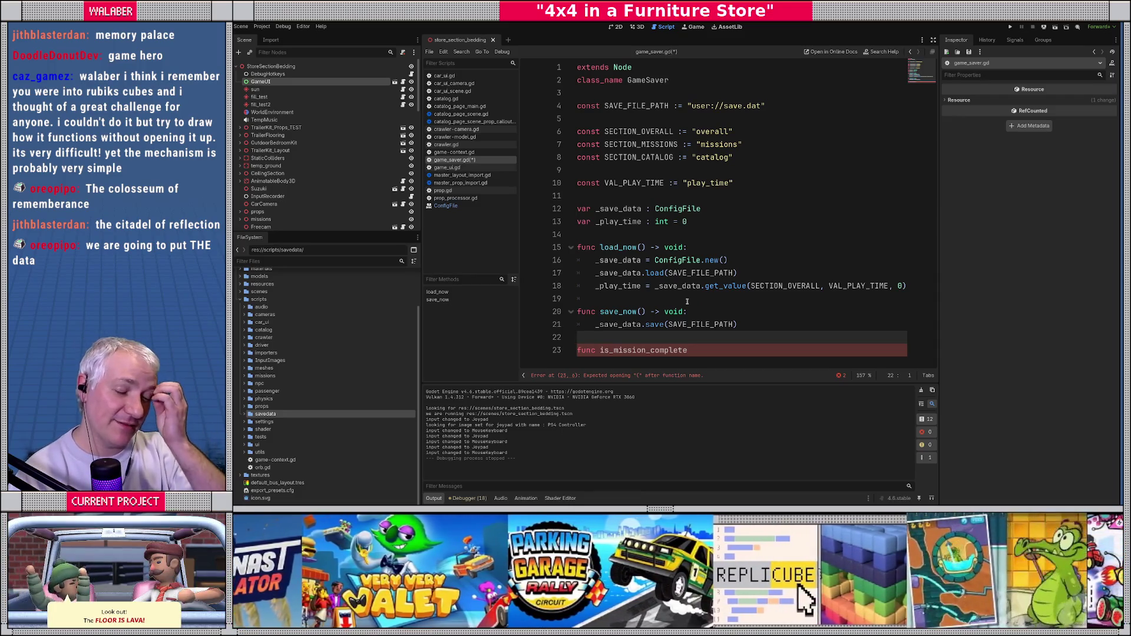
pyautogui.moveTo(605, 144); pyautogui.dragTo(795, 145)
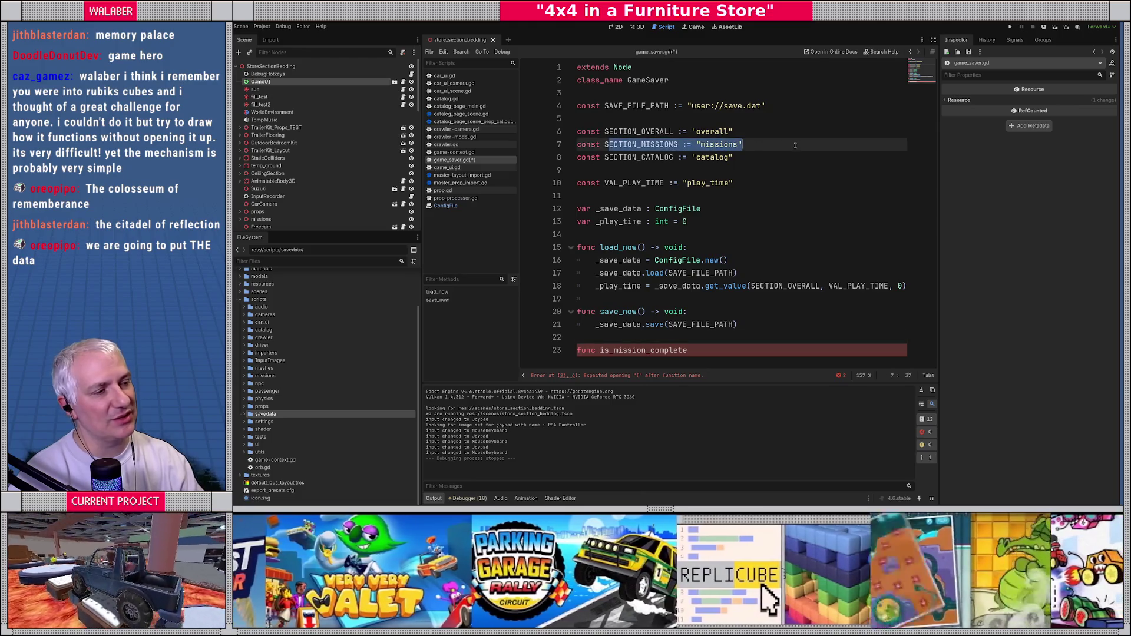
pyautogui.click(611, 335)
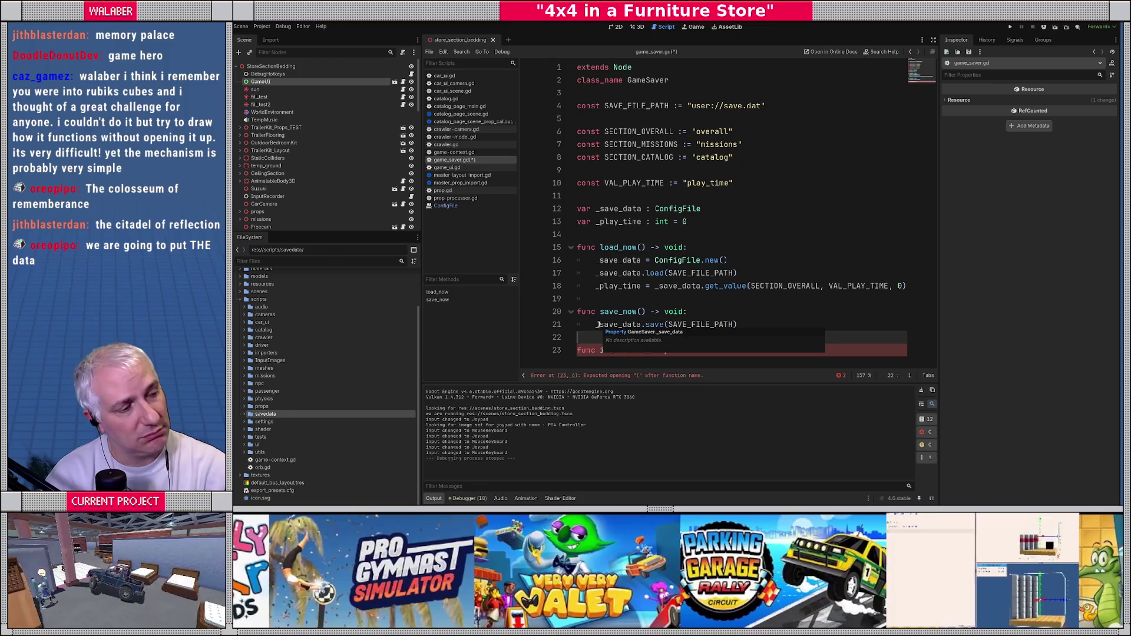
pyautogui.click(739, 155)
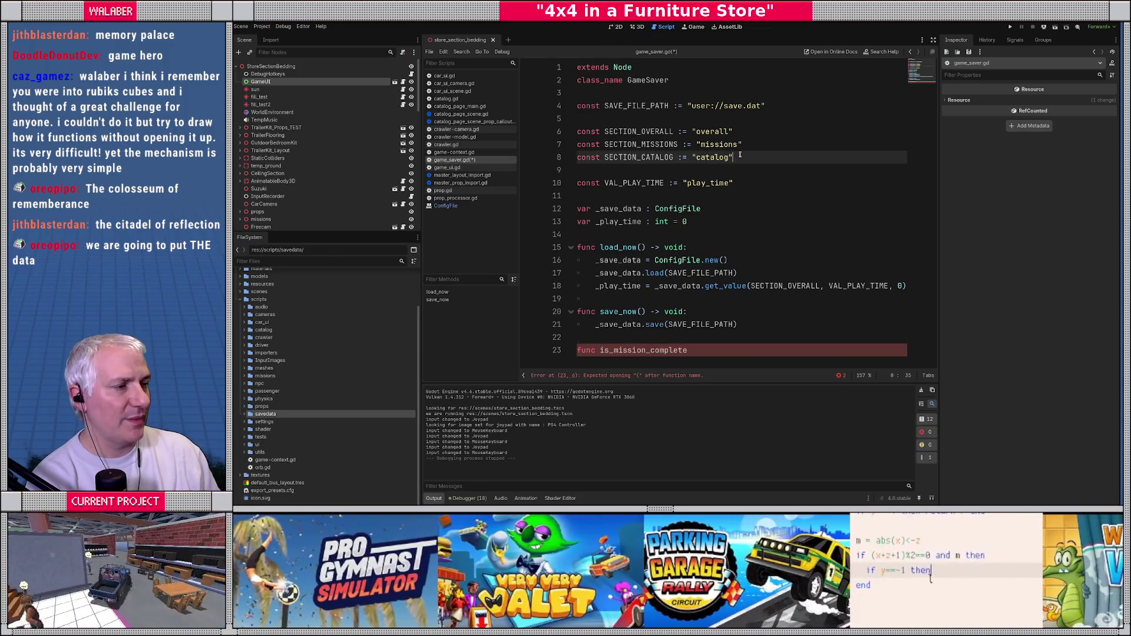
# Add const SECTION_FLAGS := "flags" on a new line below SECTION_CATALOG
pyautogui.press('Return')
pyautogui.write('const SECTION_')
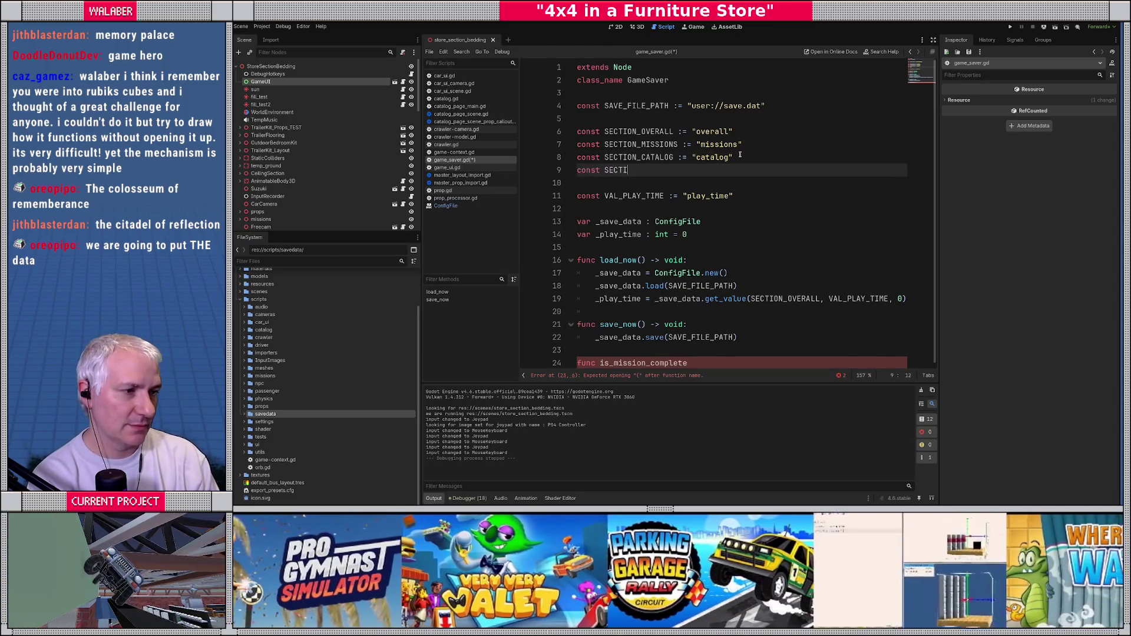
pyautogui.write('FLAGS :')
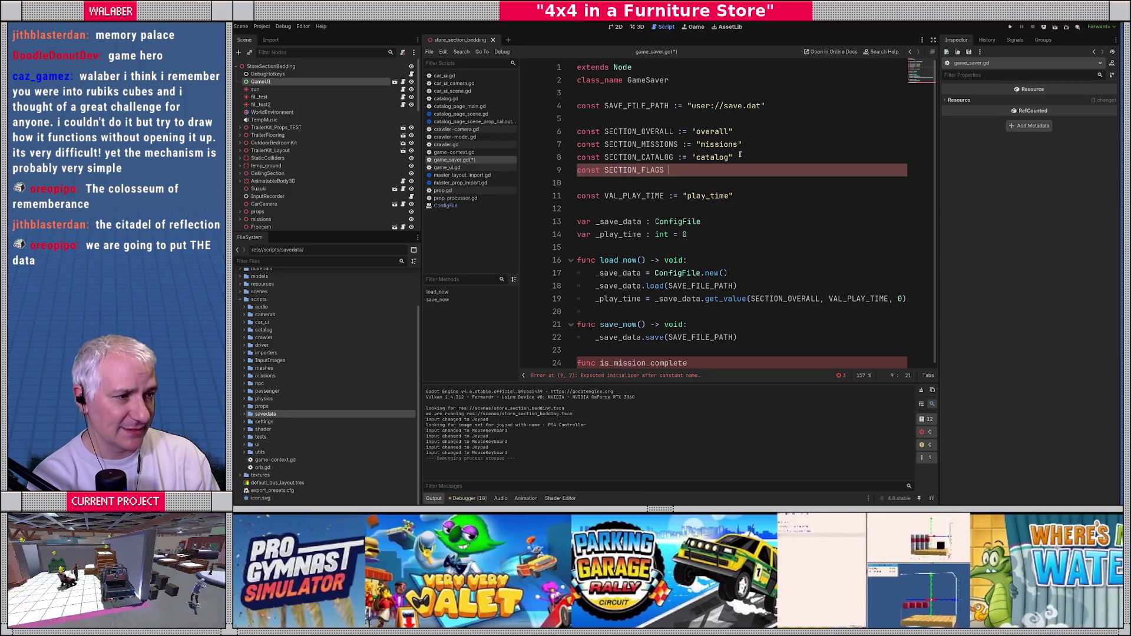
pyautogui.write('= "fl;a')
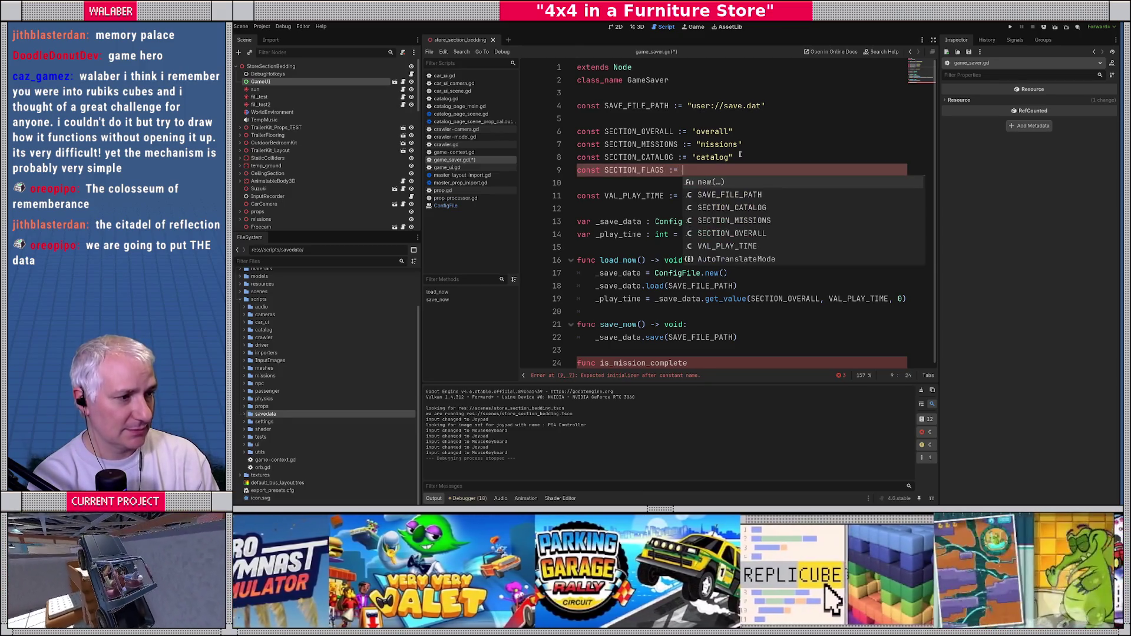
pyautogui.press('BackSpace')
pyautogui.press('BackSpace')
pyautogui.write('ags"')
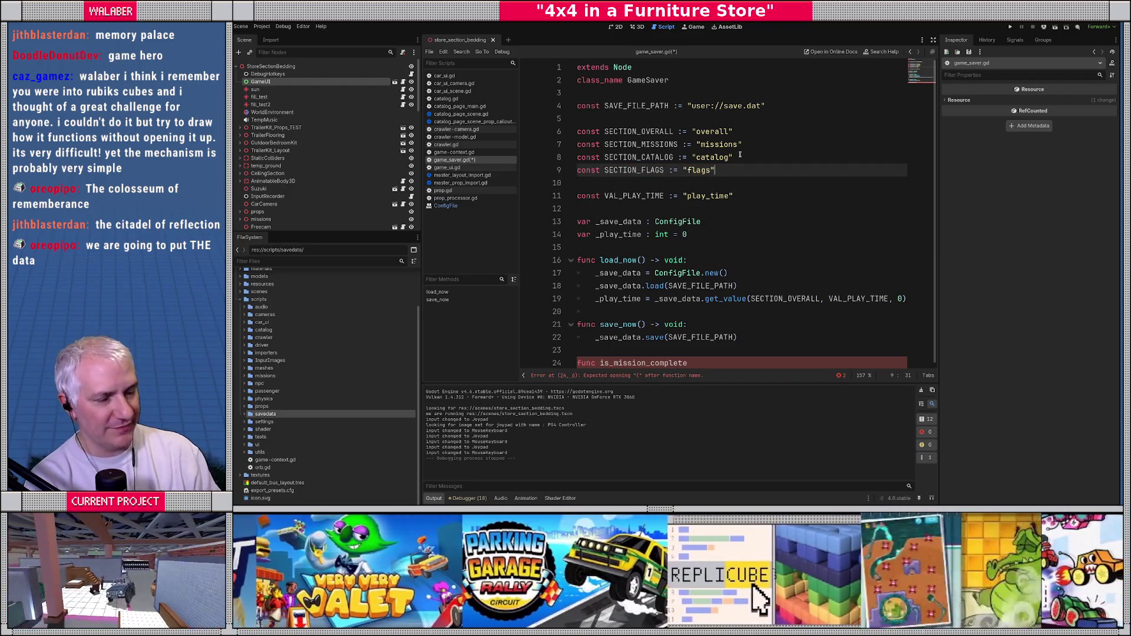
pyautogui.moveTo(722, 171); pyautogui.dragTo(544, 172)
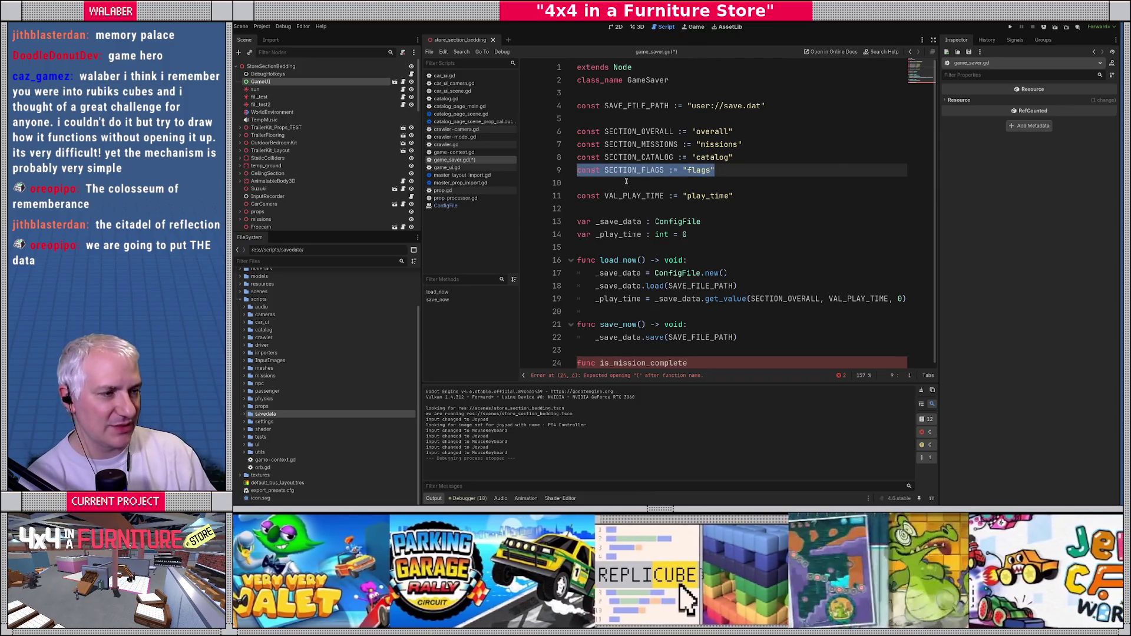
pyautogui.click(669, 171)
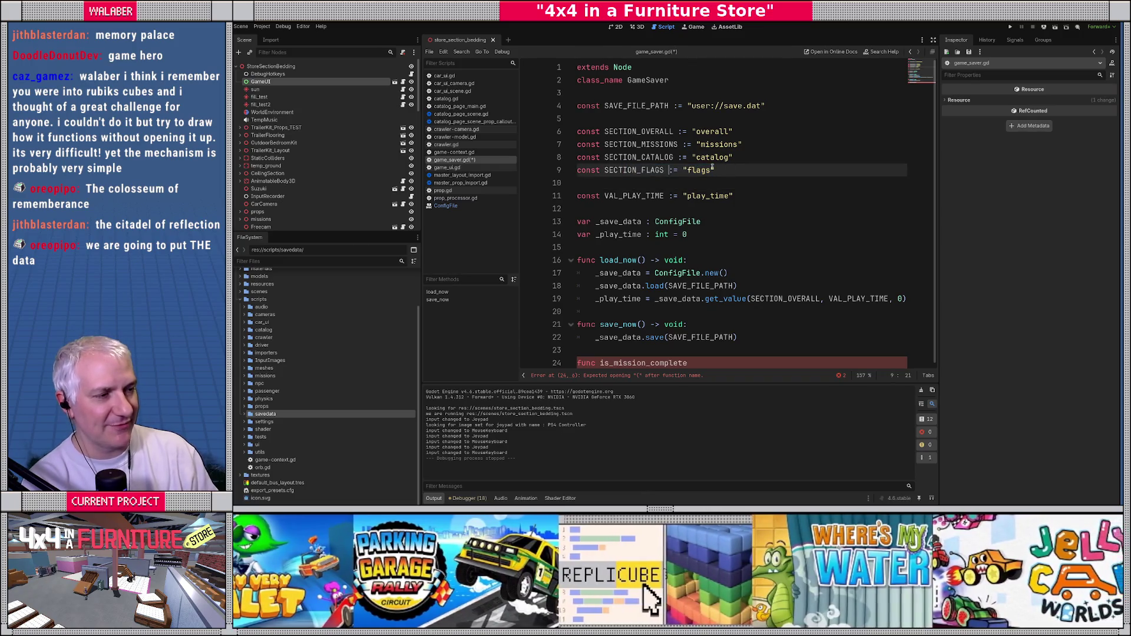
pyautogui.moveTo(714, 170); pyautogui.dragTo(627, 170)
pyautogui.click(637, 170)
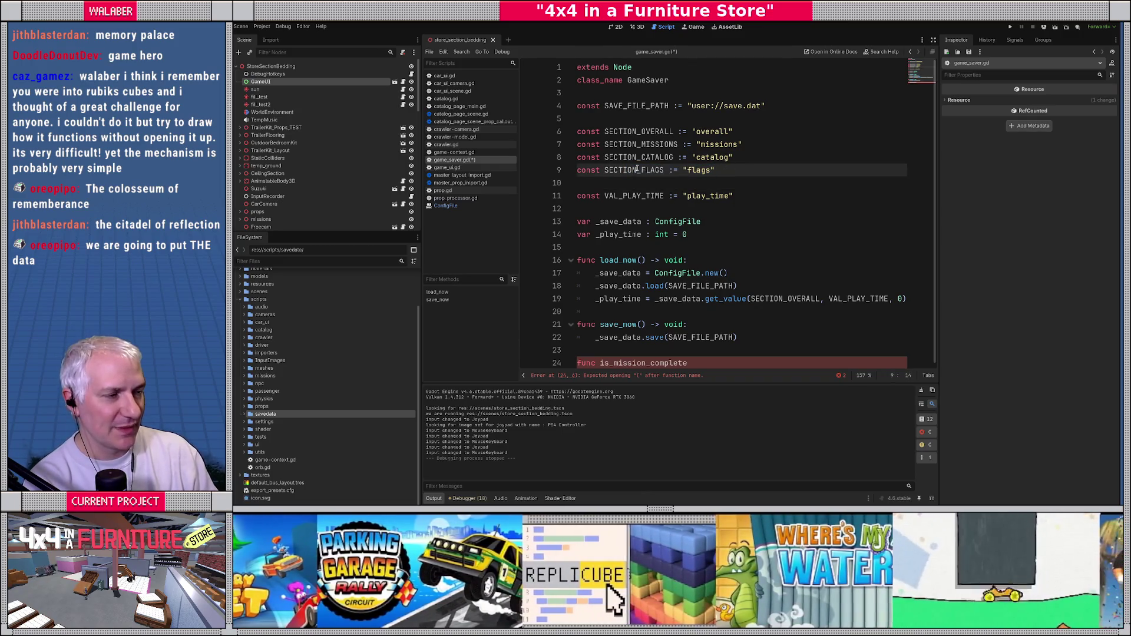
# Delete the unfinished func is_mission_complete line
pyautogui.doubleClick(638, 131)
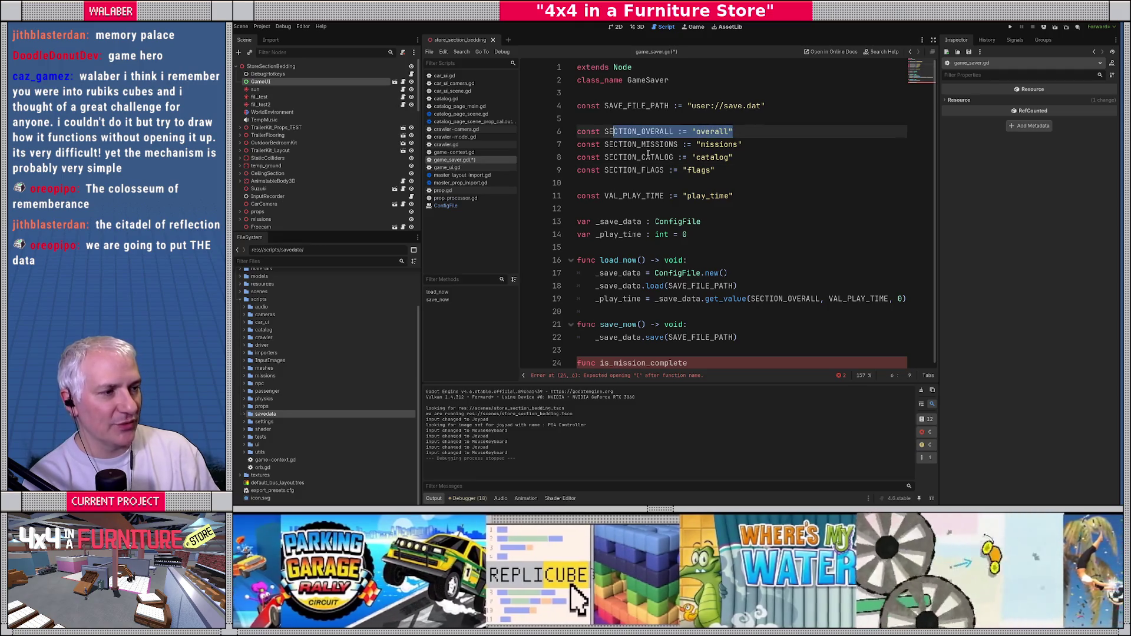
pyautogui.click(651, 157)
pyautogui.click(684, 363)
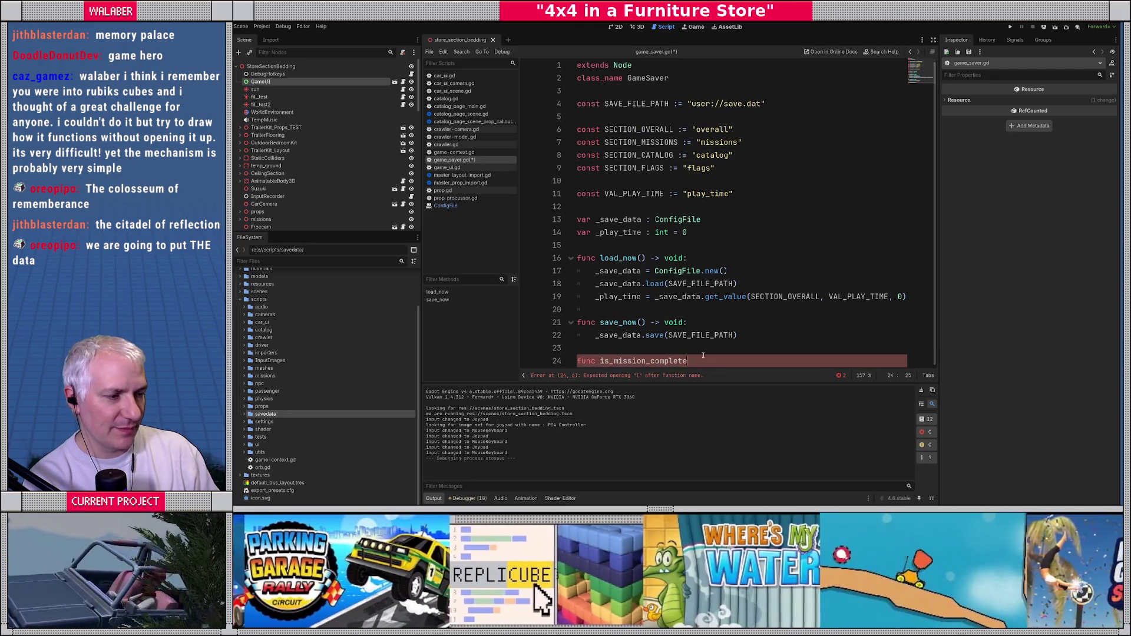
pyautogui.hotkey('shift', 'Home')
pyautogui.press('BackSpace')
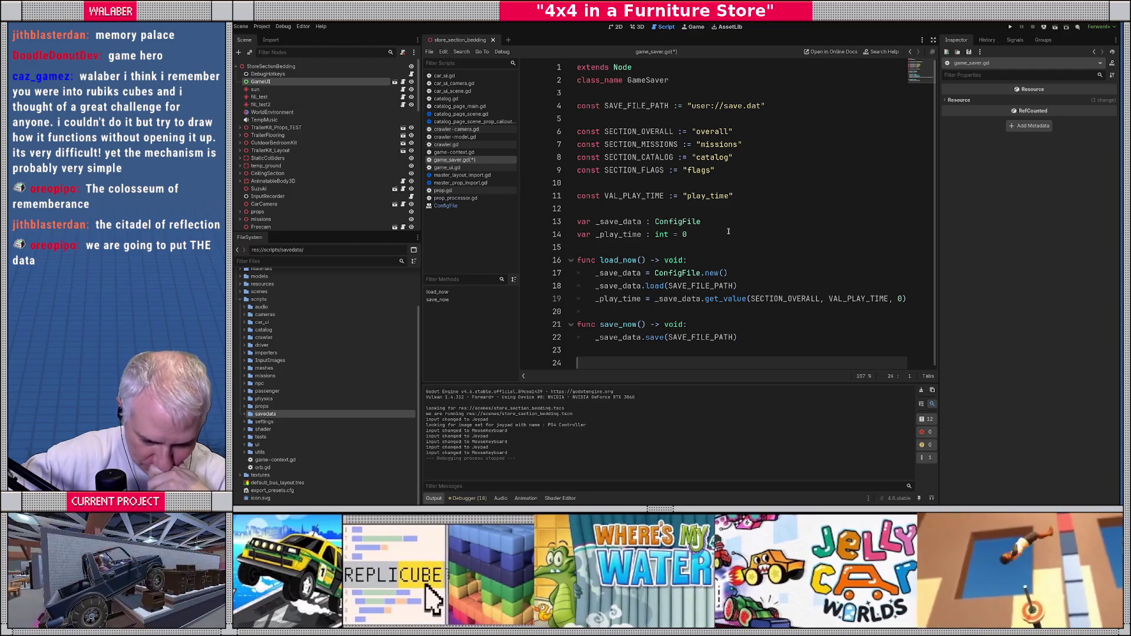
# Save the scene, skip the game's intro pages, and honk to accept the checkpoint mission
pyautogui.hotkey('ctrl', 's')
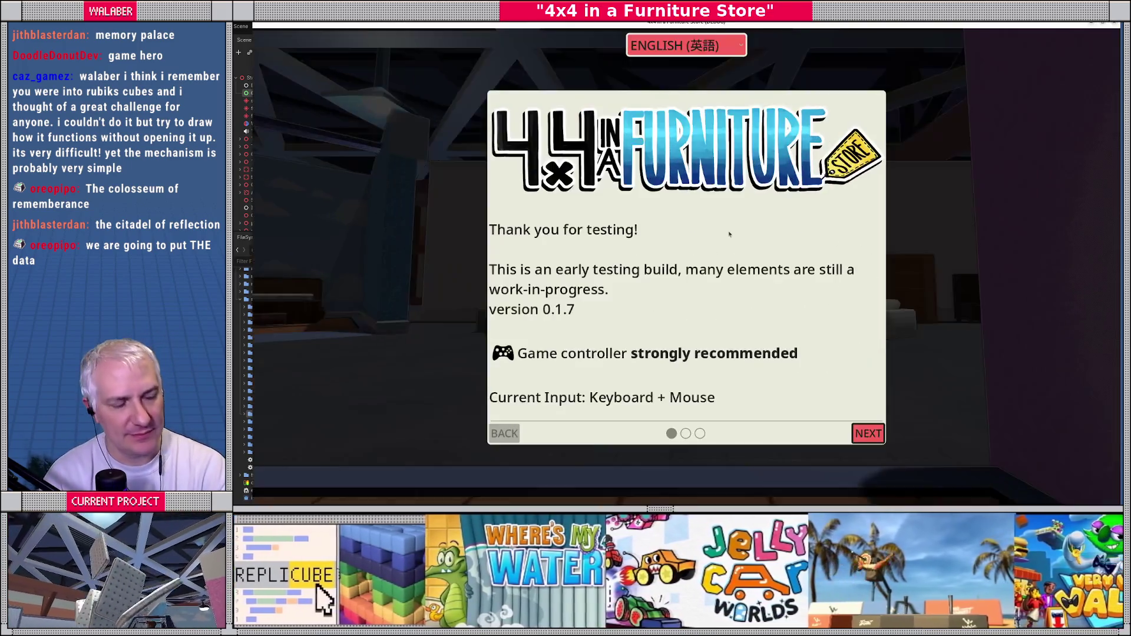
pyautogui.press('Return')
pyautogui.press('Return')
pyautogui.press('Return')
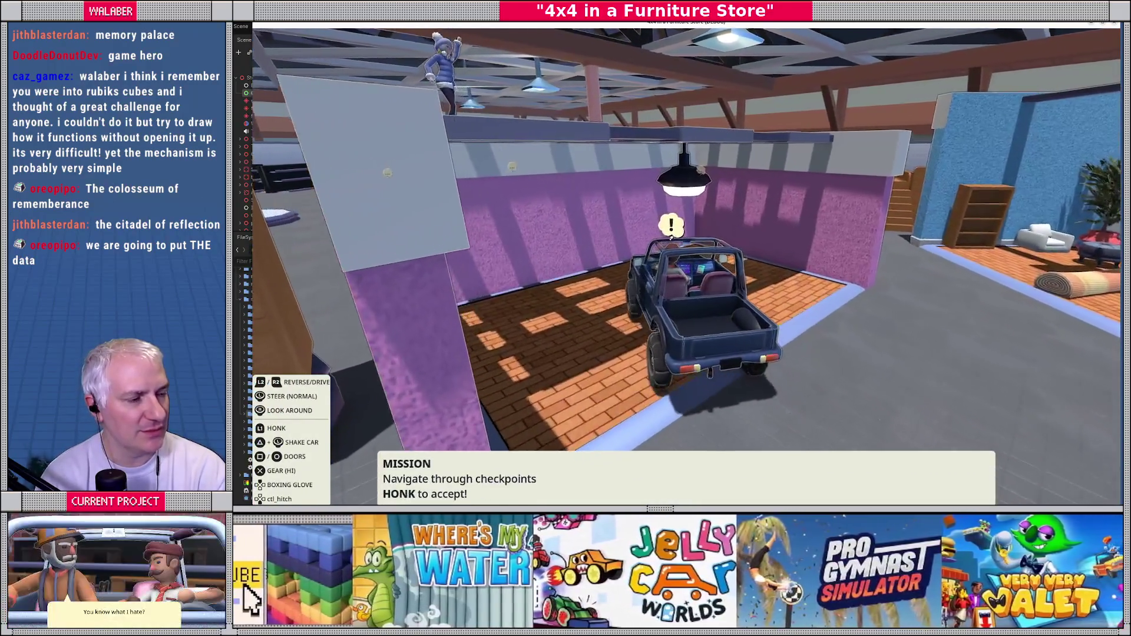
pyautogui.press('Escape')
pyautogui.press('Escape')
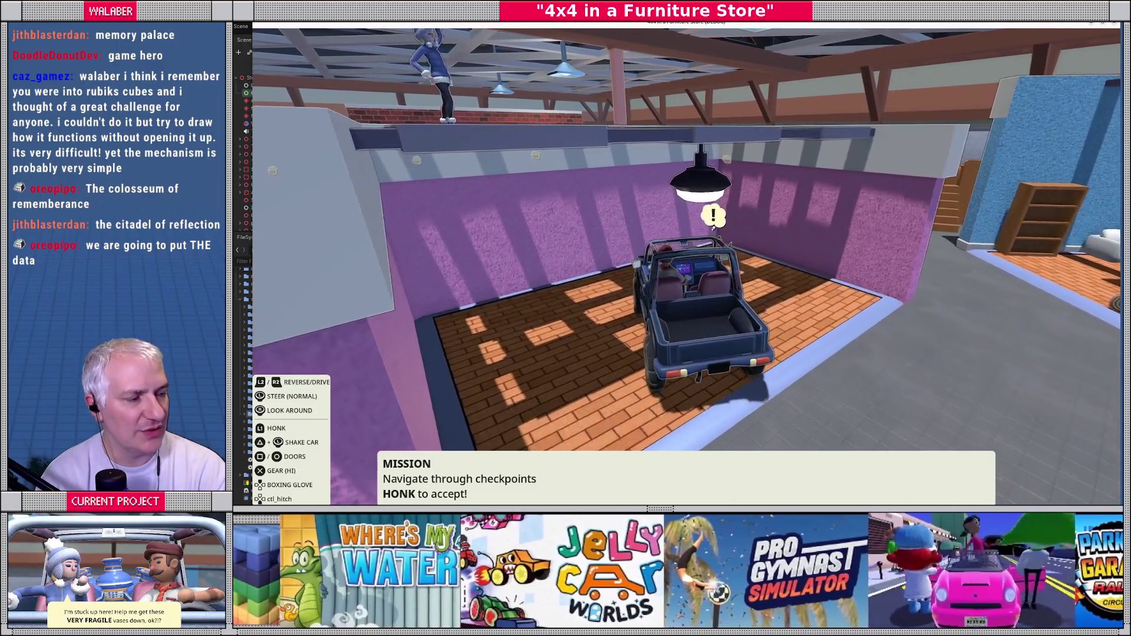
pyautogui.press('h')
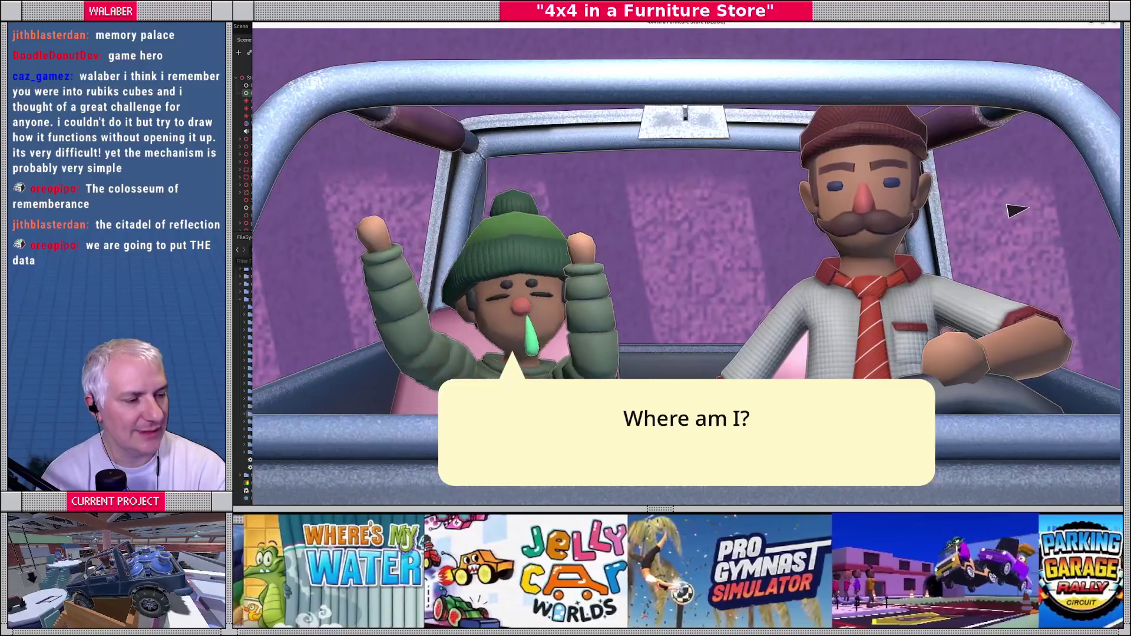
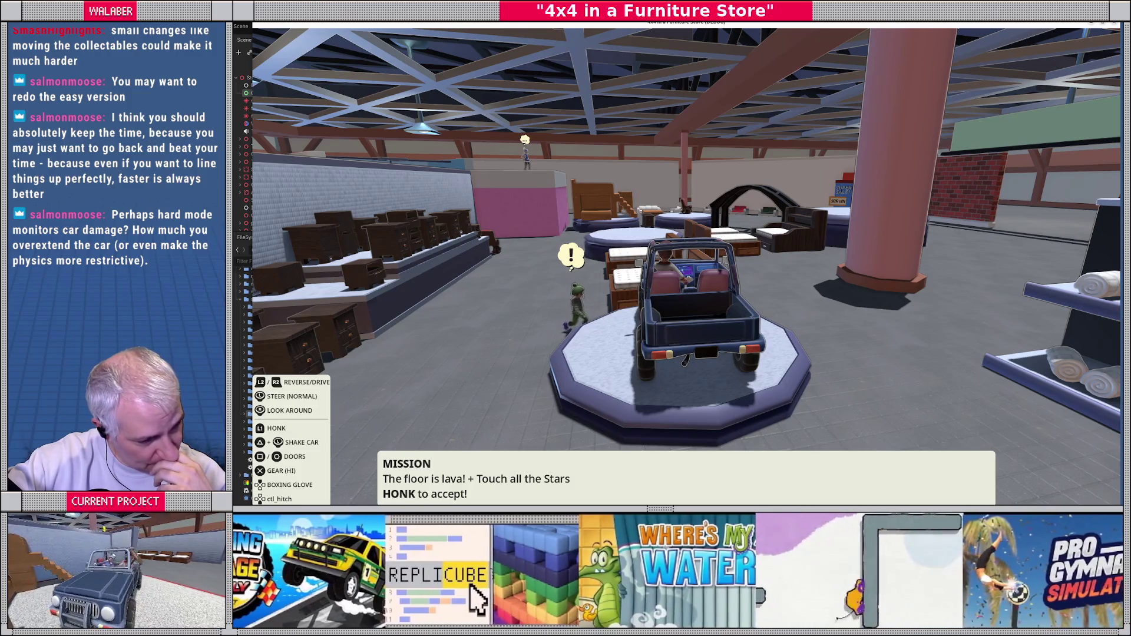
# Stop the running furniture-store game and go back to editing game_saver.gd
pyautogui.press('F8')
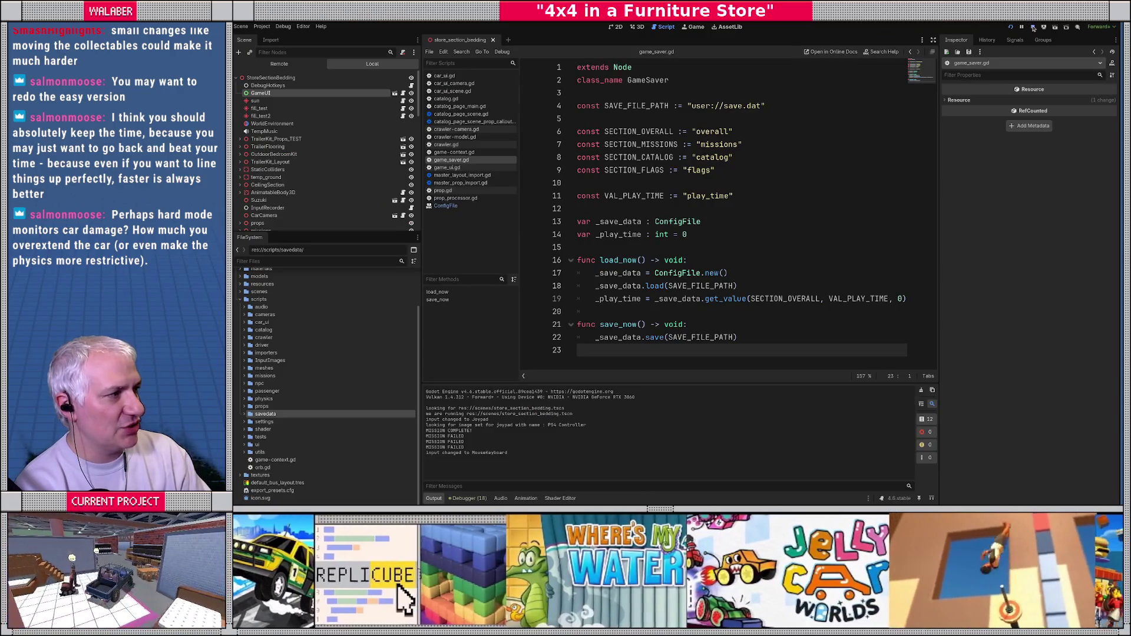
pyautogui.click(622, 300)
# Add a blank line 24 after the save_now function in game_saver.gd
pyautogui.click(597, 346)
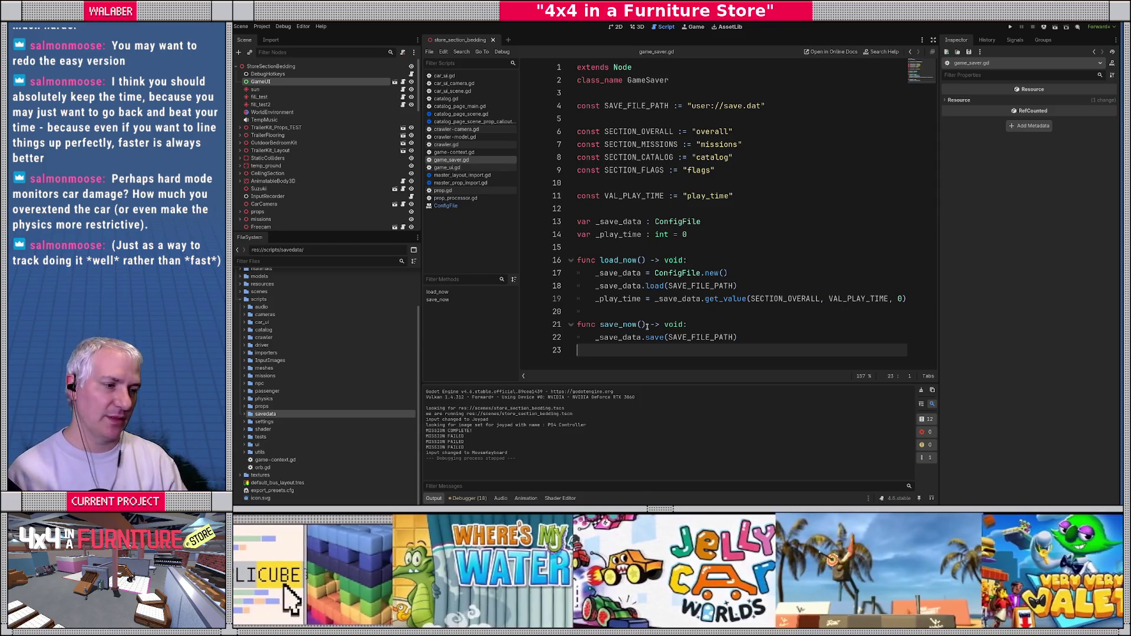
pyautogui.press('Return')
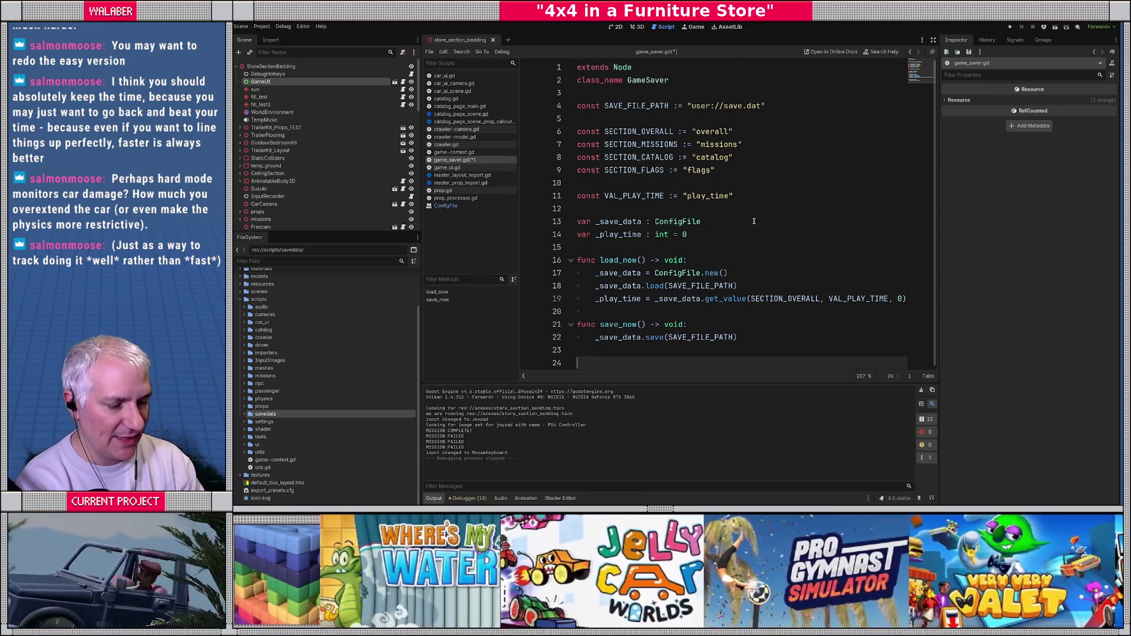
# Write the header func get_mission_complete_data(mission_name:String) on line 24, replacing is_mission_complete
pyautogui.write('func is_mission_complete(')
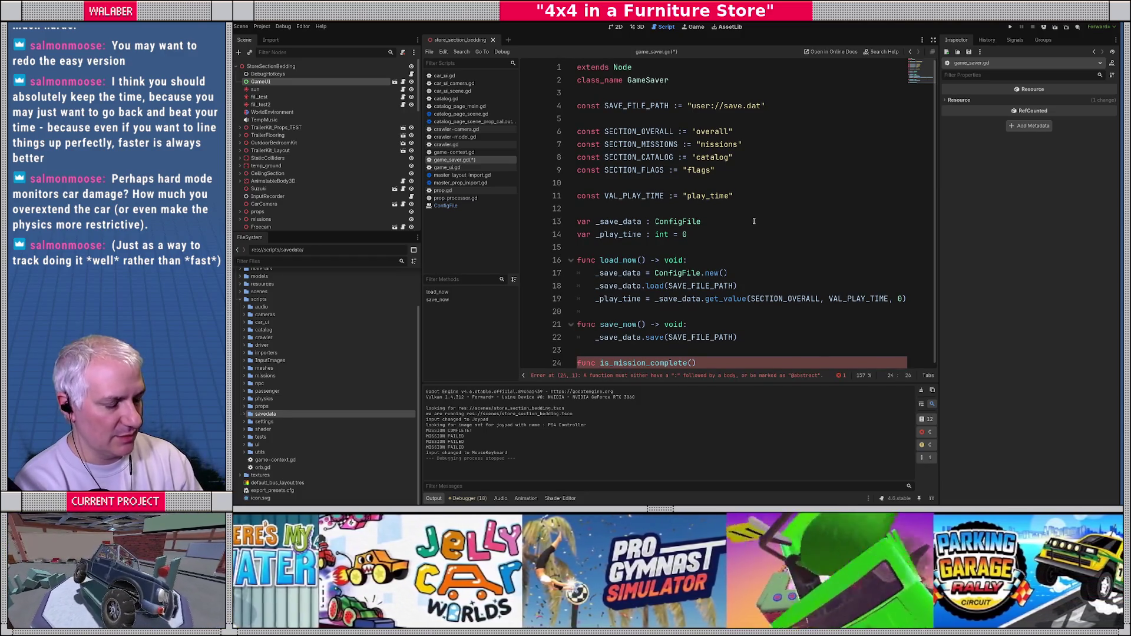
pyautogui.press('End')
pyautogui.hotkey('shift', 'Home')
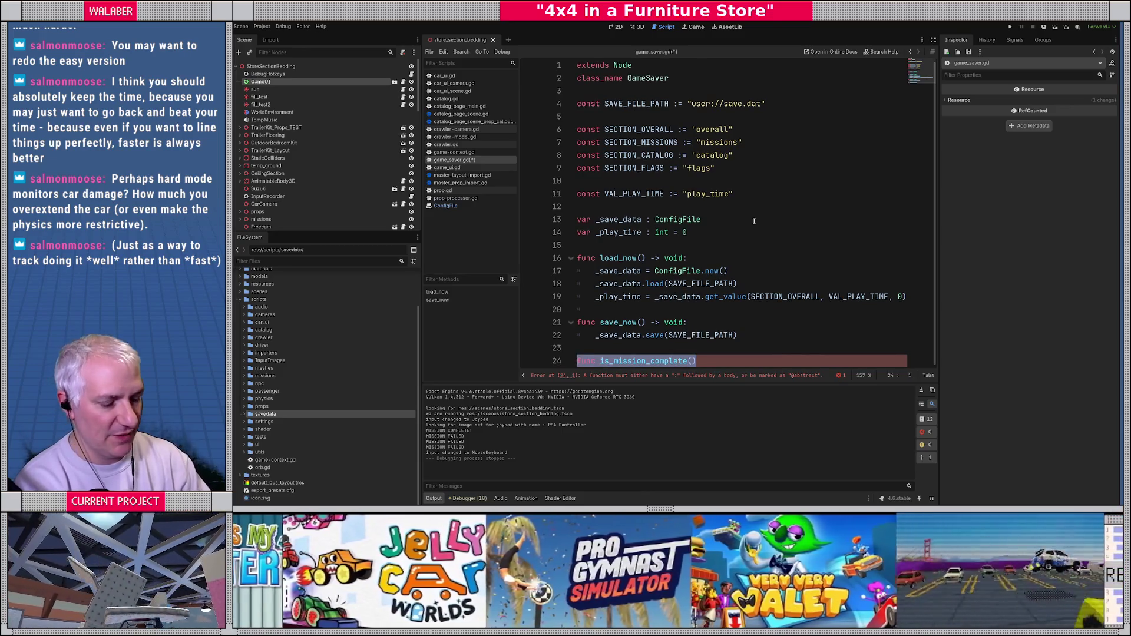
pyautogui.write('func get_mission_comp')
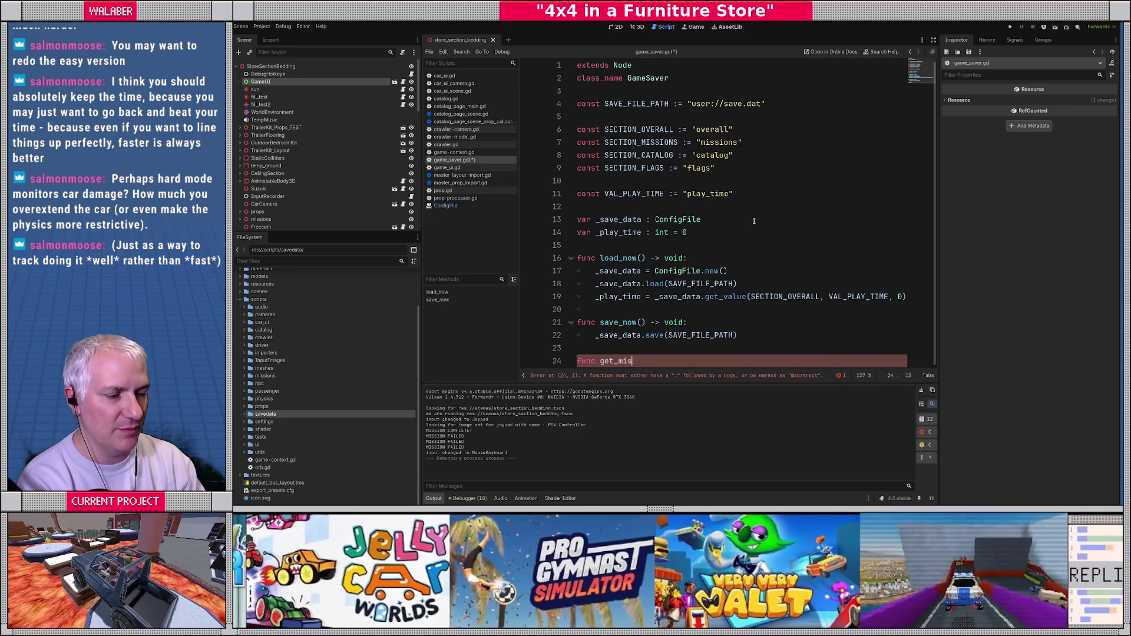
pyautogui.write('lete_data')
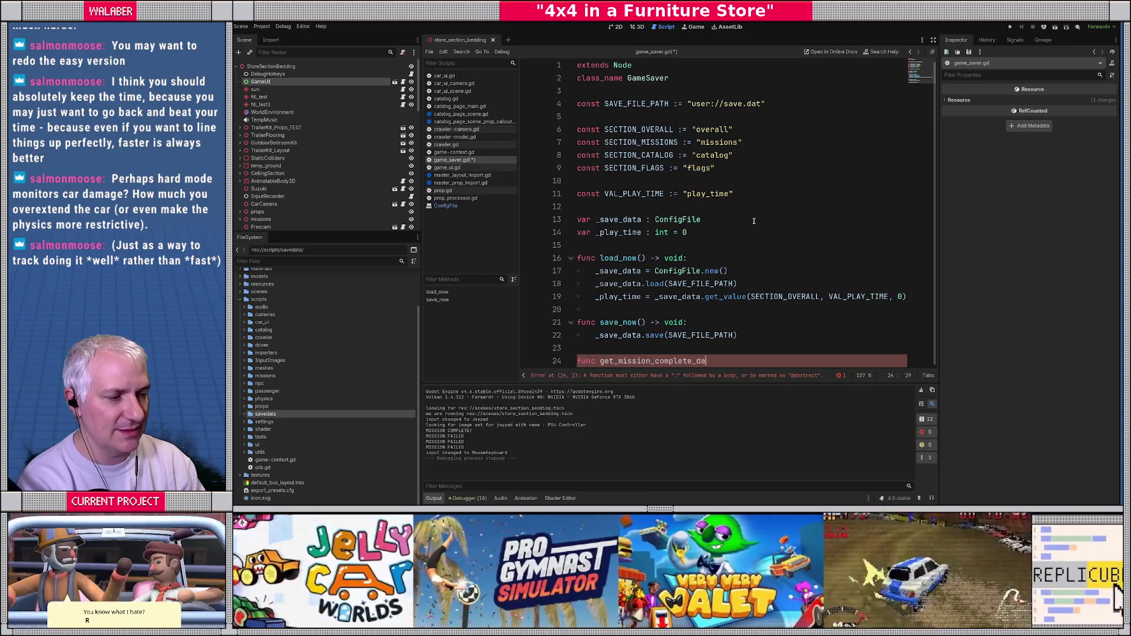
pyautogui.write('(mission')
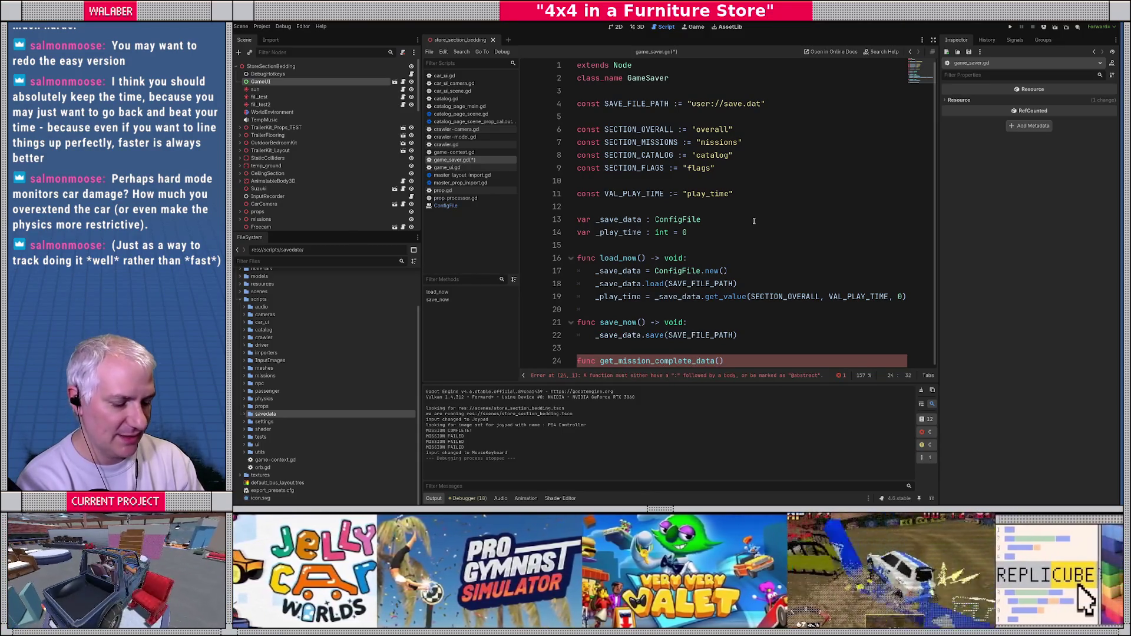
pyautogui.write('_name:String)')
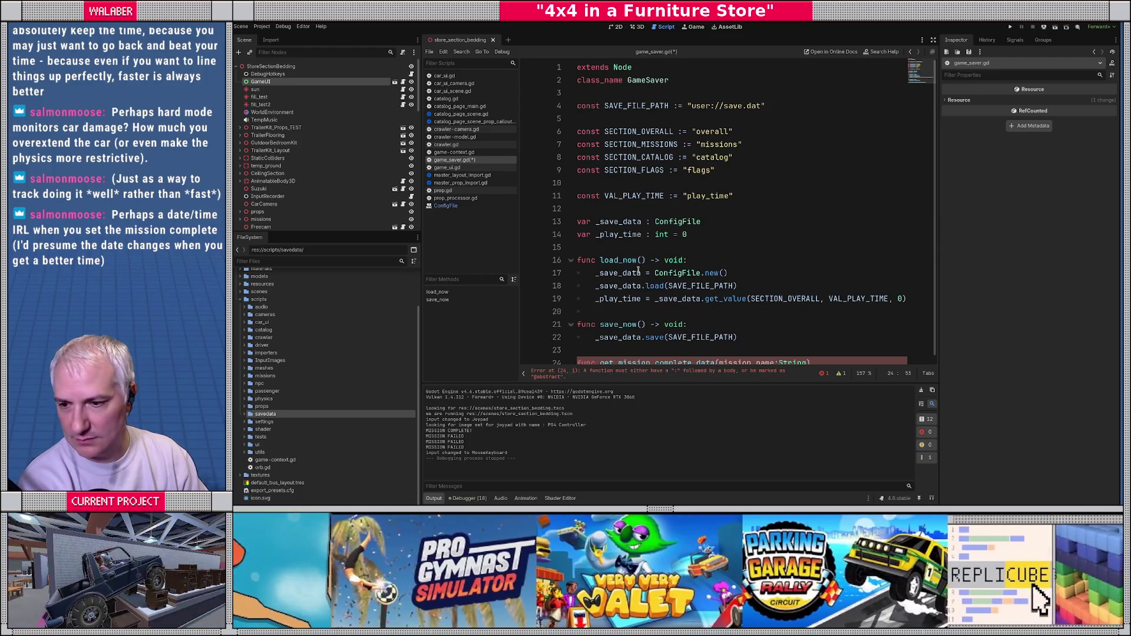
pyautogui.click(674, 286)
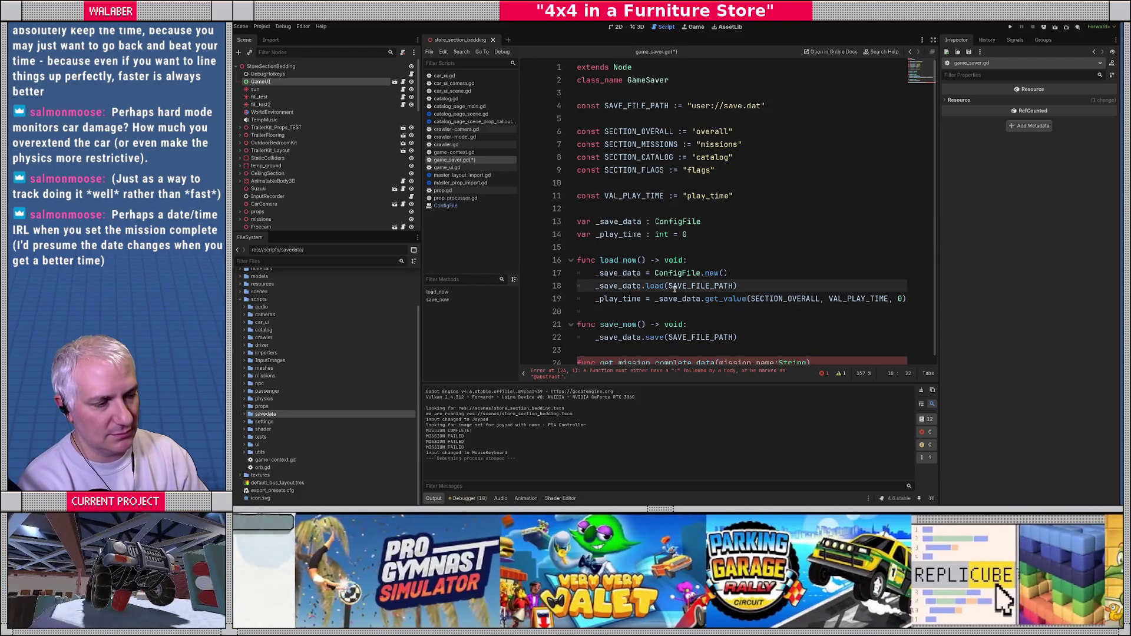
pyautogui.click(780, 300)
pyautogui.click(769, 273)
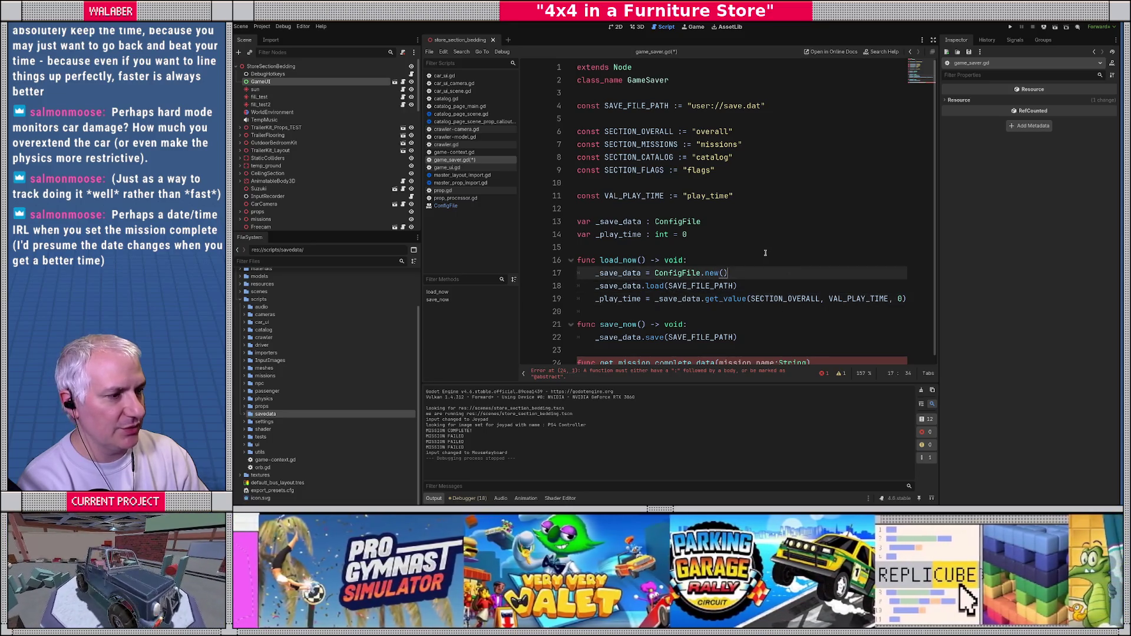
pyautogui.click(261, 27)
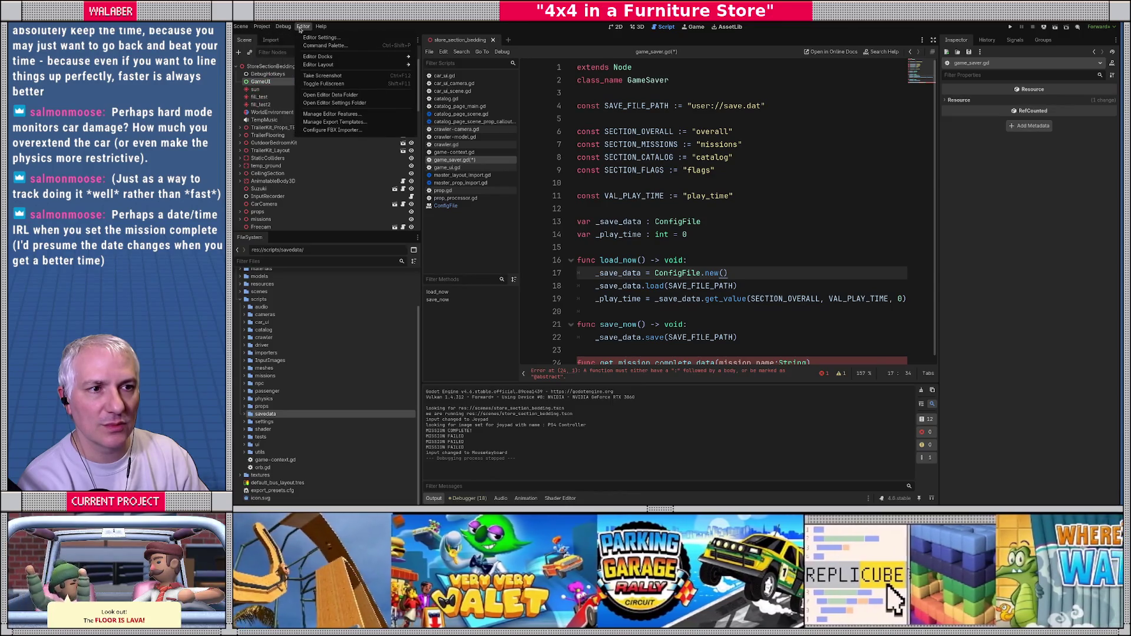
# Enable Scroll Past End of File under Editor Settings > Text Editor > Behavior
pyautogui.click(309, 38)
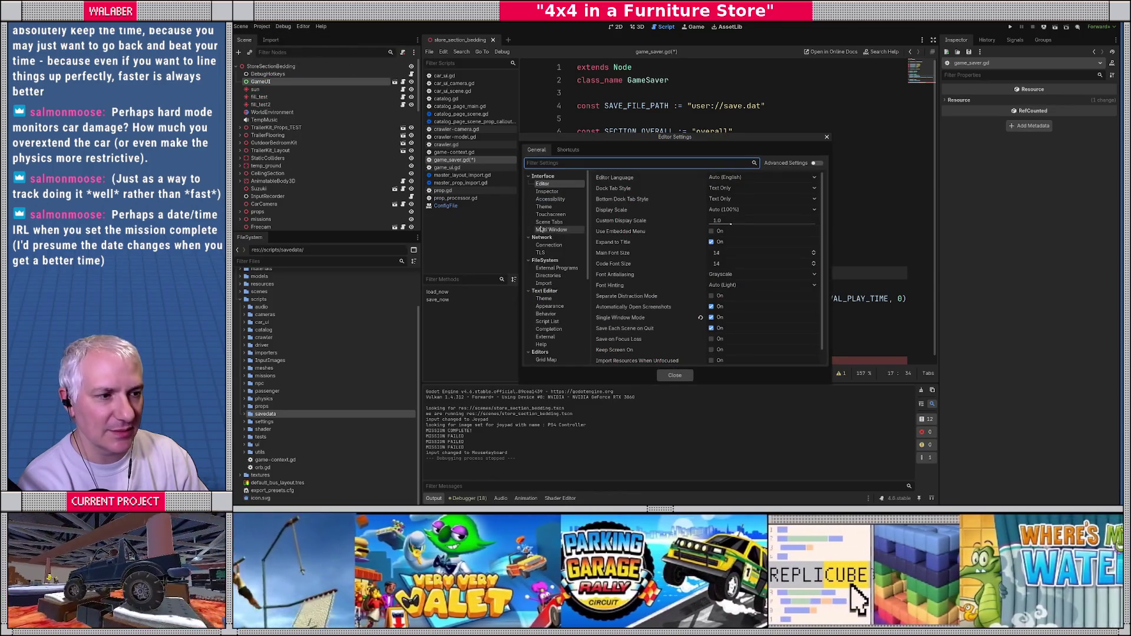
pyautogui.click(551, 313)
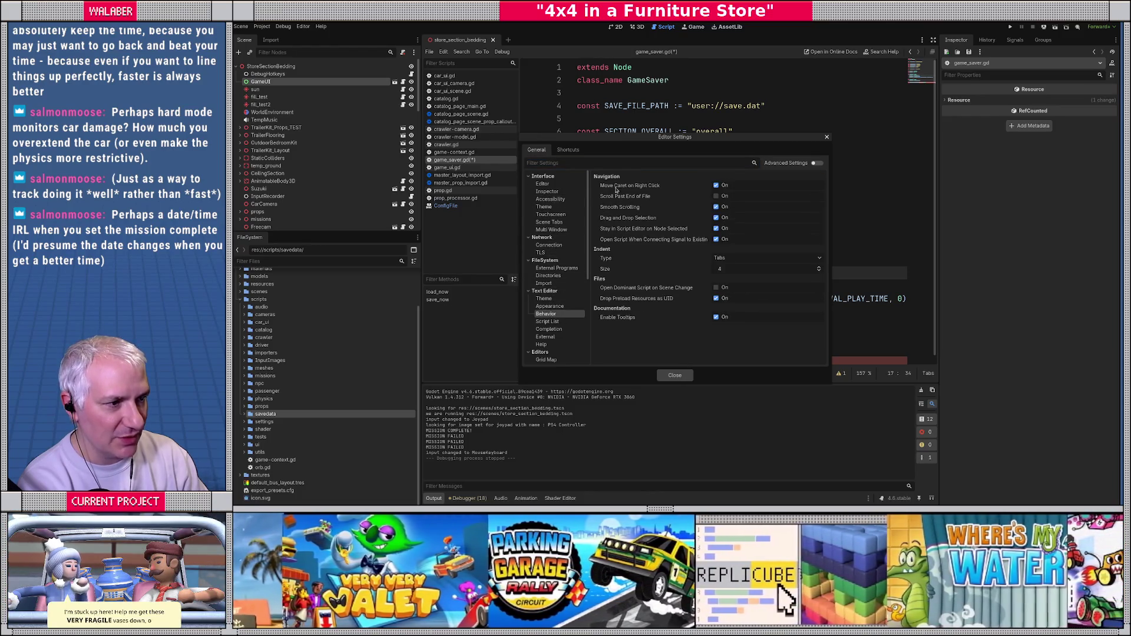
pyautogui.click(716, 196)
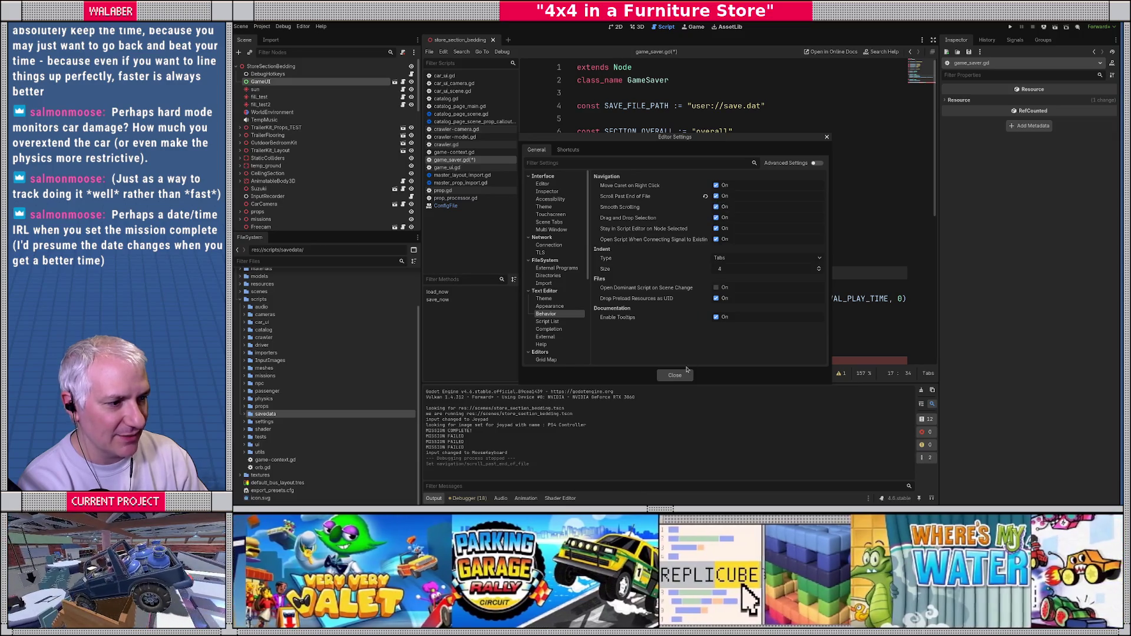
pyautogui.click(686, 372)
# Switch the script editor to distraction-free mode so the code fills the width
pyautogui.scroll(-8, 729, 227)
pyautogui.scroll(4, 729, 227)
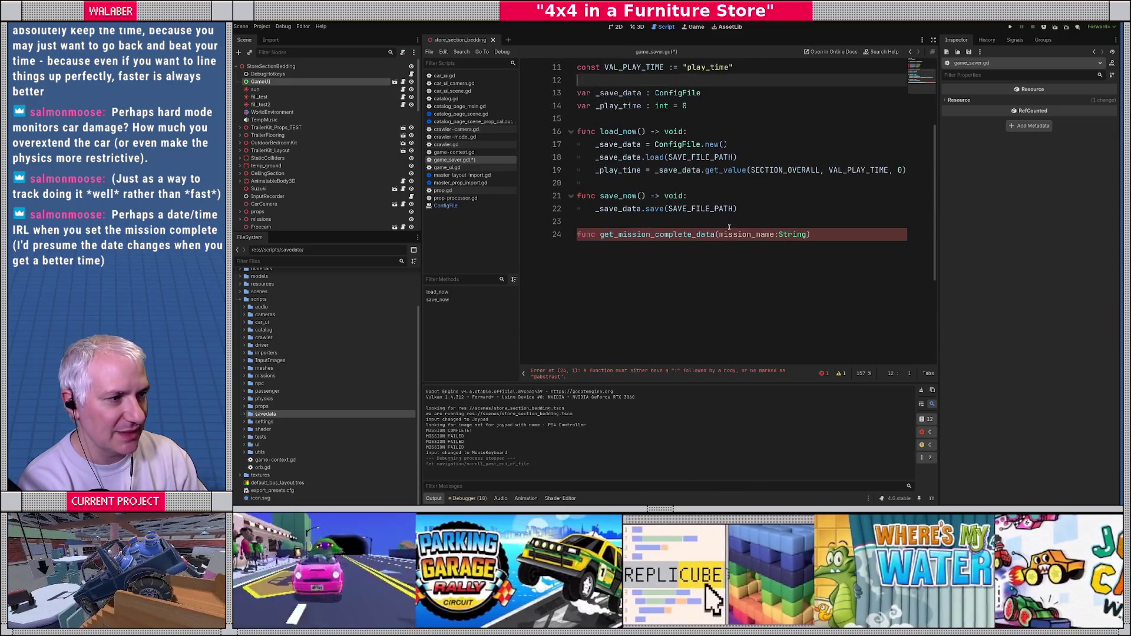
pyautogui.click(933, 39)
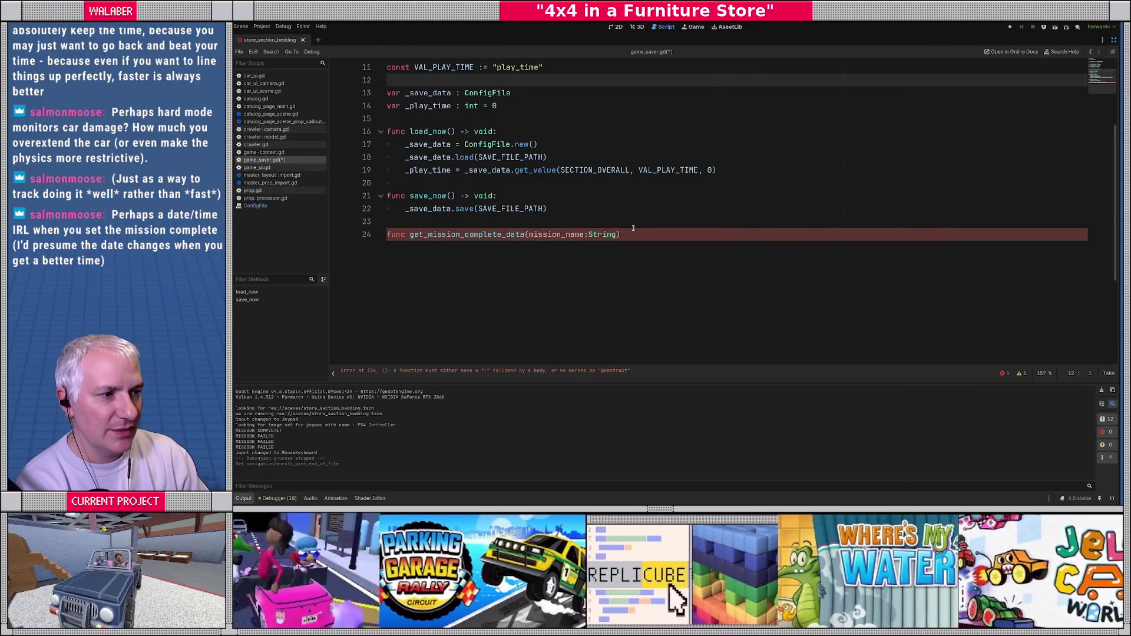
# Give get_mission_complete_data the return type -> Array instead of Dictionary
pyautogui.click(633, 229)
pyautogui.write('-> Dic')
pyautogui.press('Return')
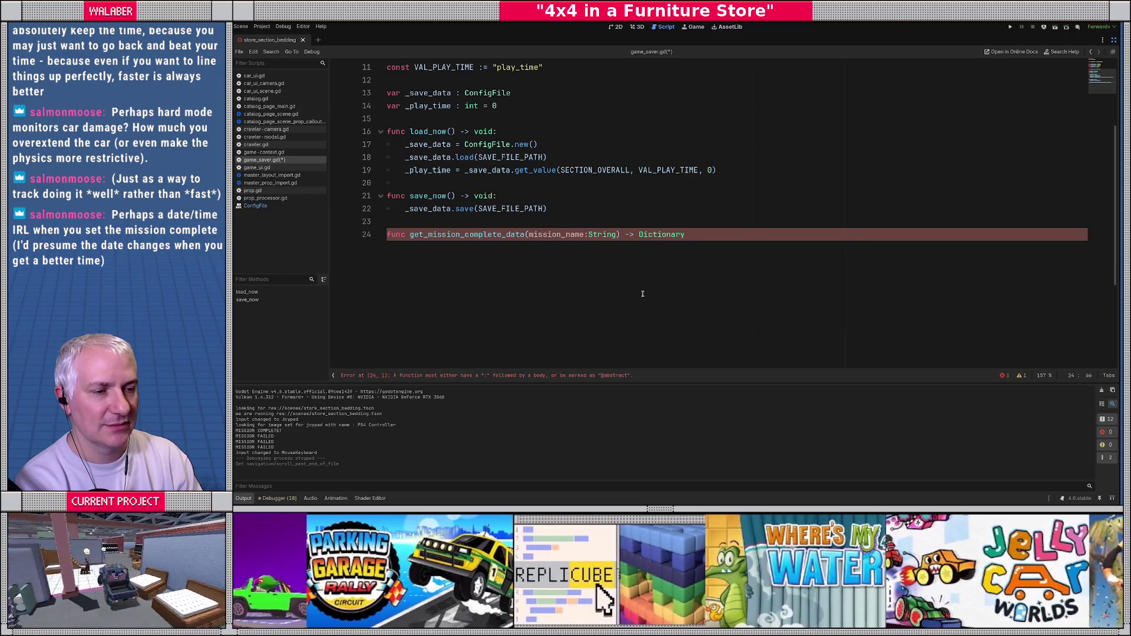
pyautogui.press('BackSpace')
pyautogui.press('BackSpace')
pyautogui.press('BackSpace')
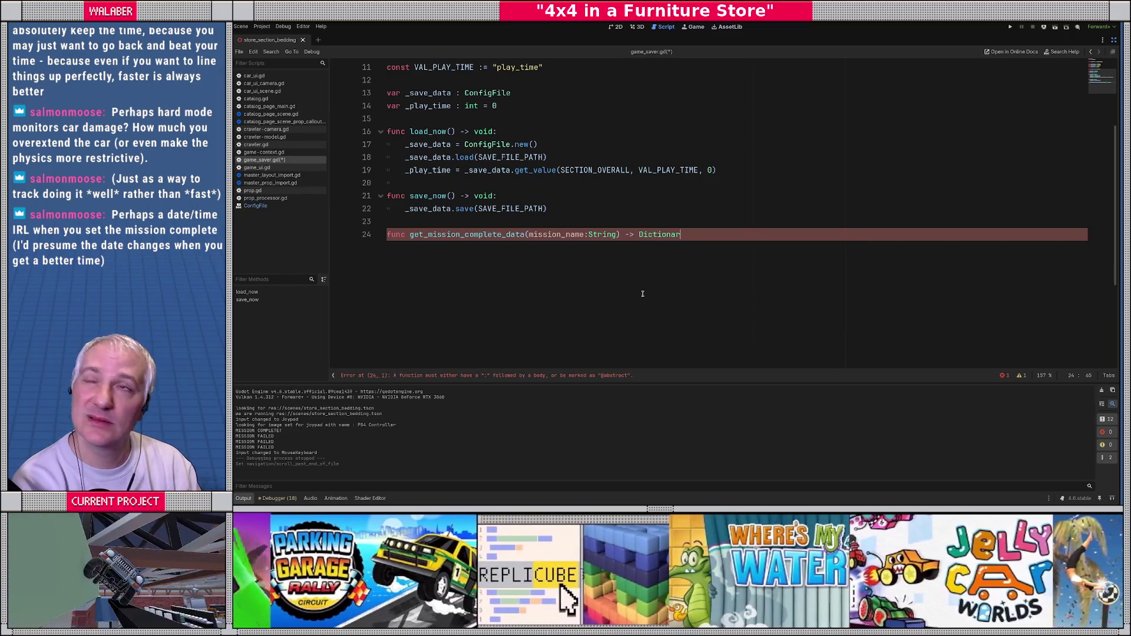
pyautogui.press('BackSpace')
pyautogui.press('BackSpace')
pyautogui.press('BackSpace')
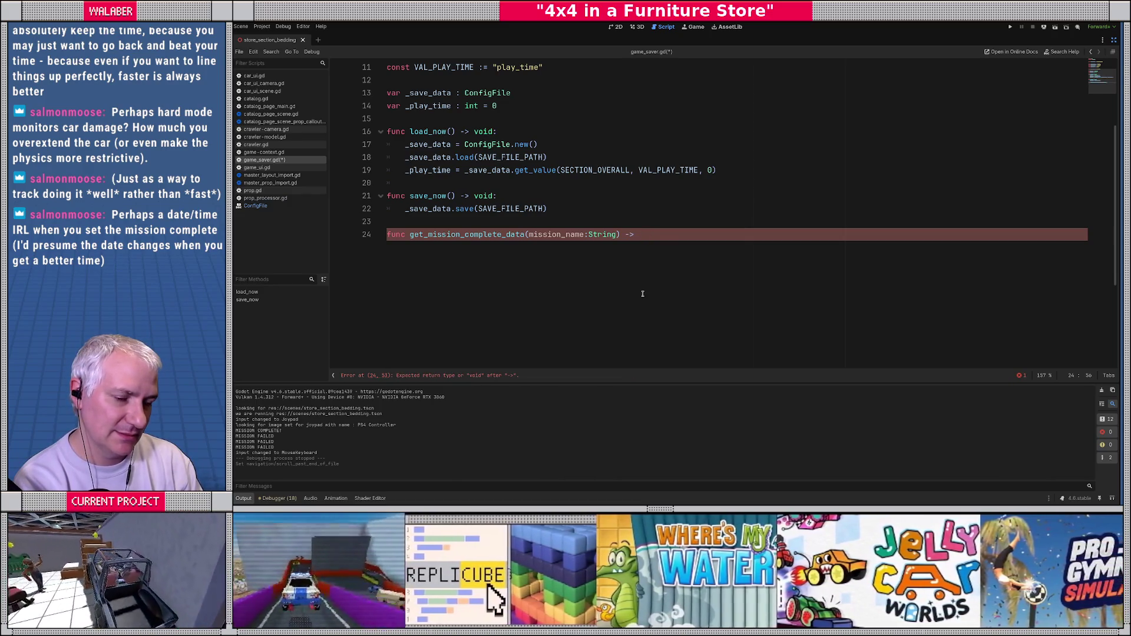
pyautogui.write('Array')
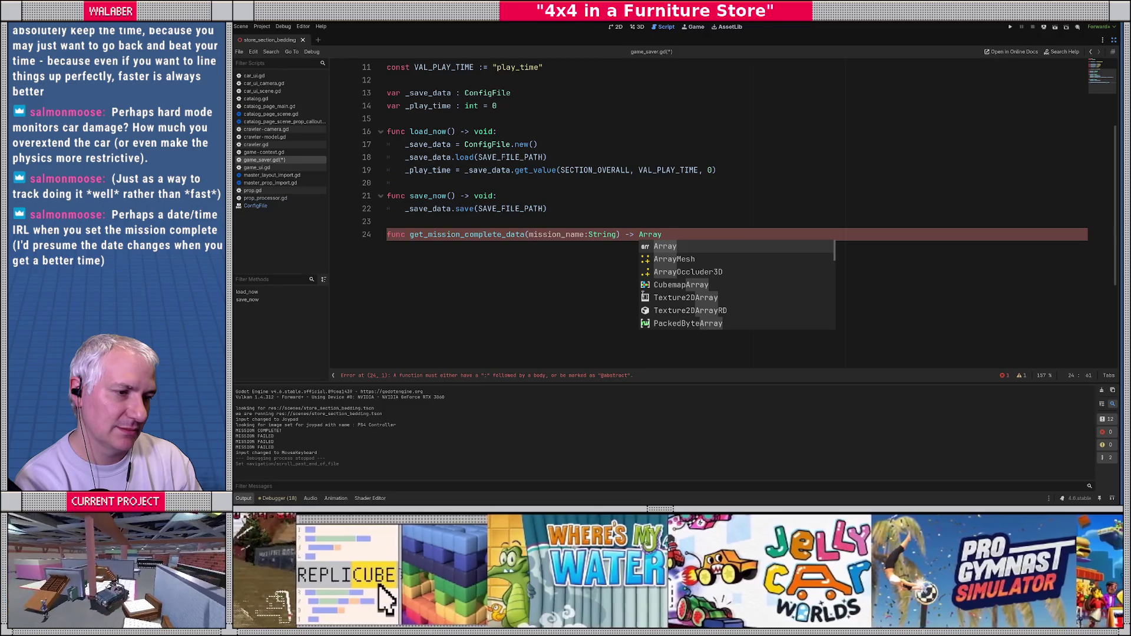
pyautogui.write(':')
# Comment above it: returns an array of "completion" entries, each a dictionary
pyautogui.hotkey('ctrl', 'shift', 'Return')
pyautogui.write('# re')
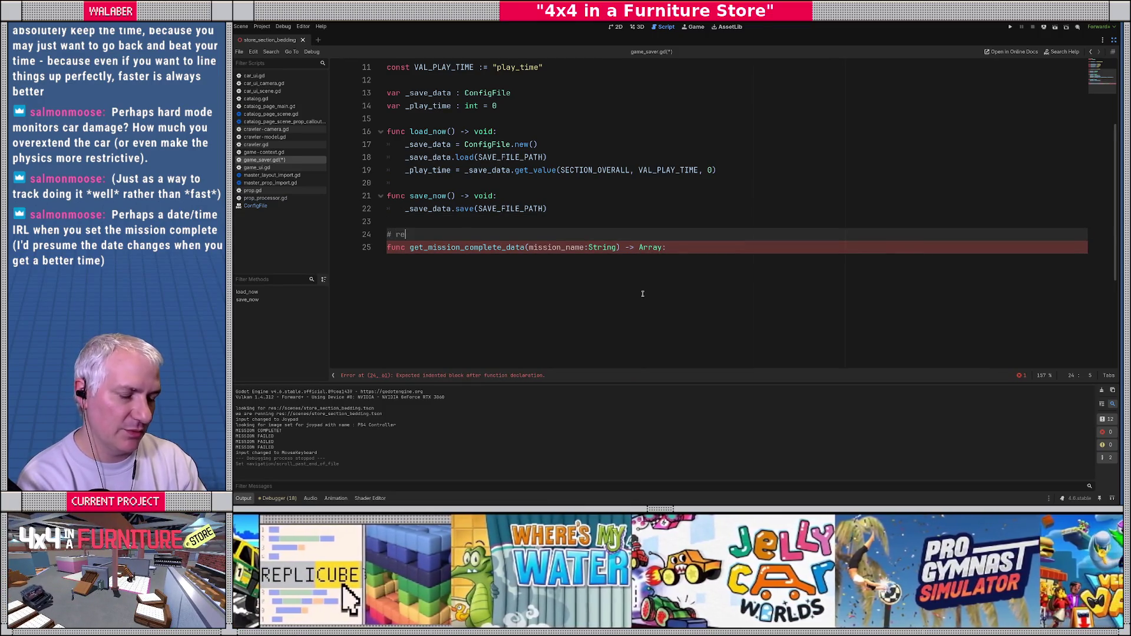
pyautogui.write('turn an array, ')
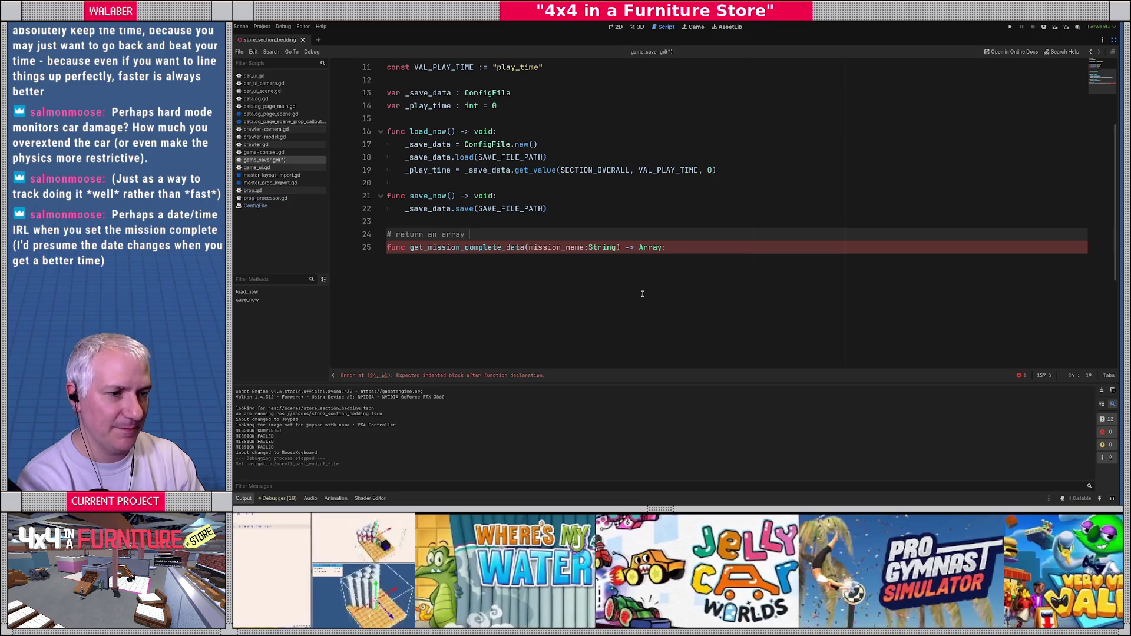
pyautogui.write('each entry is ')
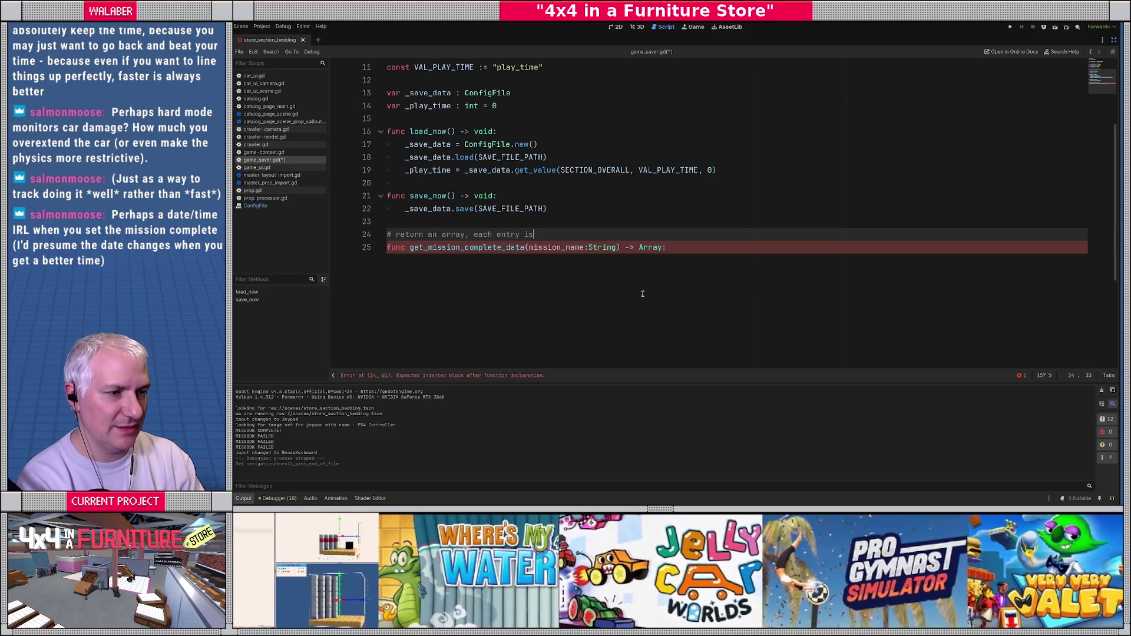
pyautogui.write('a "completi')
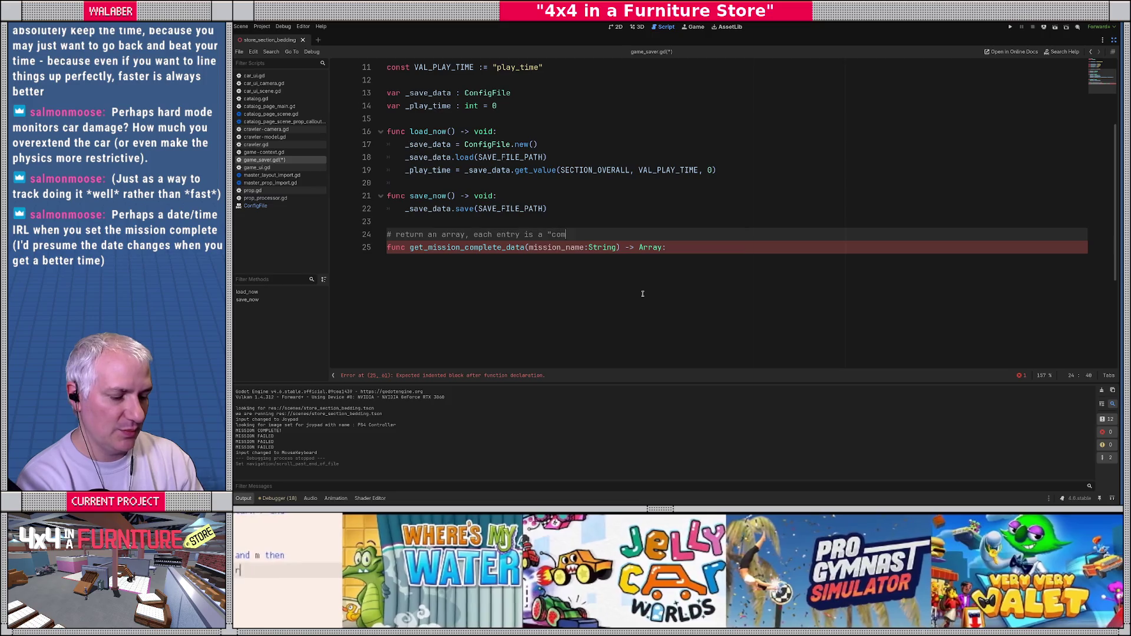
pyautogui.write('on" of this mis')
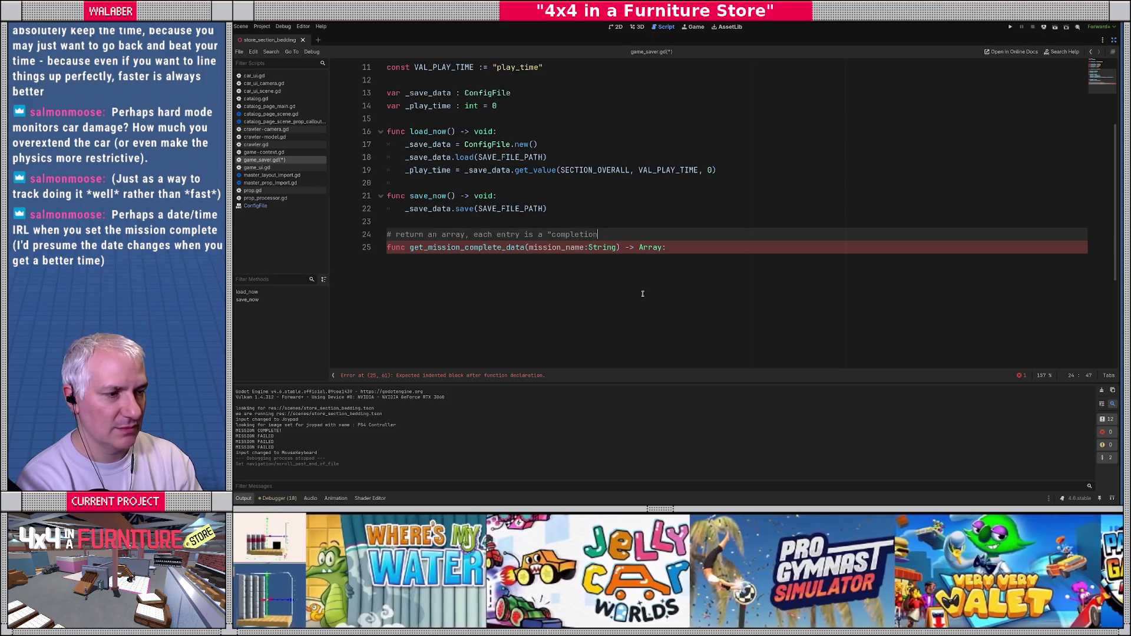
pyautogui.write('sion.')
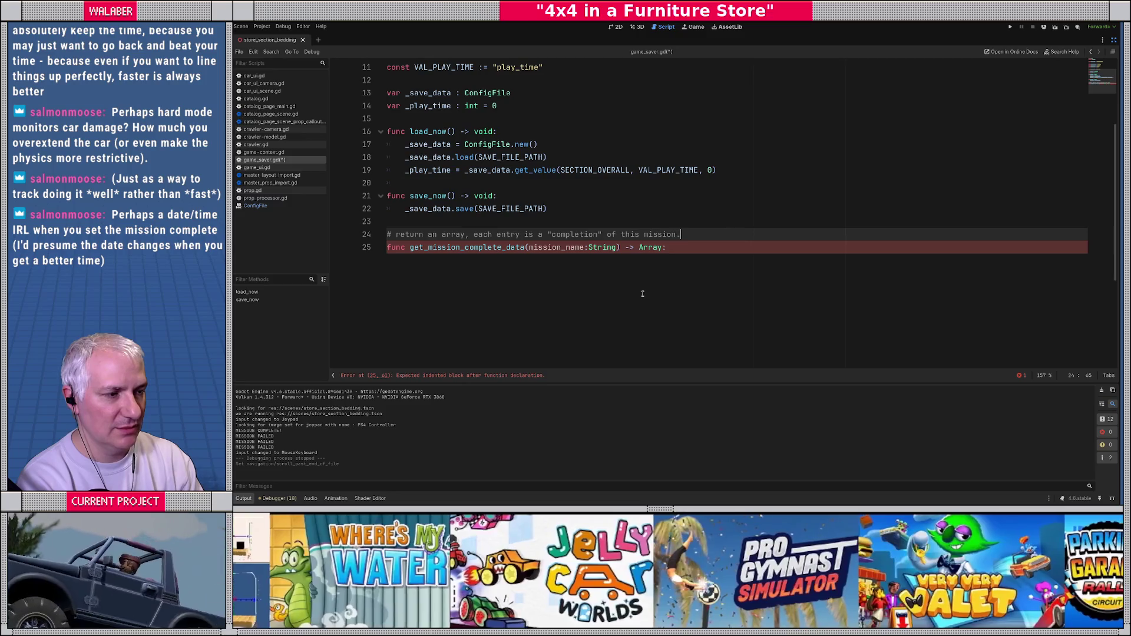
pyautogui.press('Return')
pyautogui.write('# each entry i')
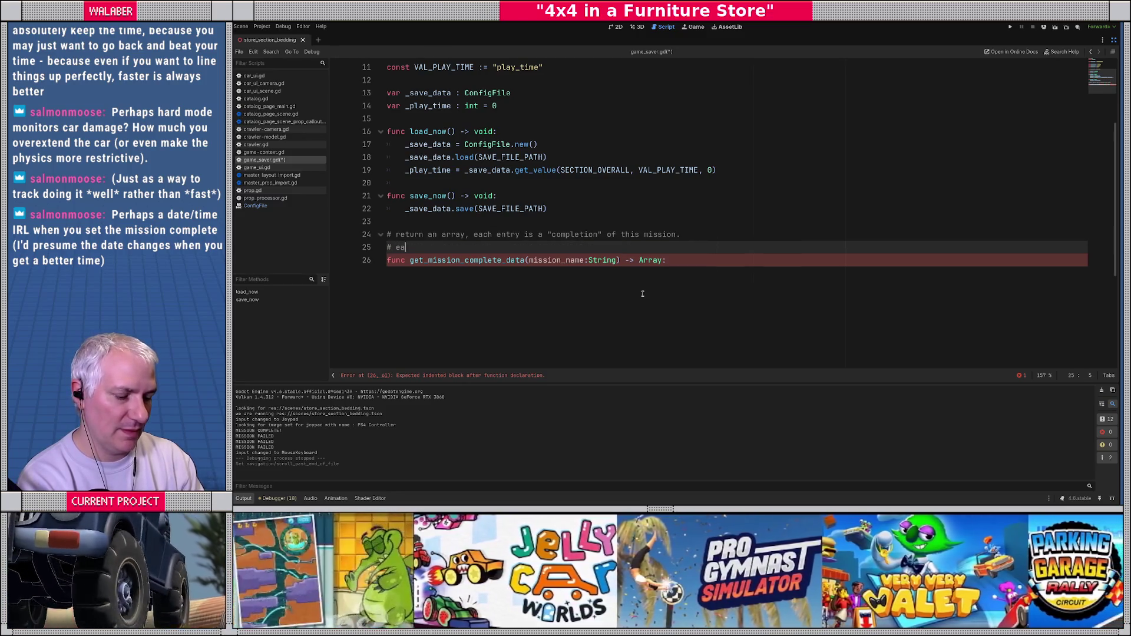
pyautogui.write('s a dictionary ')
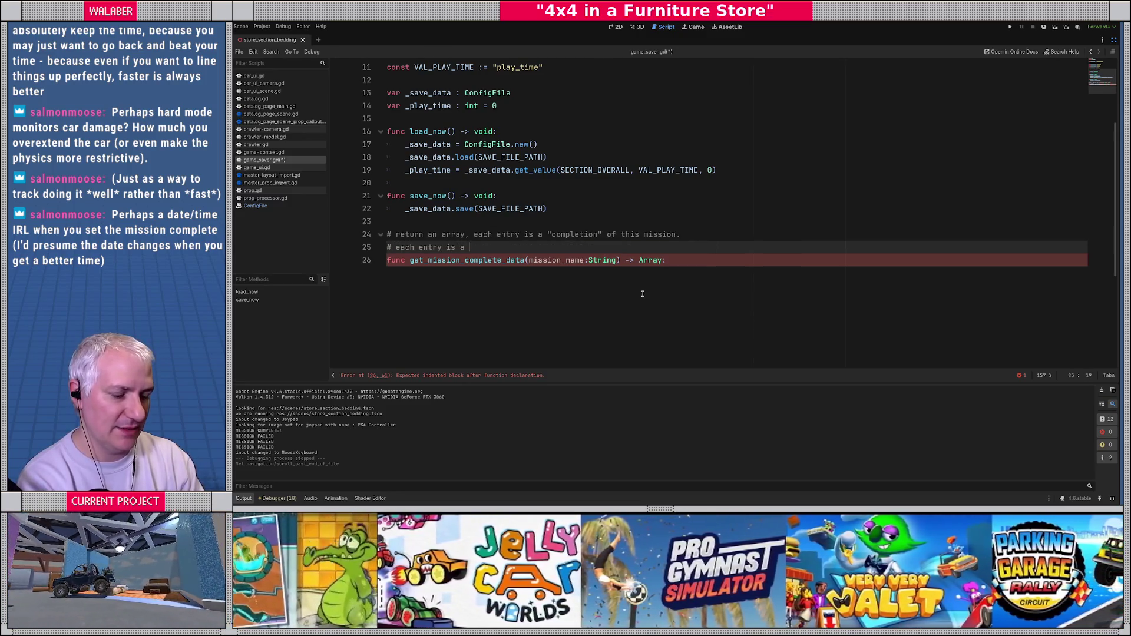
pyautogui.write('with')
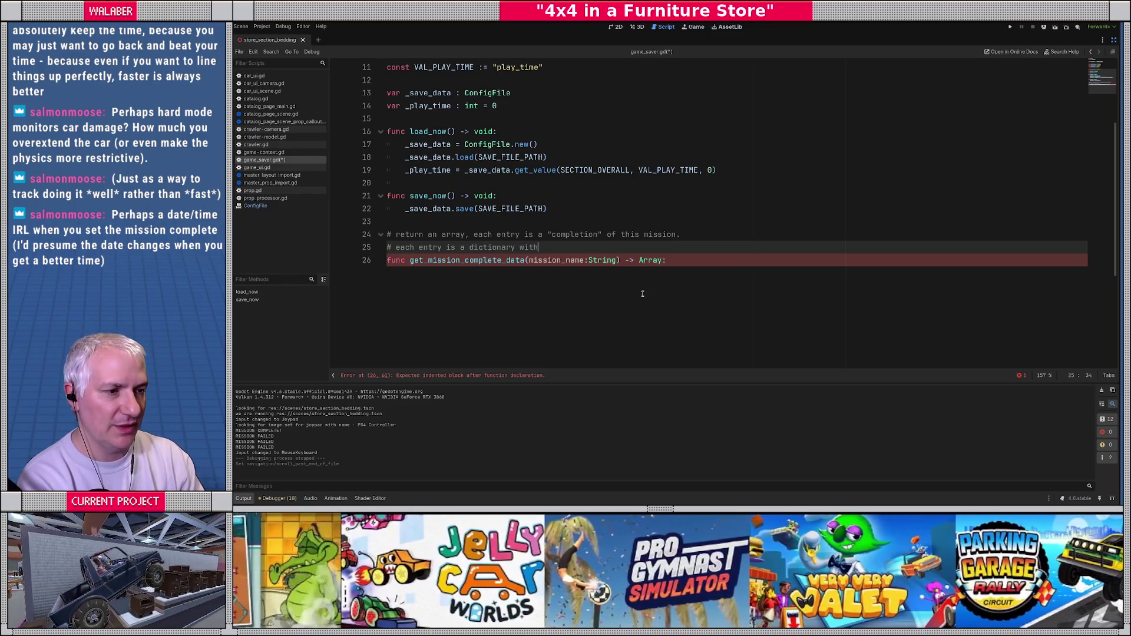
pyautogui.scroll(5, 642, 293)
pyautogui.click(565, 199)
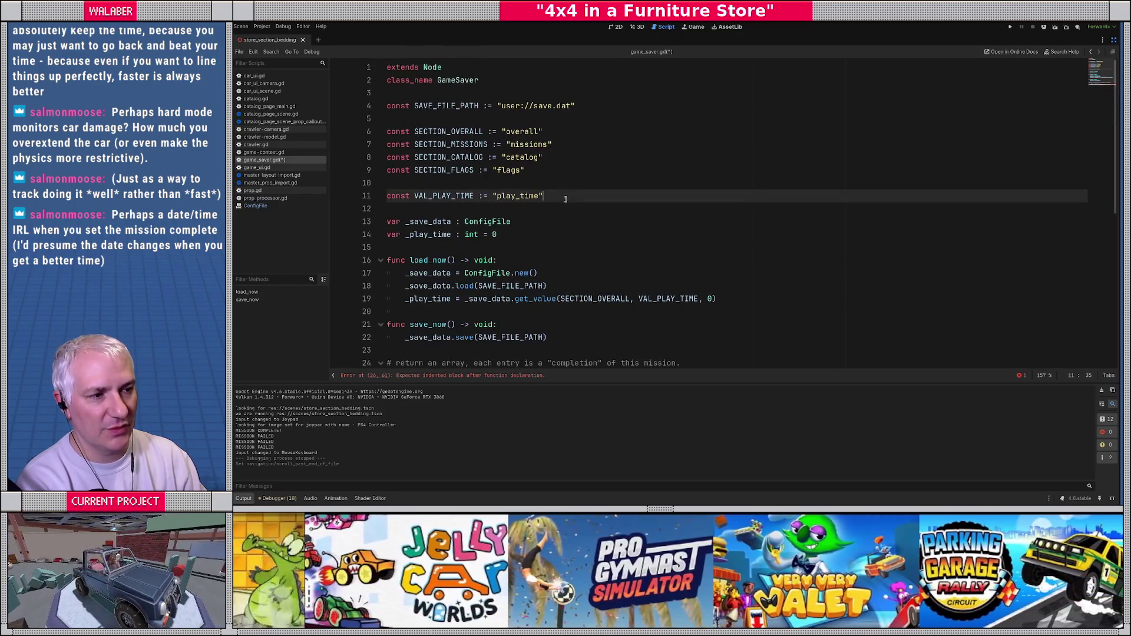
# Add constants MISSION_TIMESTAMP := "timestamp" and MISSION_ELAPSED := "elapsed" below VAL_PLAY_TIME
pyautogui.press('Return')
pyautogui.press('Return')
pyautogui.write('const M')
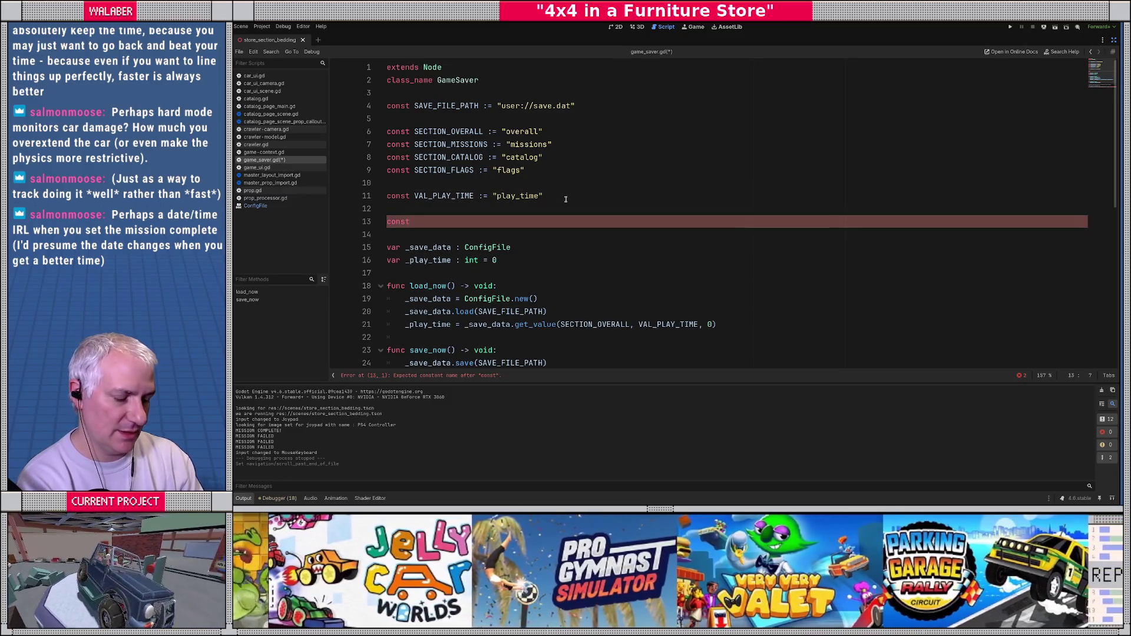
pyautogui.write('ISSION_COMPLETE')
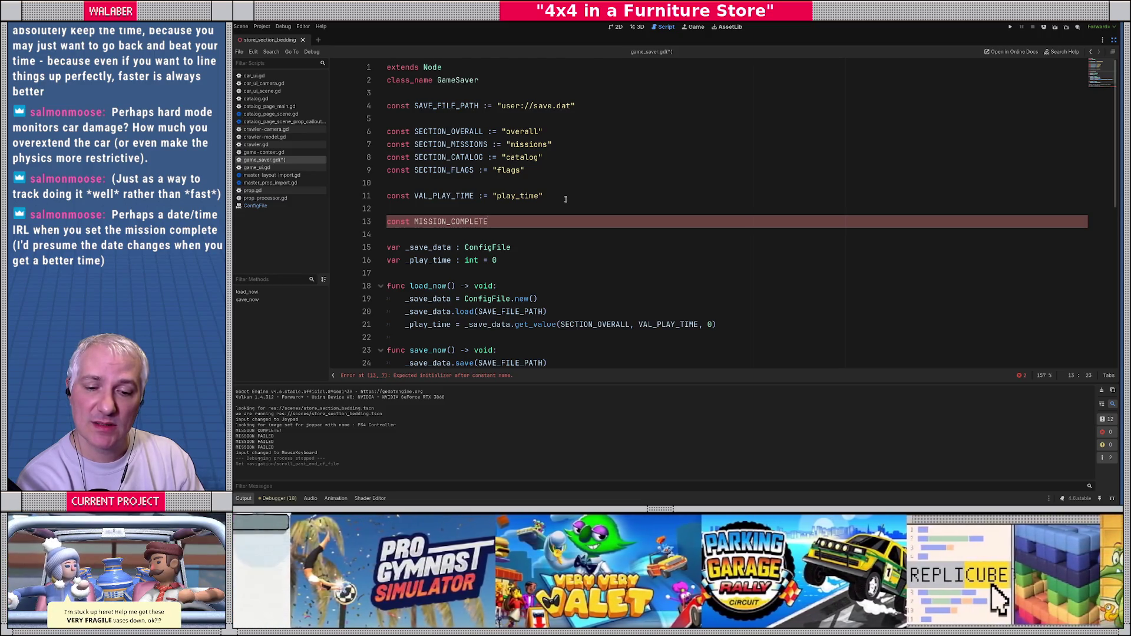
pyautogui.write('E')
pyautogui.press('BackSpace')
pyautogui.press('BackSpace')
pyautogui.press('BackSpace')
pyautogui.press('BackSpace')
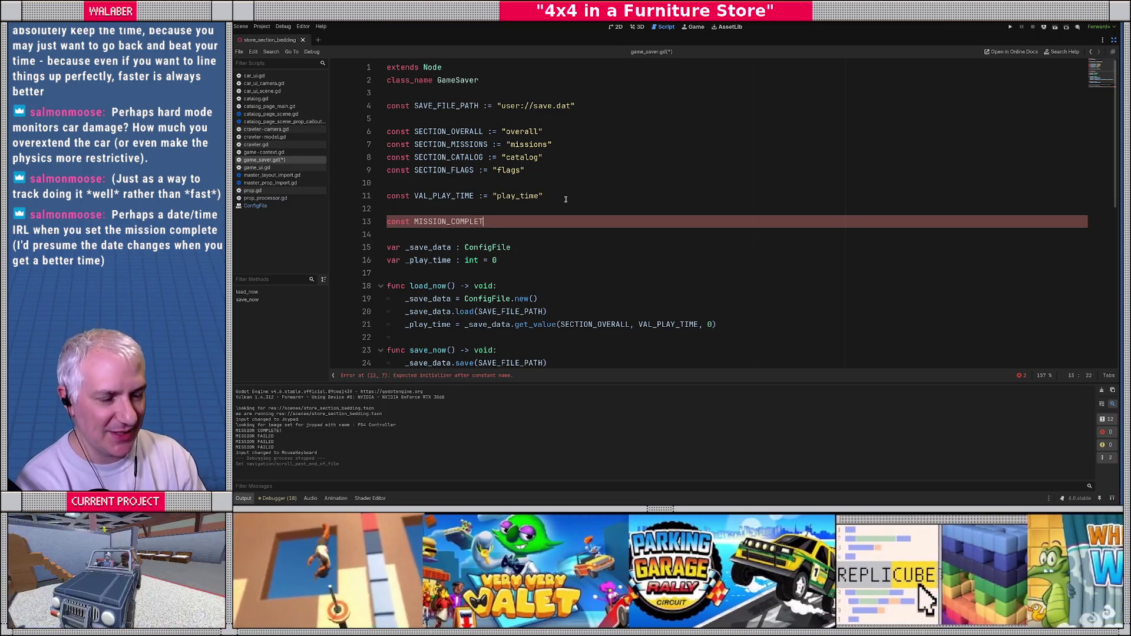
pyautogui.write('MISSION_')
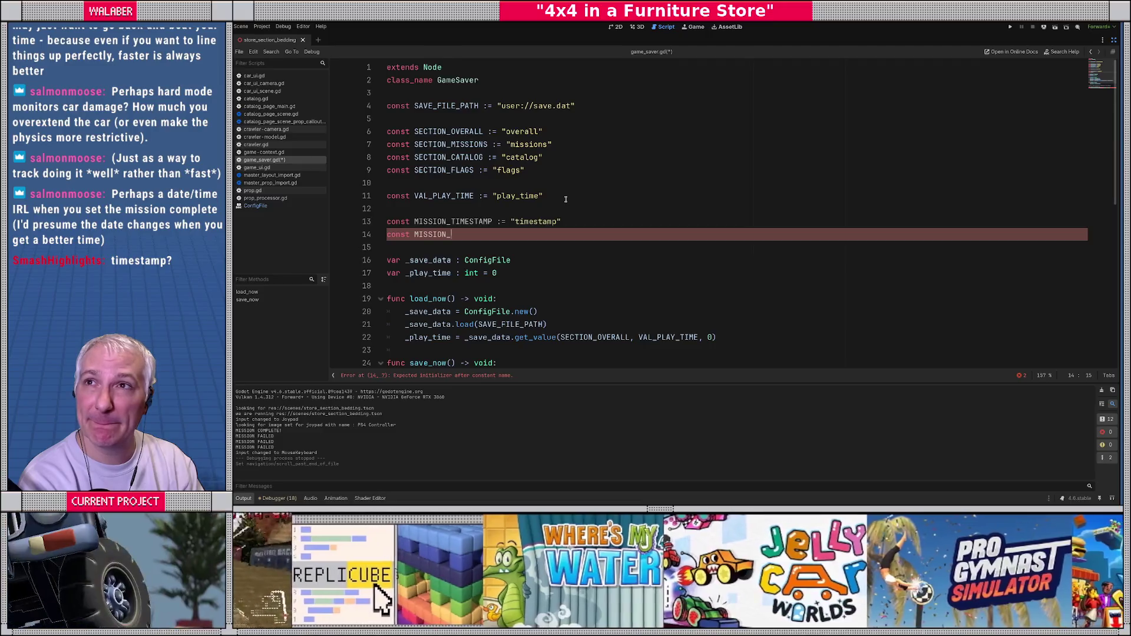
pyautogui.write('ELAPSED :=')
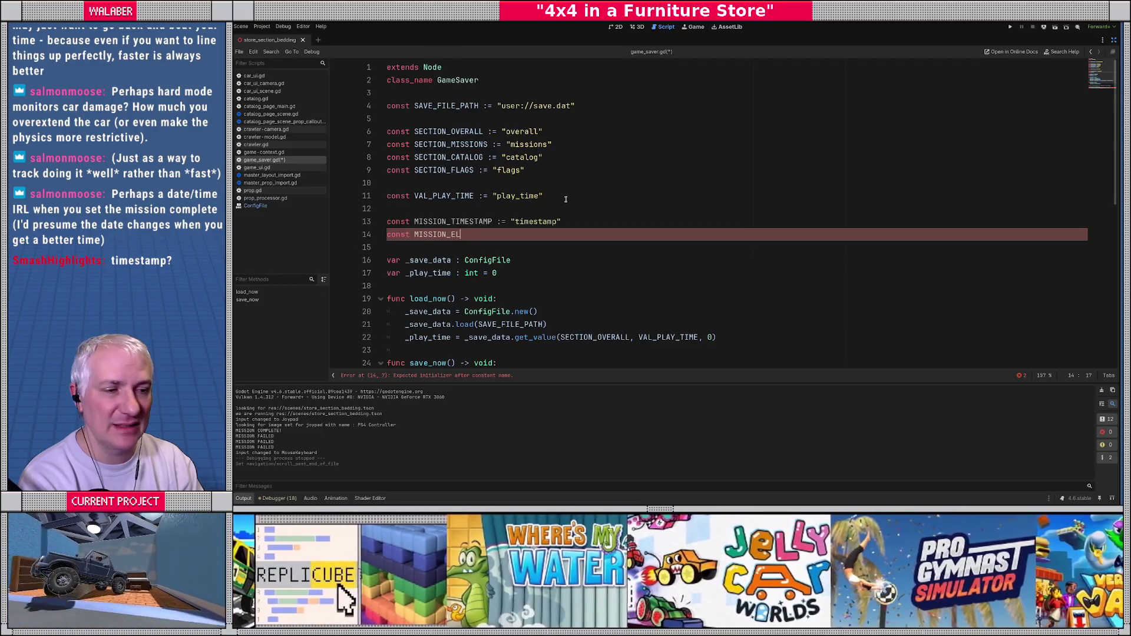
pyautogui.write(' "elapsed"')
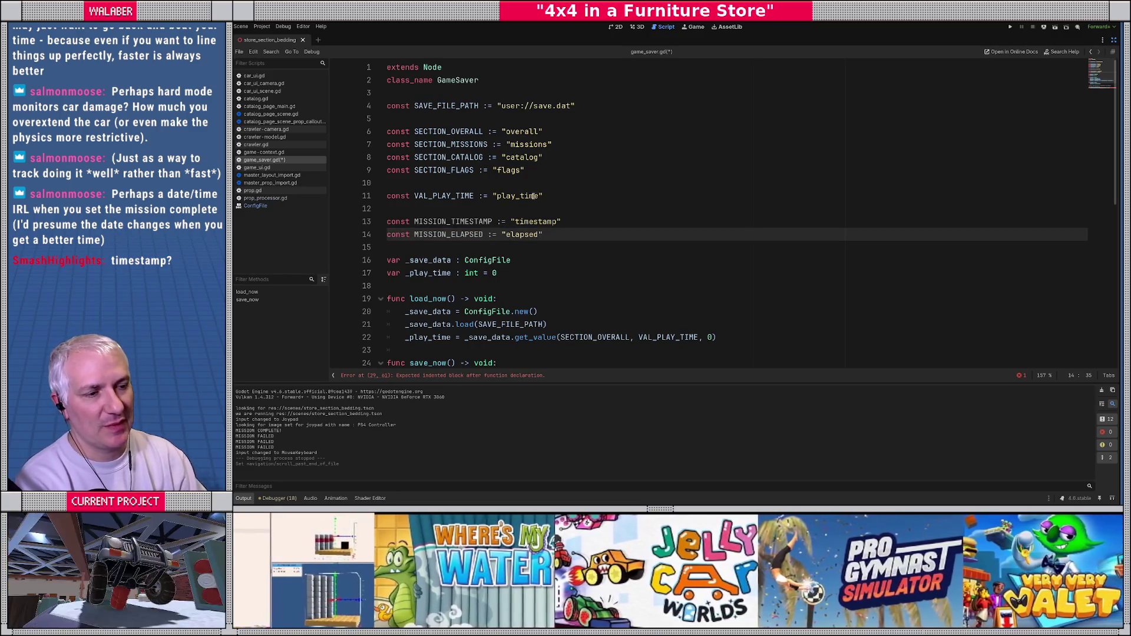
# Comment the timestamp as mission-attempt play time and elapsed as duration in milliseconds
pyautogui.click(533, 209)
pyautogui.press('Return')
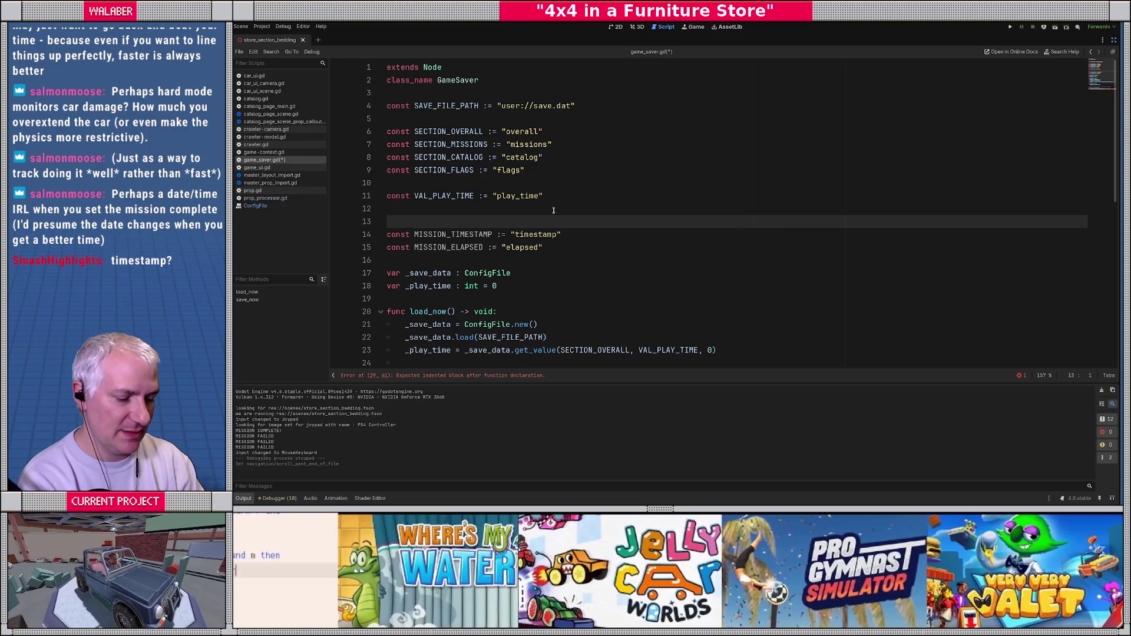
pyautogui.write('when in the save play time the mission was')
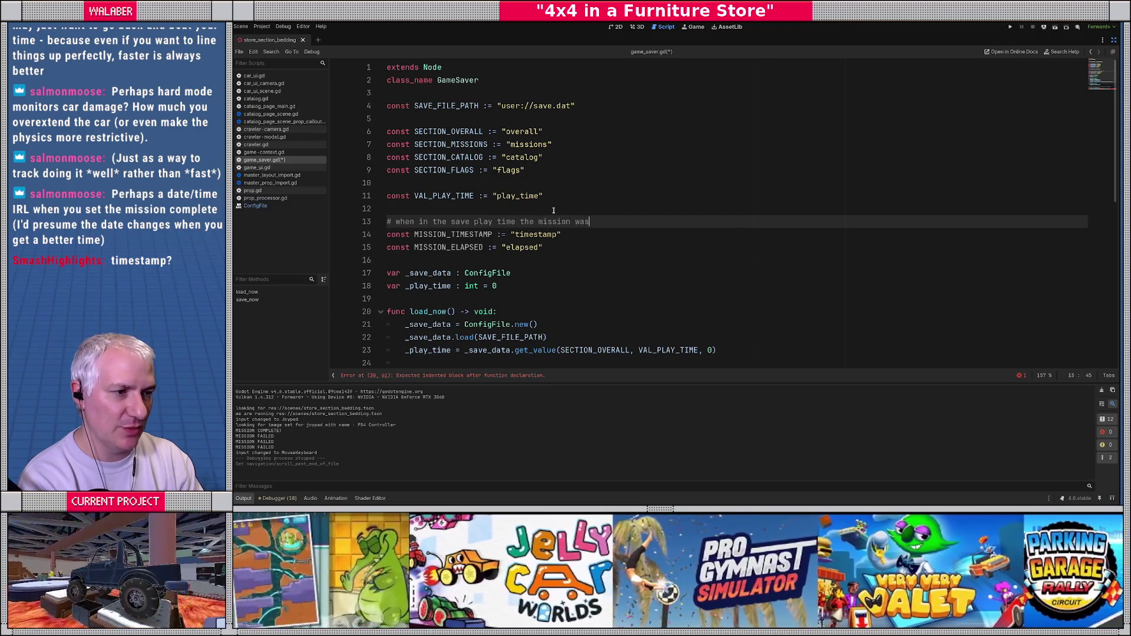
pyautogui.write(' attempted')
pyautogui.press('Down')
pyautogui.press('Return')
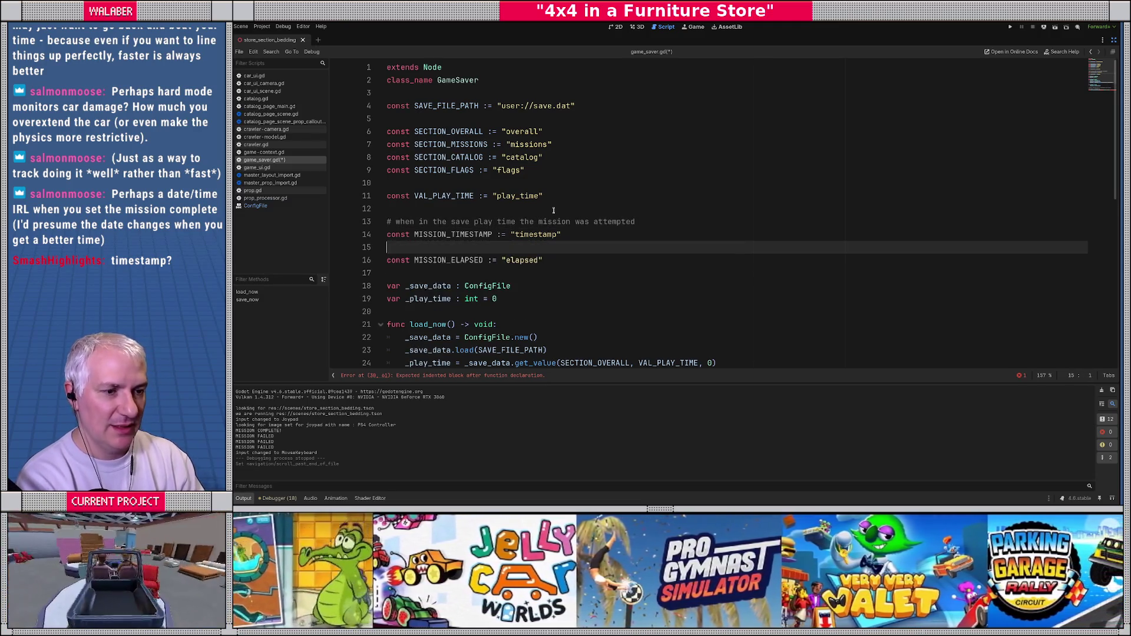
pyautogui.press('Return')
pyautogui.write('# ')
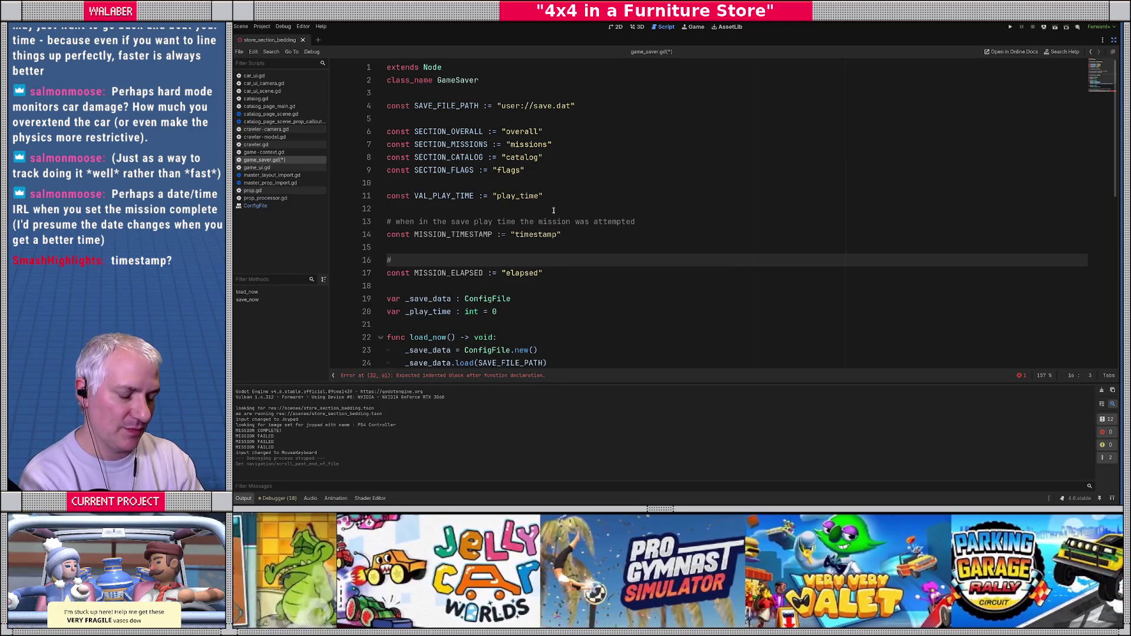
pyautogui.write('duration ')
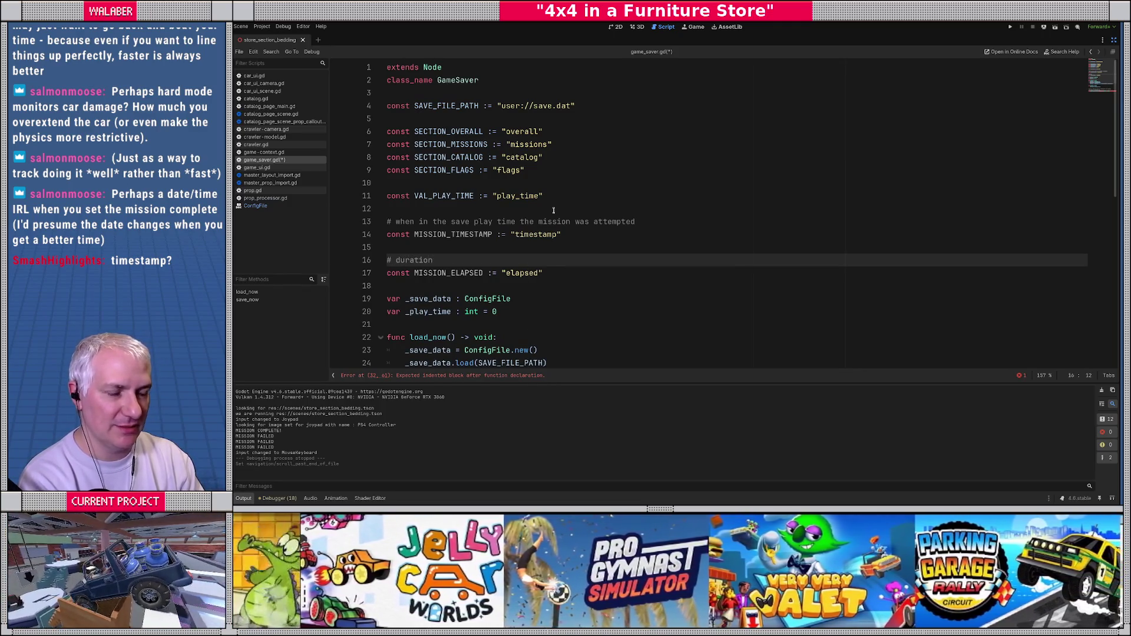
pyautogui.write('to complete the mission ')
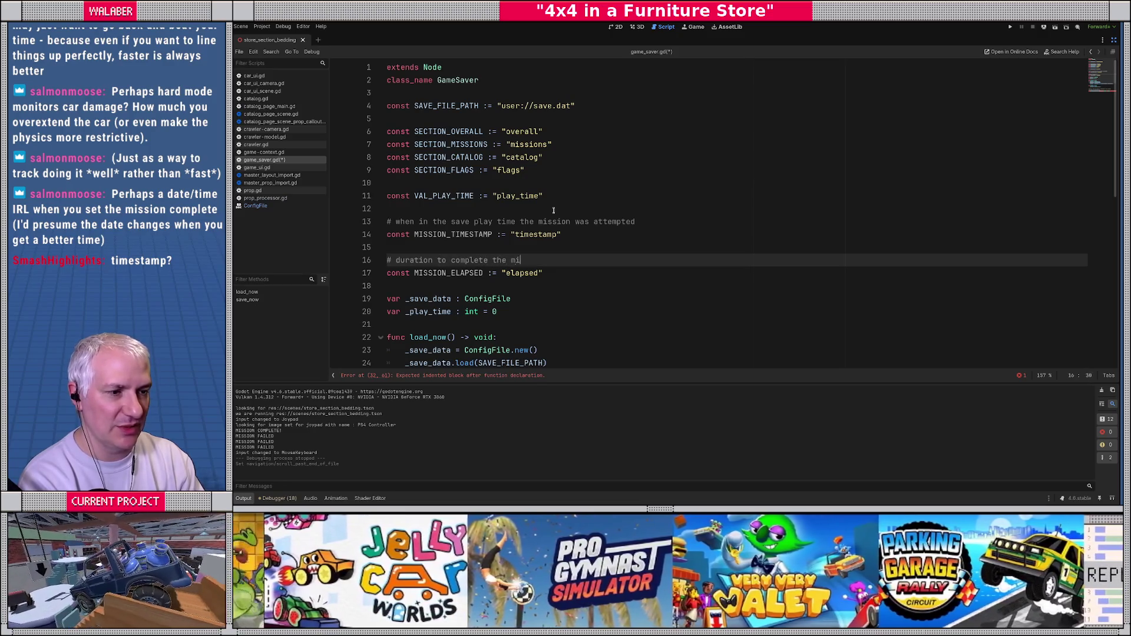
pyautogui.write('(float, ins')
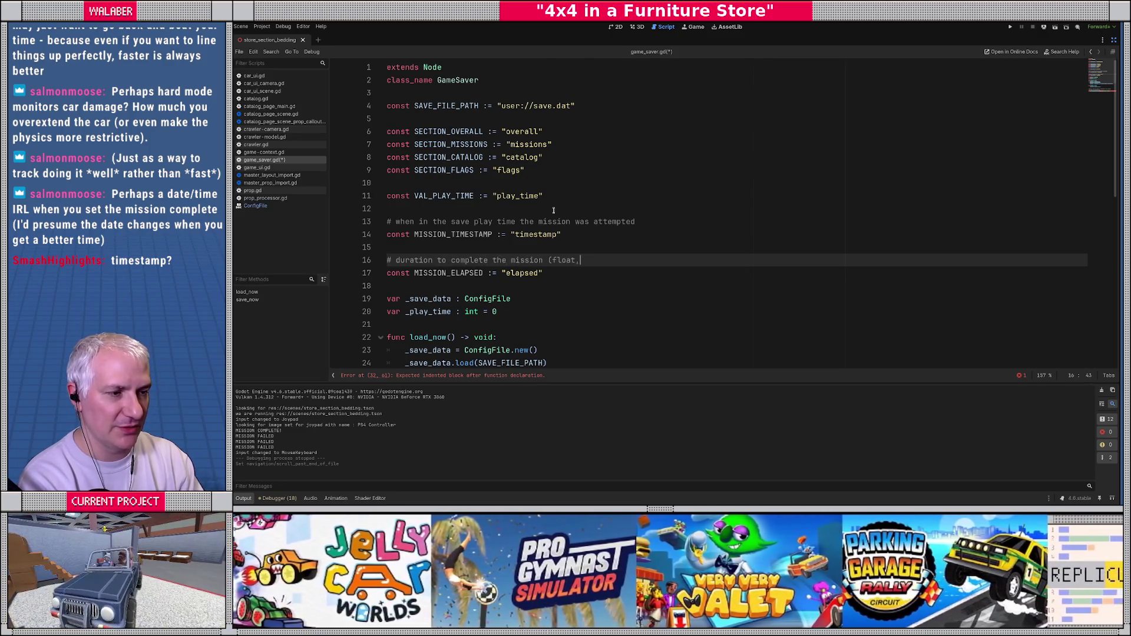
pyautogui.write('econ')
pyautogui.press('BackSpace')
pyautogui.press('BackSpace')
pyautogui.press('BackSpace')
pyautogui.write('seconds')
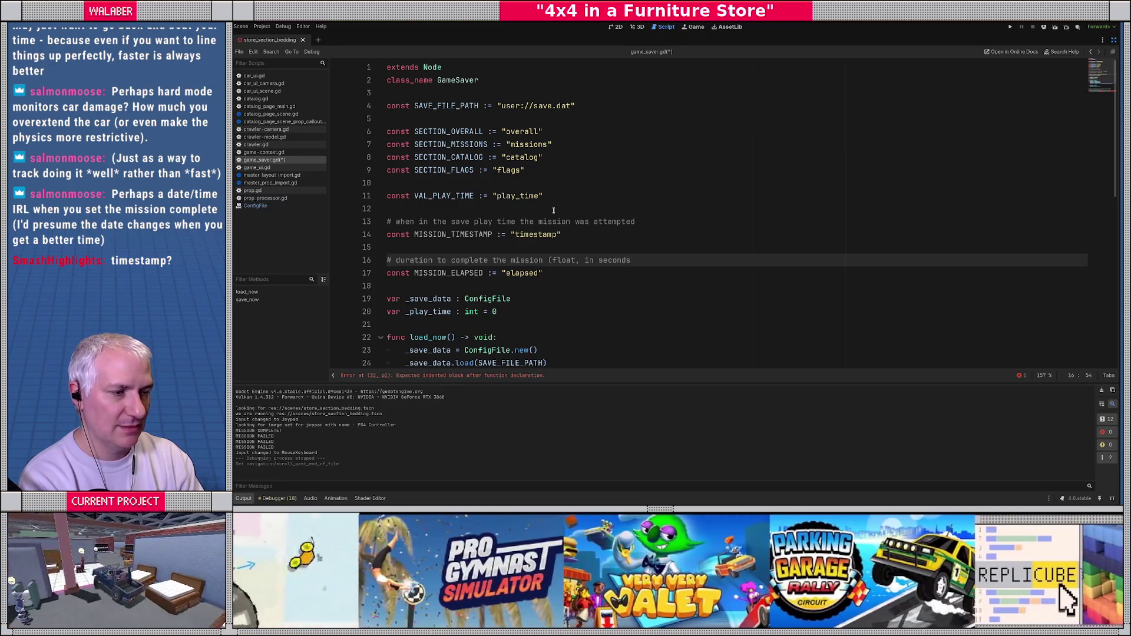
pyautogui.write(')')
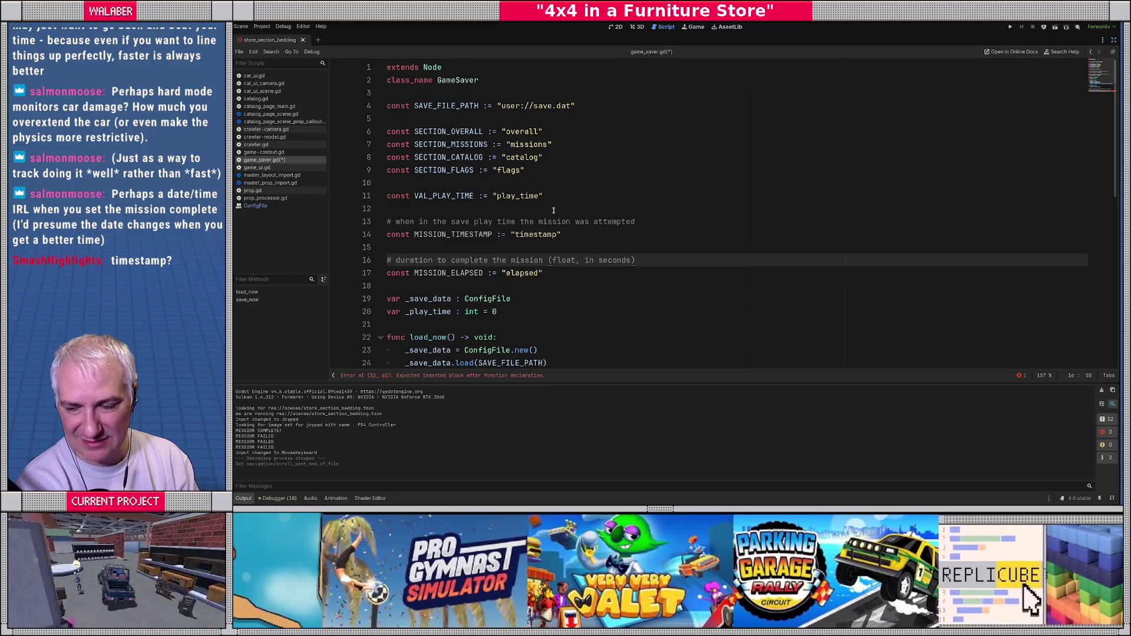
pyautogui.press('BackSpace')
pyautogui.press('BackSpace')
pyautogui.press('BackSpace')
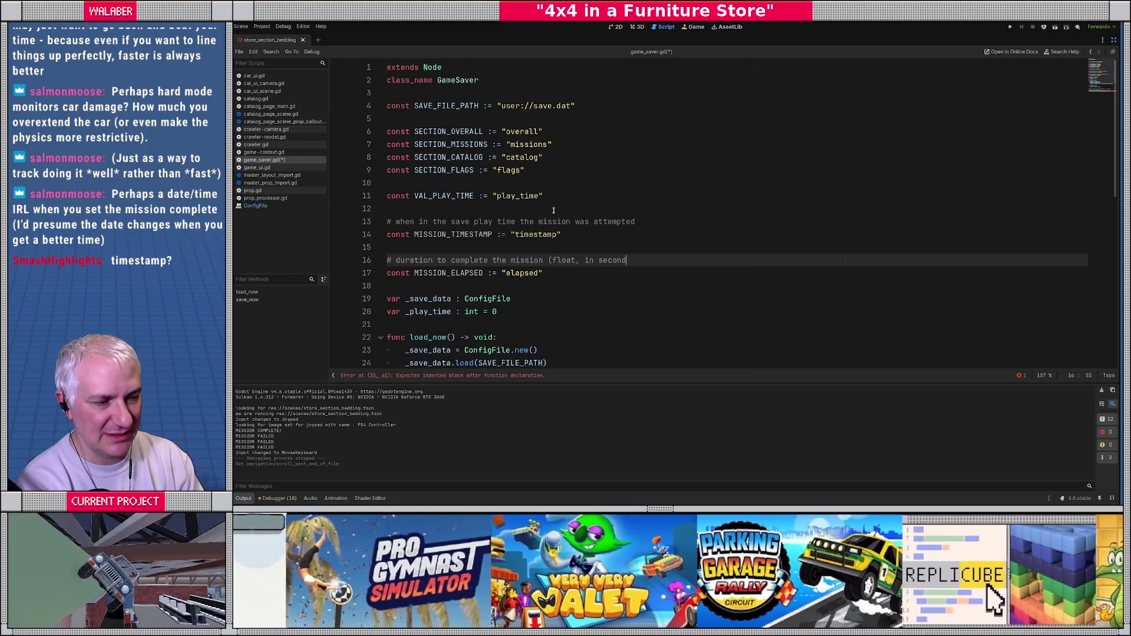
pyautogui.write('(milliseconds)')
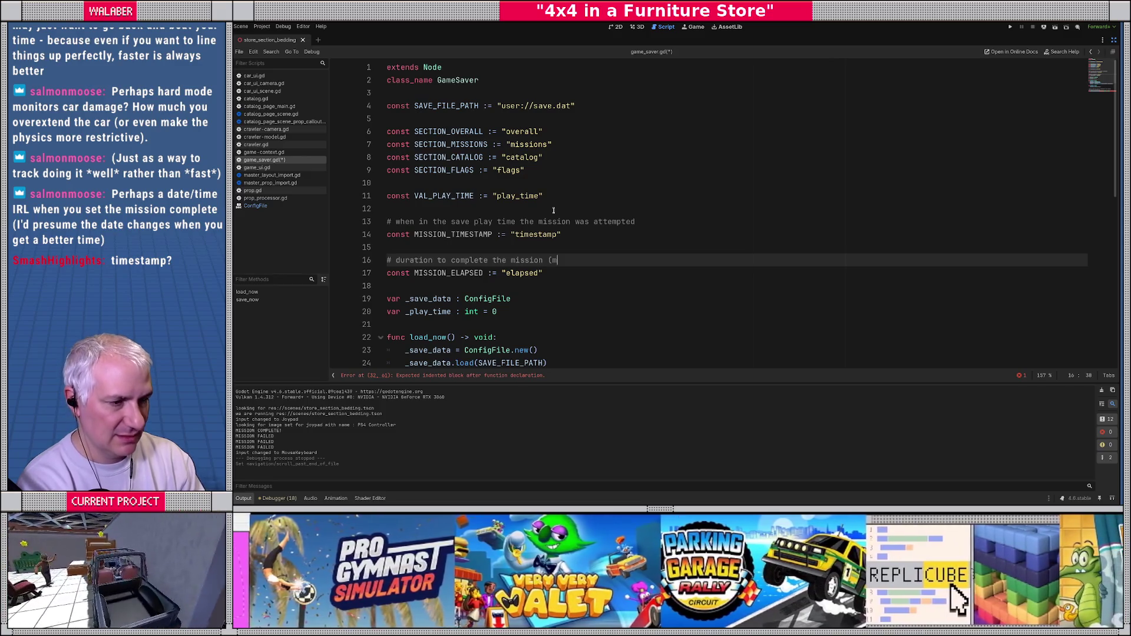
# Append (int, seconds) to the timestamp comment and separate it with a blank line
pyautogui.press('Up')
pyautogui.press('Up')
pyautogui.press('Up')
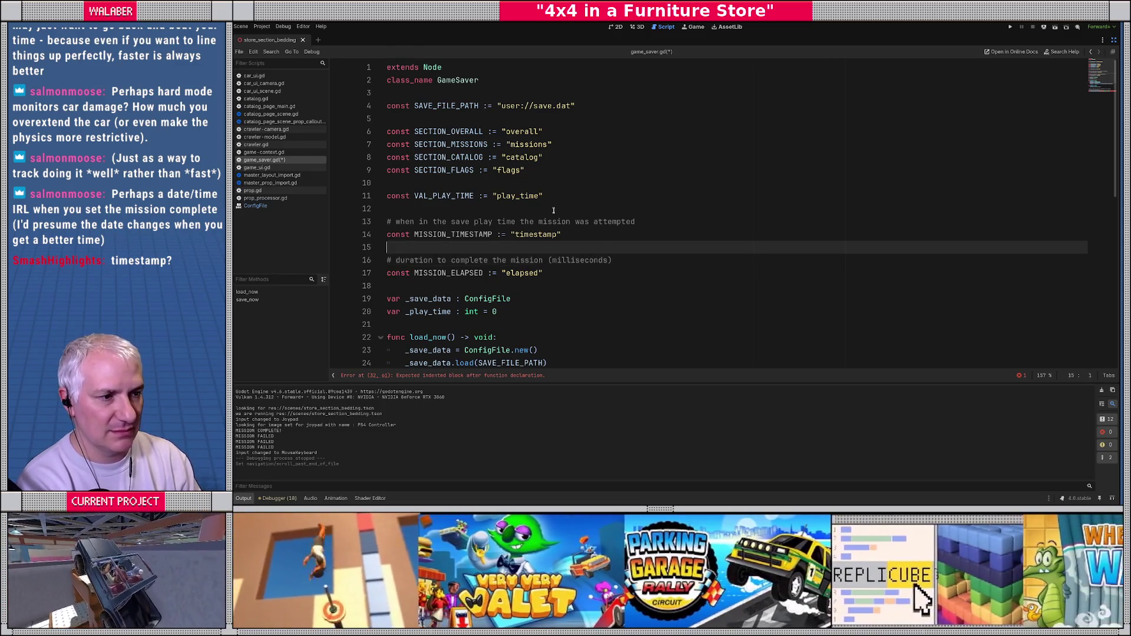
pyautogui.write('(int, ')
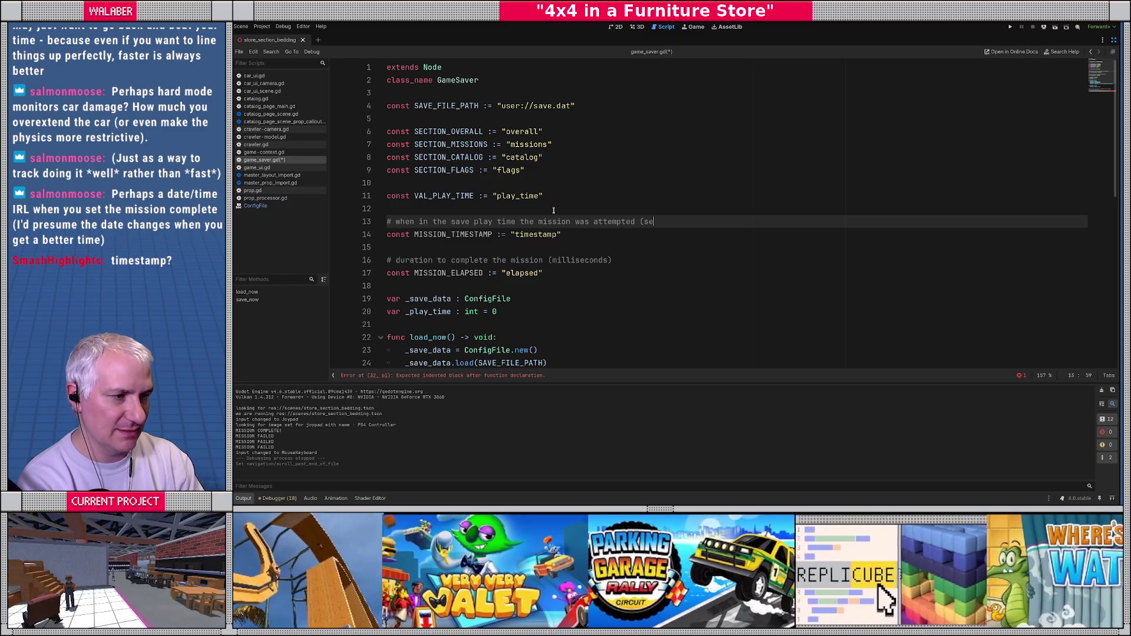
pyautogui.write('seconds)')
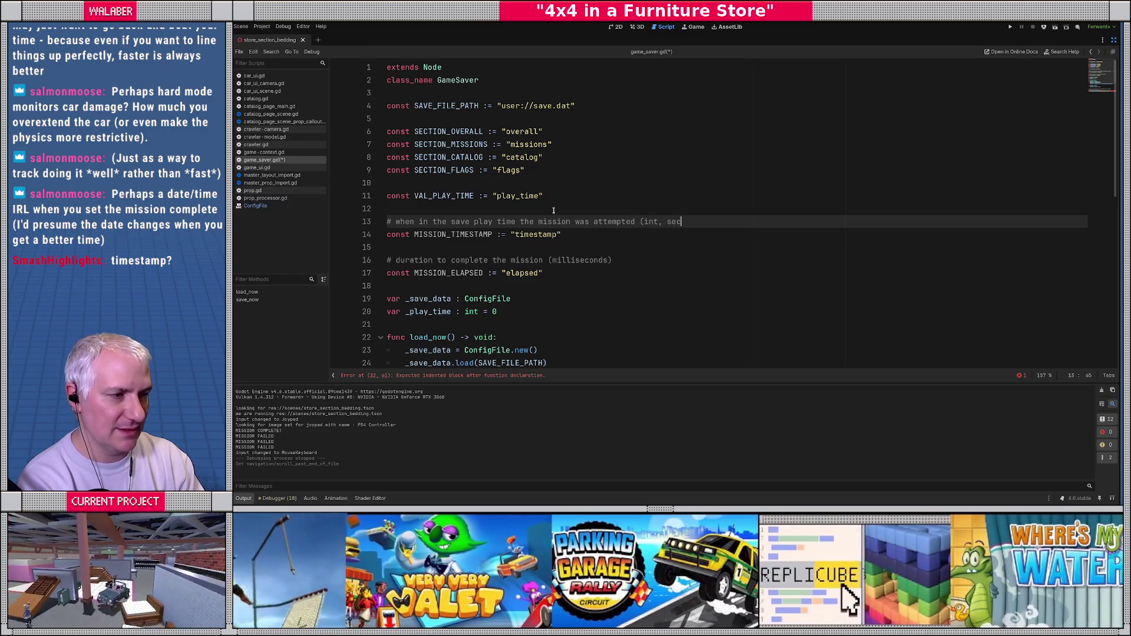
pyautogui.press('Up')
pyautogui.press('Return')
pyautogui.press('Down')
pyautogui.press('Down')
pyautogui.press('Down')
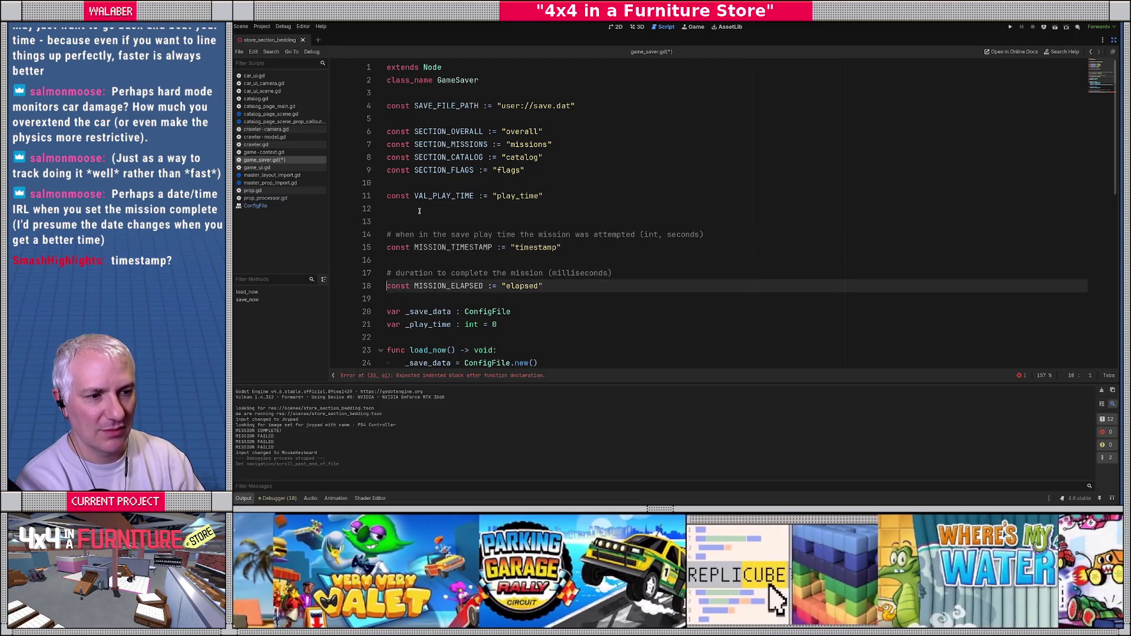
pyautogui.press('Down')
pyautogui.press('Down')
pyautogui.scroll(-8, 516, 246)
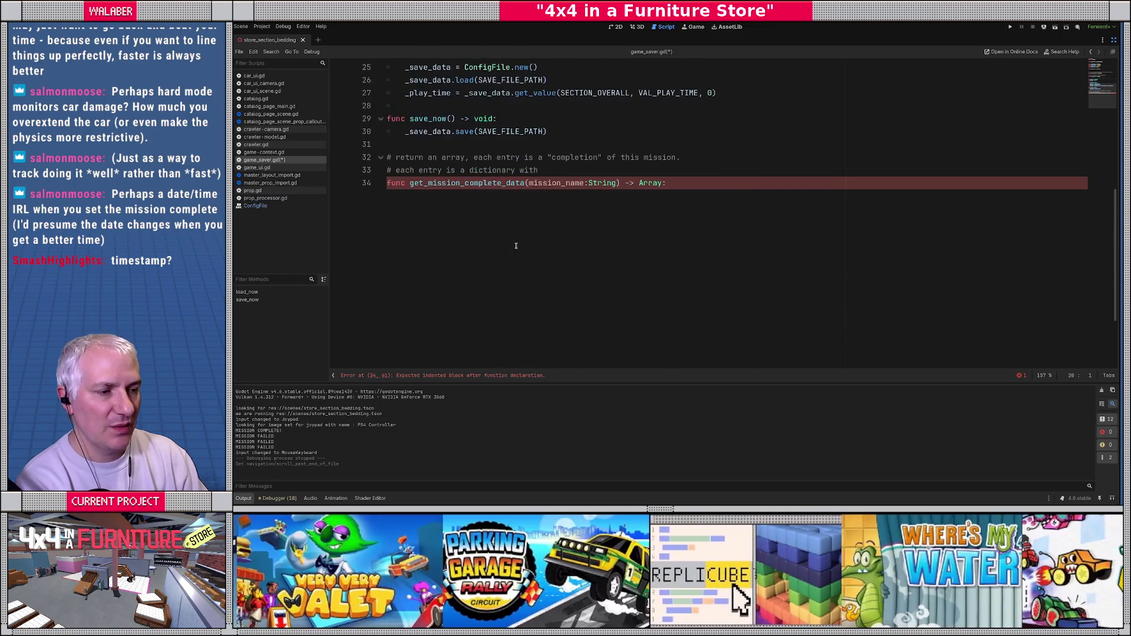
# Extend the dictionary comment with MISSION_TIMESTAMP, MISSION_ELAPSED, in completion order(?)
pyautogui.click(556, 170)
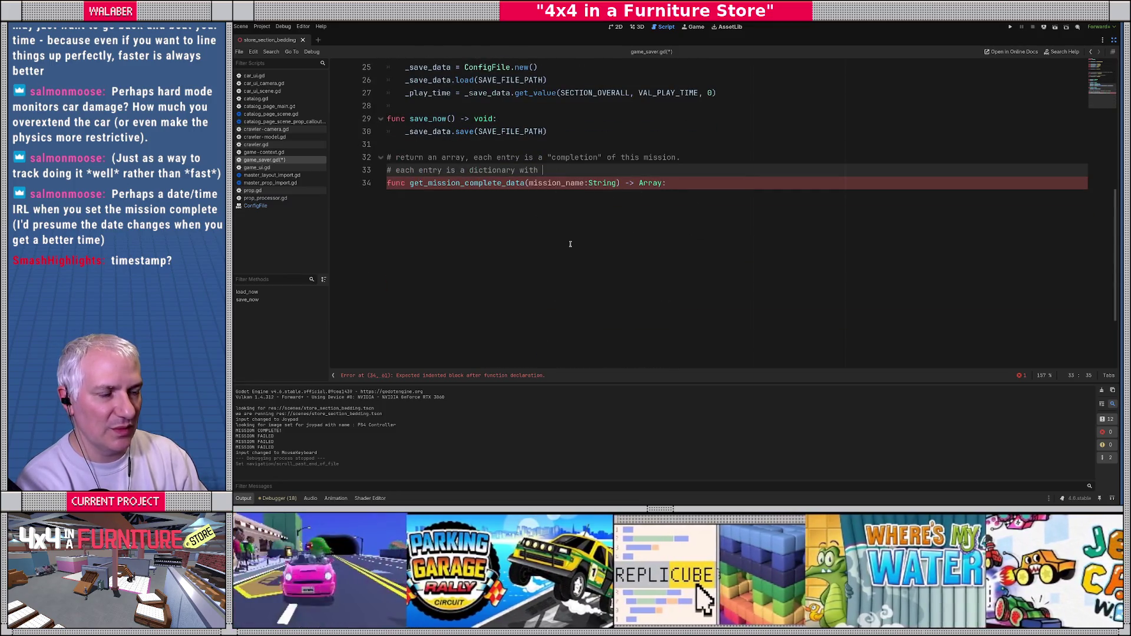
pyautogui.scroll(5, 570, 242)
pyautogui.write('MISSION_TIMESTAMP, ')
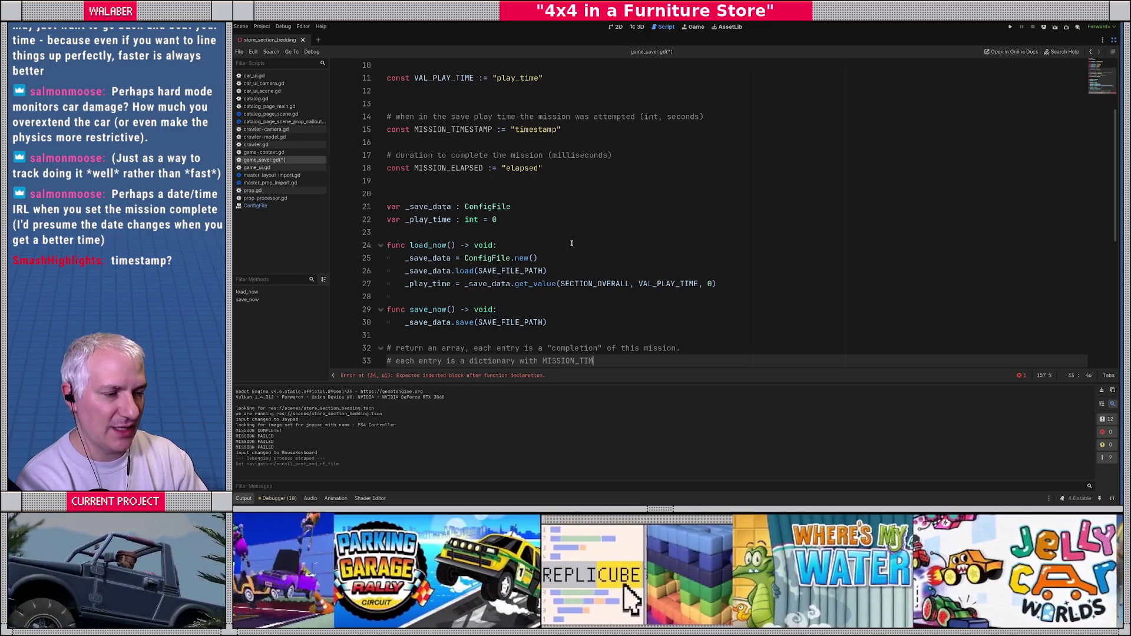
pyautogui.write('MISSION_ELA')
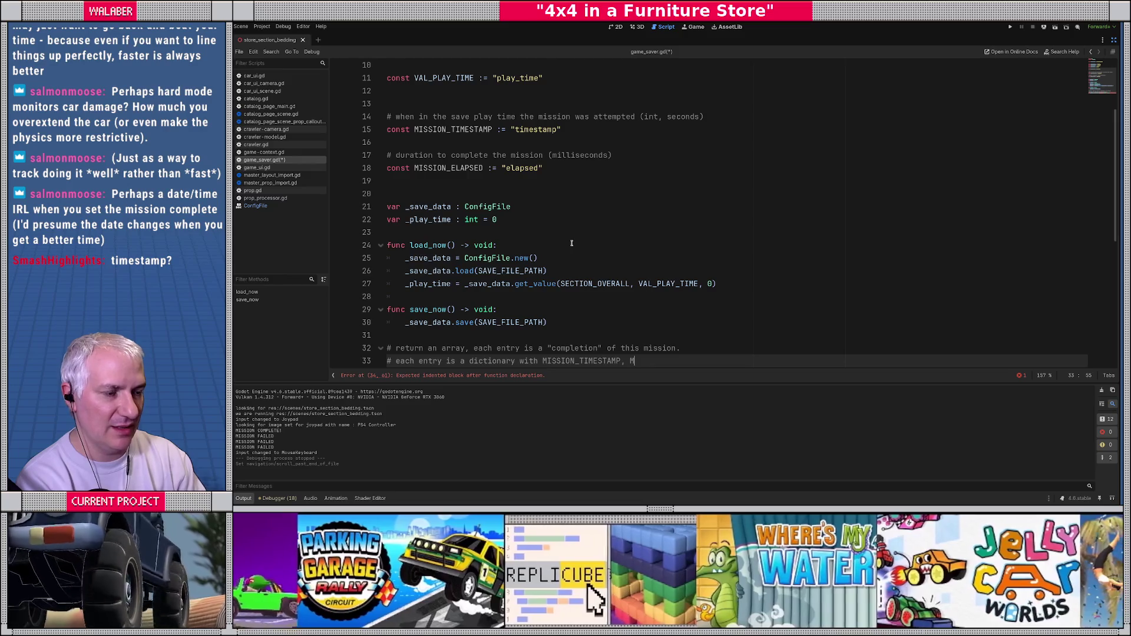
pyautogui.write('PSED')
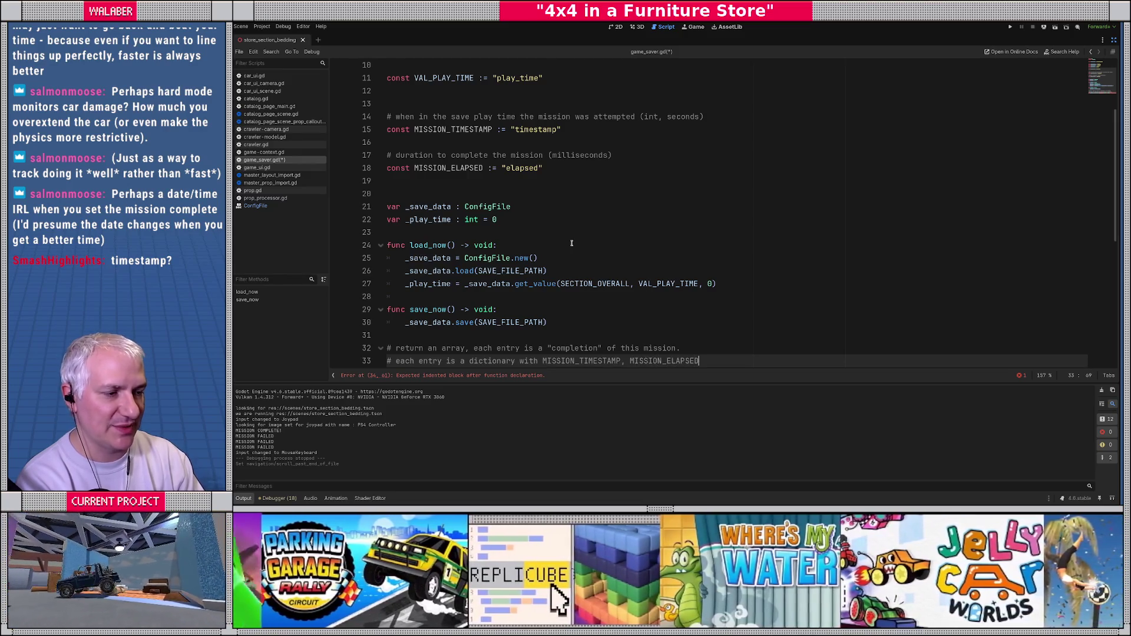
pyautogui.scroll(-5, 571, 243)
pyautogui.press('Down')
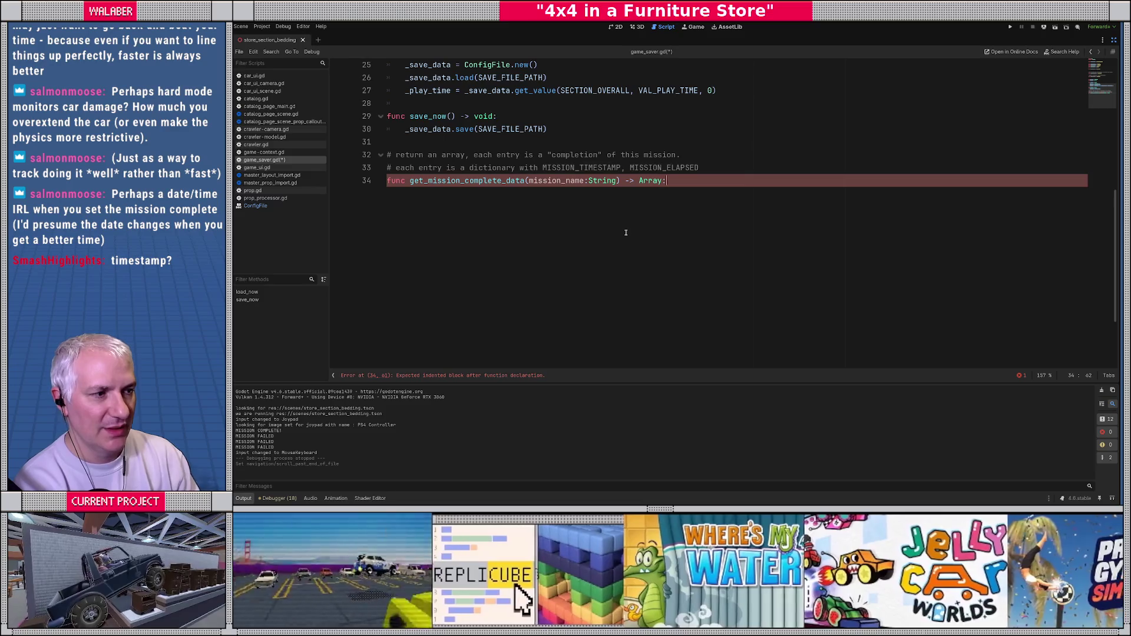
pyautogui.press('Up')
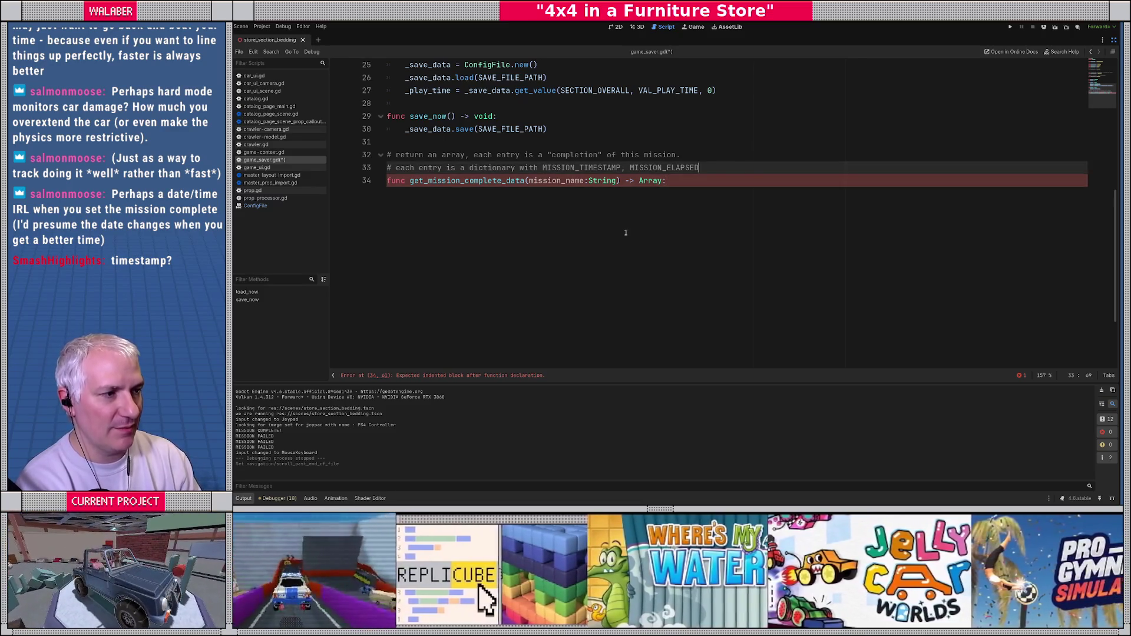
pyautogui.write(', in completion')
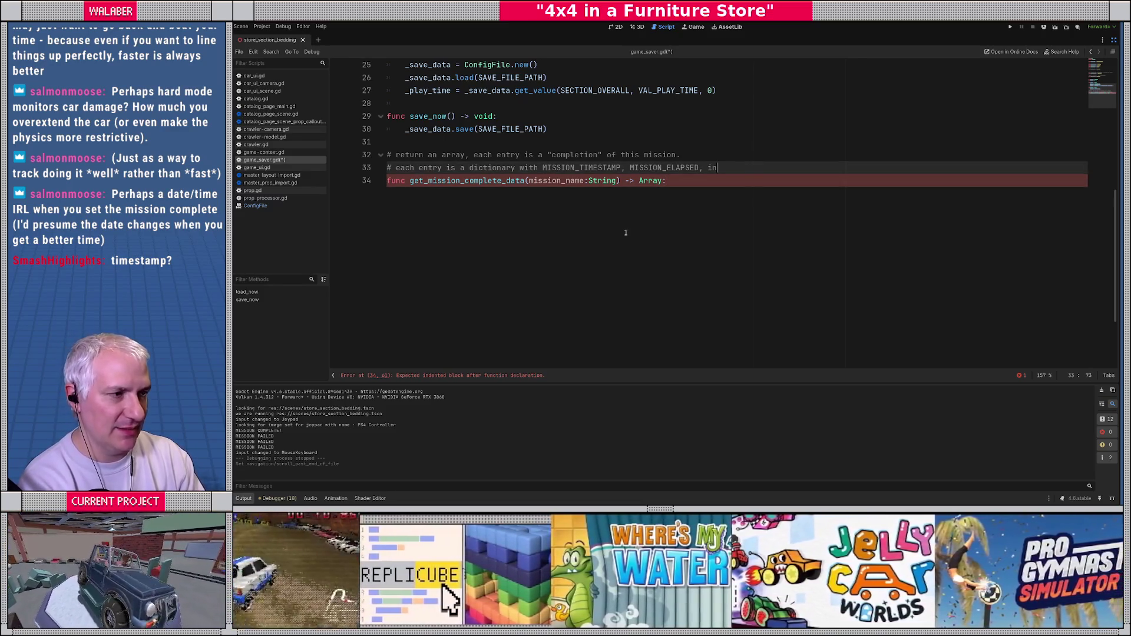
pyautogui.write(' order')
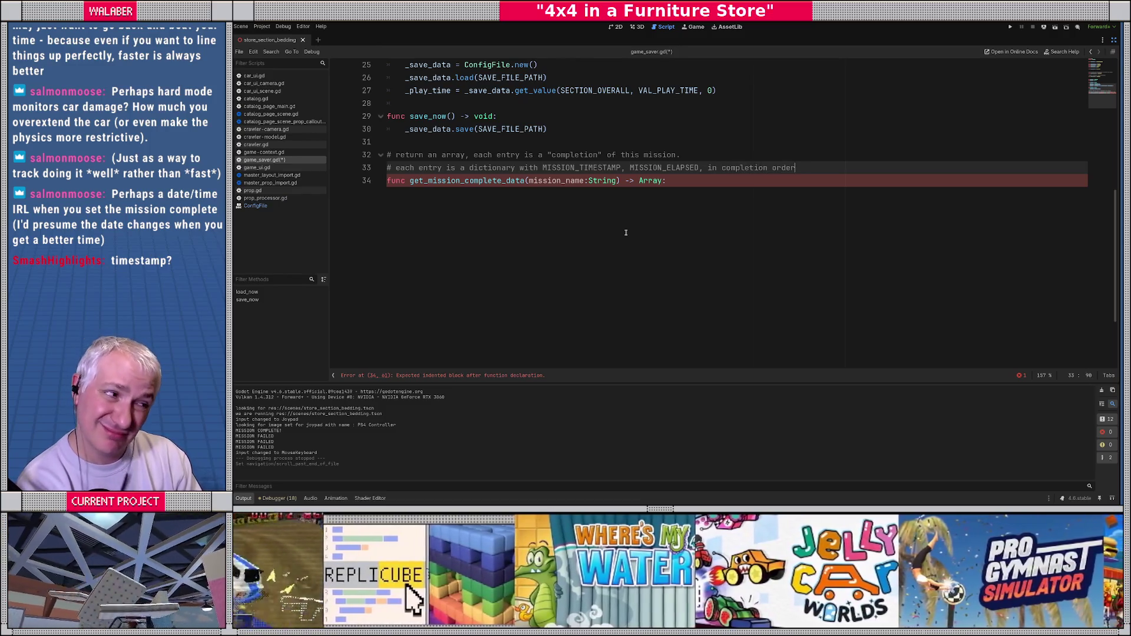
pyautogui.write('(?)')
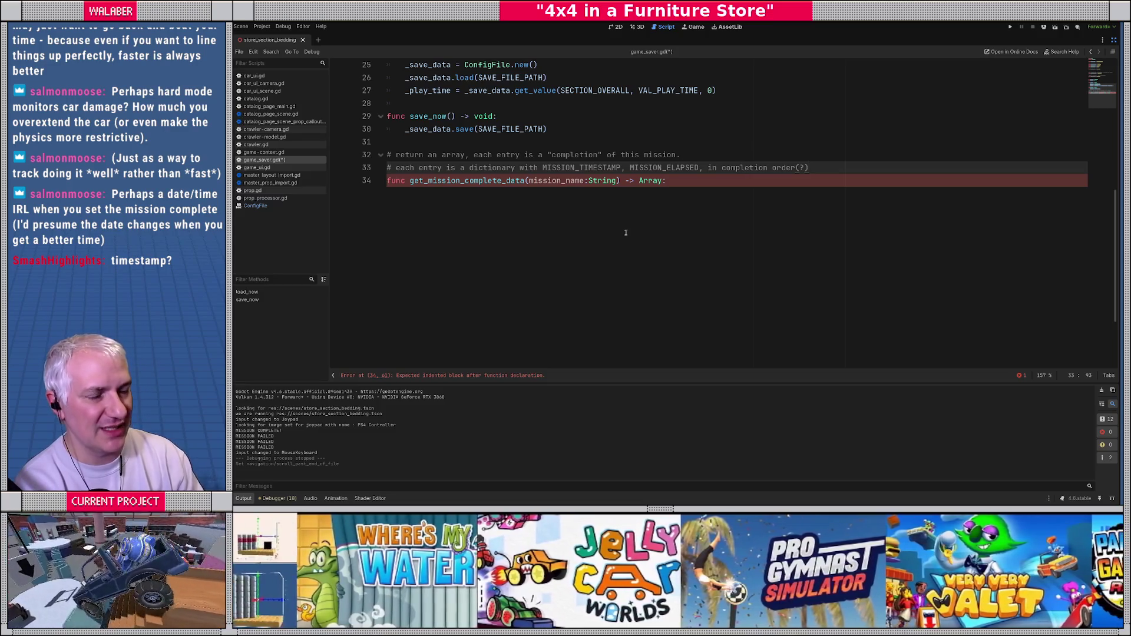
pyautogui.click(670, 182)
pyautogui.scroll(2, 530, 165)
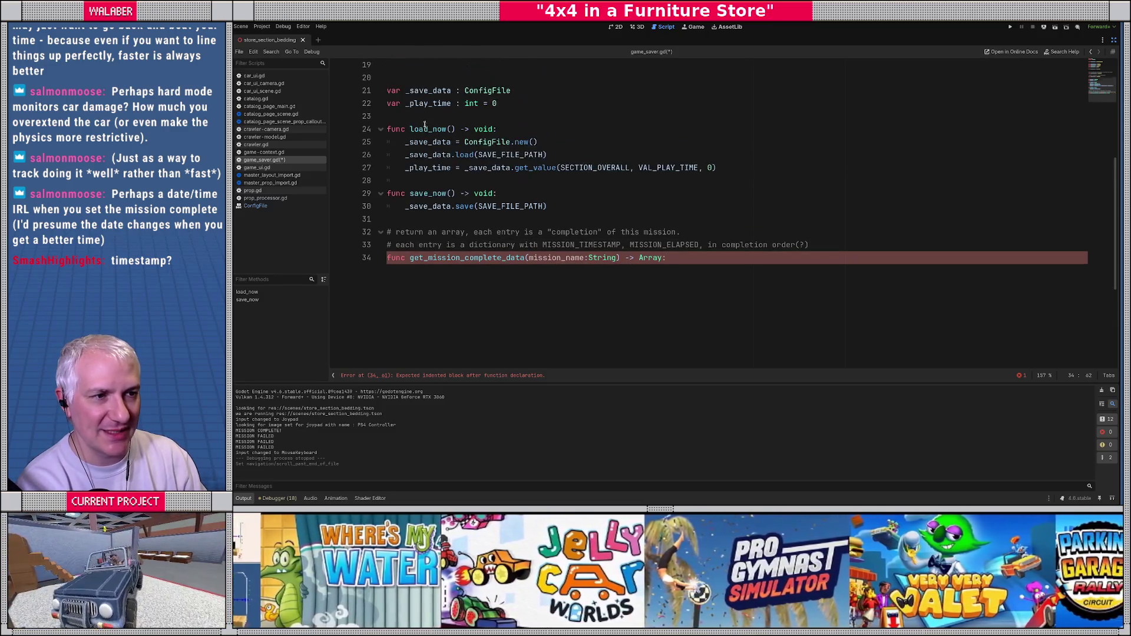
# Add var data : Array = _save_data.get_value(SECTION_MISSIONS, mission_name, [])
pyautogui.scroll(-1, 442, 152)
pyautogui.press('Return')
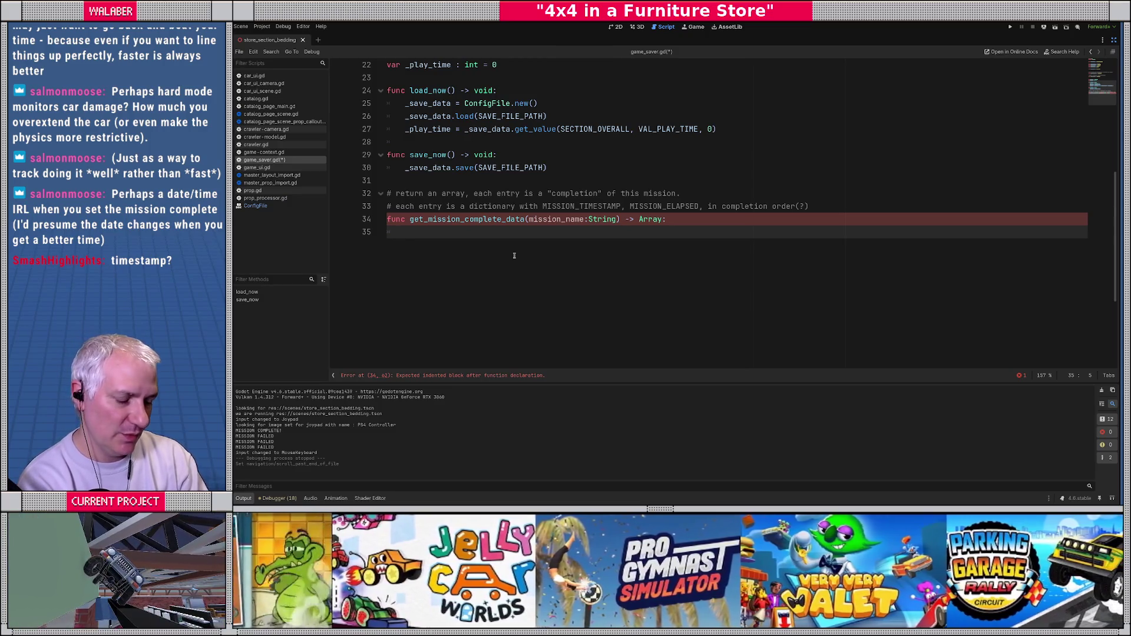
pyautogui.write('var')
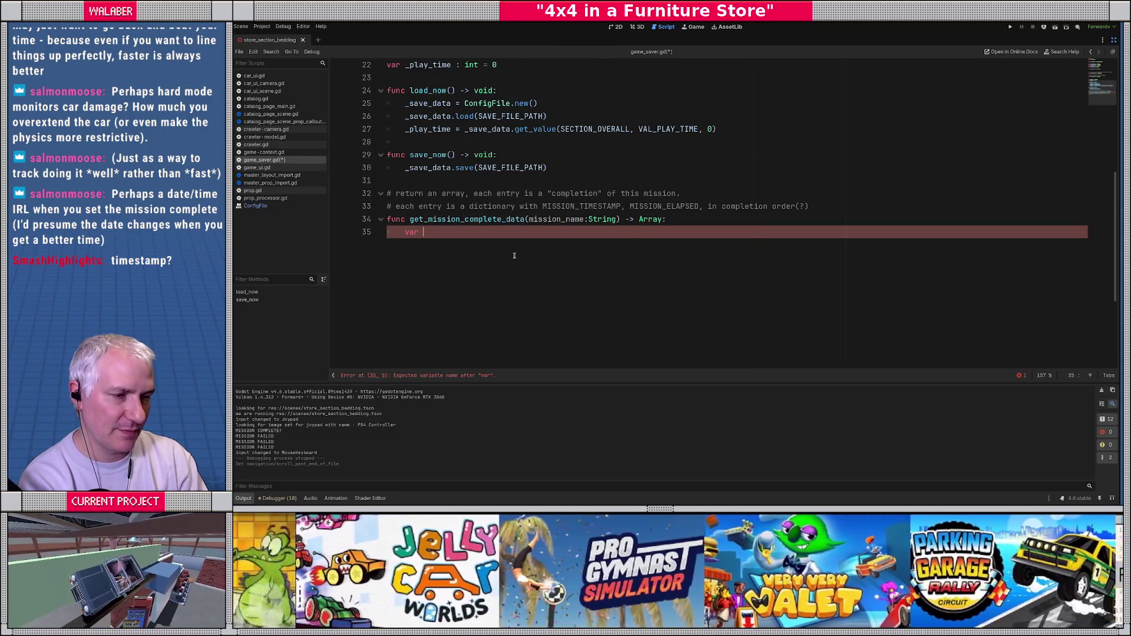
pyautogui.write(' data : ')
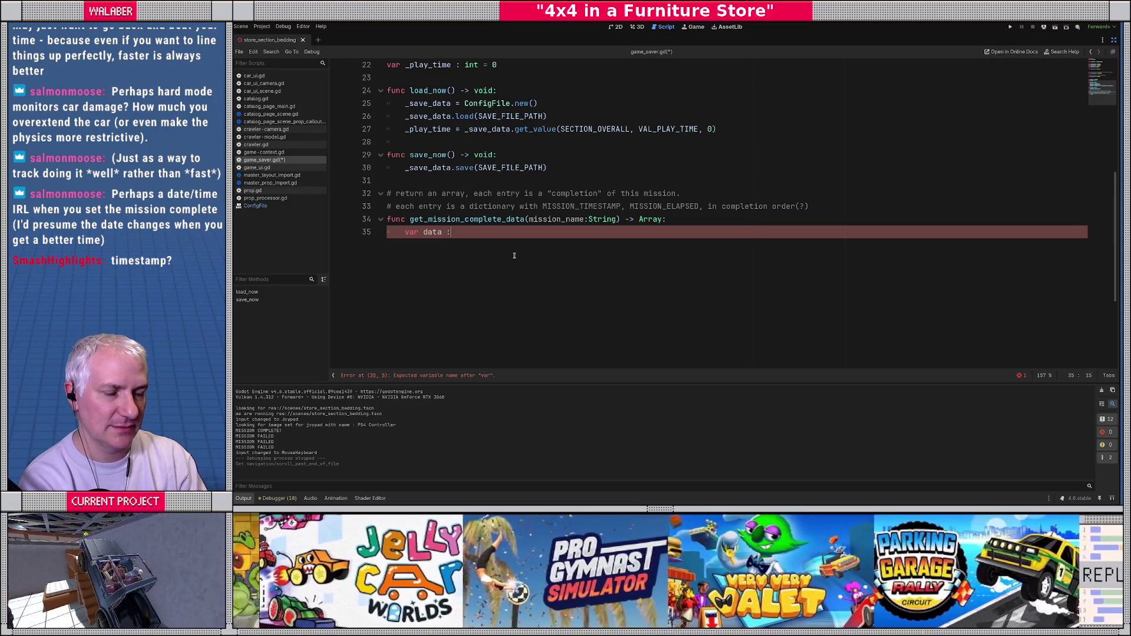
pyautogui.write('Array = ')
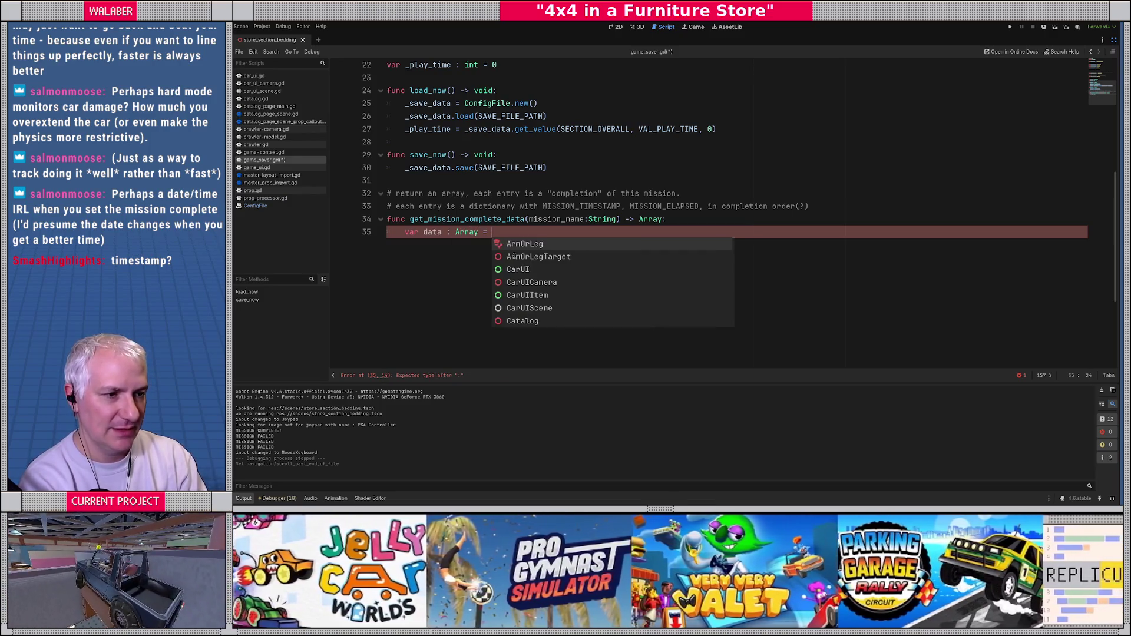
pyautogui.write('_save_data.get')
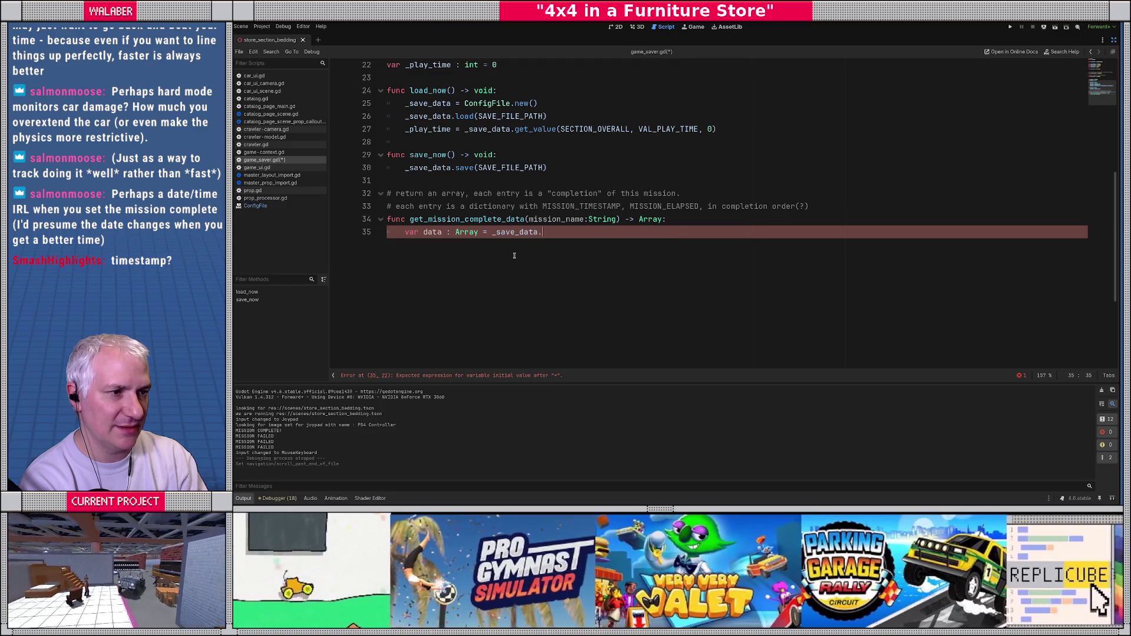
pyautogui.write('_valu')
pyautogui.press('Return')
pyautogui.write('SECTION')
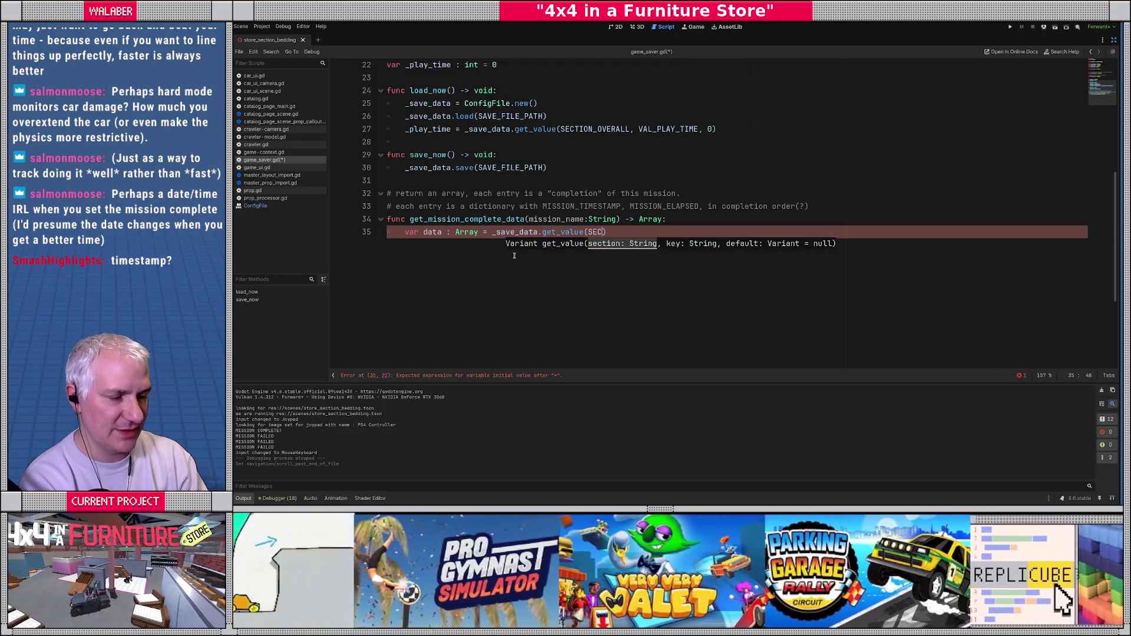
pyautogui.press('BackSpace')
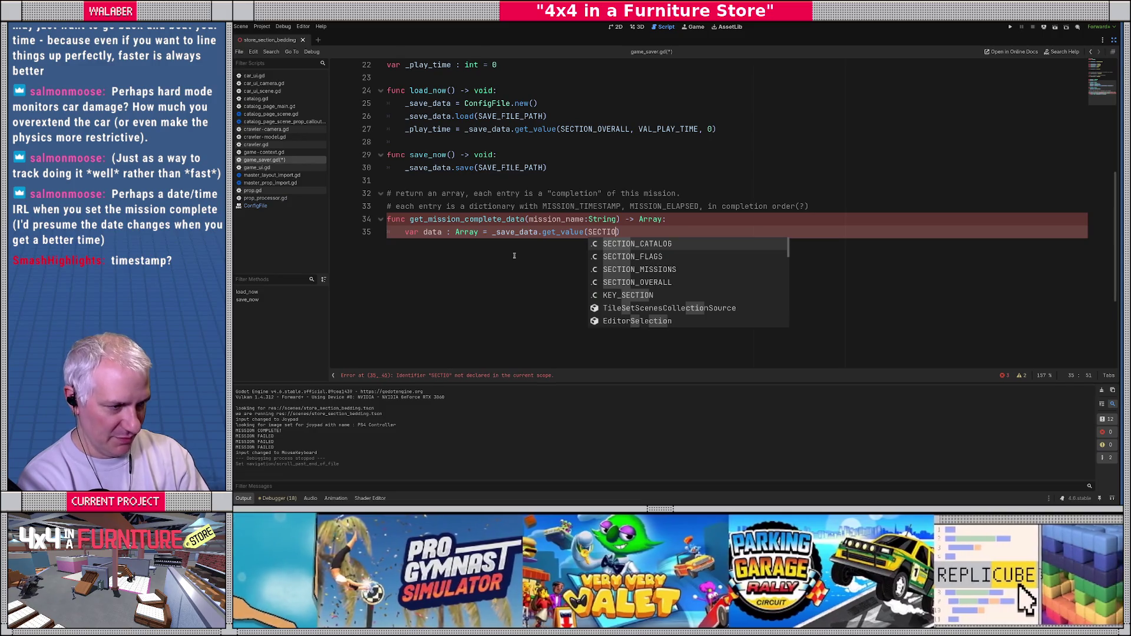
pyautogui.write('N_M')
pyautogui.press('Return')
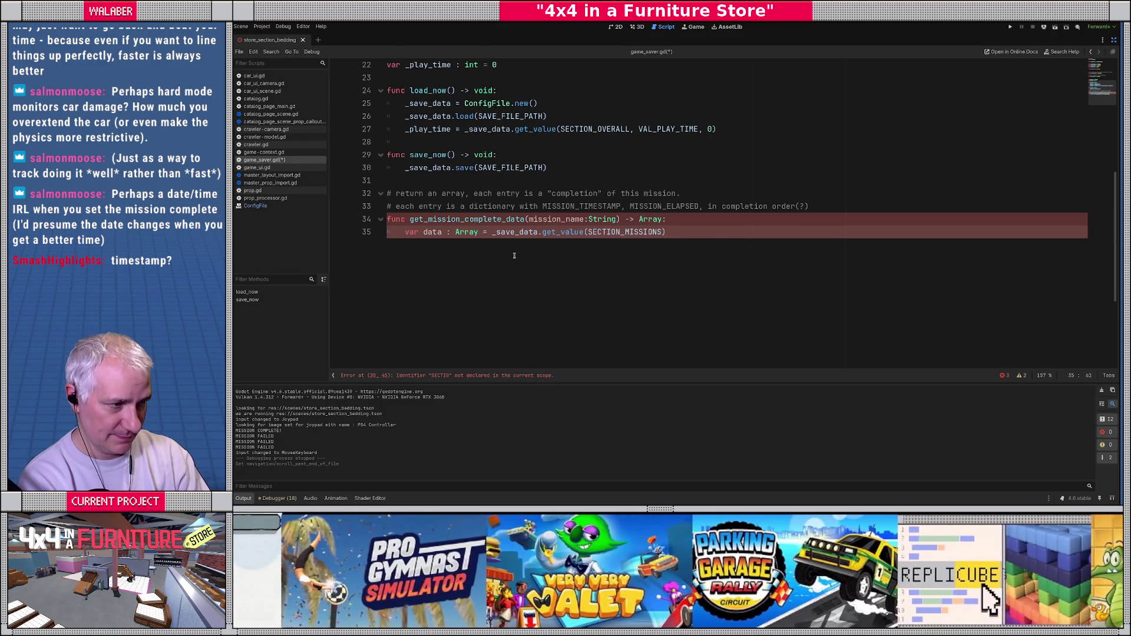
pyautogui.write(',')
pyautogui.write(' mission_name')
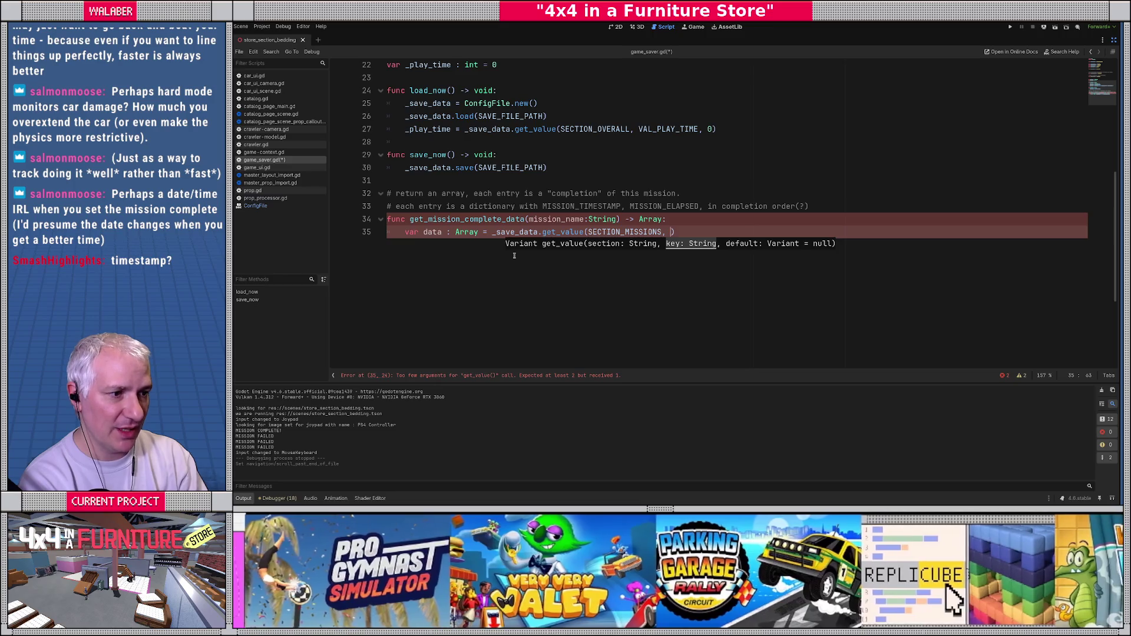
pyautogui.write(', ')
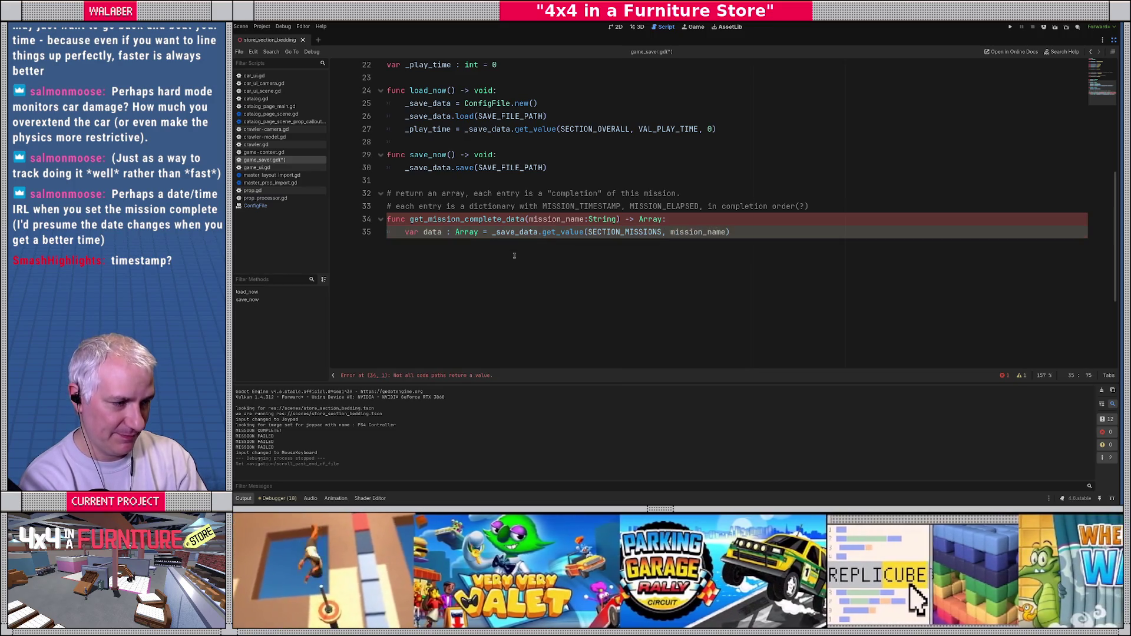
pyautogui.write('[]')
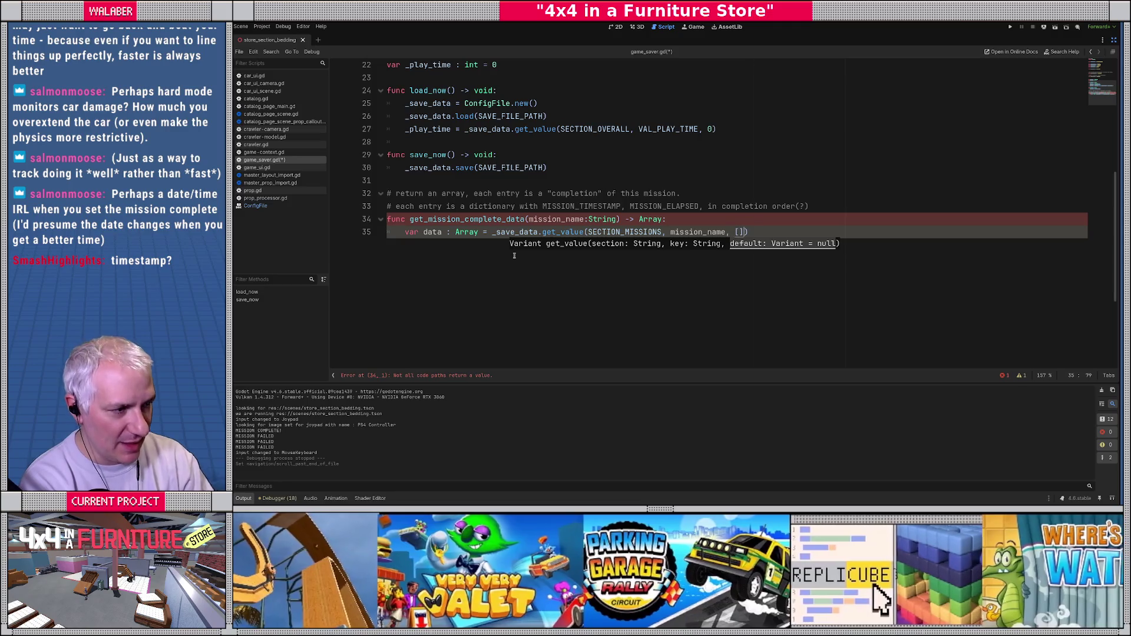
# Finish the function with return data and begin a func is_mission_complete( line below
pyautogui.press('Return')
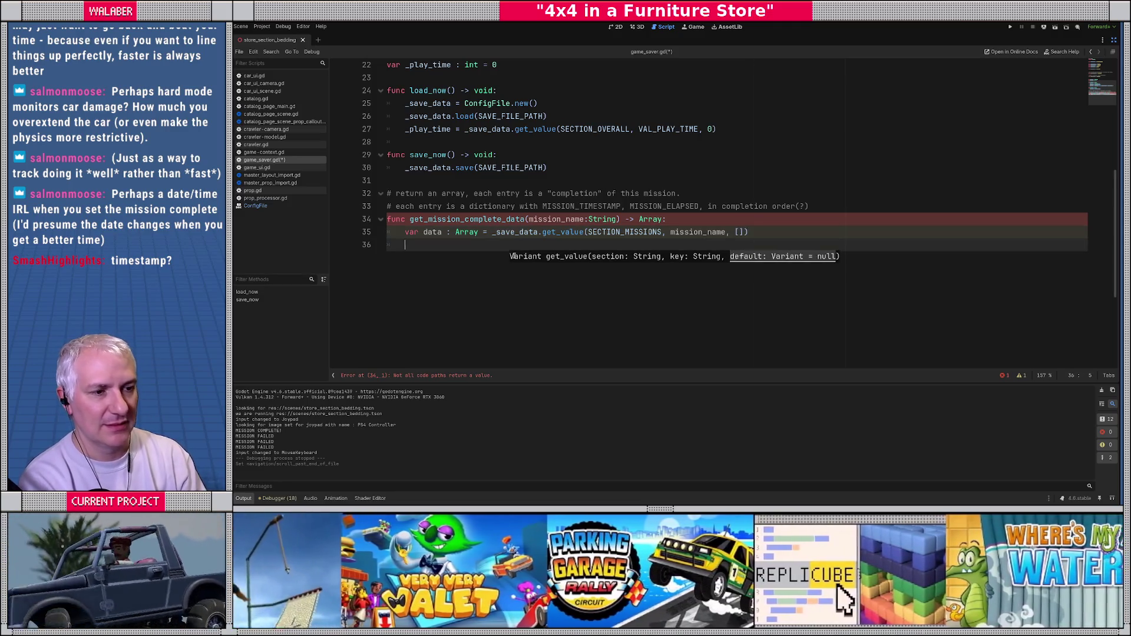
pyautogui.write('return data')
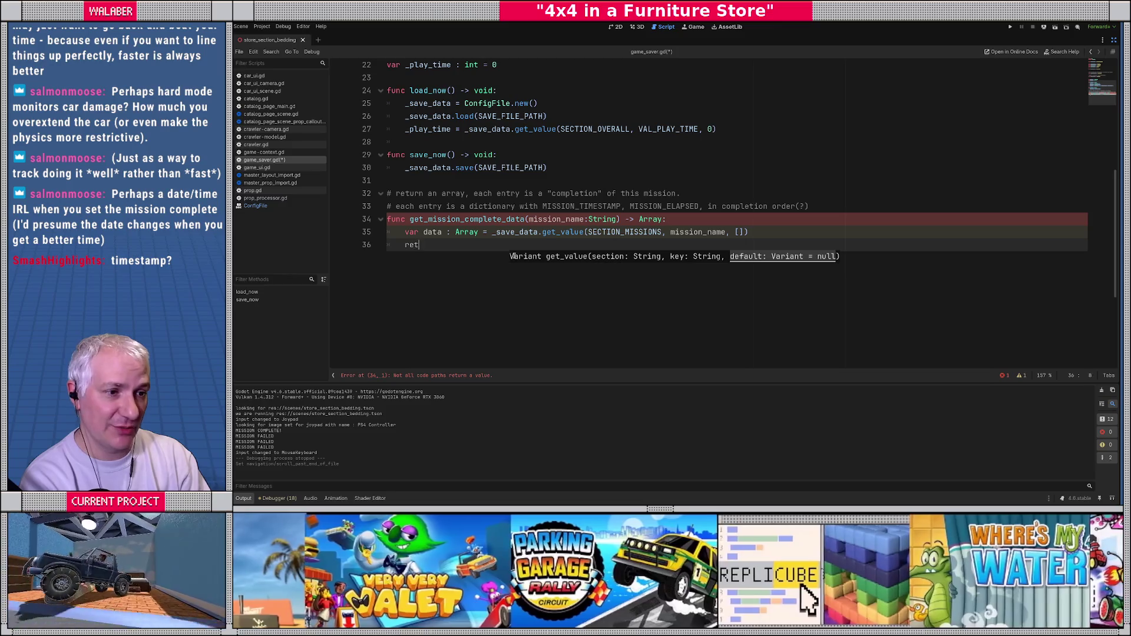
pyautogui.press('Escape')
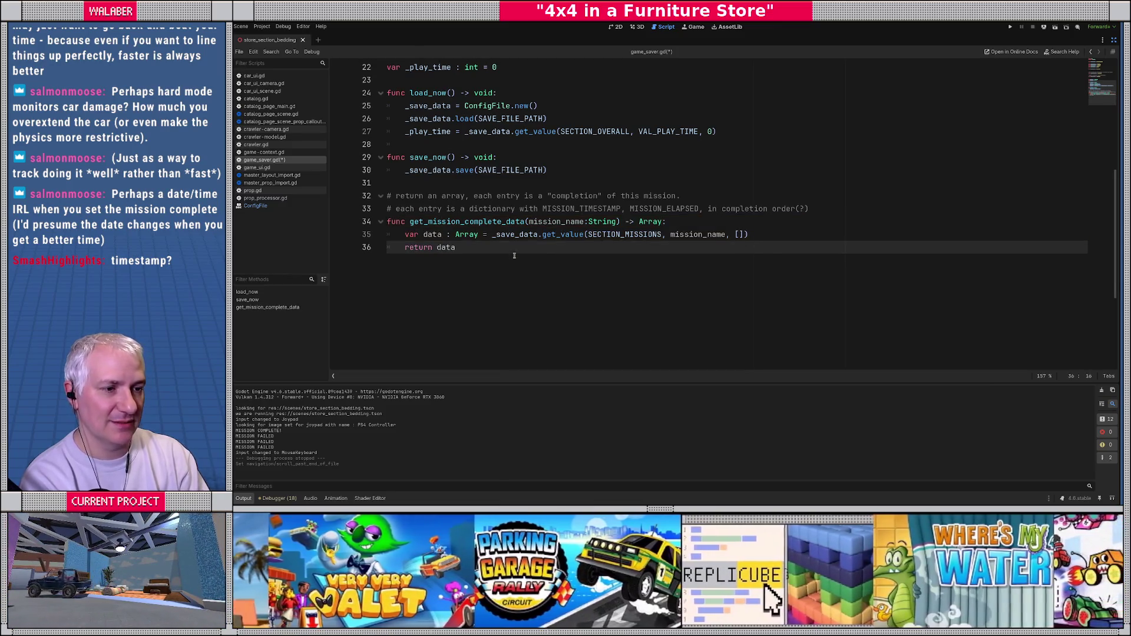
pyautogui.press('Return')
pyautogui.press('Return')
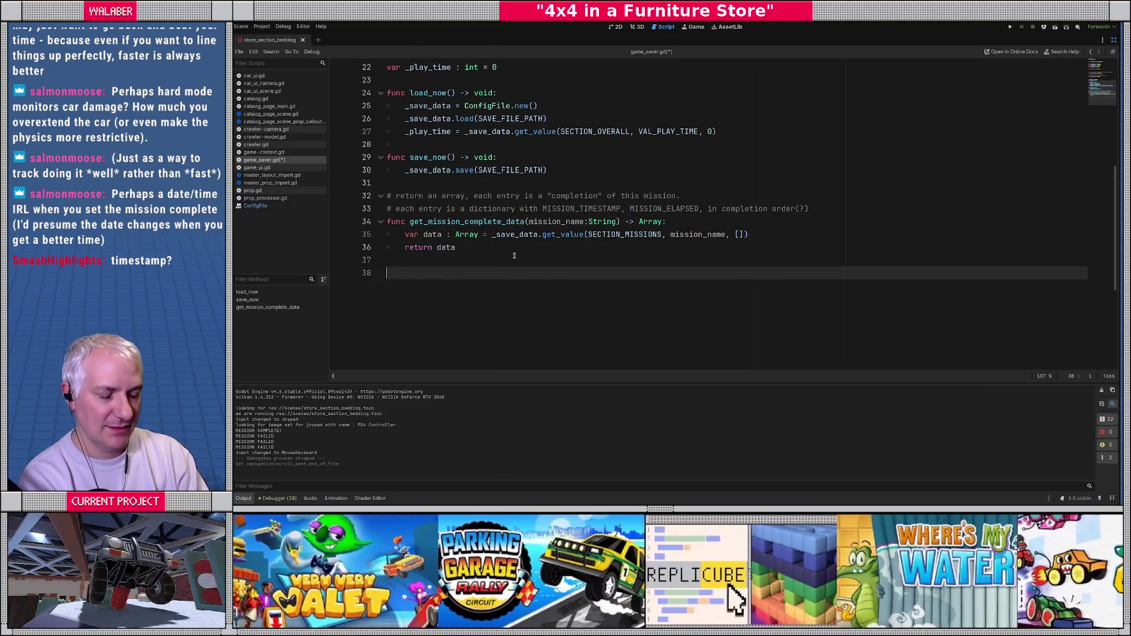
pyautogui.write('func is_mi')
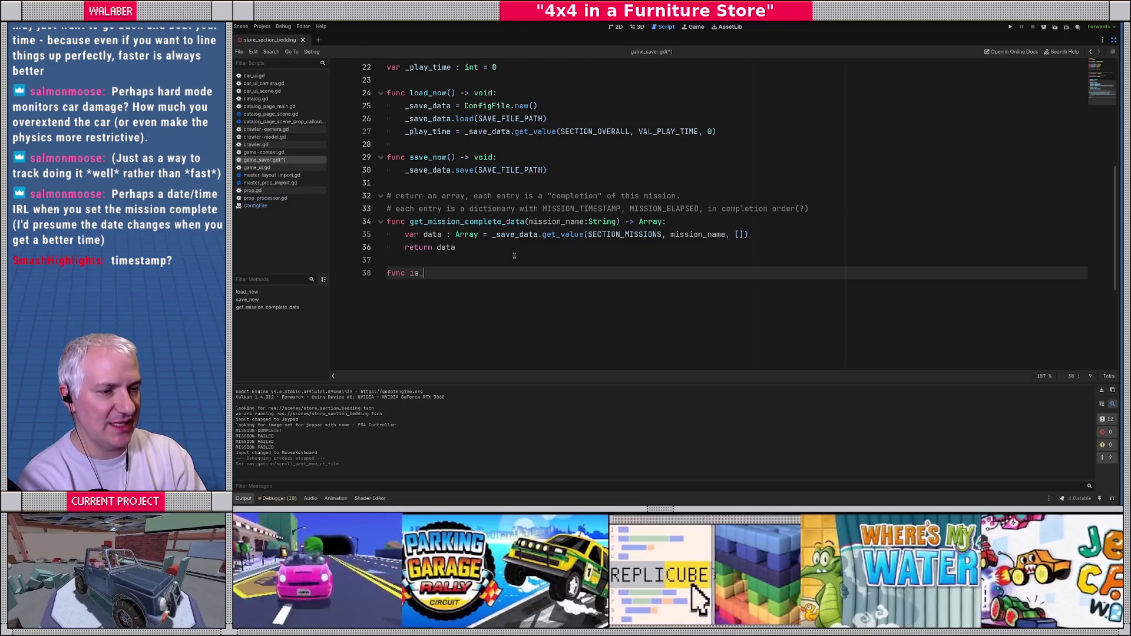
pyautogui.write('ssion_complete(')
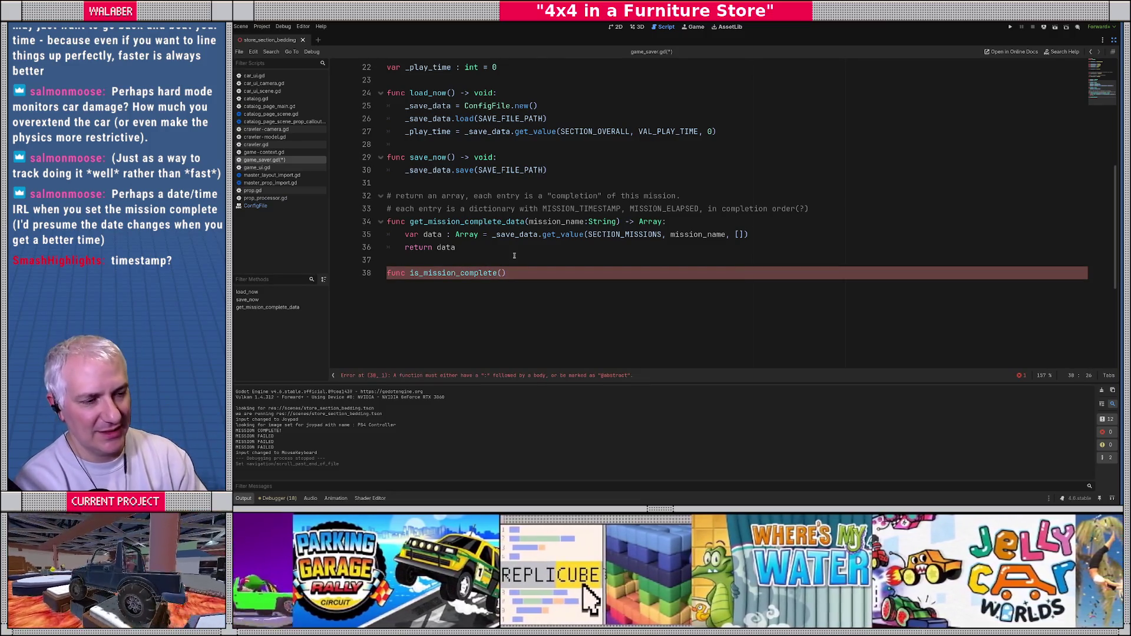
# Complete is_mission_complete(mission_name:String) -> bool, returning not get_mission_complete_data(mission_name).is_empty()
pyautogui.write('is')
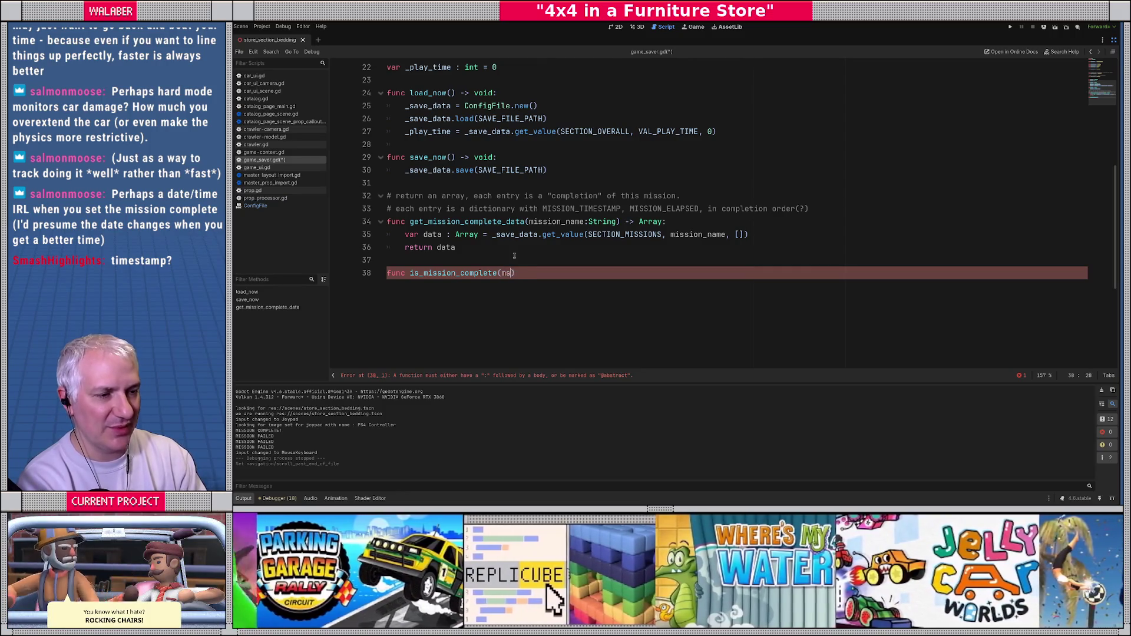
pyautogui.write('sion_name:String')
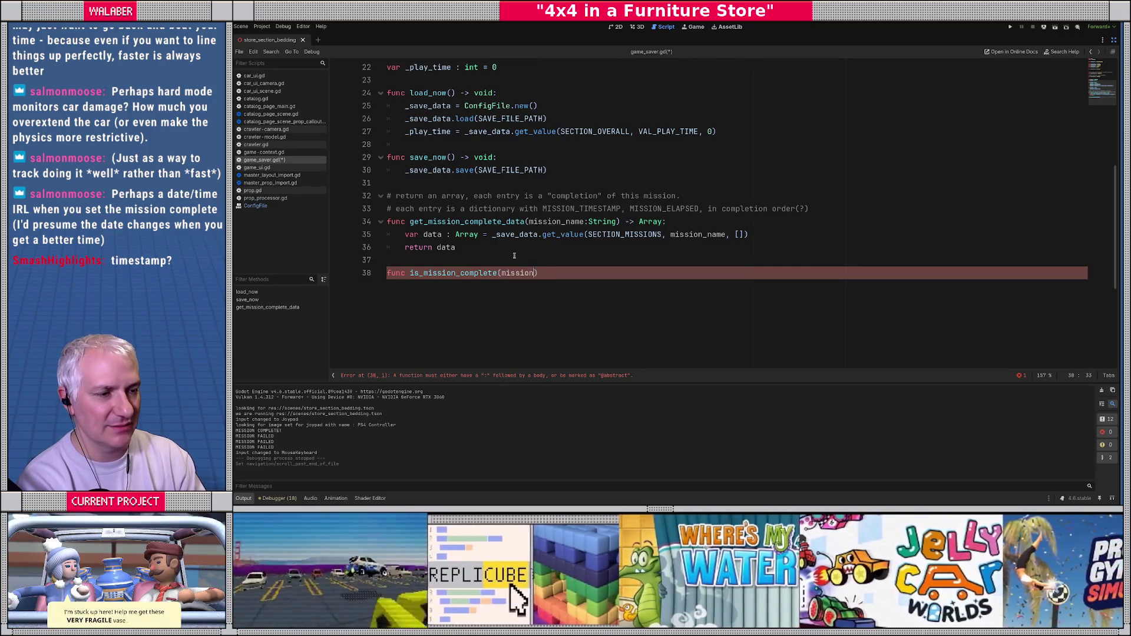
pyautogui.write(') -> bool:')
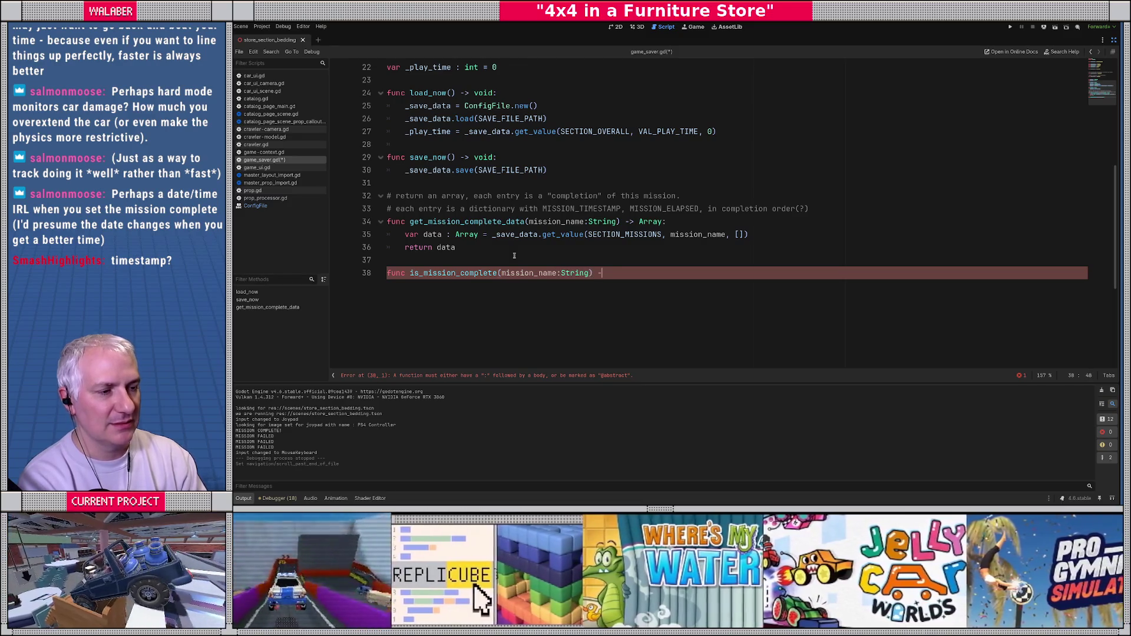
pyautogui.press('Return')
pyautogui.write('return ')
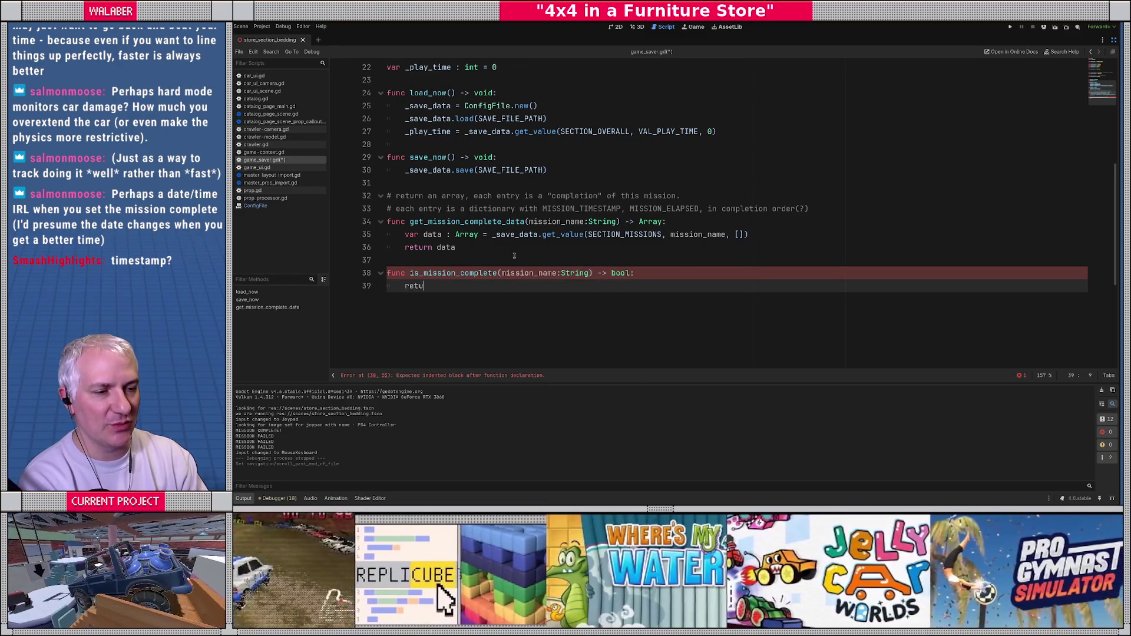
pyautogui.write('get_mi')
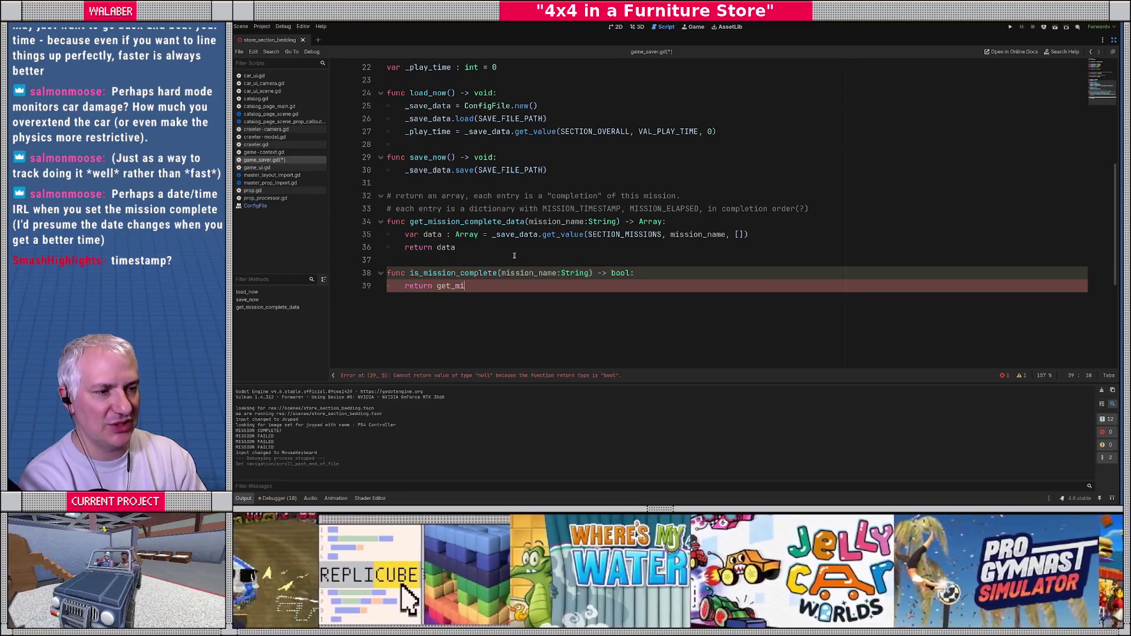
pyautogui.press('Return')
pyautogui.write('mission_name')
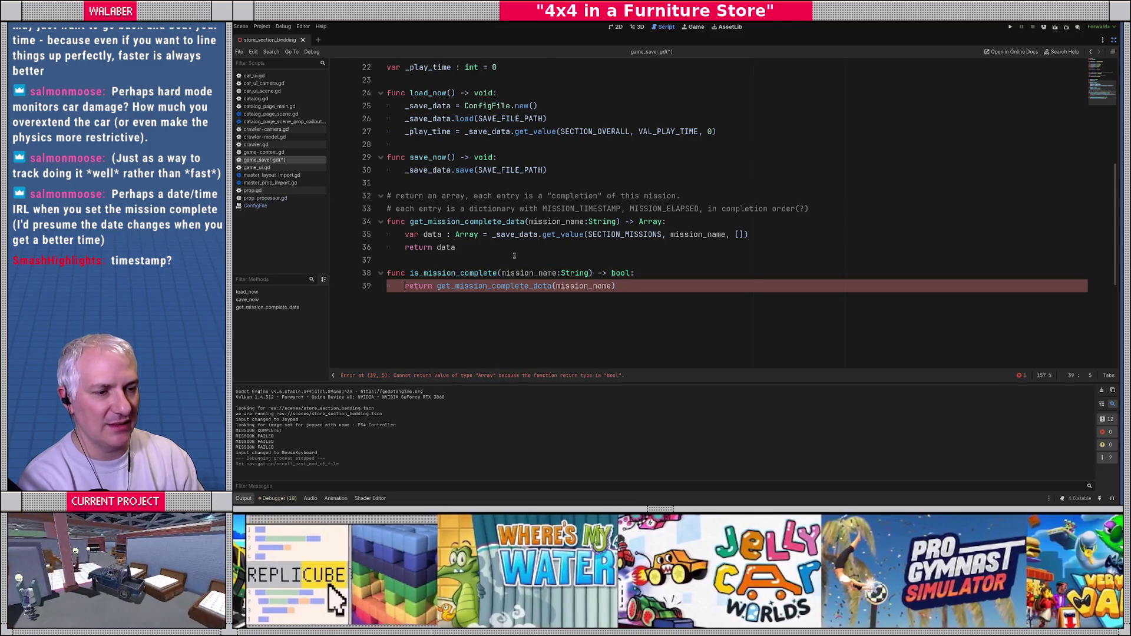
pyautogui.write('not')
pyautogui.press('End')
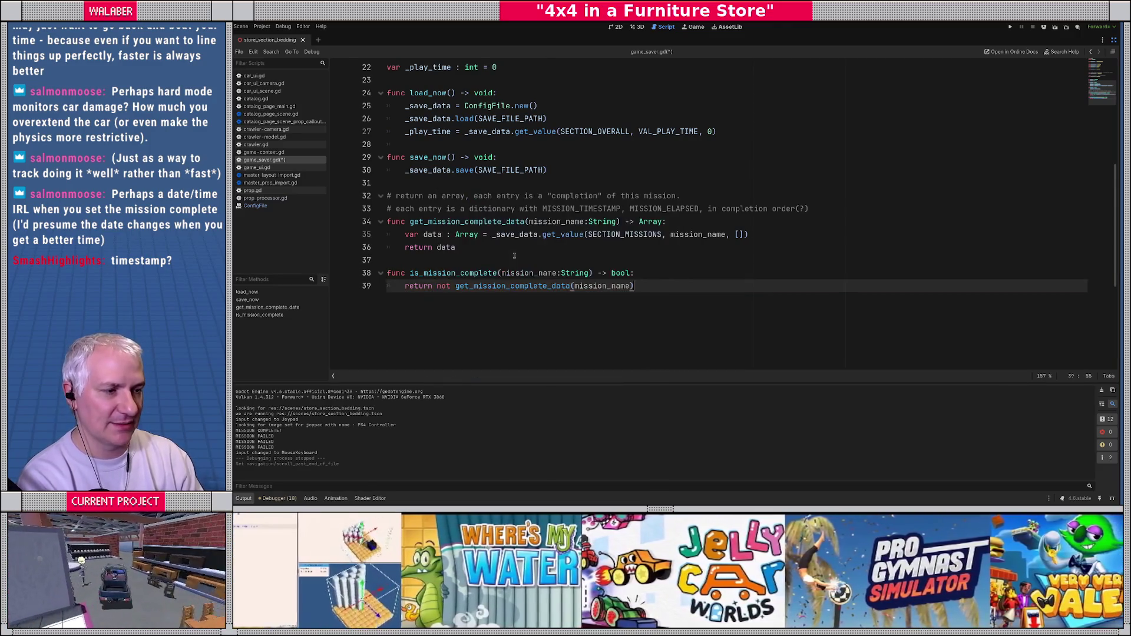
pyautogui.write('.is_em')
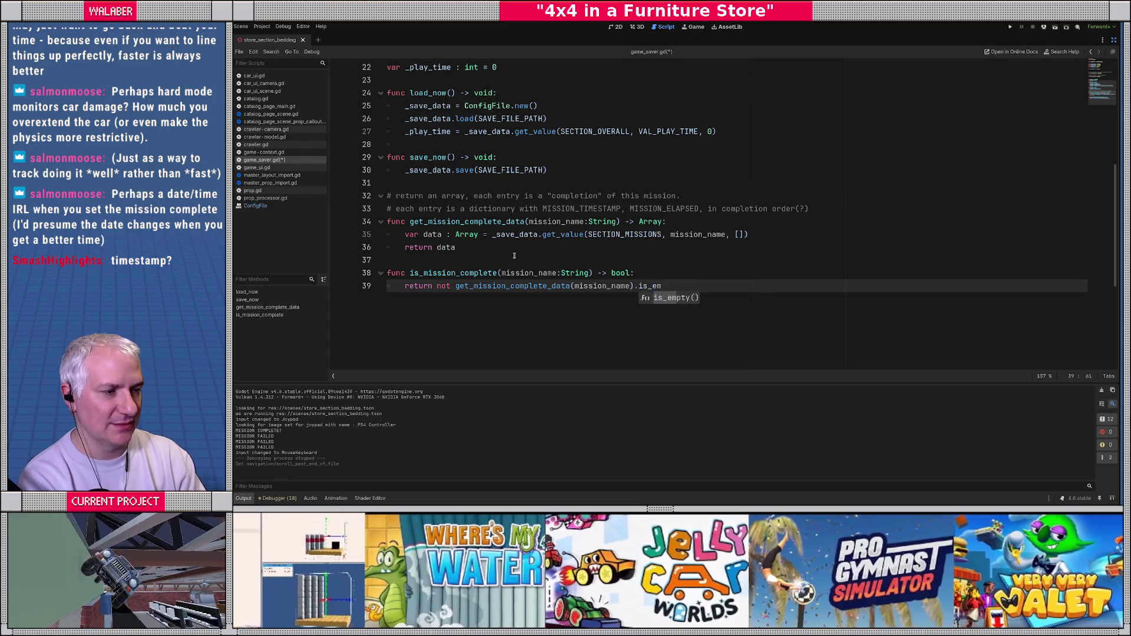
pyautogui.press('Return')
pyautogui.press('Return')
pyautogui.press('Return')
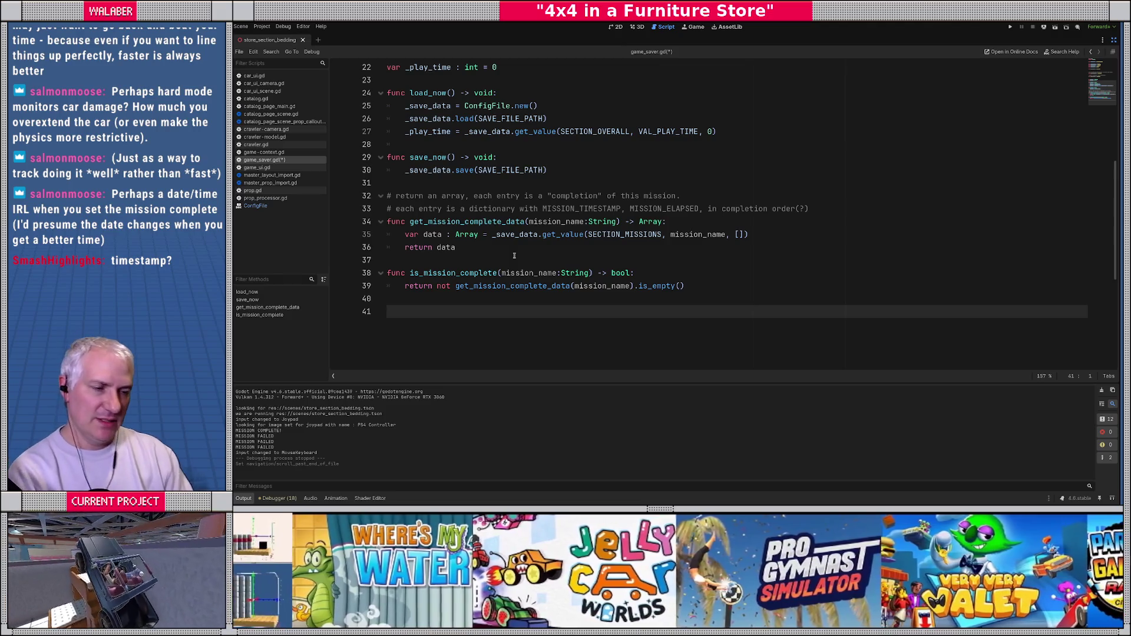
# Add a bare func mark_mission_complete() header at the end of game_saver.gd
pyautogui.scroll(-1, 554, 273)
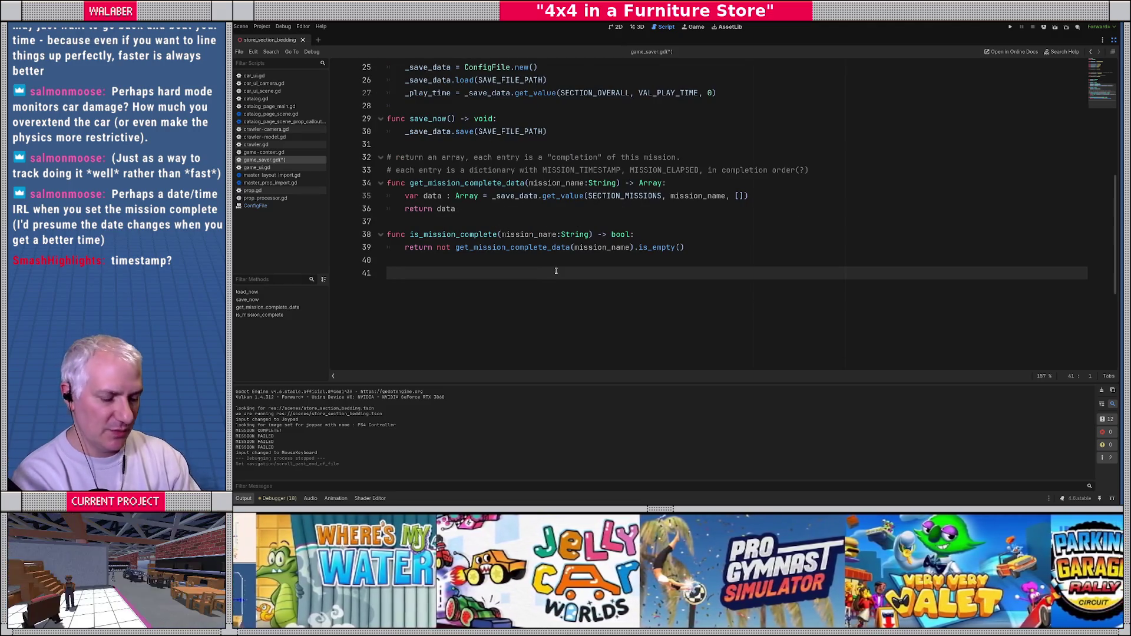
pyautogui.write('func mark_mission_complete')
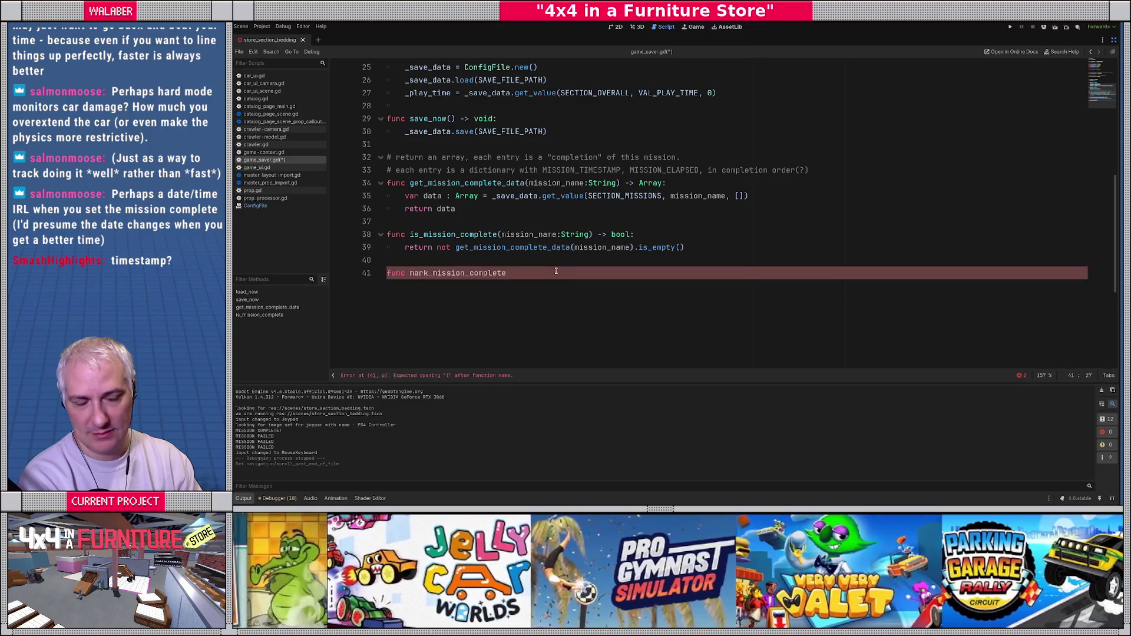
pyautogui.write('(')
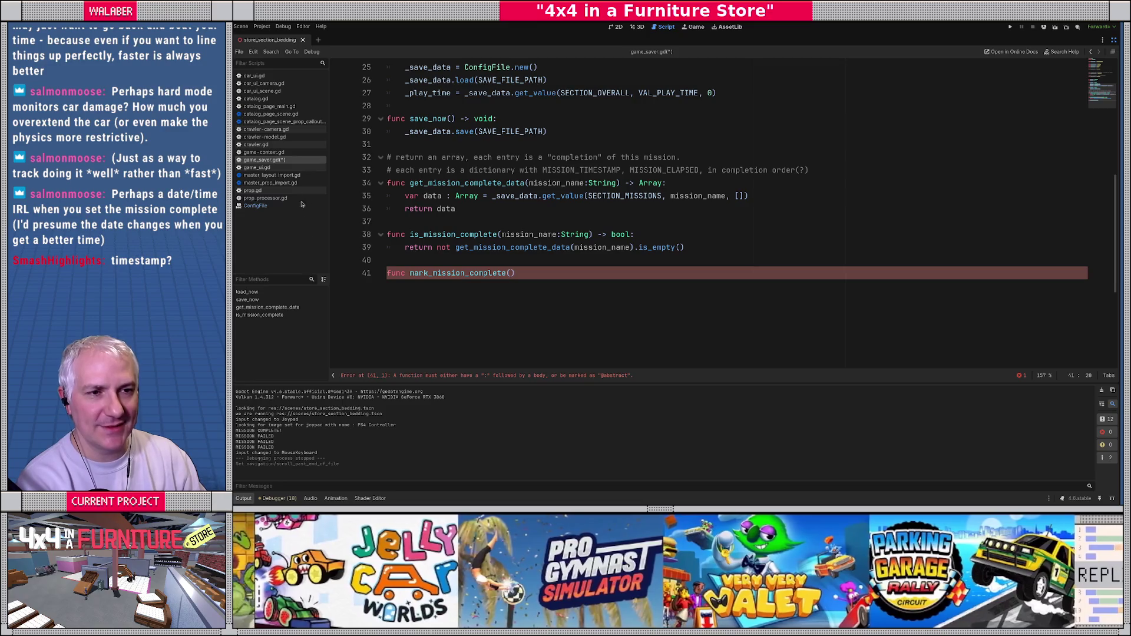
pyautogui.click(481, 197)
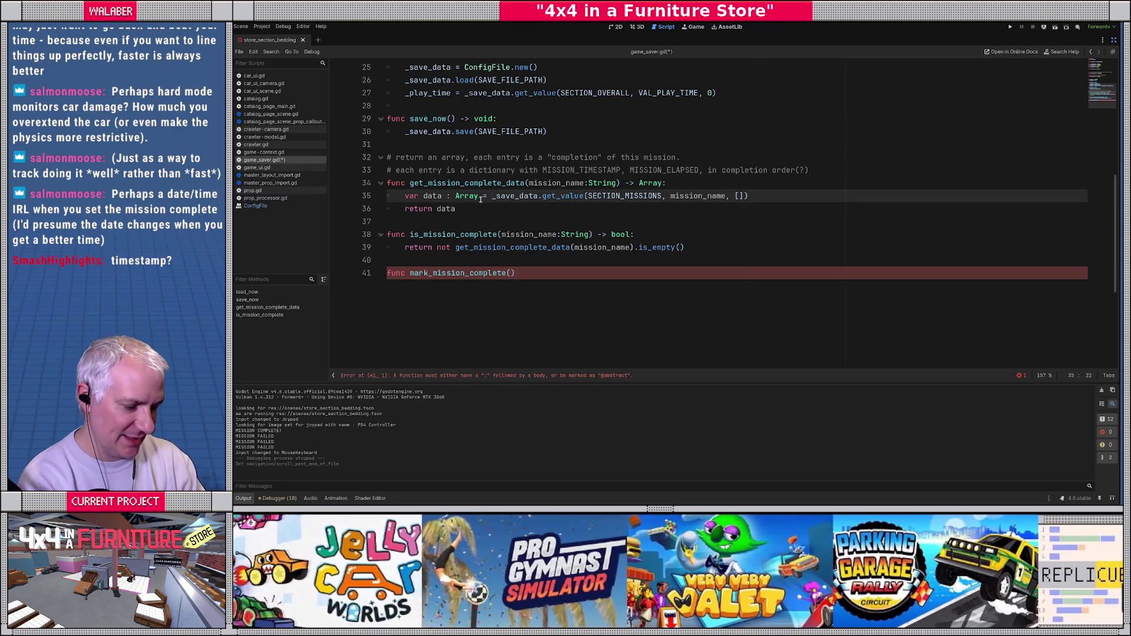
# Search scenes for "settings", then switch to the script quick search
pyautogui.hotkey('ctrl', 'shift', 'o')
pyautogui.write('settings')
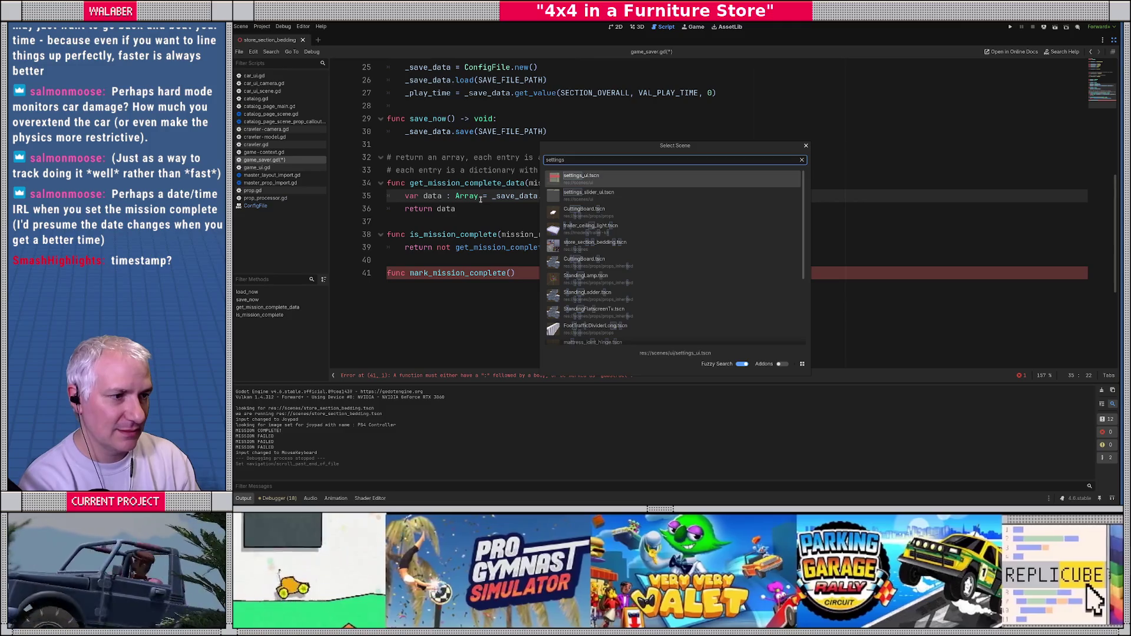
pyautogui.press('Escape')
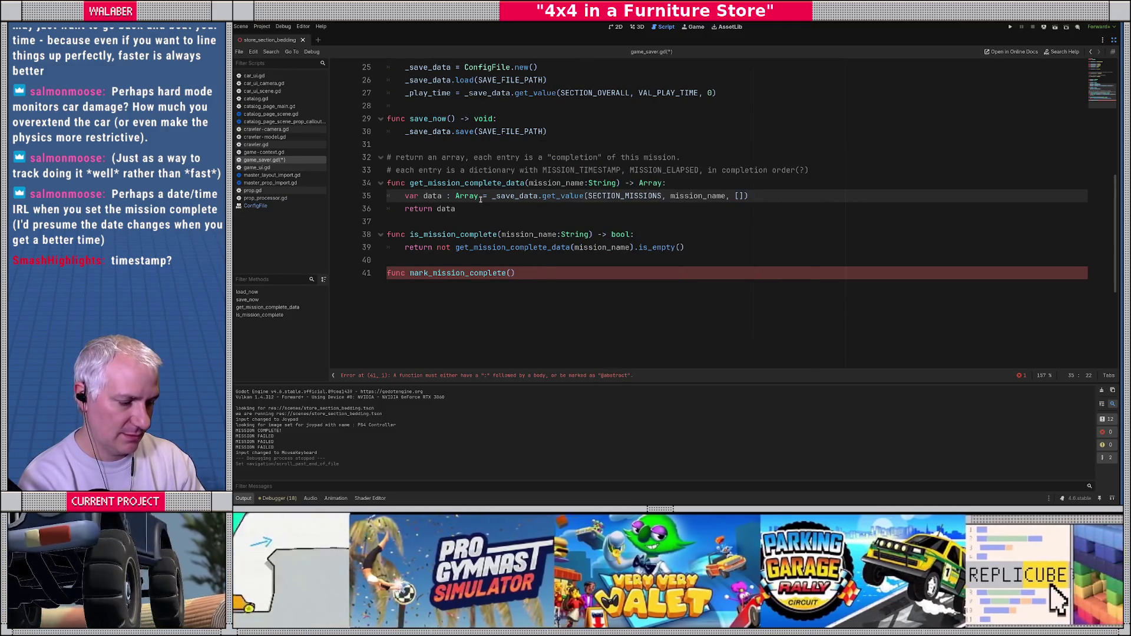
pyautogui.hotkey('ctrl', 'alt', 'o')
# Open settings_manager.gd via Quick Open and scroll down through it from _save_timer
pyautogui.write('settings')
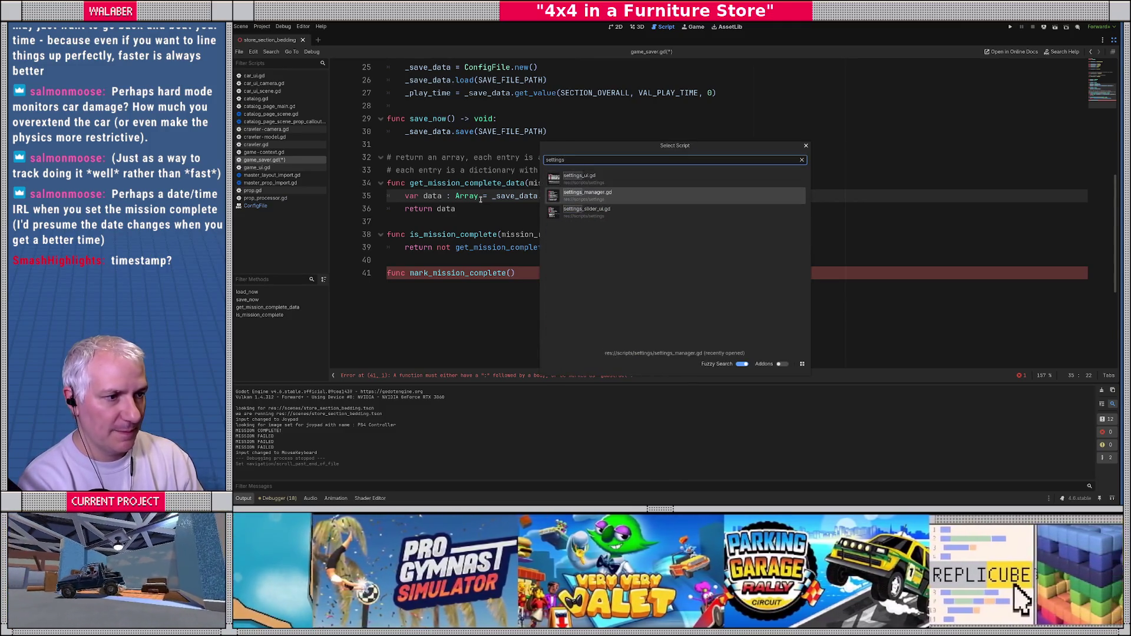
pyautogui.press('Return')
pyautogui.click(499, 170)
pyautogui.scroll(-1, 499, 170)
pyautogui.moveTo(493, 182); pyautogui.dragTo(384, 182)
pyautogui.scroll(-20, 430, 238)
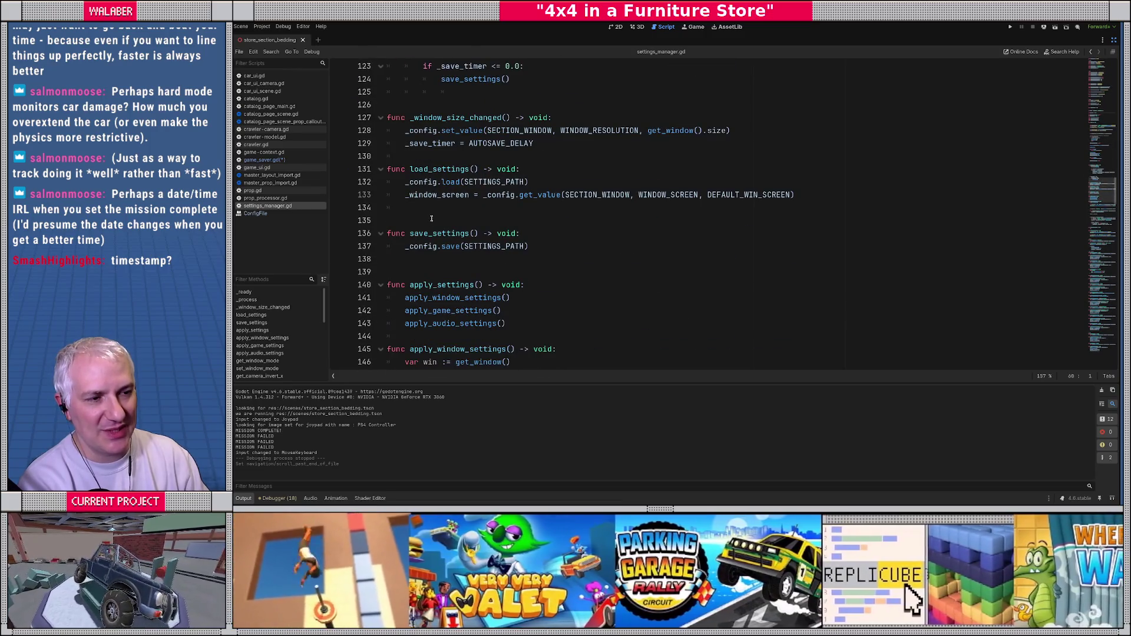
pyautogui.scroll(-7, 430, 216)
pyautogui.scroll(-18, 424, 216)
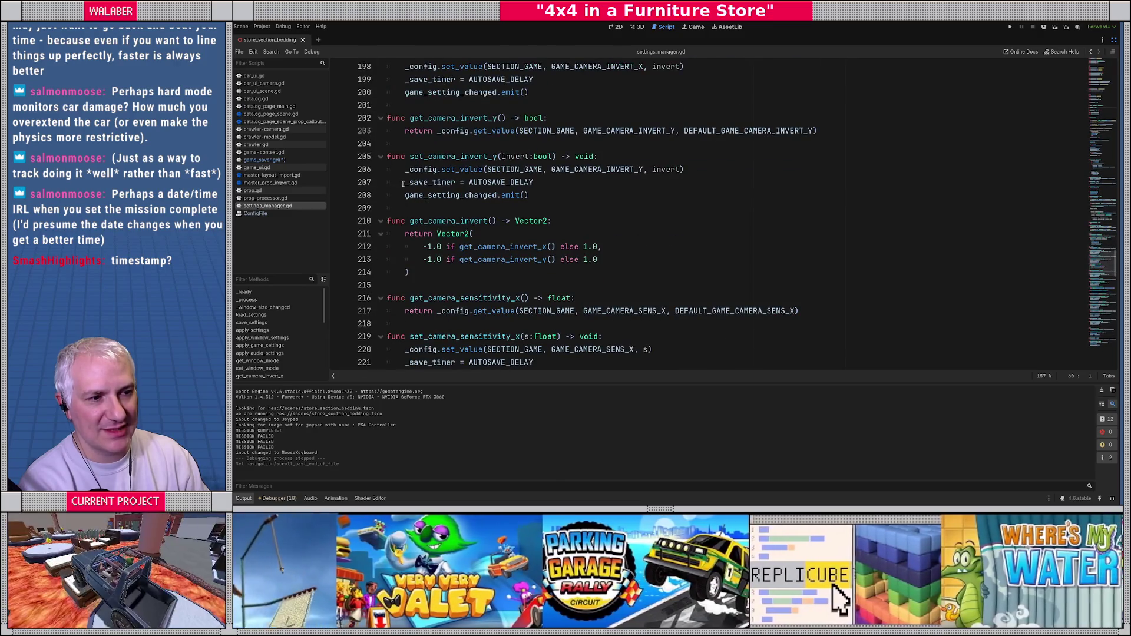
# Highlight set_camera_invert_y's lines, including the reset of _save_timer to AUTOSAVE_DELAY
pyautogui.moveTo(391, 156); pyautogui.dragTo(656, 156)
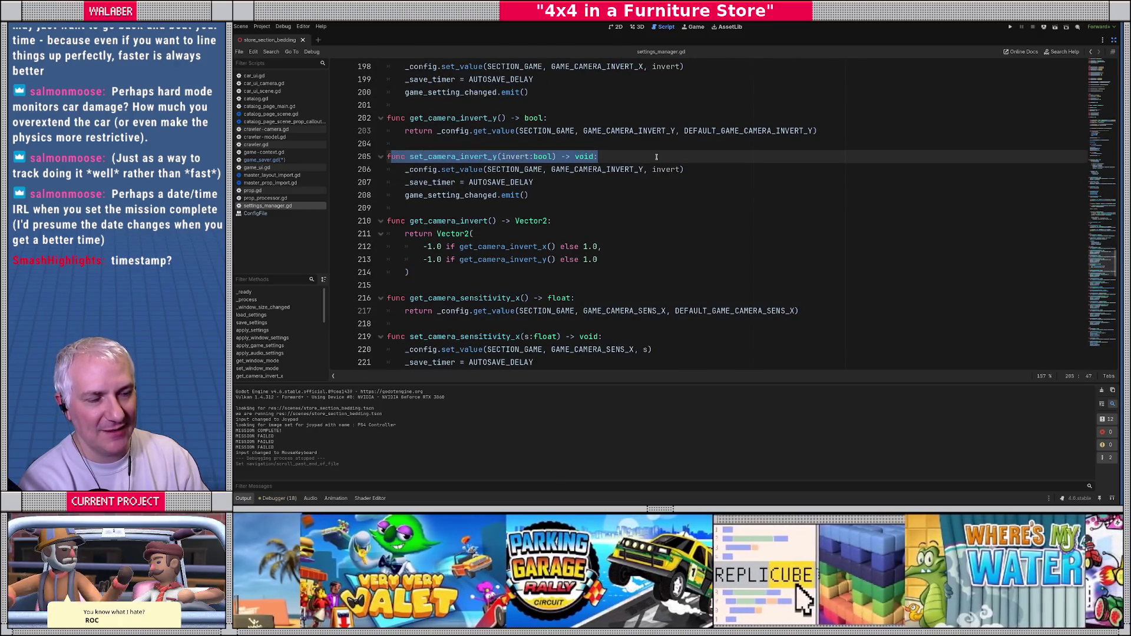
pyautogui.moveTo(413, 170); pyautogui.dragTo(695, 174)
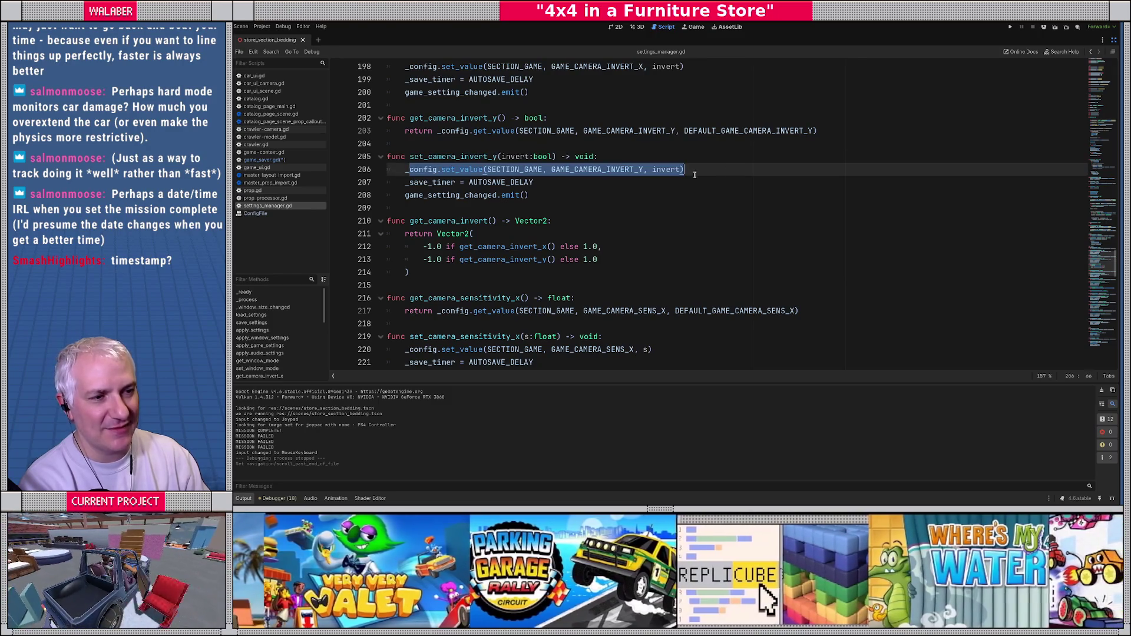
pyautogui.moveTo(405, 183); pyautogui.dragTo(585, 185)
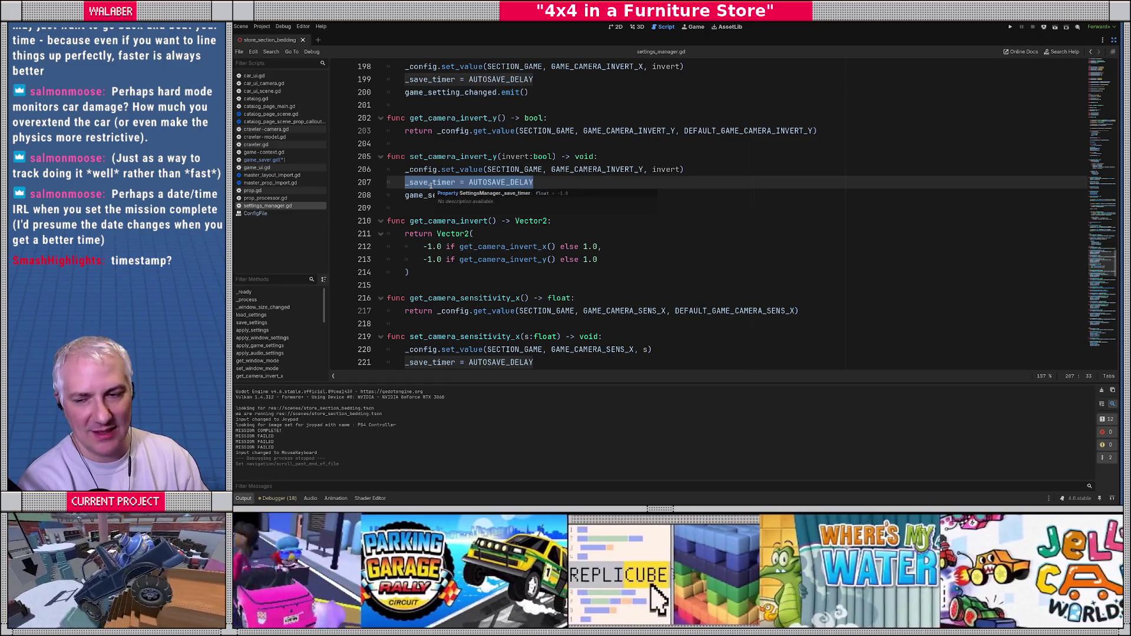
pyautogui.click(422, 184)
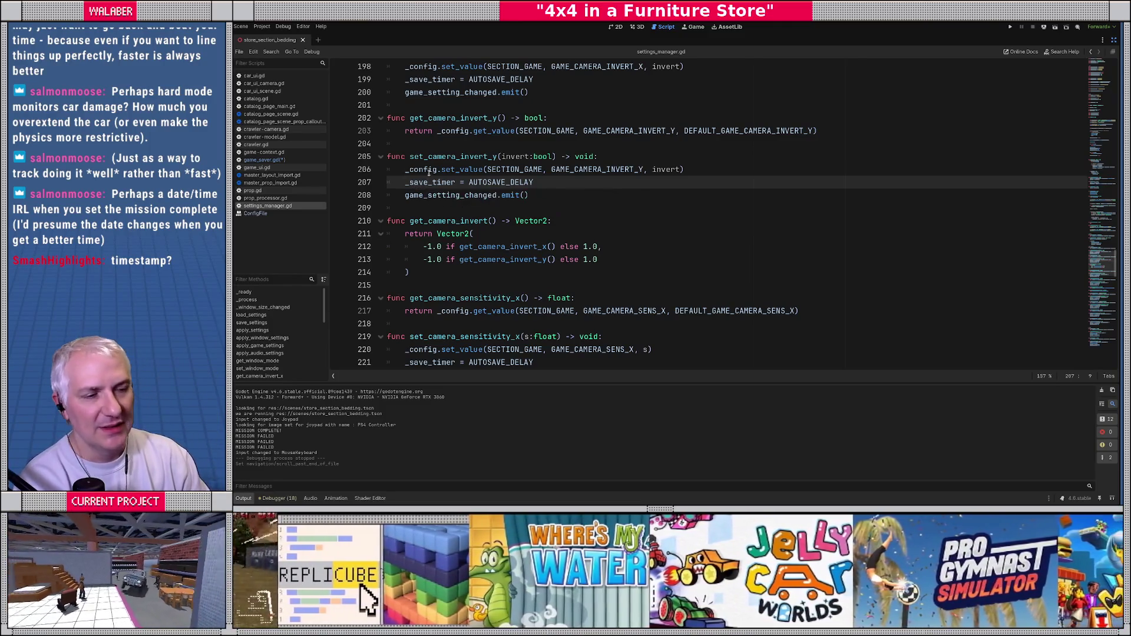
pyautogui.click(431, 146)
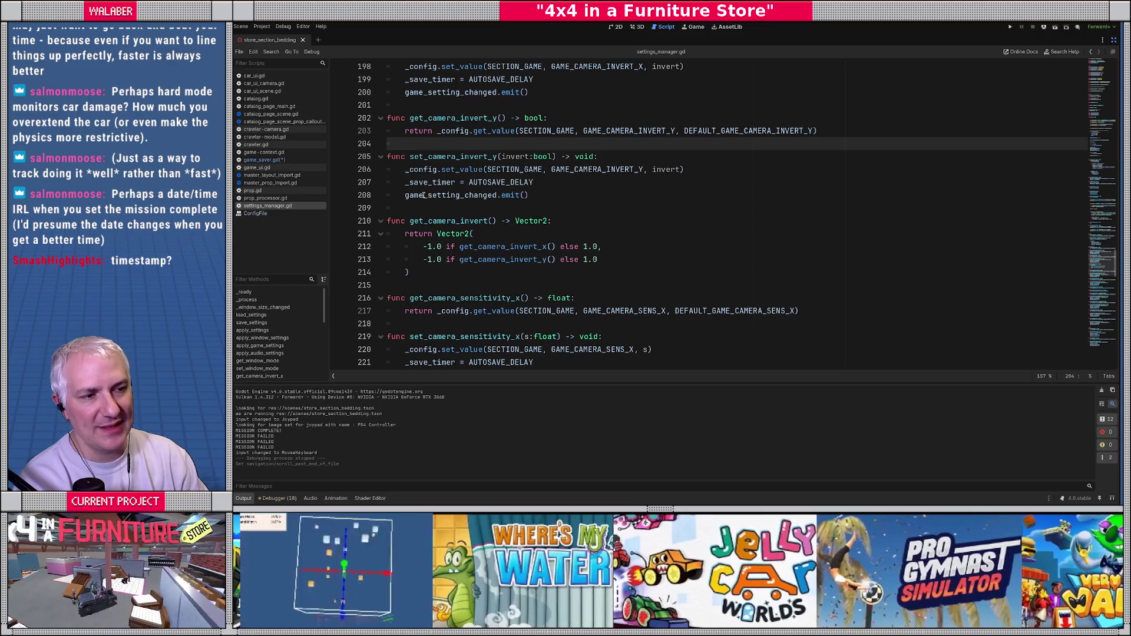
pyautogui.moveTo(405, 184); pyautogui.dragTo(554, 183)
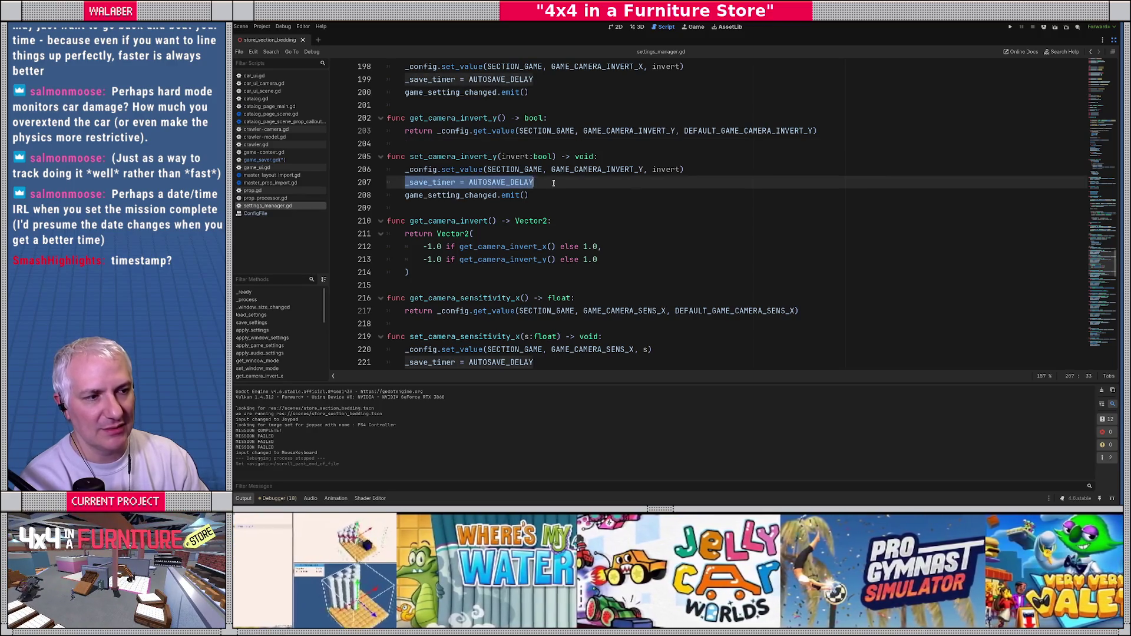
# Return to game_saver.gd at the end of the _play_time declaration
pyautogui.click(264, 159)
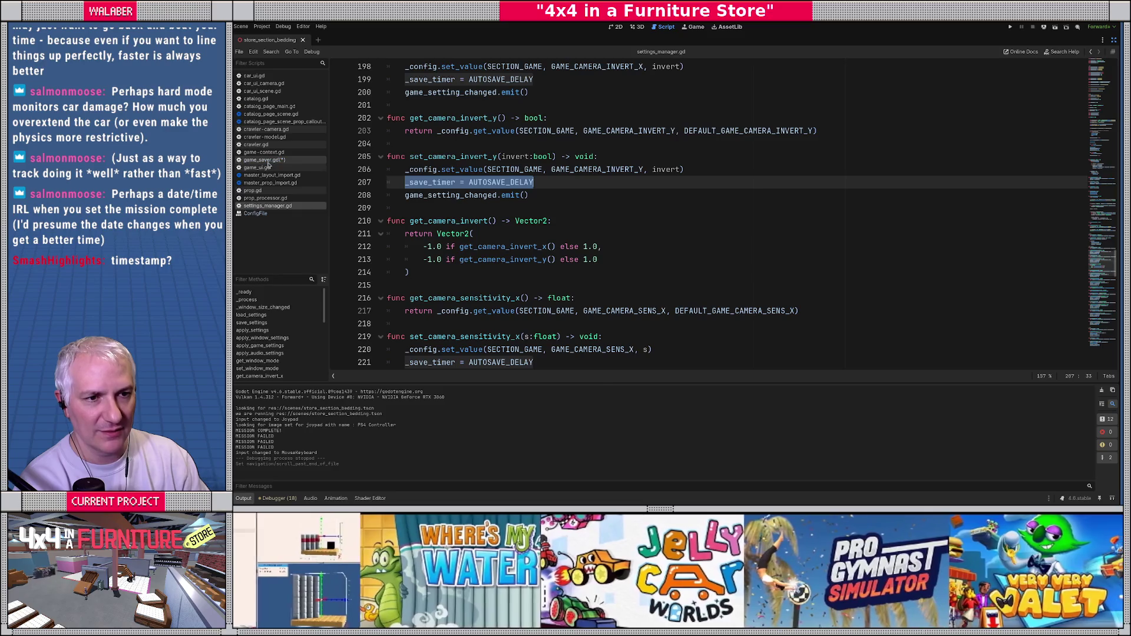
pyautogui.scroll(5, 449, 212)
pyautogui.click(508, 221)
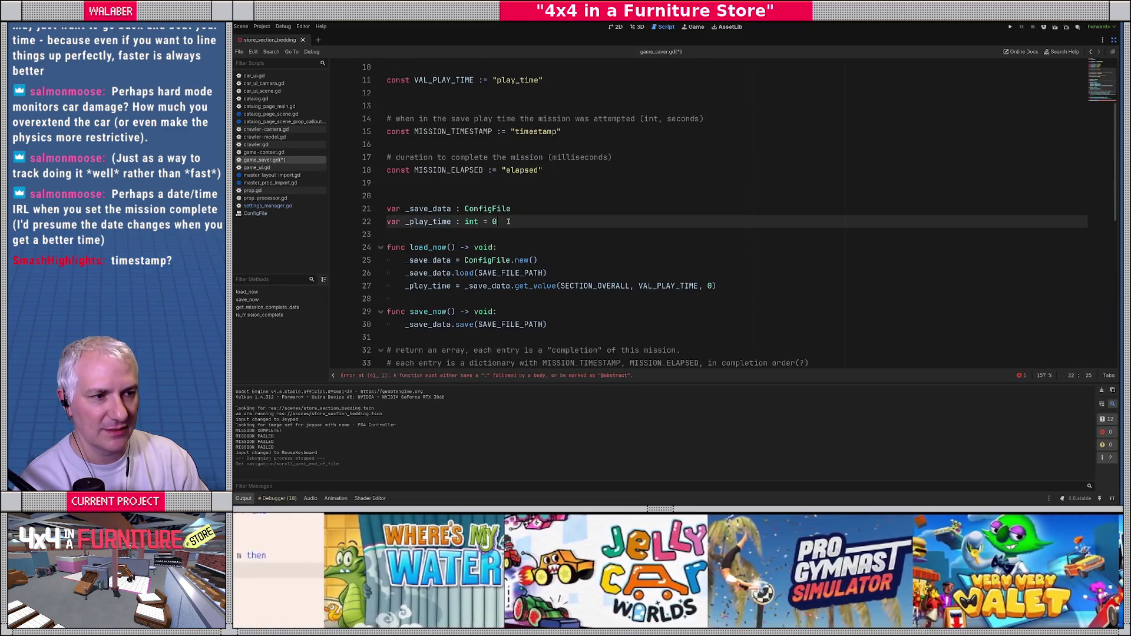
# Declare var _save_timer : float = -1.0 and start a const line below the constants
pyautogui.press('Return')
pyautogui.press('Return')
pyautogui.write('var _save_tim')
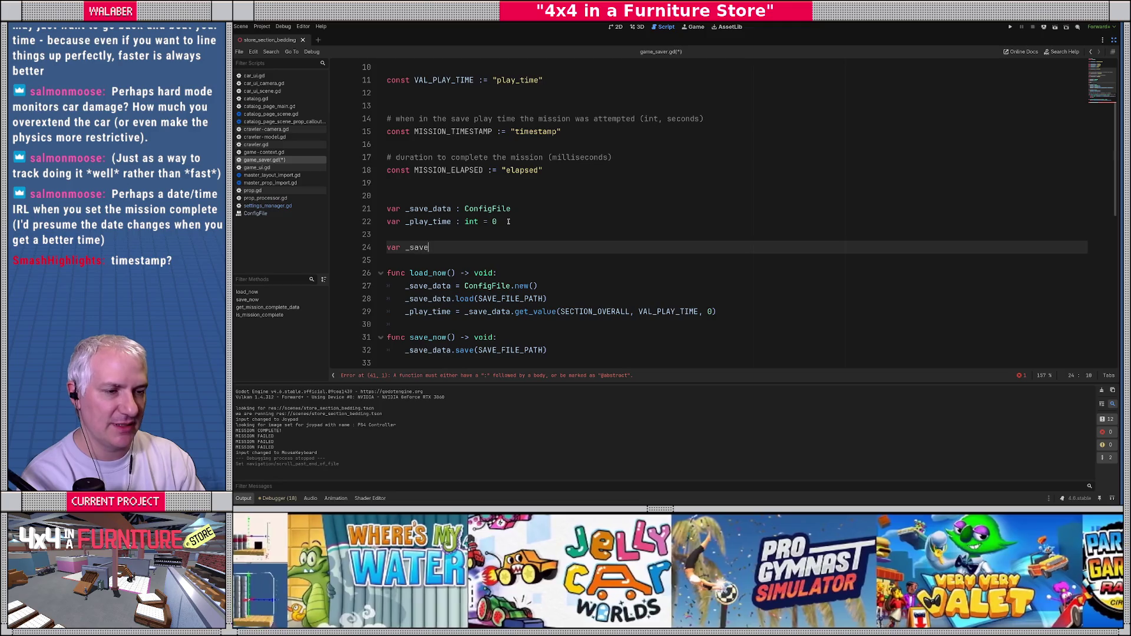
pyautogui.write('er : float = -1')
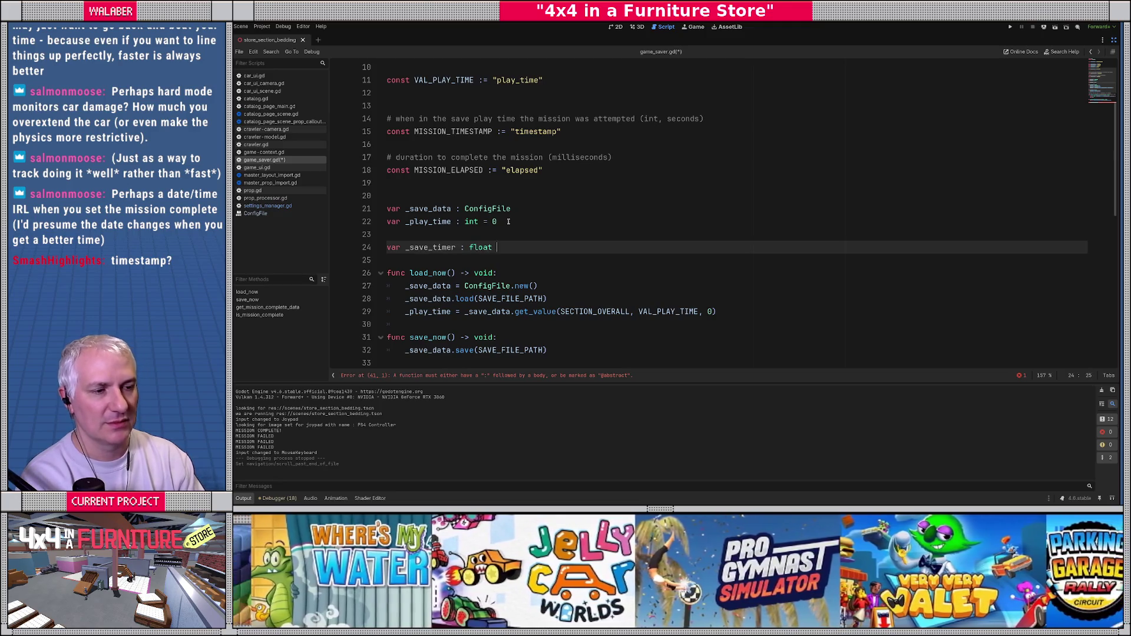
pyautogui.write('.0')
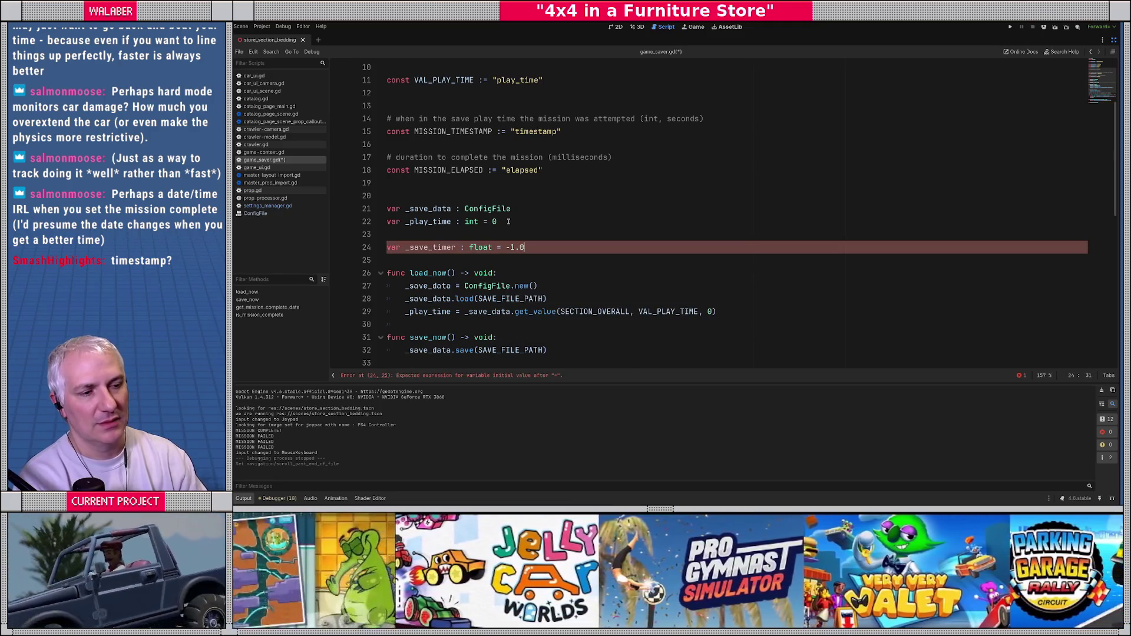
pyautogui.click(441, 182)
pyautogui.press('Return')
pyautogui.press('Return')
pyautogui.write('const')
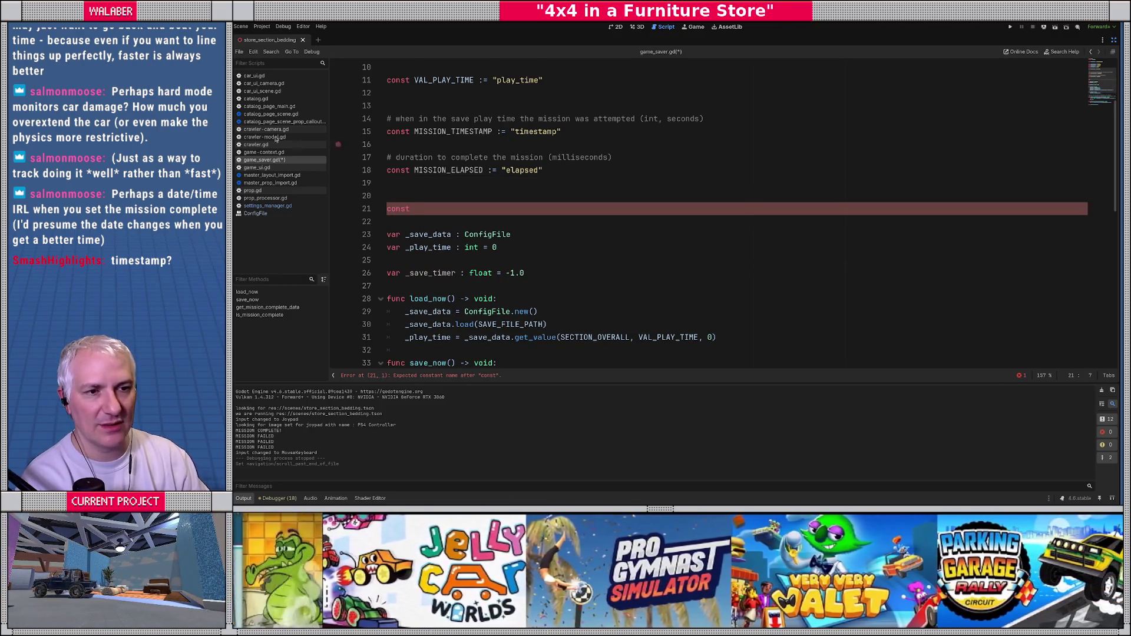
# Try closing the other scripts from settings_manager.gd's context menu, then cancel
pyautogui.click(273, 205)
pyautogui.rightClick(273, 205)
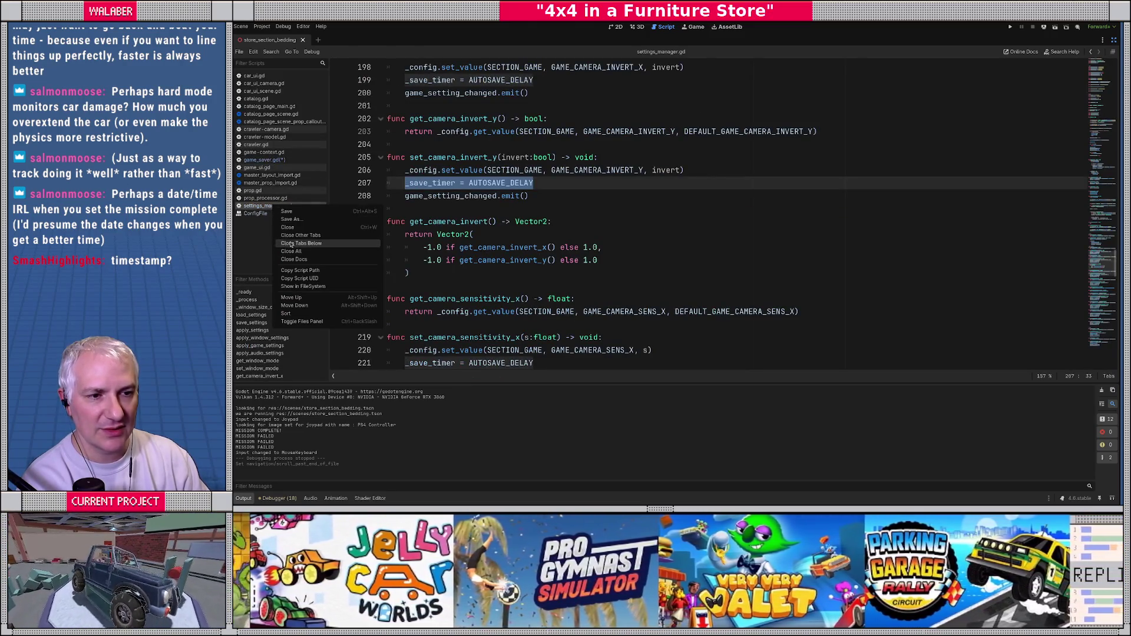
pyautogui.click(301, 235)
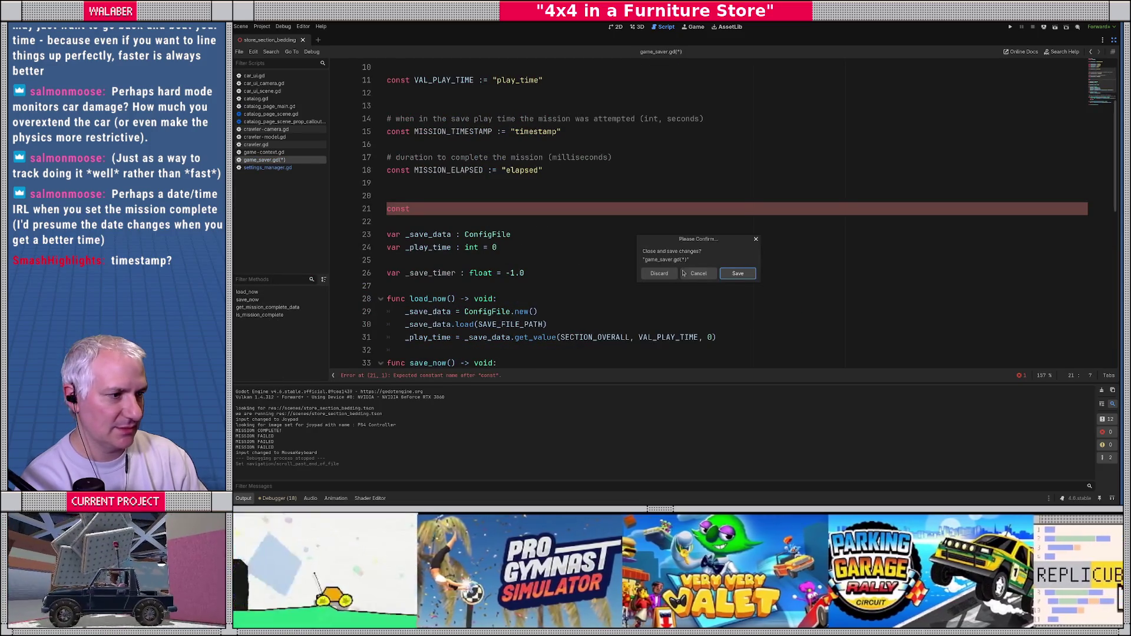
pyautogui.press('Escape')
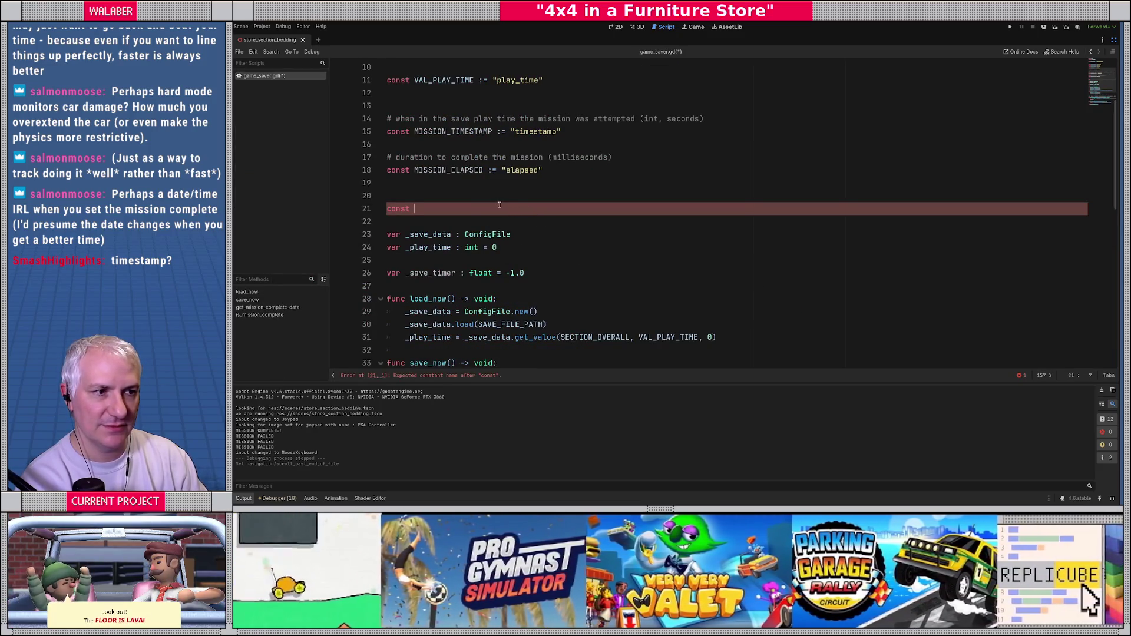
# Reopen settings_manager.gd through the script Quick Open after trying the scene search
pyautogui.hotkey('ctrl', 'shift', 'o')
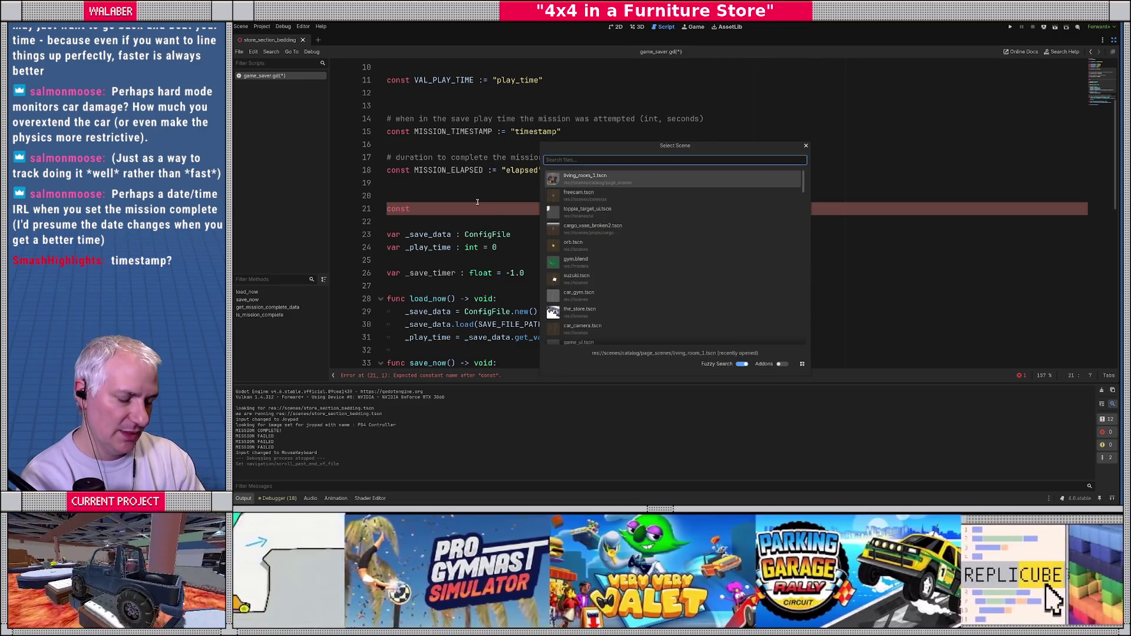
pyautogui.write('saver')
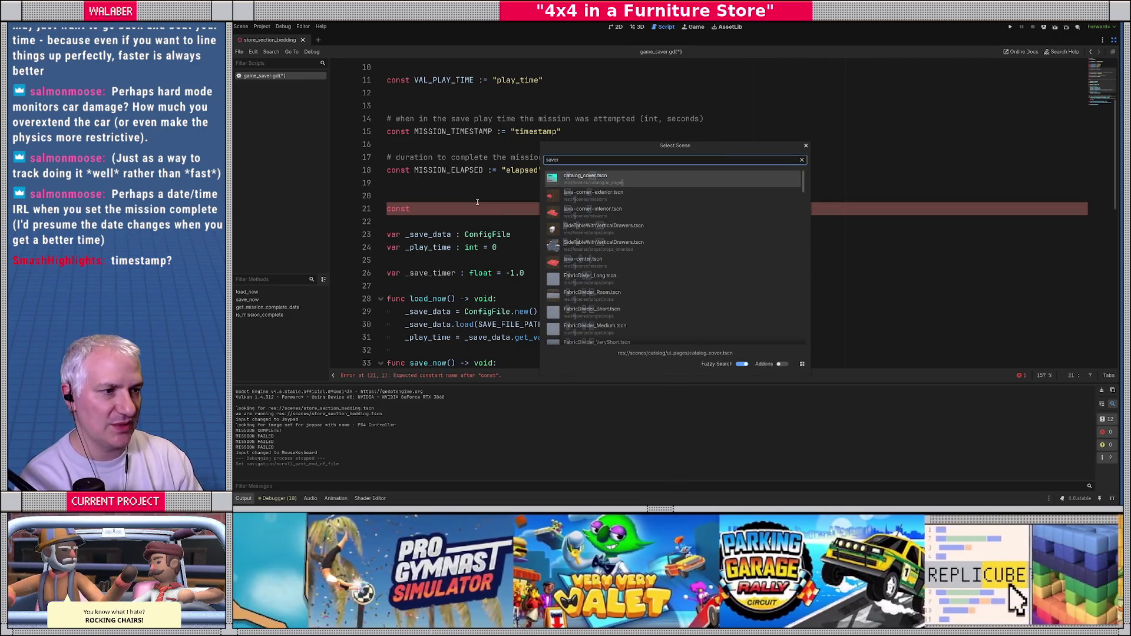
pyautogui.press('BackSpace')
pyautogui.press('BackSpace')
pyautogui.press('BackSpace')
pyautogui.write('game_sa')
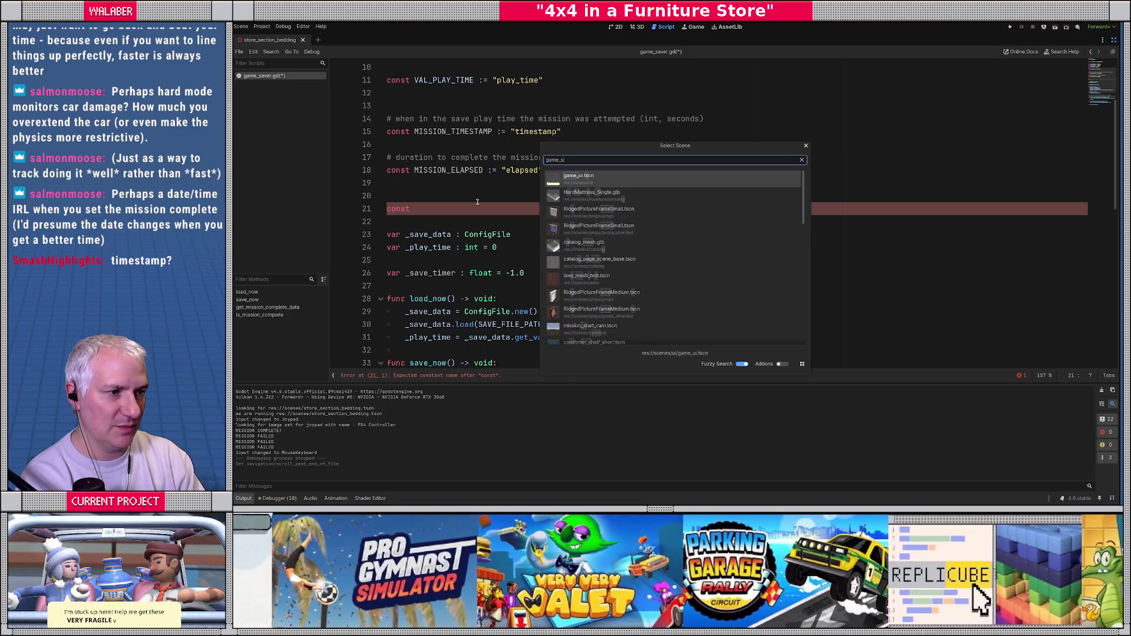
pyautogui.press('Escape')
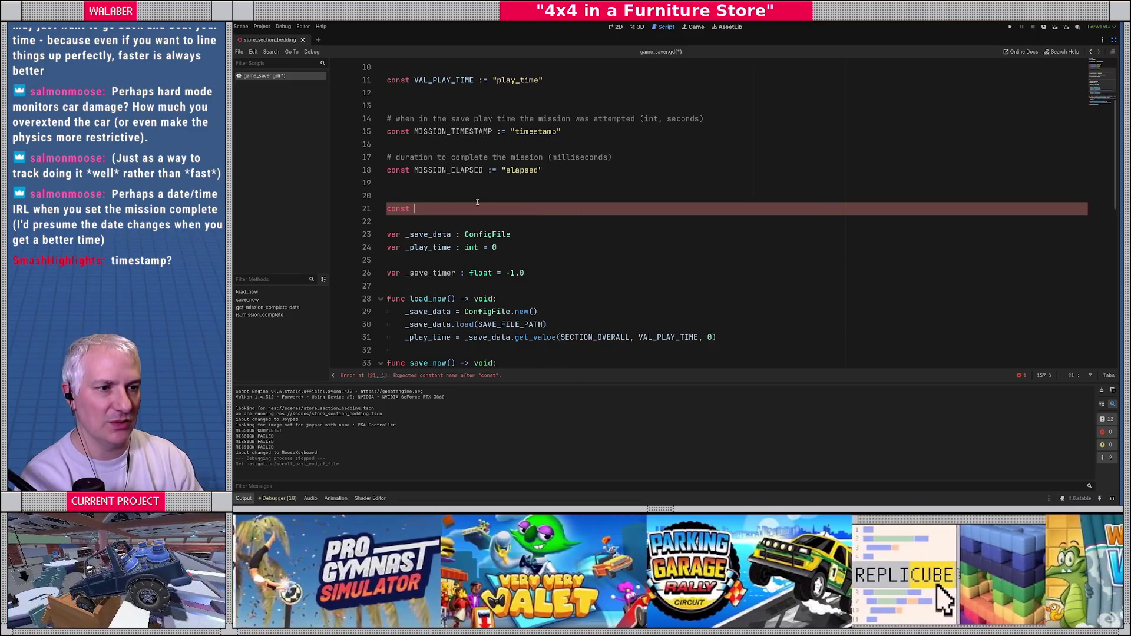
pyautogui.hotkey('ctrl', 'shift', 'o')
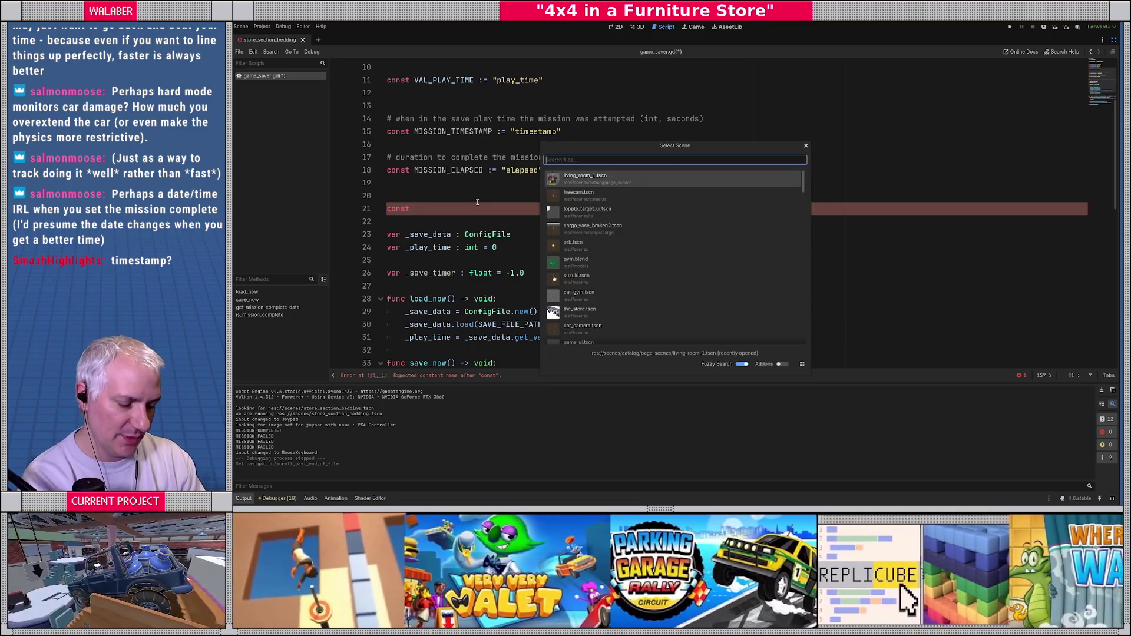
pyautogui.write('settings')
pyautogui.press('Escape')
pyautogui.hotkey('ctrl', 'alt', 'o')
pyautogui.press('Down')
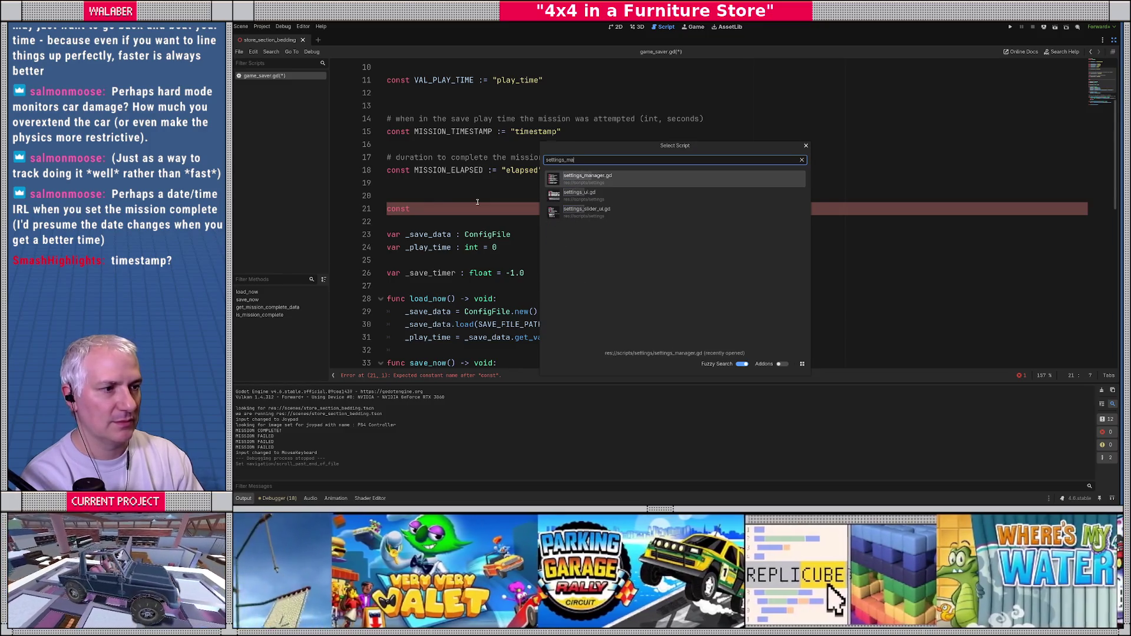
pyautogui.press('Return')
# Copy the AUTOSAVE_DELAY := 1.0 line and paste it over game_saver.gd's stray const
pyautogui.keyDown('ctrl'); pyautogui.click(501, 157); pyautogui.keyUp('ctrl')
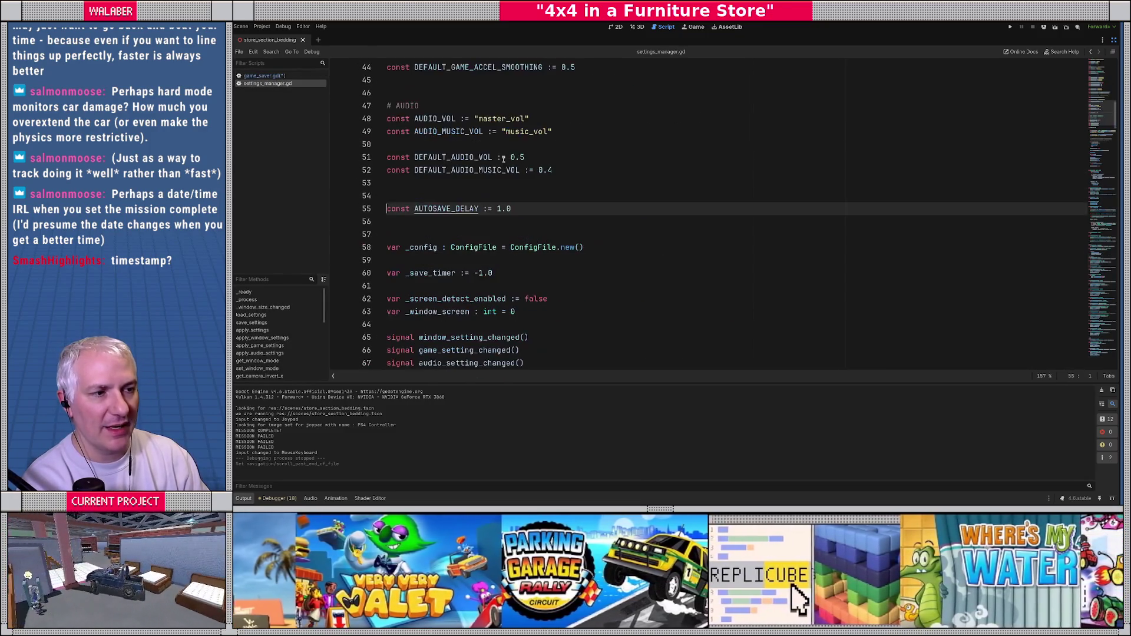
pyautogui.moveTo(519, 208)
pyautogui.mouseDown()
pyautogui.moveTo(380, 210)
pyautogui.moveTo(363, 195)
pyautogui.mouseUp()
pyautogui.hotkey('ctrl', 'c')
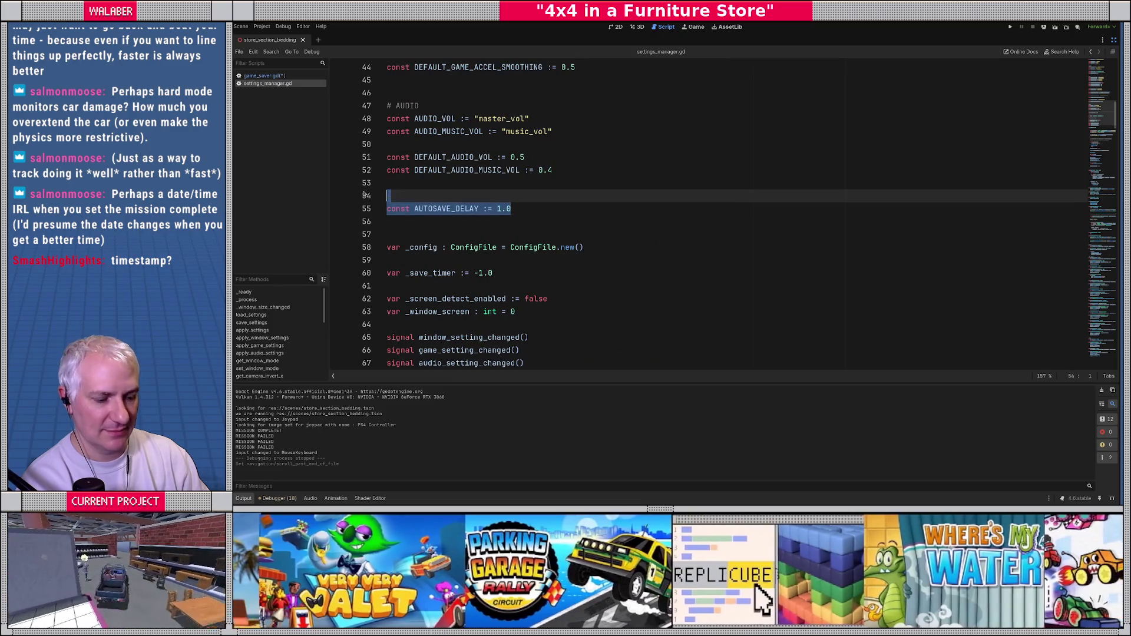
pyautogui.click(265, 76)
pyautogui.hotkey('shift', 'Home')
pyautogui.hotkey('ctrl', 'v')
pyautogui.click(422, 202)
pyautogui.scroll(-4, 422, 202)
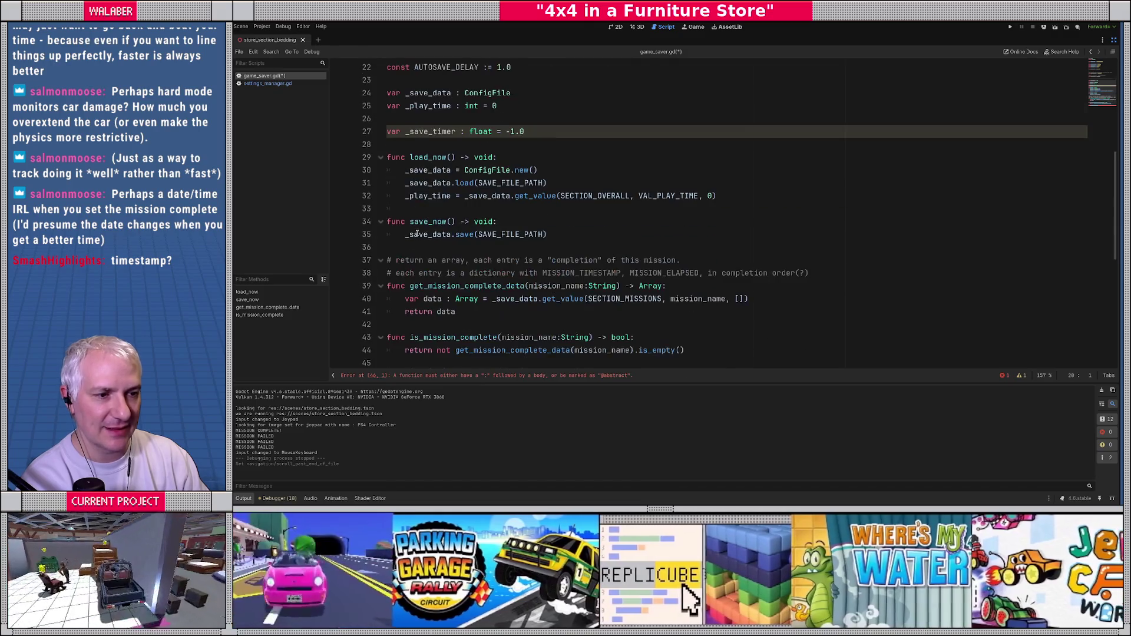
pyautogui.scroll(1, 419, 218)
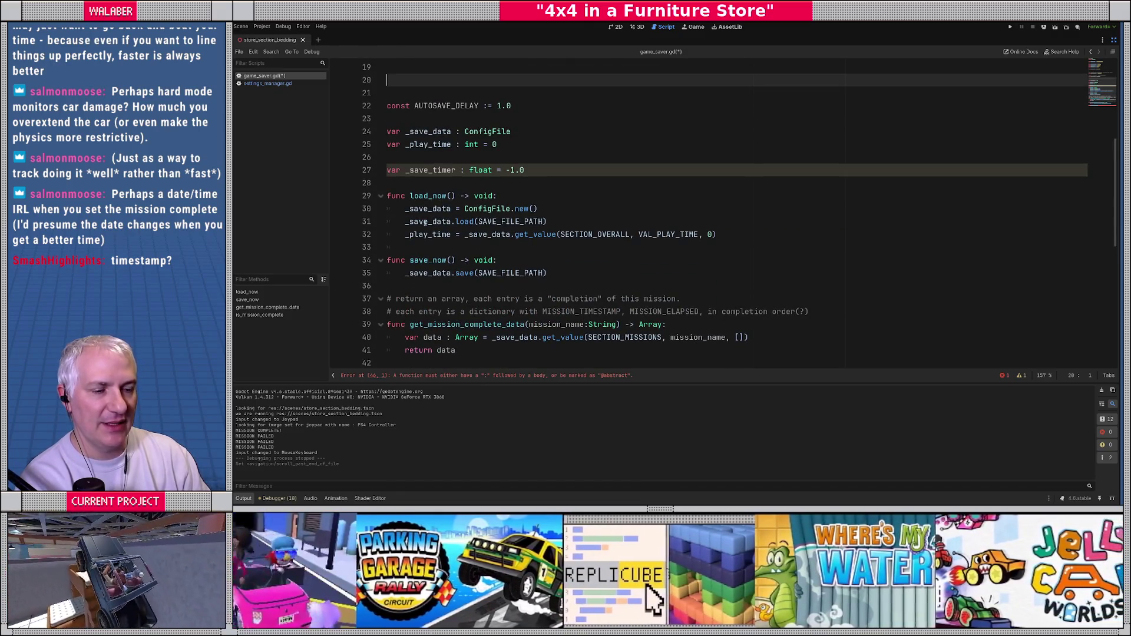
pyautogui.scroll(-4, 425, 223)
pyautogui.click(450, 275)
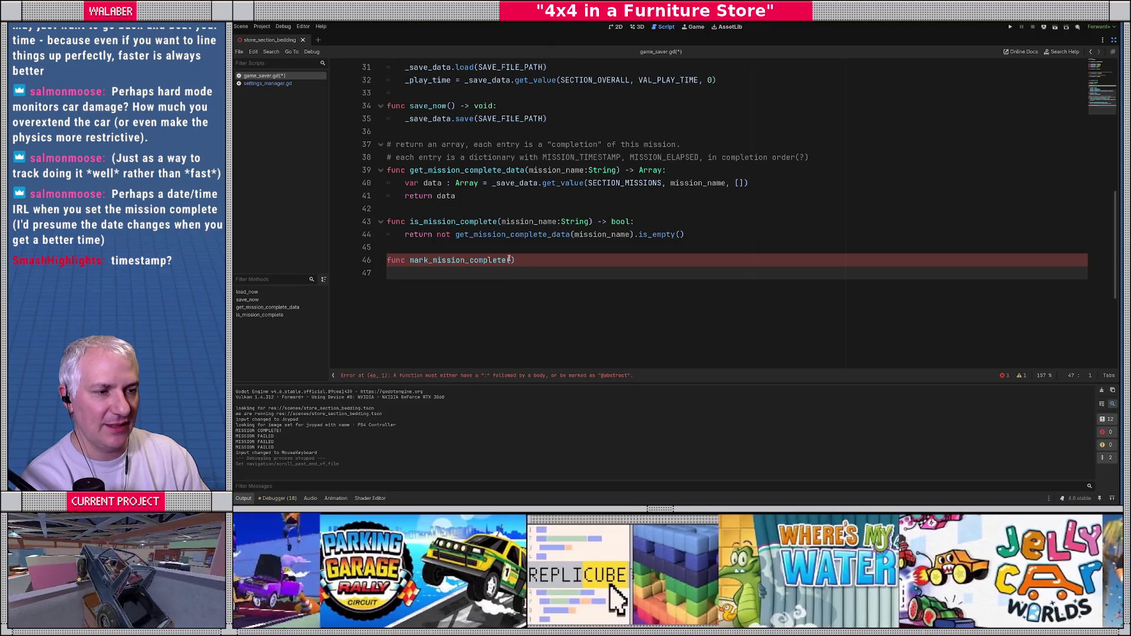
# Give mark_mission_complete the signature (mission_name:String, elapsed_ms:int) -> void
pyautogui.click(511, 260)
pyautogui.write('mission_name:St')
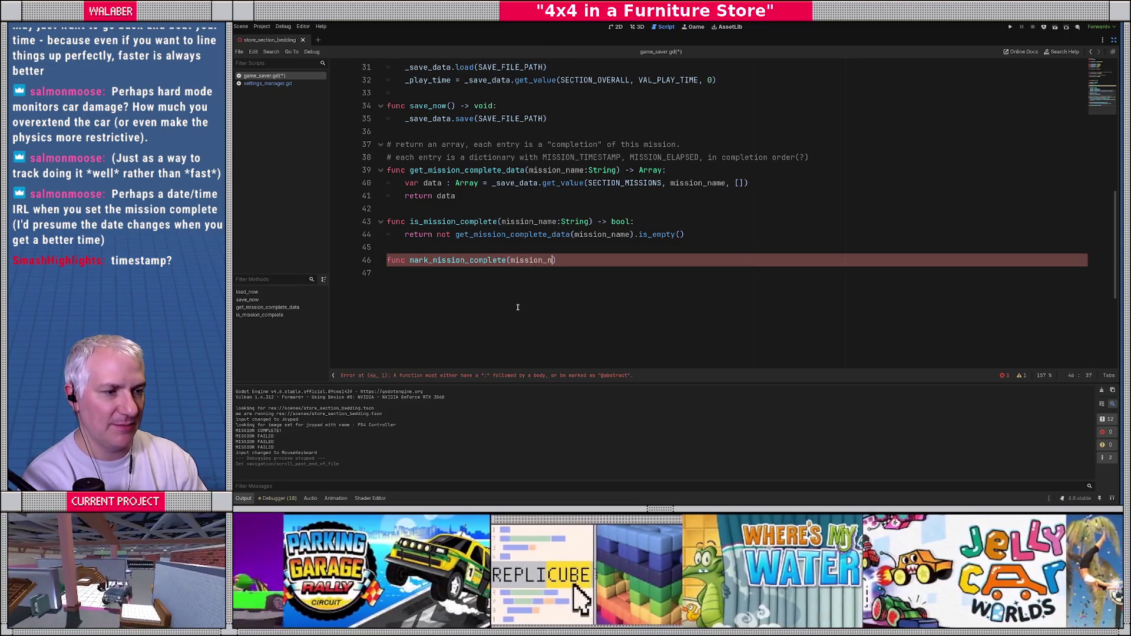
pyautogui.write('ring, ')
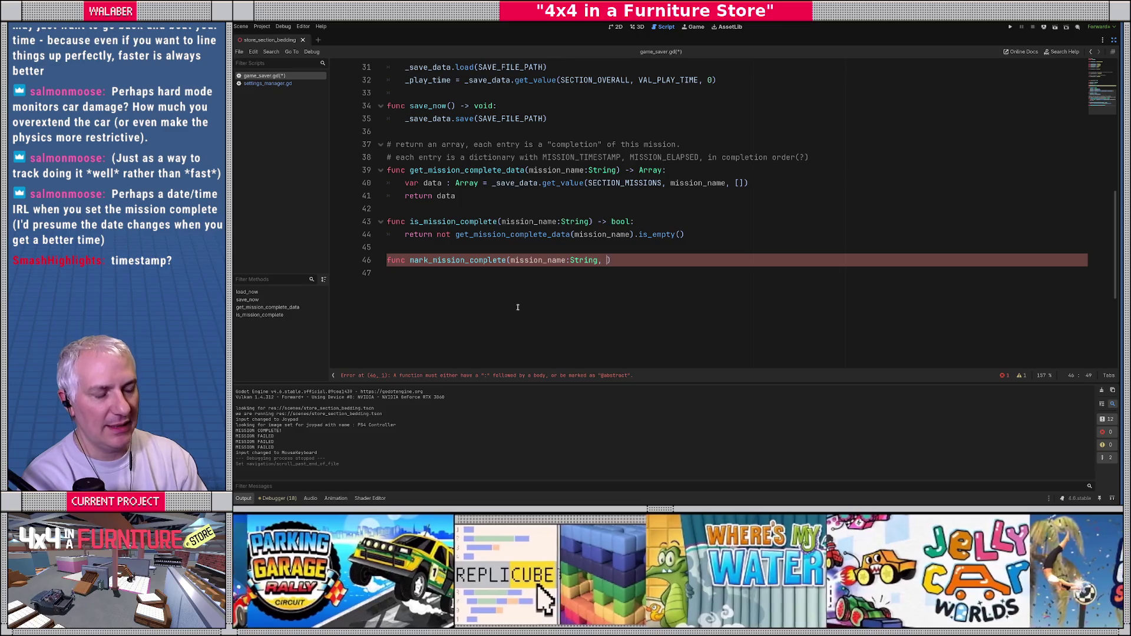
pyautogui.write('elapsed:')
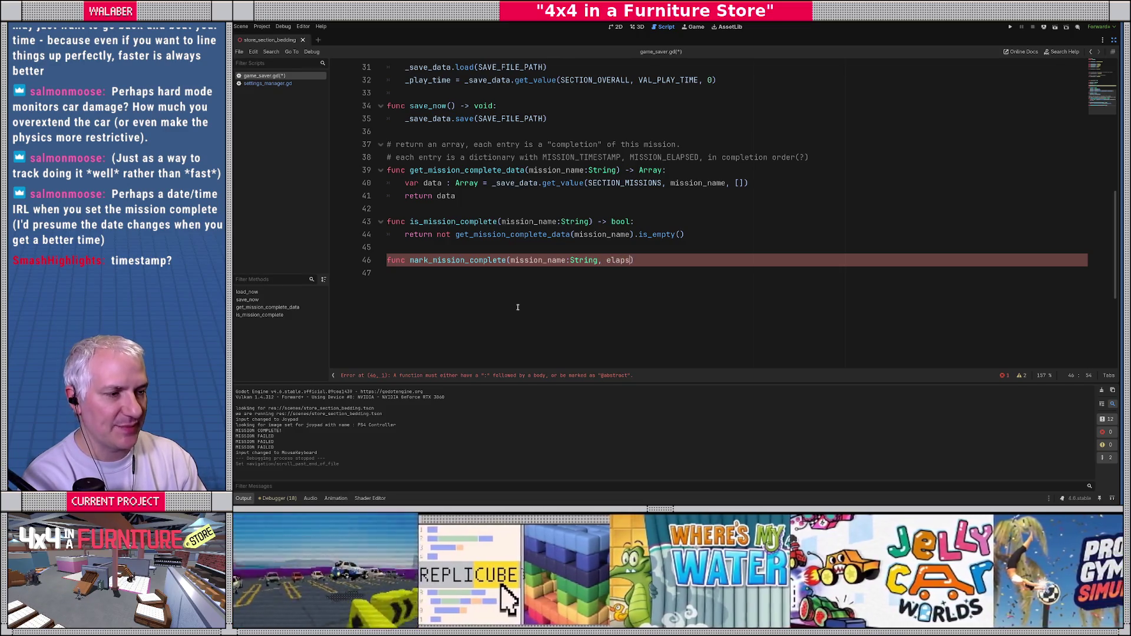
pyautogui.write('int')
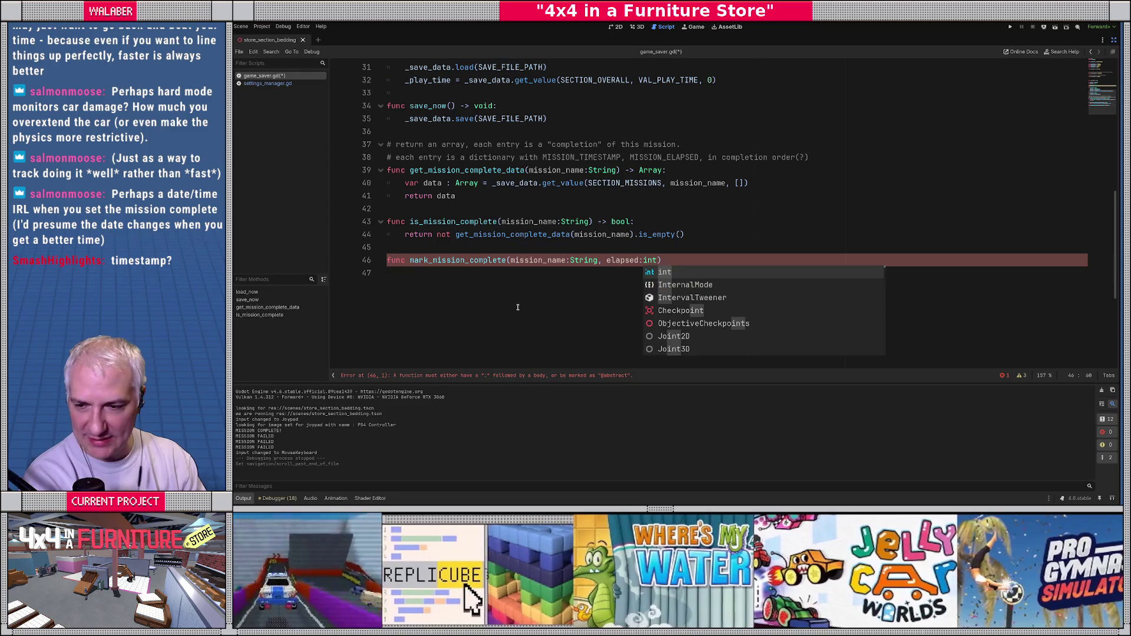
pyautogui.press('Left')
pyautogui.press('Left')
pyautogui.press('Left')
pyautogui.write('_m')
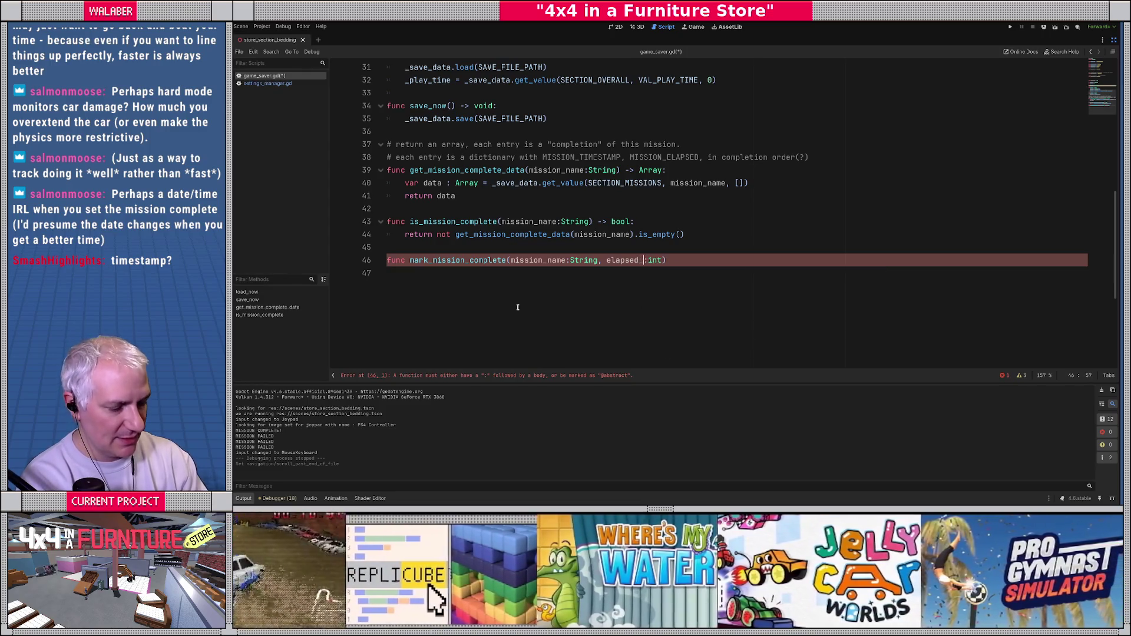
pyautogui.write('s:int) ')
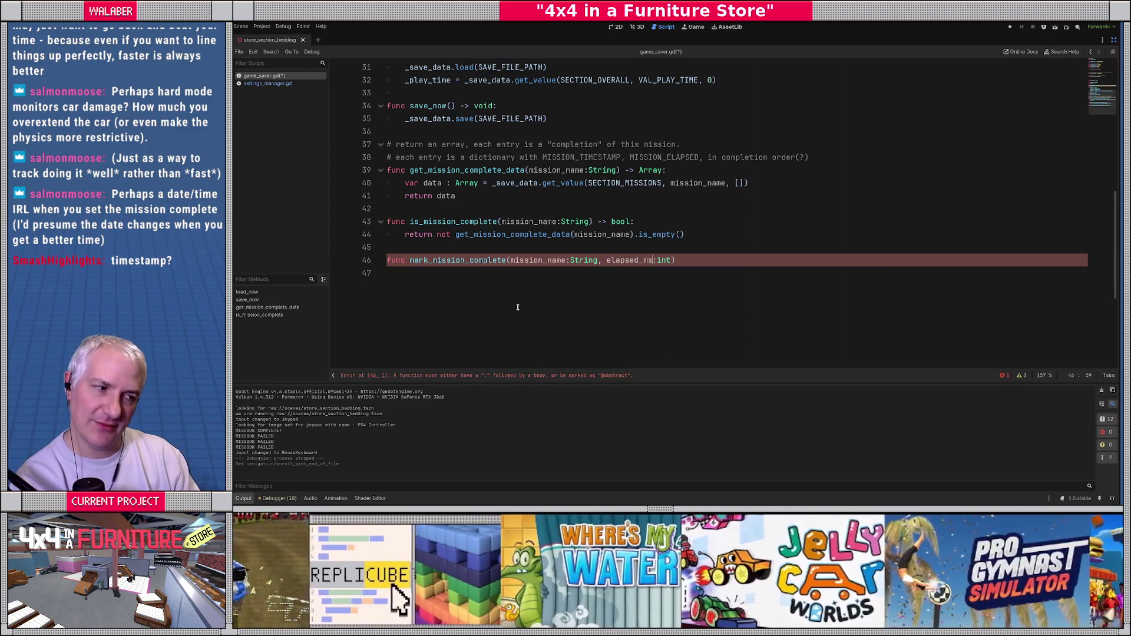
pyautogui.write('-> void:')
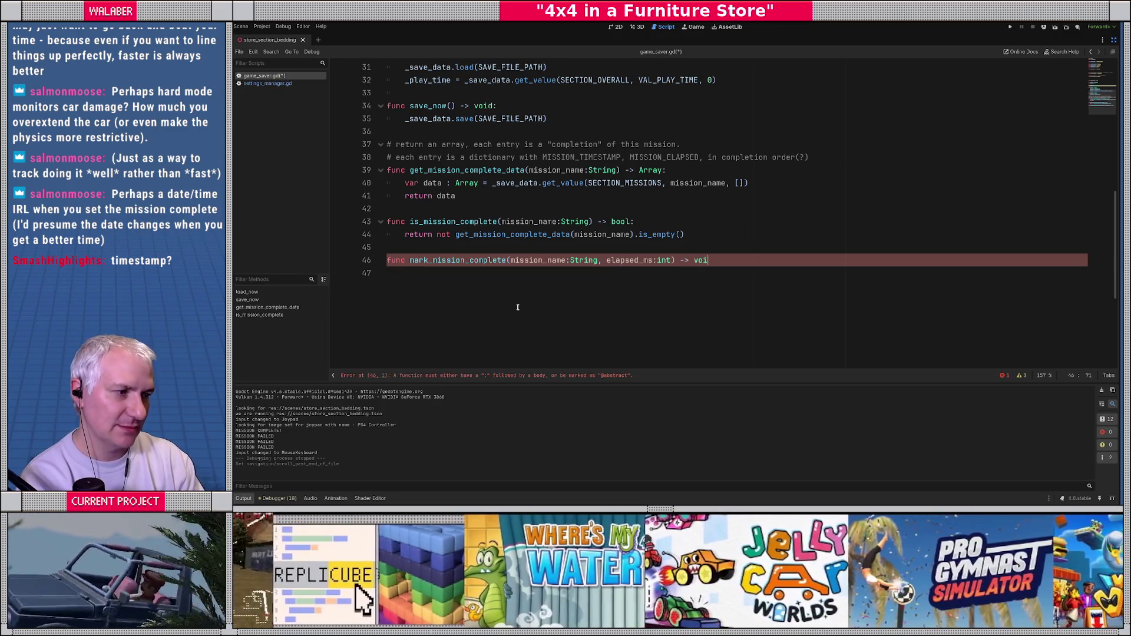
# Add var data : Array = get_mission_complete_data(mission_name) as the first body line
pyautogui.press('Return')
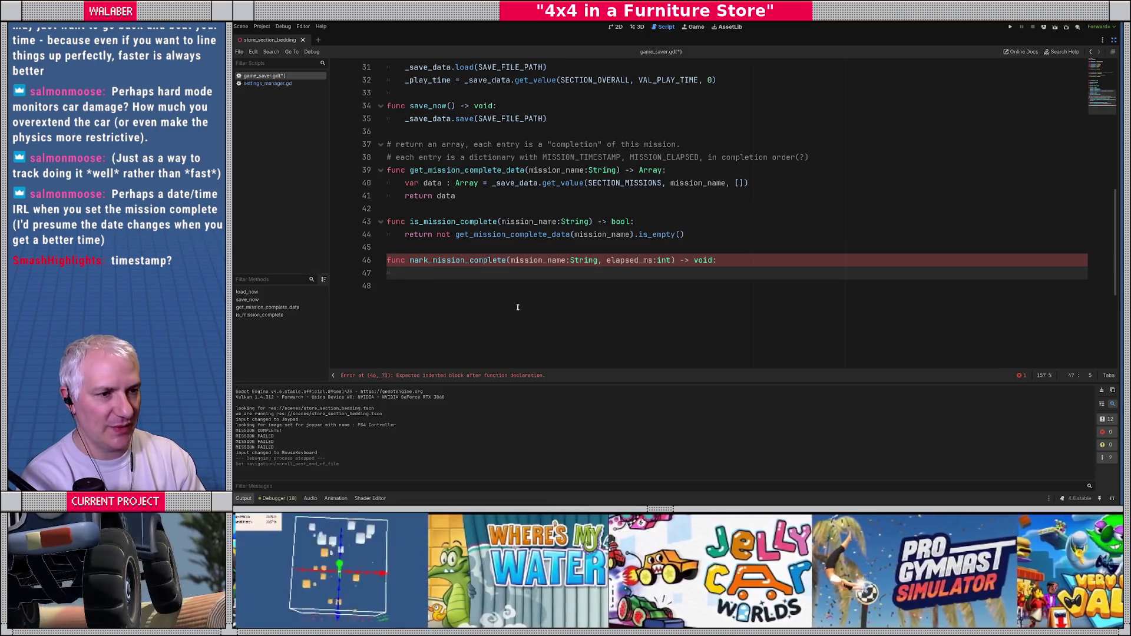
pyautogui.write('ar data : Ar')
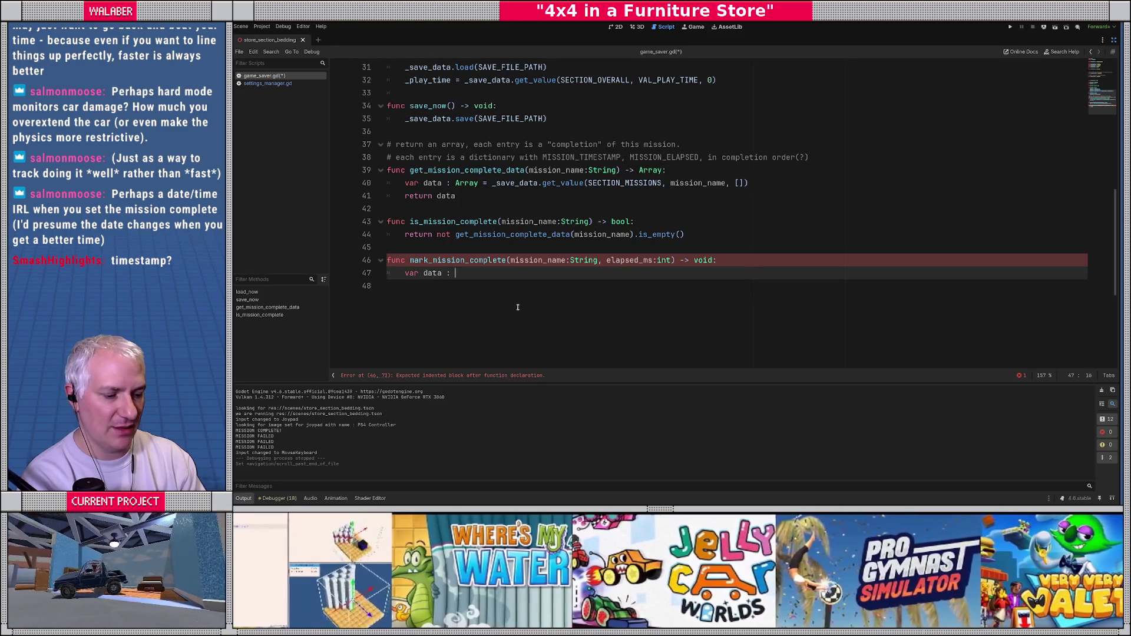
pyautogui.write('ray = ')
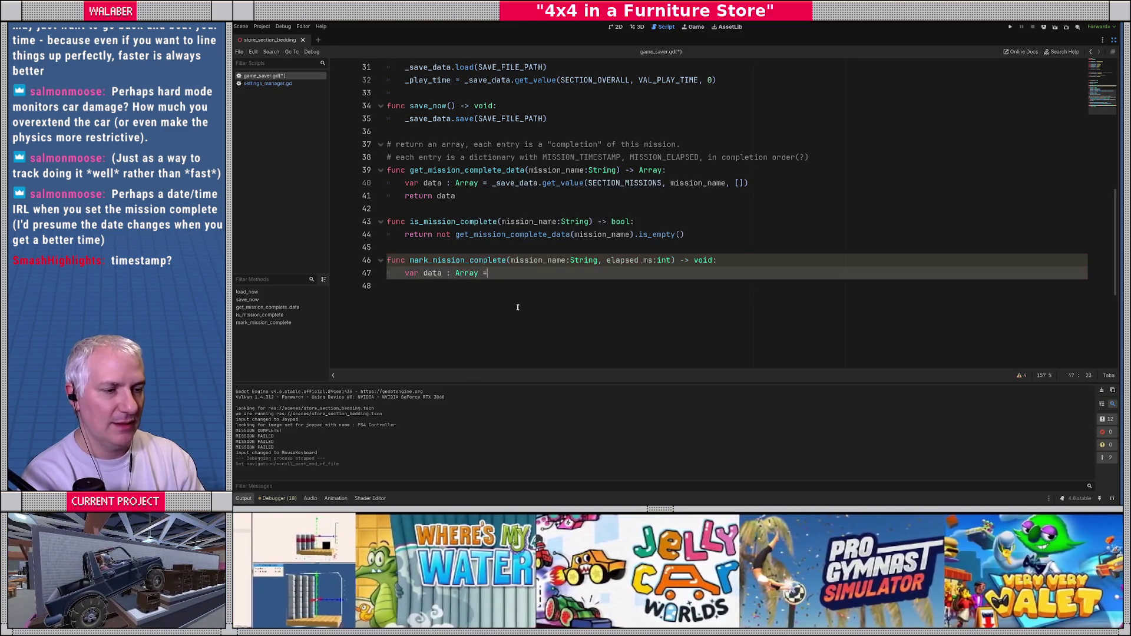
pyautogui.write('get_mi')
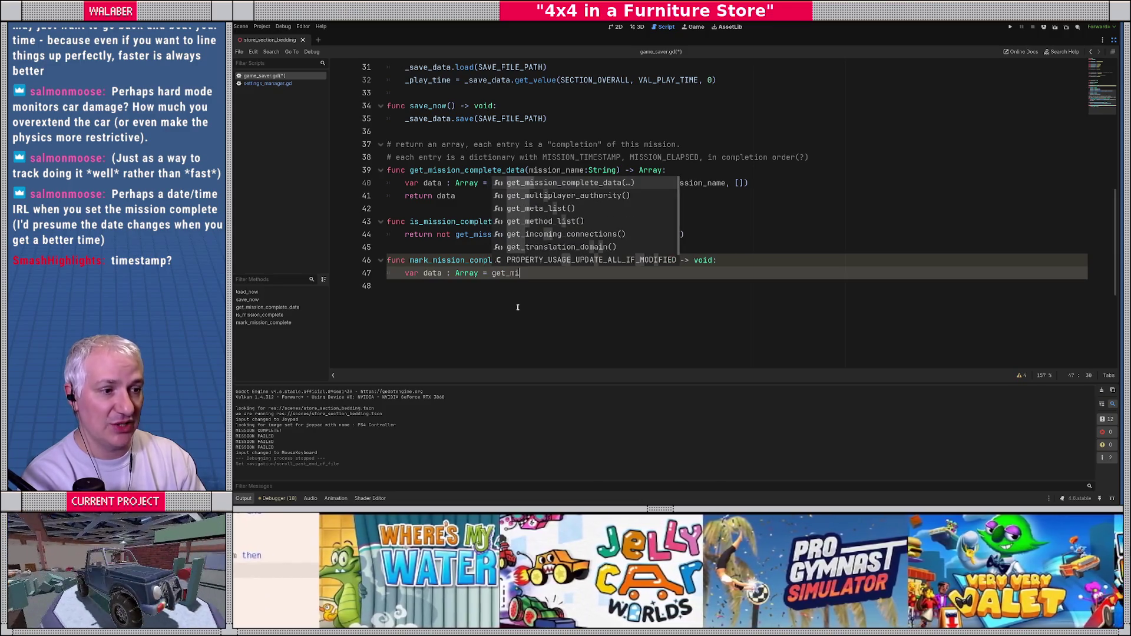
pyautogui.press('Return')
pyautogui.write('mission_name')
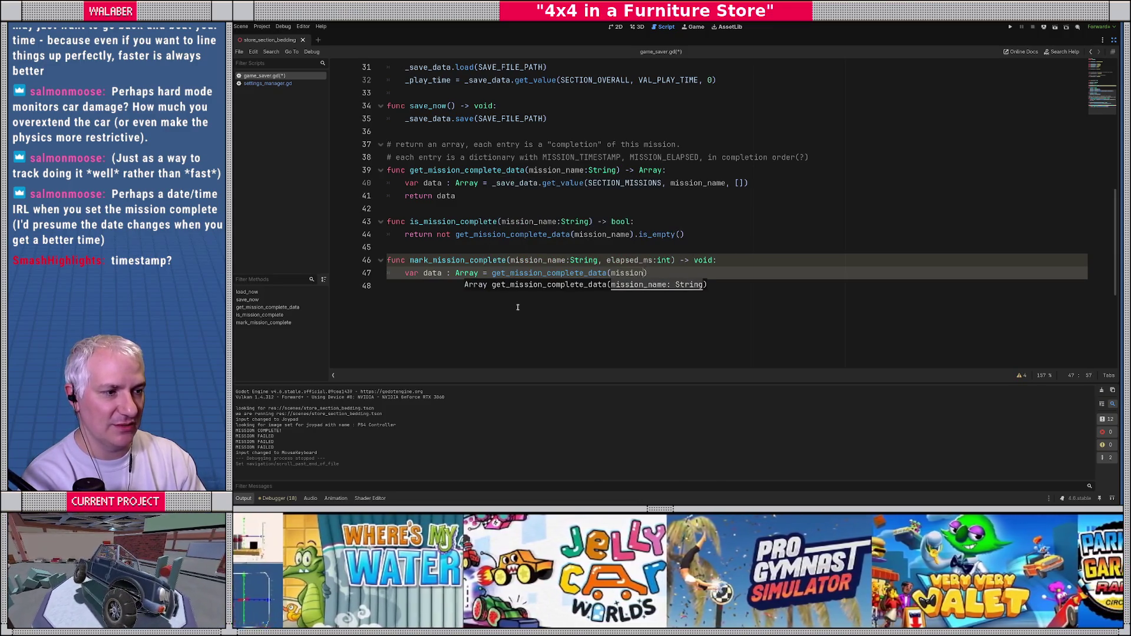
pyautogui.write(')')
pyautogui.press('Return')
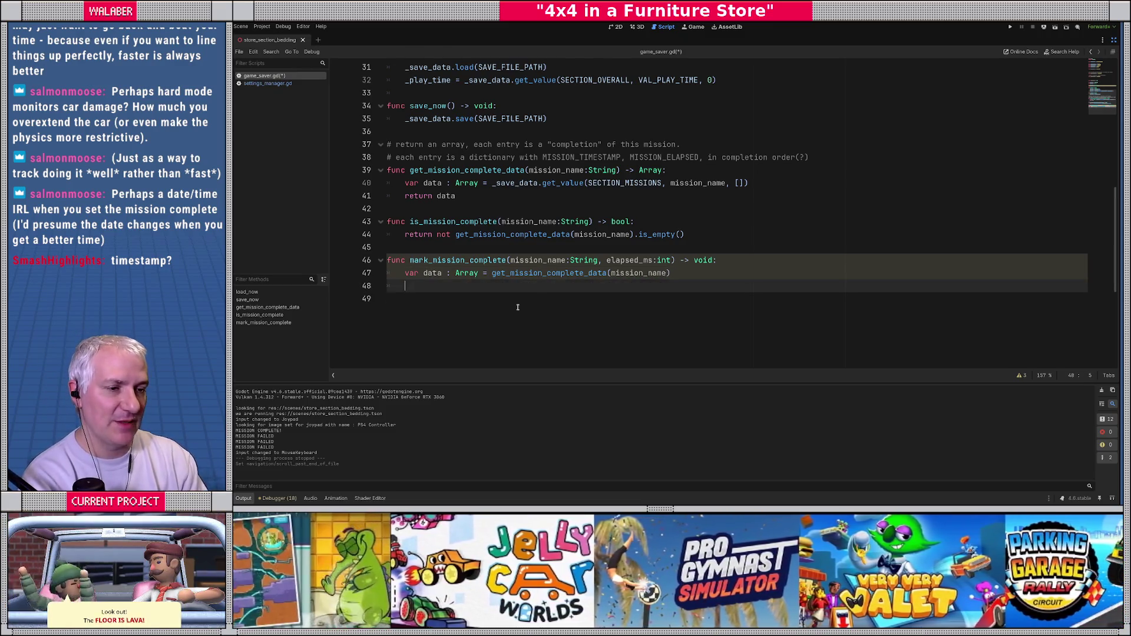
# Add an empty data.append({ }) call below the data line
pyautogui.press('Return')
pyautogui.write('data.a')
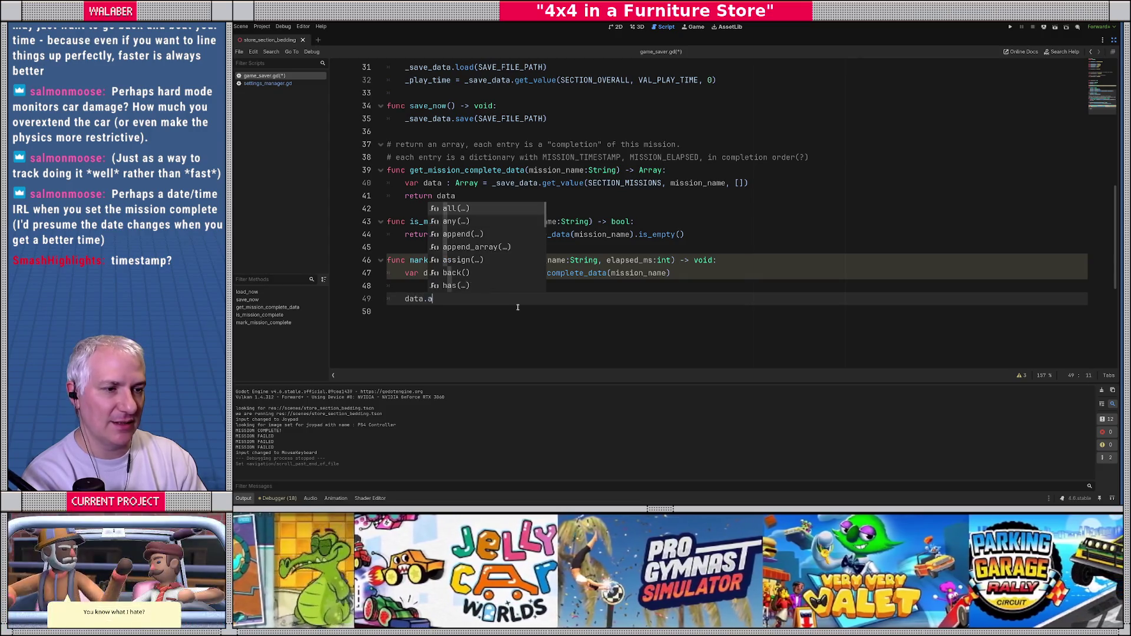
pyautogui.write('ppend')
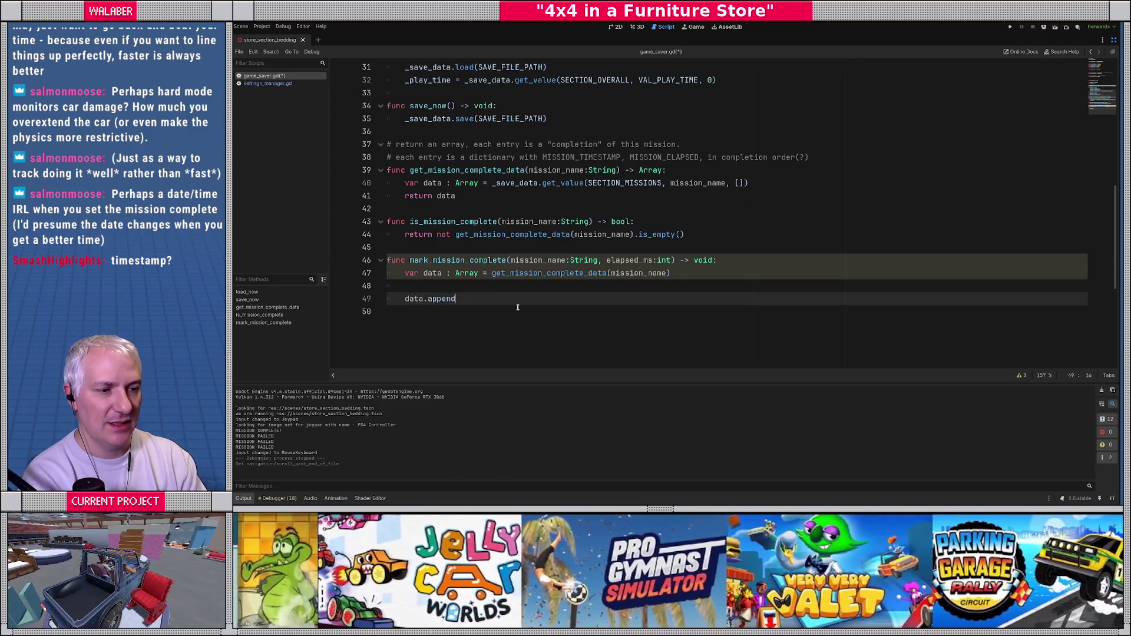
pyautogui.press('Return')
pyautogui.press('Return')
pyautogui.press('BackSpace')
pyautogui.press('BackSpace')
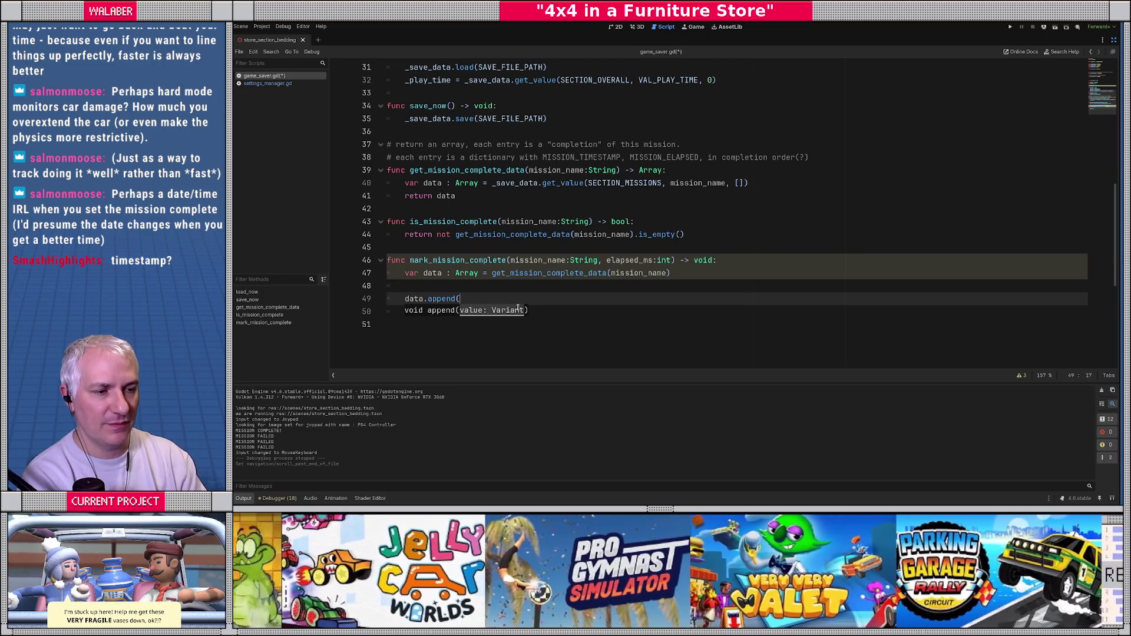
pyautogui.write('{')
pyautogui.press('Return')
pyautogui.scroll(-4, 512, 307)
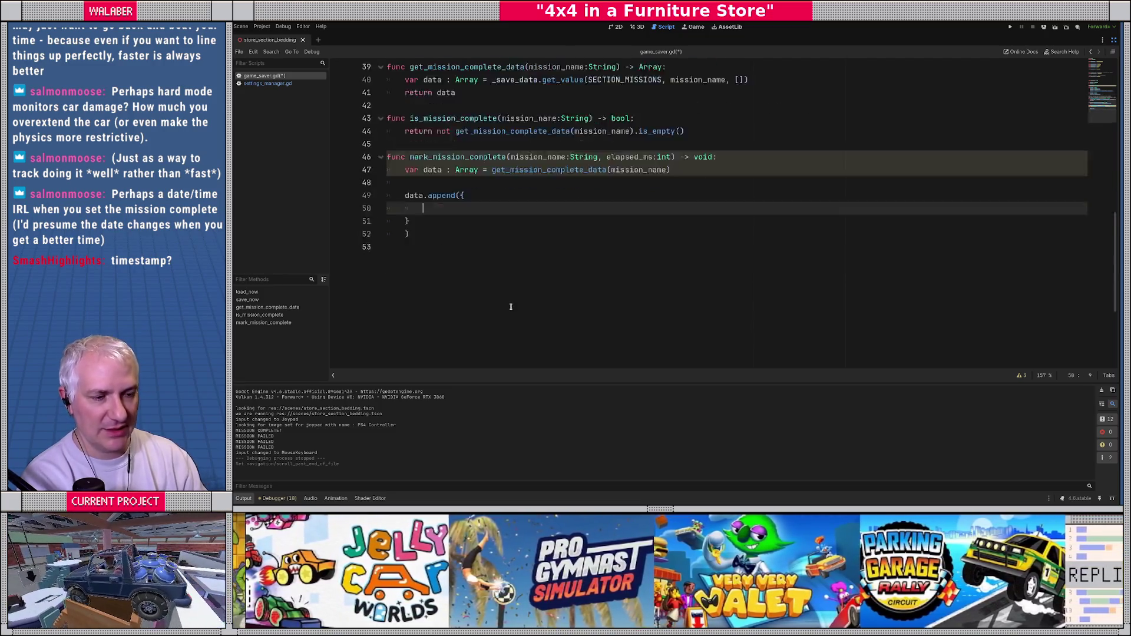
pyautogui.scroll(1, 510, 306)
pyautogui.press('Down')
pyautogui.press('Delete')
pyautogui.press('Up')
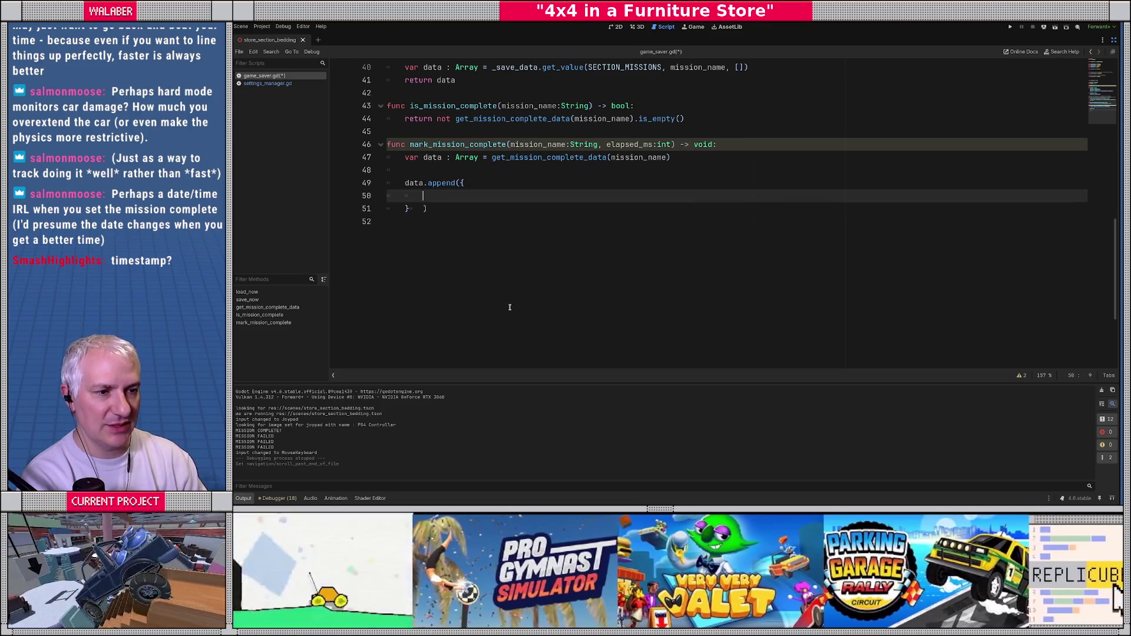
pyautogui.press('Down')
pyautogui.press('BackSpace')
pyautogui.press('Up')
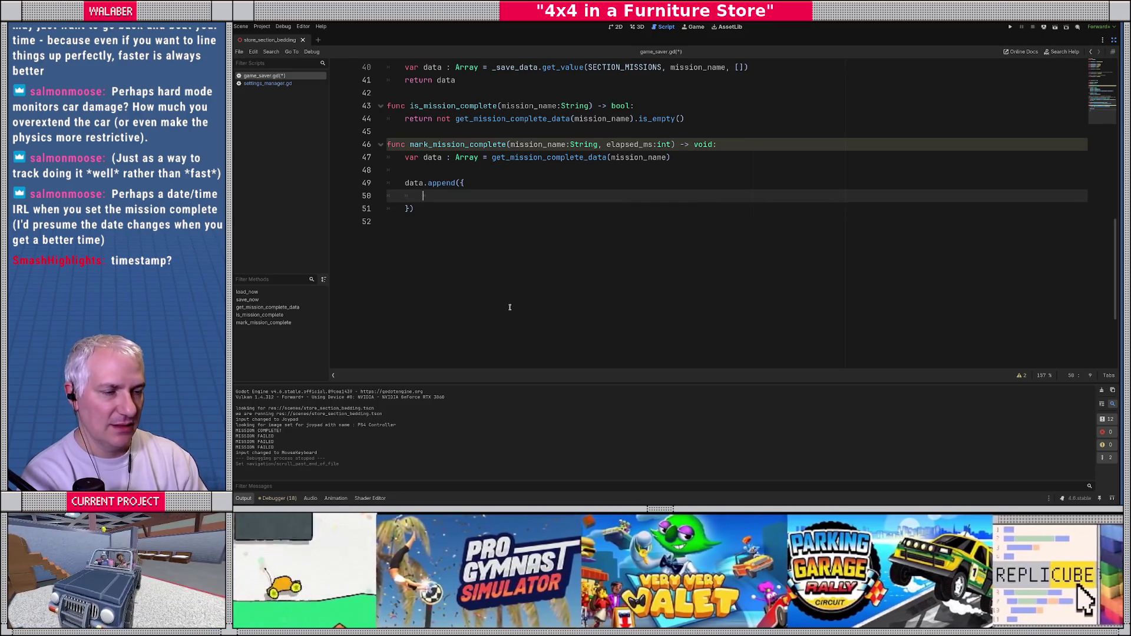
# Fill the dictionary with MISSION_TIMESTAMP:_play_time and MISSION_ELAPSED:elapsed_ms
pyautogui.press('Tab')
pyautogui.write('MISSION_')
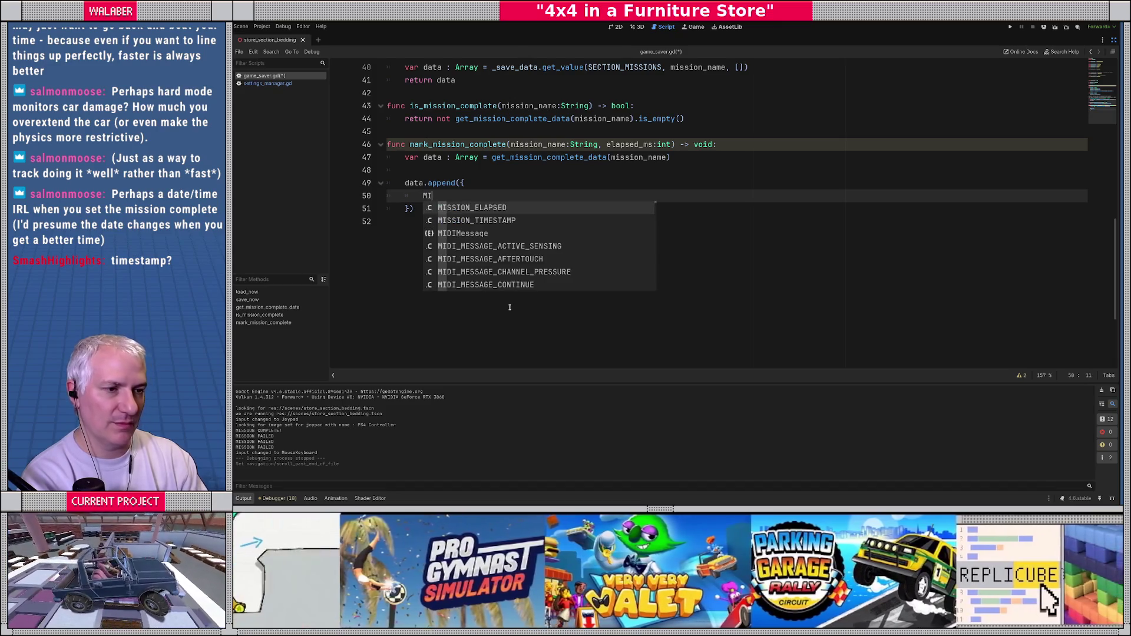
pyautogui.write('T')
pyautogui.press('Return')
pyautogui.write(':')
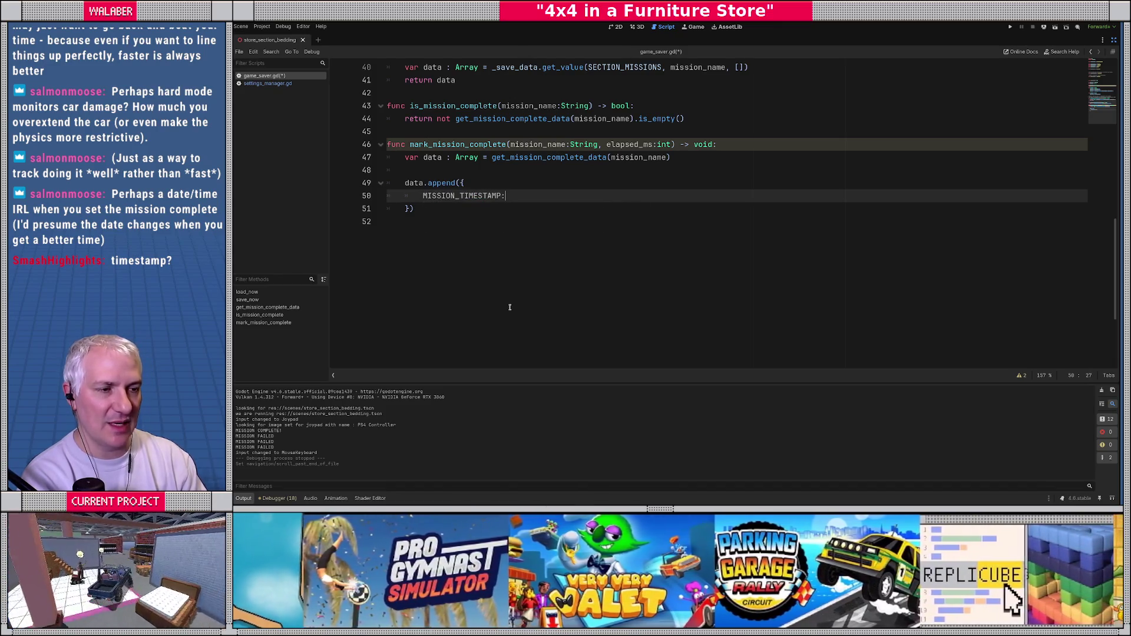
pyautogui.write('_pla')
pyautogui.press('Return')
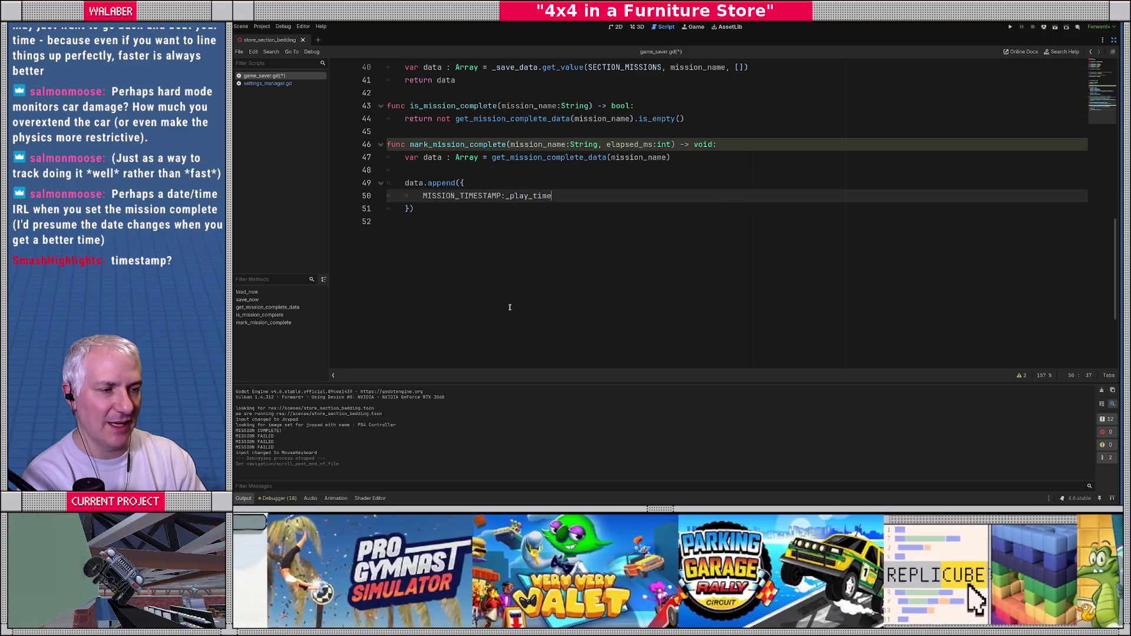
pyautogui.write('A')
pyautogui.press('Return')
pyautogui.hotkey('ctrl', 'BackSpace')
pyautogui.press('Return')
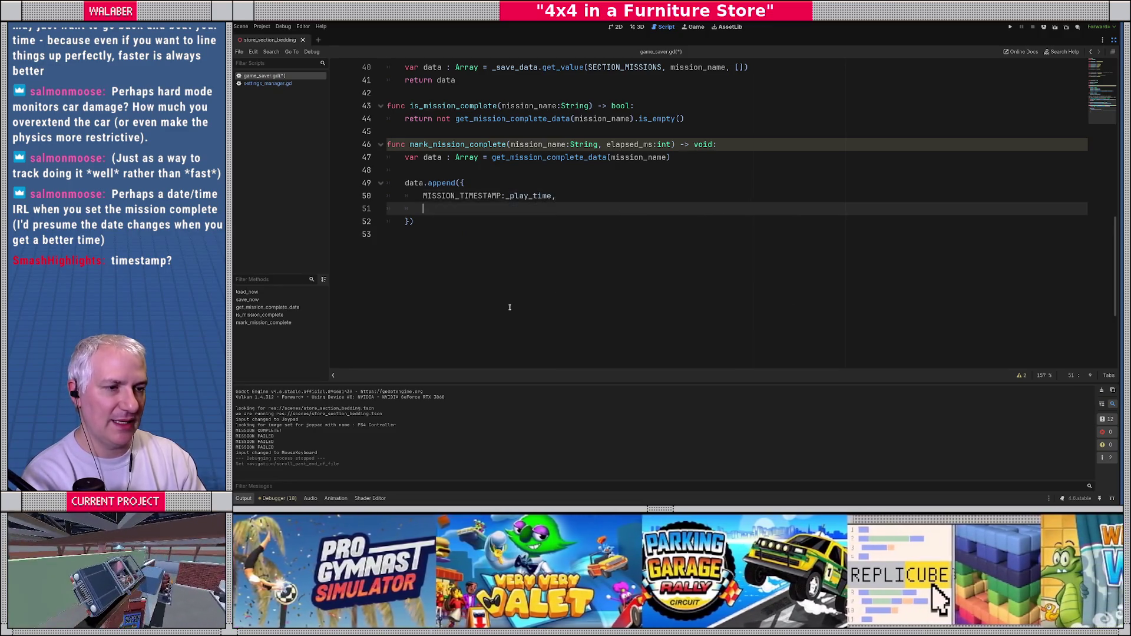
pyautogui.write('MISSION_EL')
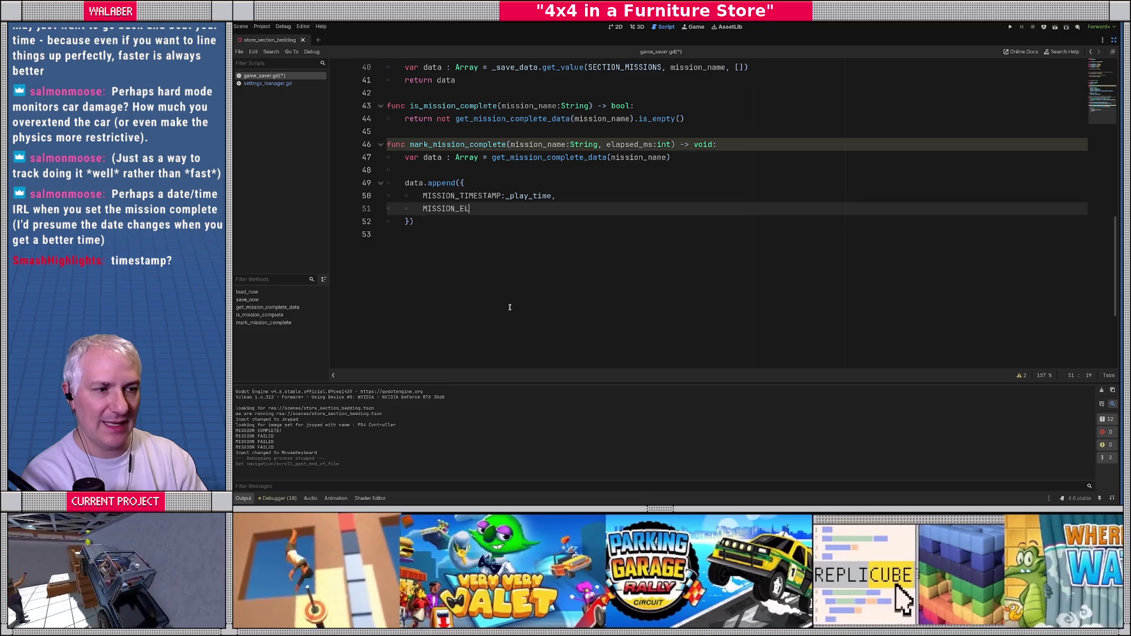
pyautogui.press('Return')
pyautogui.write(':elap')
pyautogui.press('Return')
pyautogui.press('Down')
# Add _save_timer = AUTOSAVE_DELAY after the append call
pyautogui.press('Return')
pyautogui.press('Return')
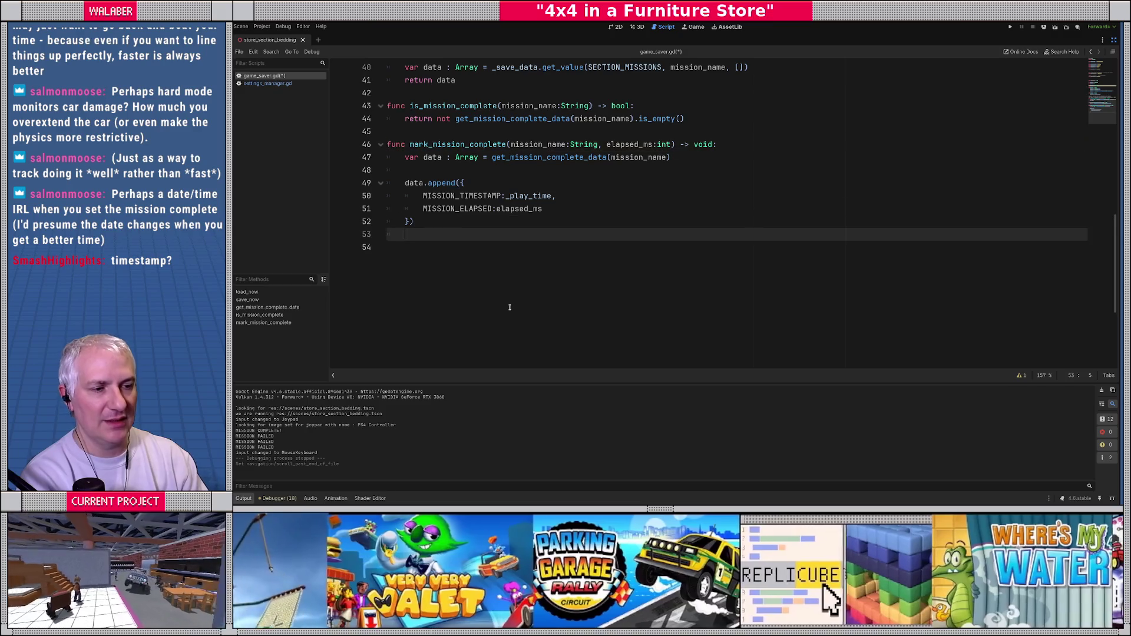
pyautogui.write('_sa')
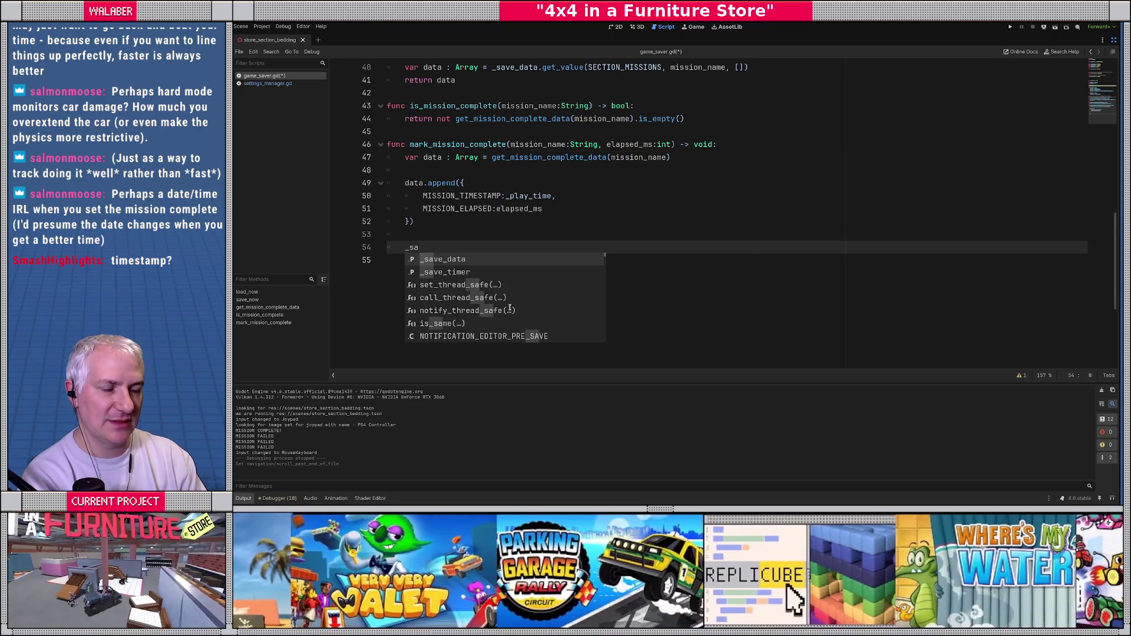
pyautogui.press('Down')
pyautogui.press('Return')
pyautogui.write('AUTO')
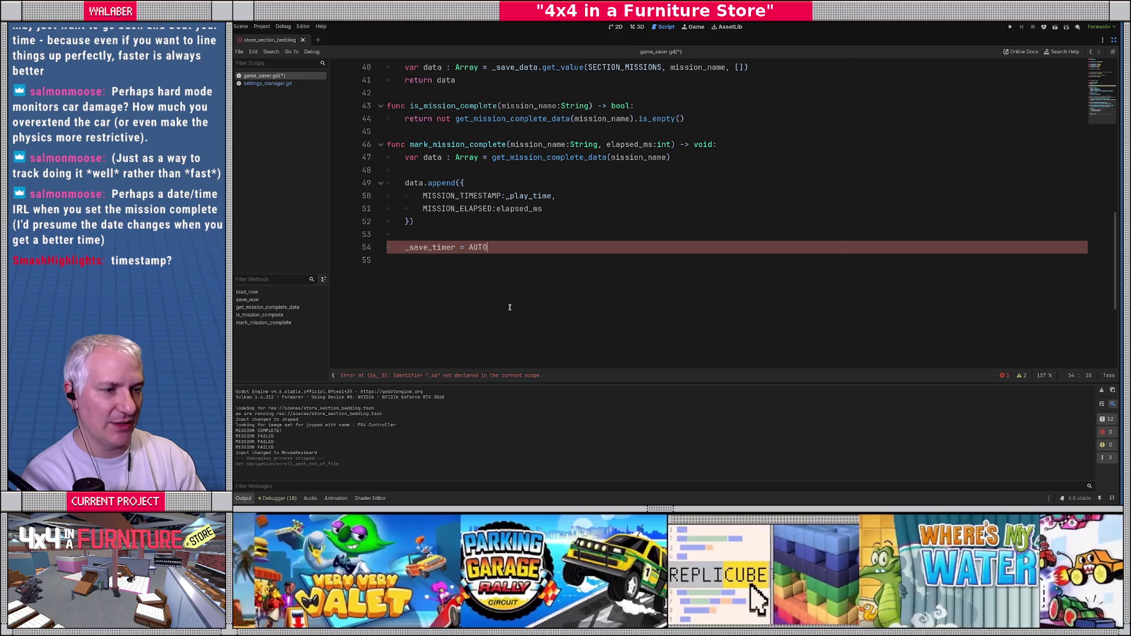
pyautogui.press('Return')
pyautogui.scroll(10, 470, 201)
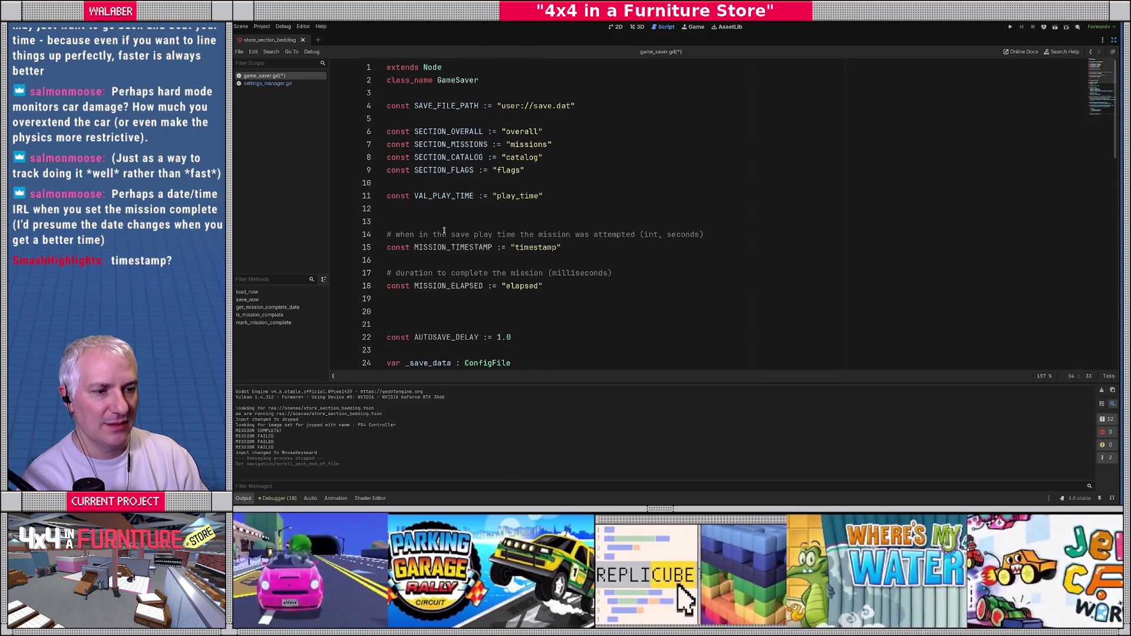
# Insert a blank line just above load_now
pyautogui.scroll(-3, 444, 231)
pyautogui.click(424, 235)
pyautogui.click(423, 266)
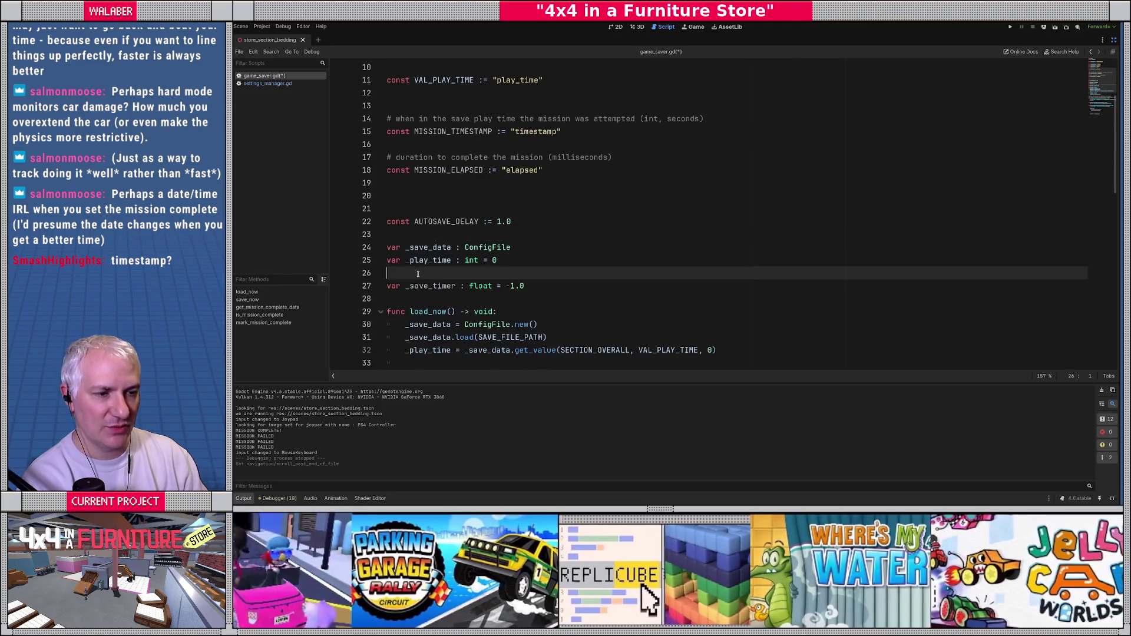
pyautogui.scroll(-2, 424, 266)
pyautogui.click(423, 222)
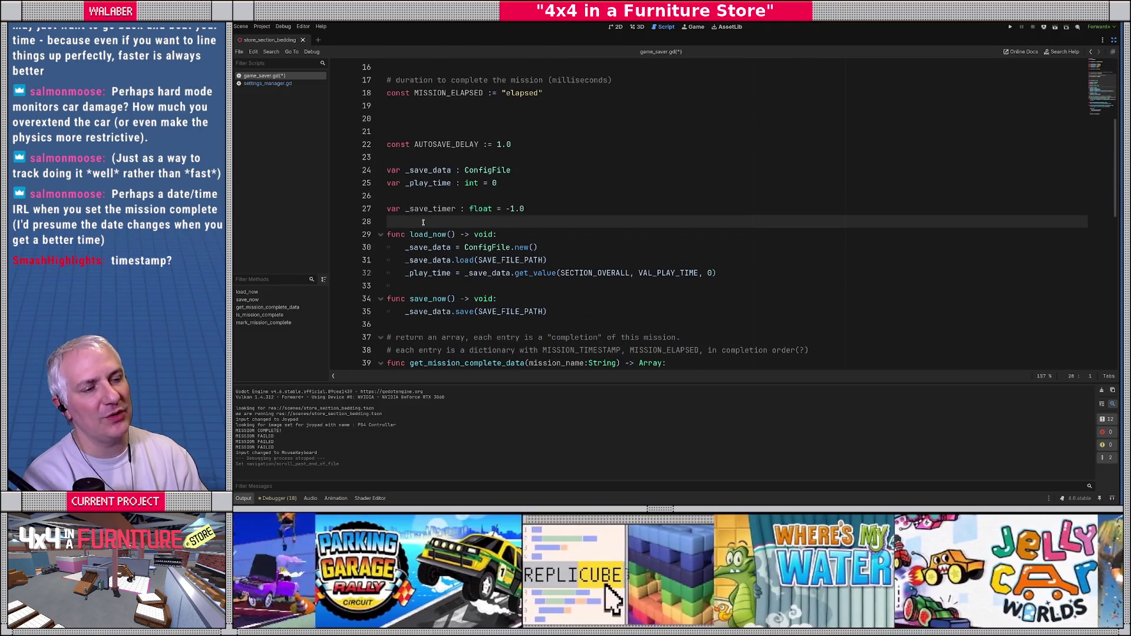
pyautogui.press('Return')
# Change AUTOSAVE_DELAY's value to 0.2 and save game_saver.gd
pyautogui.moveTo(447, 144); pyautogui.dragTo(478, 144)
pyautogui.moveTo(555, 148); pyautogui.dragTo(560, 145)
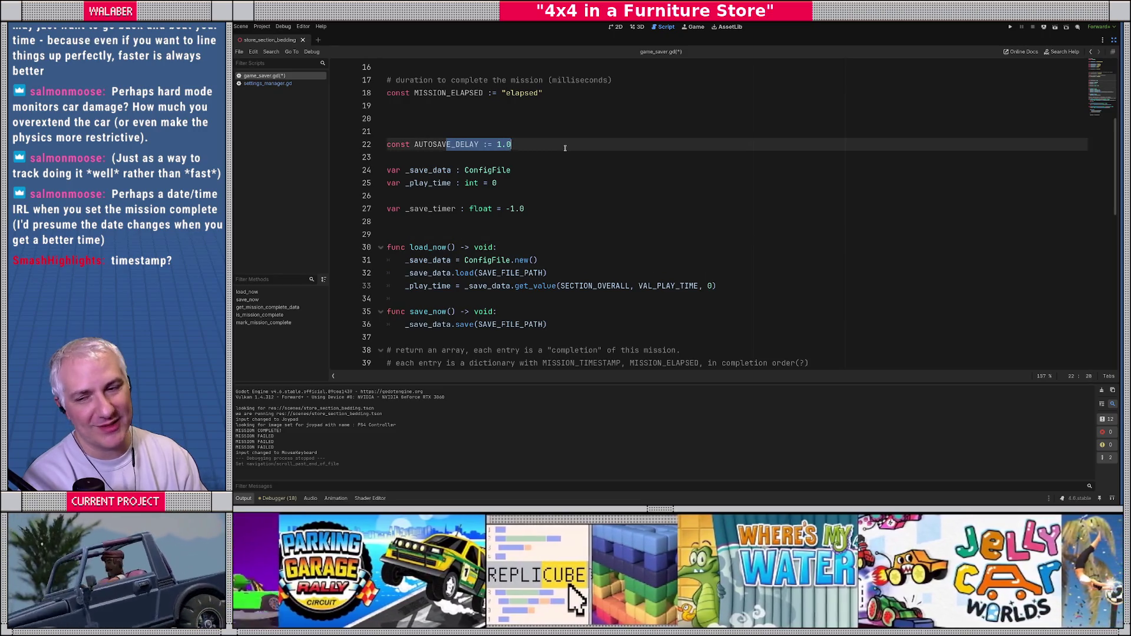
pyautogui.click(512, 144)
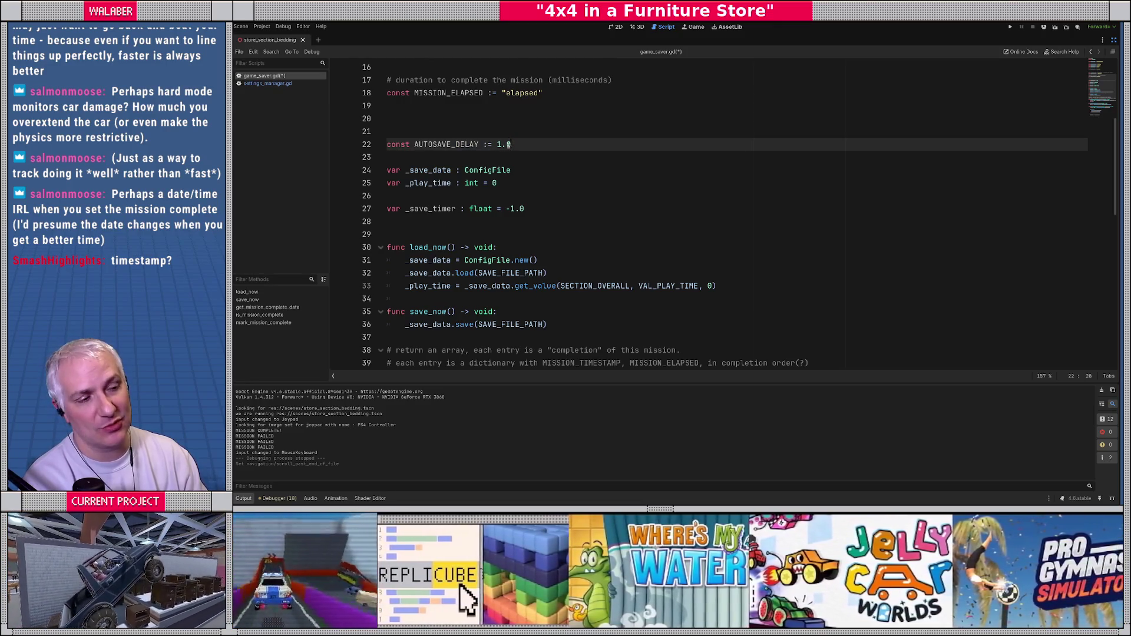
pyautogui.moveTo(496, 144); pyautogui.dragTo(535, 152)
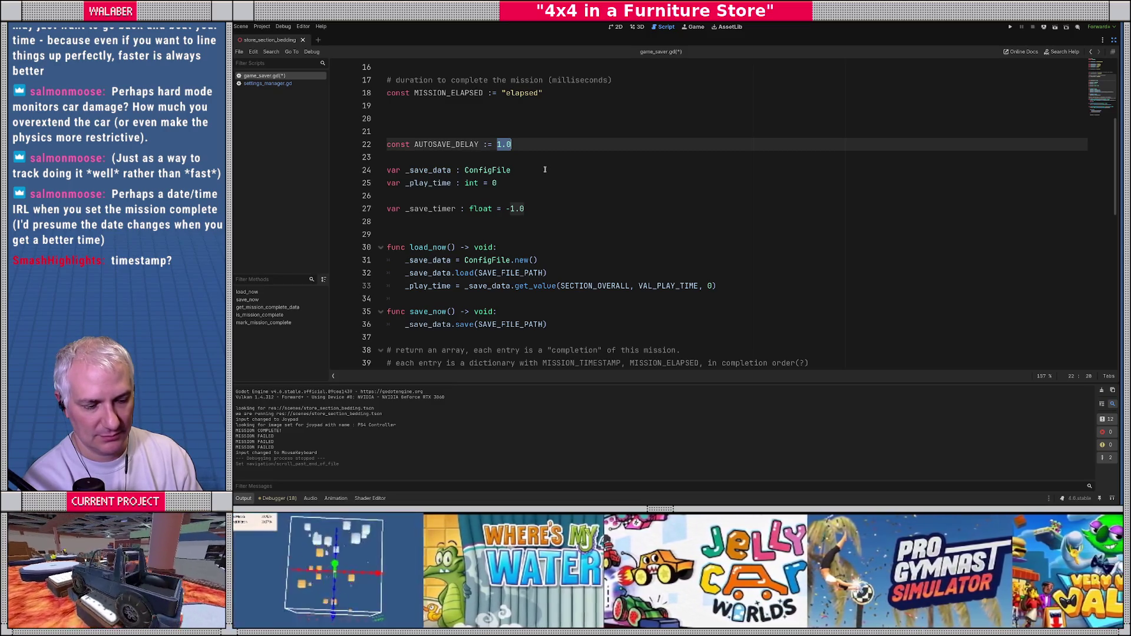
pyautogui.write('0.2')
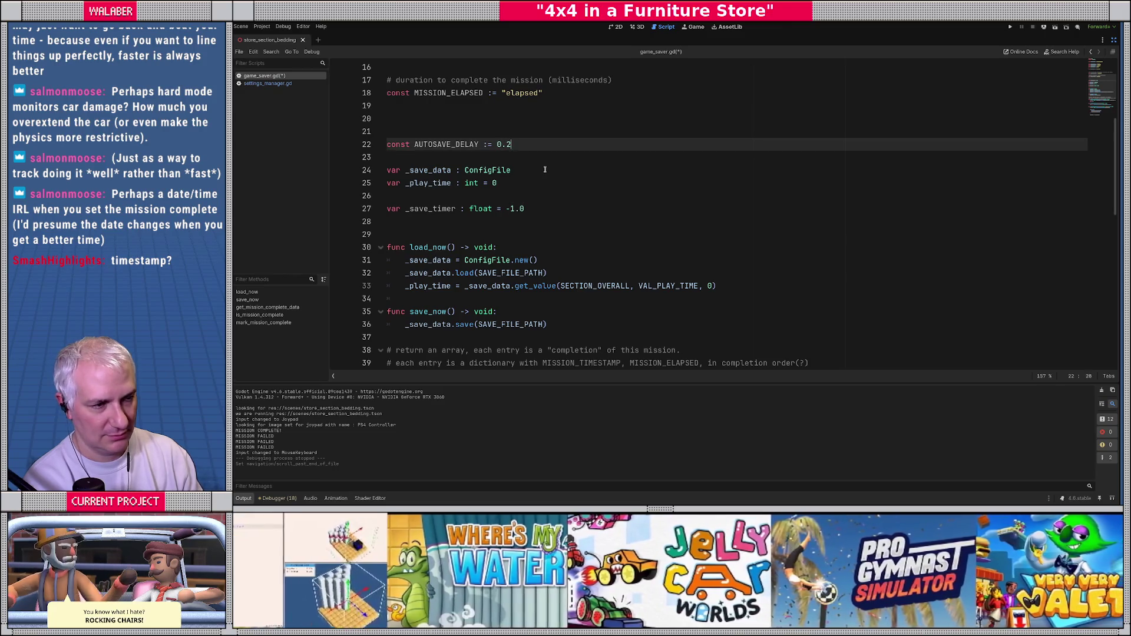
pyautogui.hotkey('ctrl', 's')
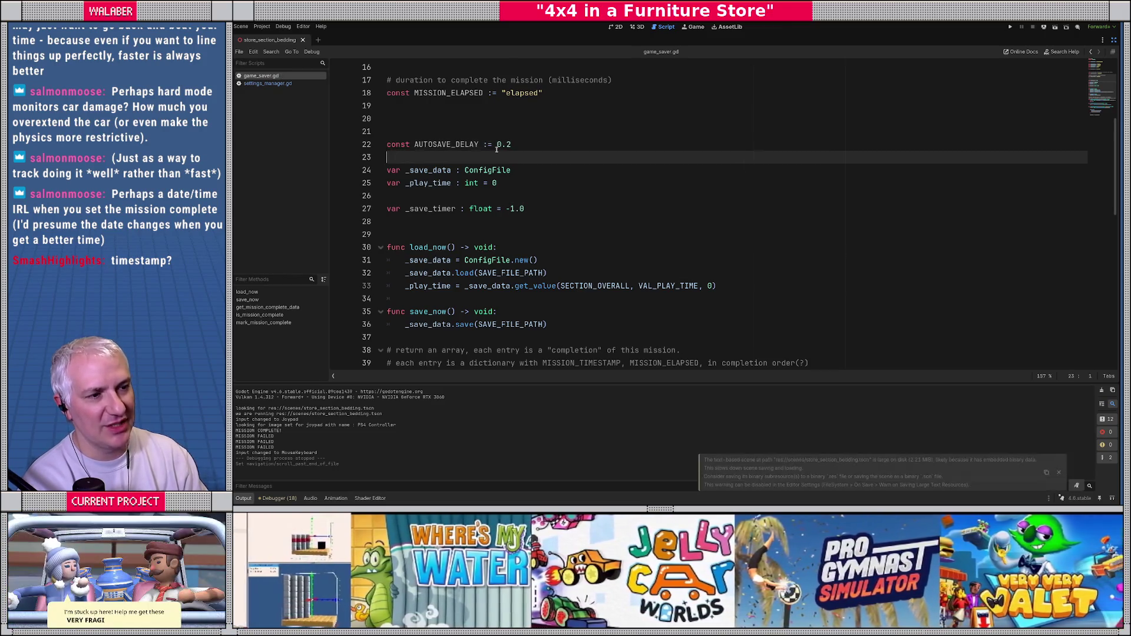
pyautogui.doubleClick(518, 143)
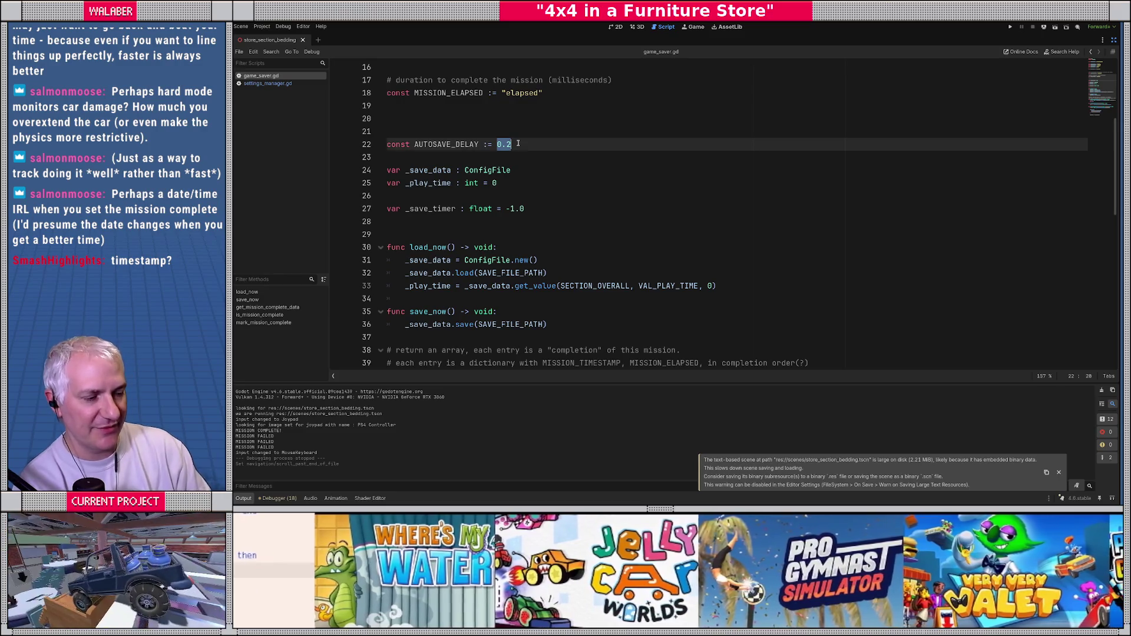
pyautogui.click(495, 157)
pyautogui.scroll(-5, 449, 244)
pyautogui.scroll(-5, 449, 243)
pyautogui.click(450, 195)
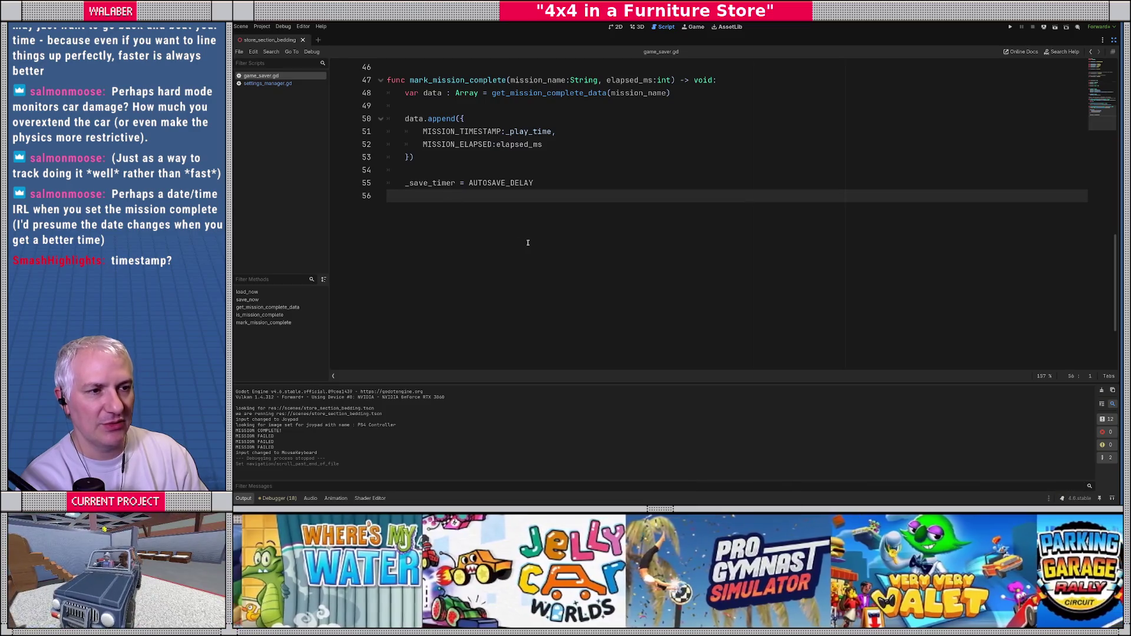
pyautogui.press('Return')
pyautogui.scroll(3, 528, 242)
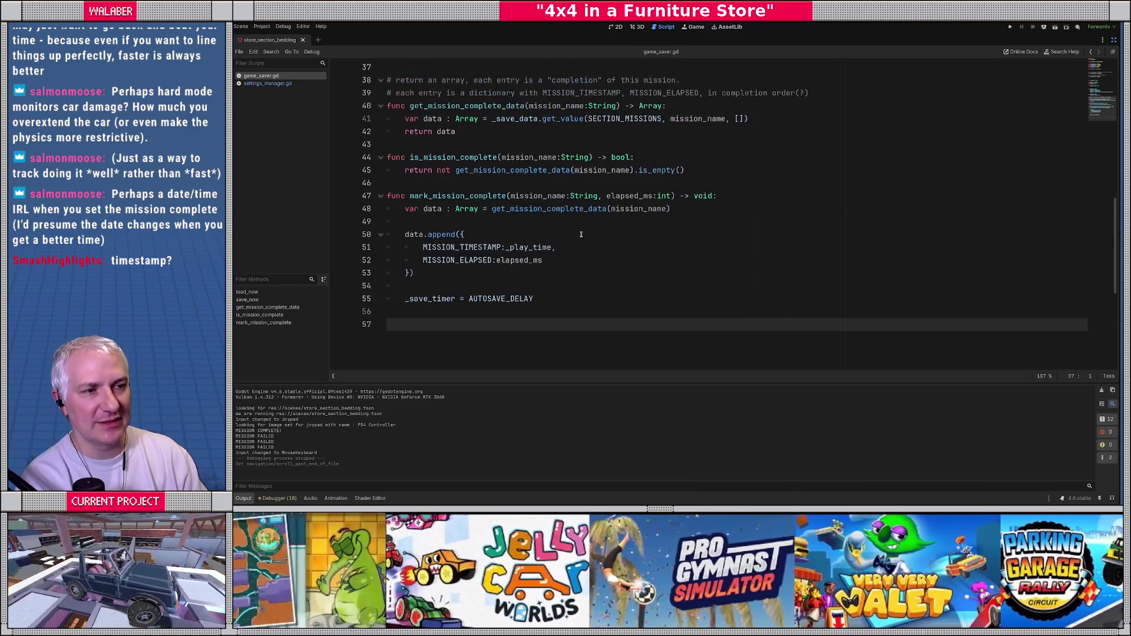
pyautogui.moveTo(395, 81)
pyautogui.mouseDown()
pyautogui.moveTo(496, 260)
pyautogui.moveTo(565, 301)
pyautogui.mouseUp()
pyautogui.click(565, 300)
pyautogui.moveTo(423, 194); pyautogui.dragTo(781, 200)
pyautogui.moveTo(414, 106); pyautogui.dragTo(667, 106)
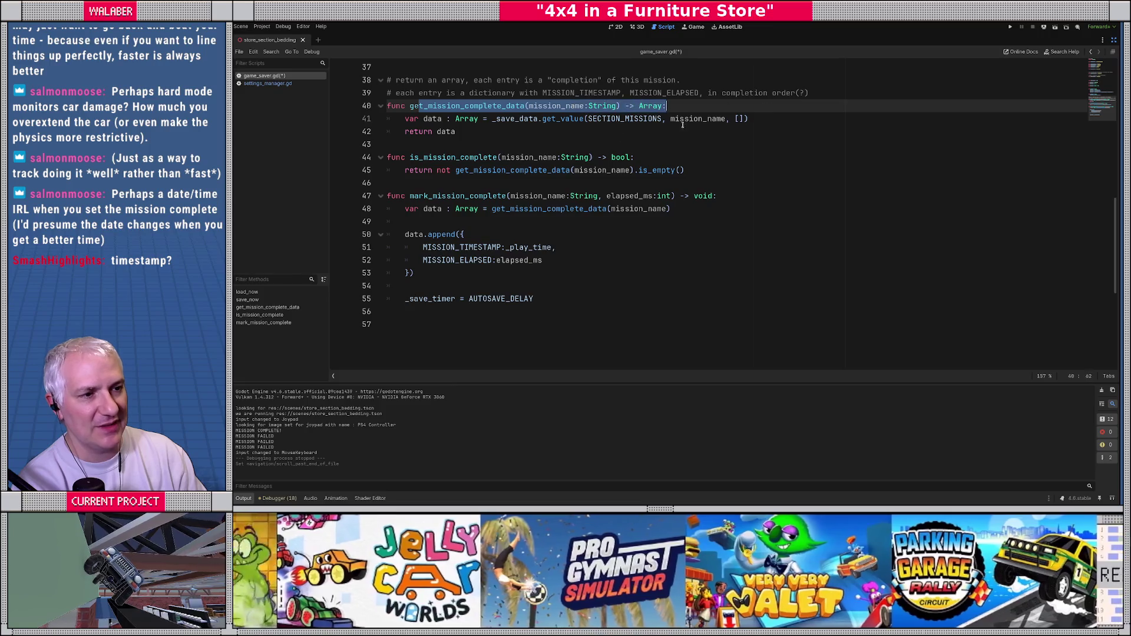
pyautogui.moveTo(414, 157); pyautogui.dragTo(634, 157)
pyautogui.moveTo(412, 158); pyautogui.dragTo(634, 158)
pyautogui.moveTo(410, 106); pyautogui.dragTo(721, 104)
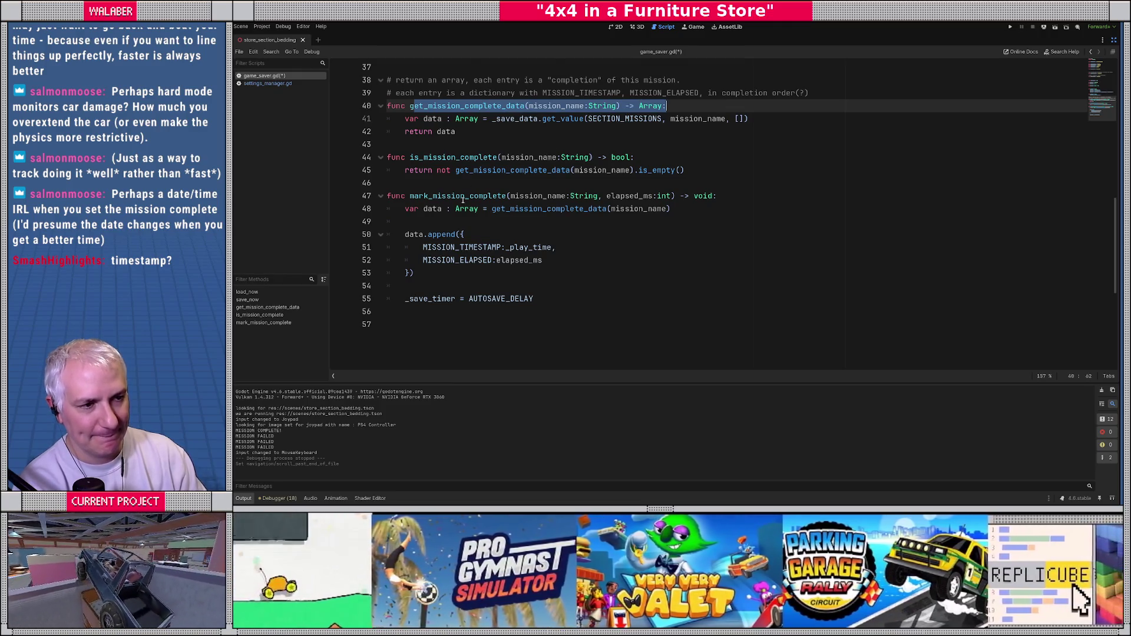
pyautogui.click(463, 197)
pyautogui.doubleClick(555, 196)
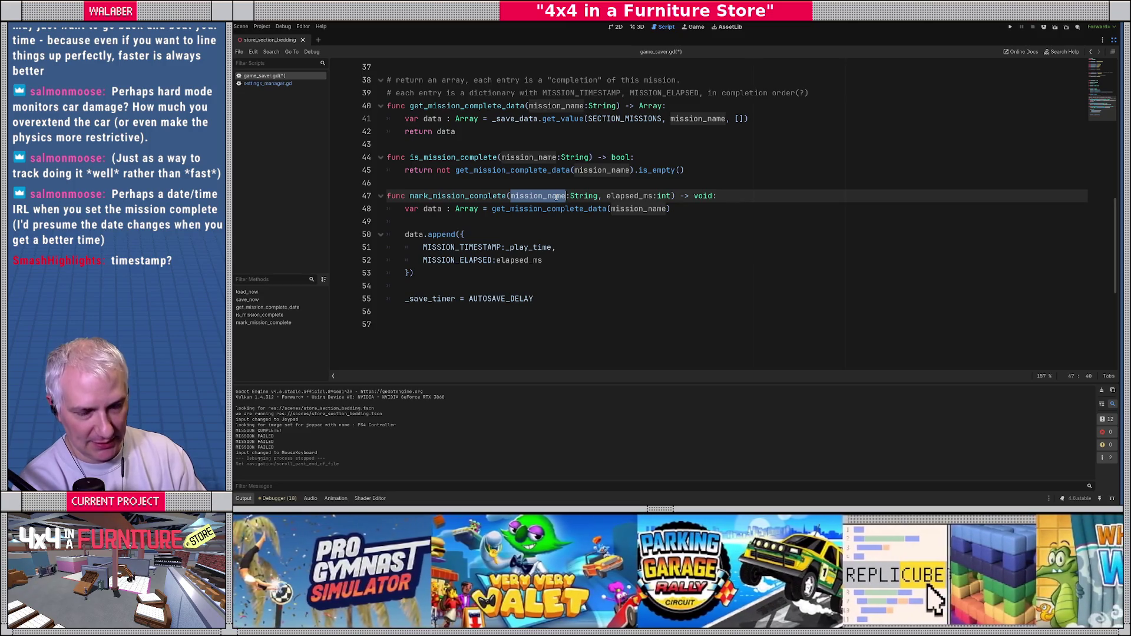
pyautogui.press('Up')
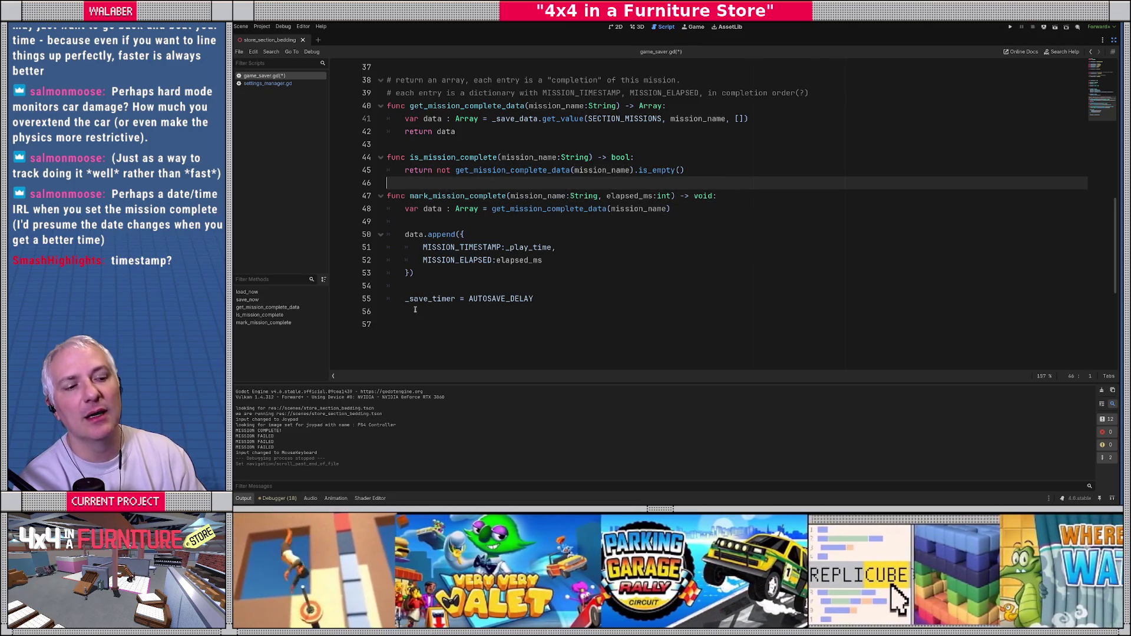
pyautogui.click(392, 316)
pyautogui.scroll(-3, 410, 255)
# Start func _process(delta: float) with an if _save_timer > 0.0: check
pyautogui.press('Return')
pyautogui.press('Return')
pyautogui.press('Return')
pyautogui.press('Return')
pyautogui.press('Return')
pyautogui.write('func _')
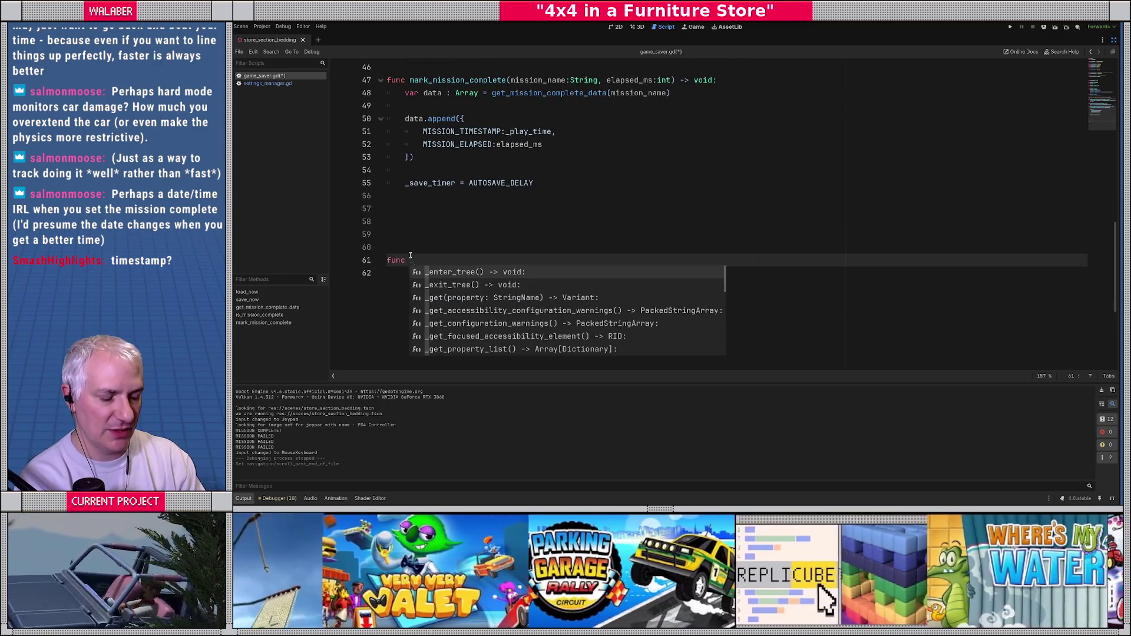
pyautogui.write('pro')
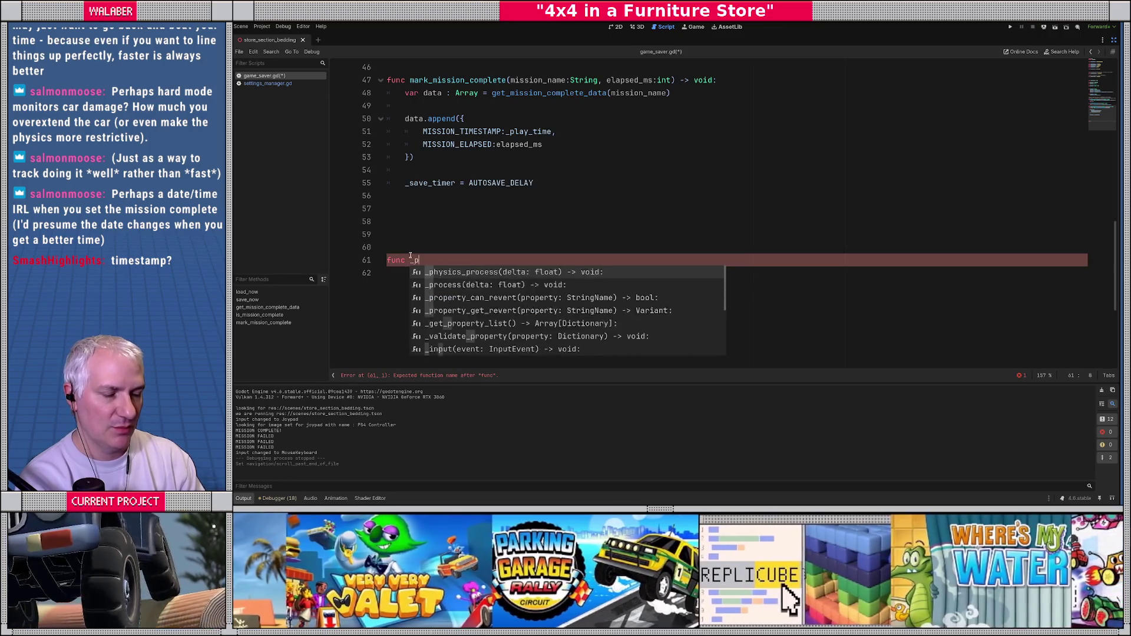
pyautogui.press('Return')
pyautogui.press('Return')
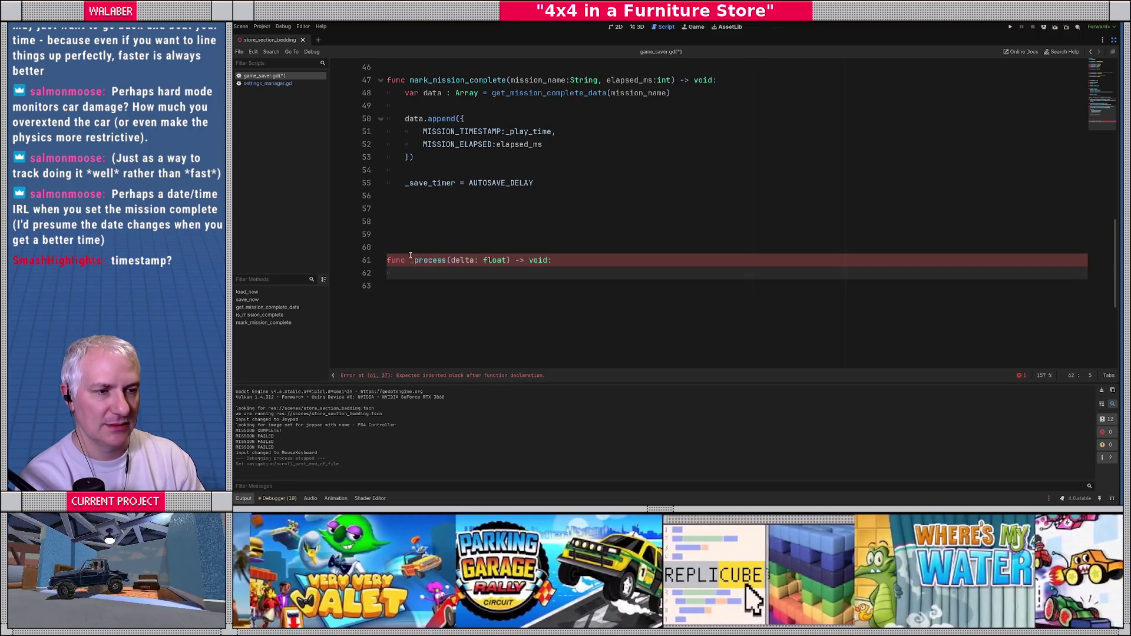
pyautogui.write('if _save_timer')
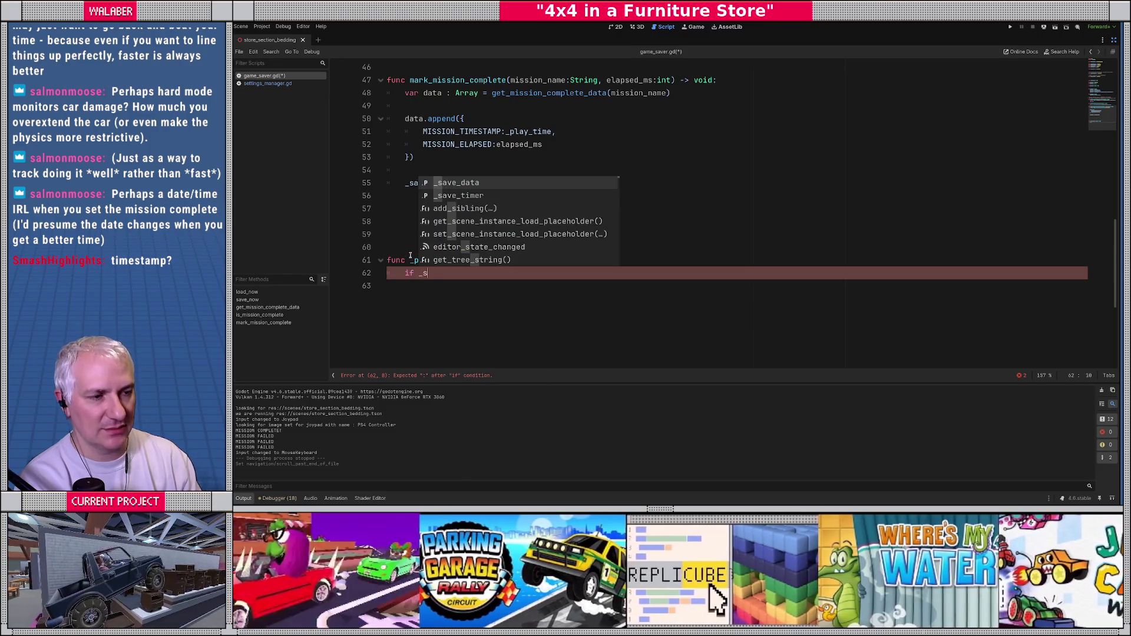
pyautogui.press('Return')
pyautogui.write('> 0.0')
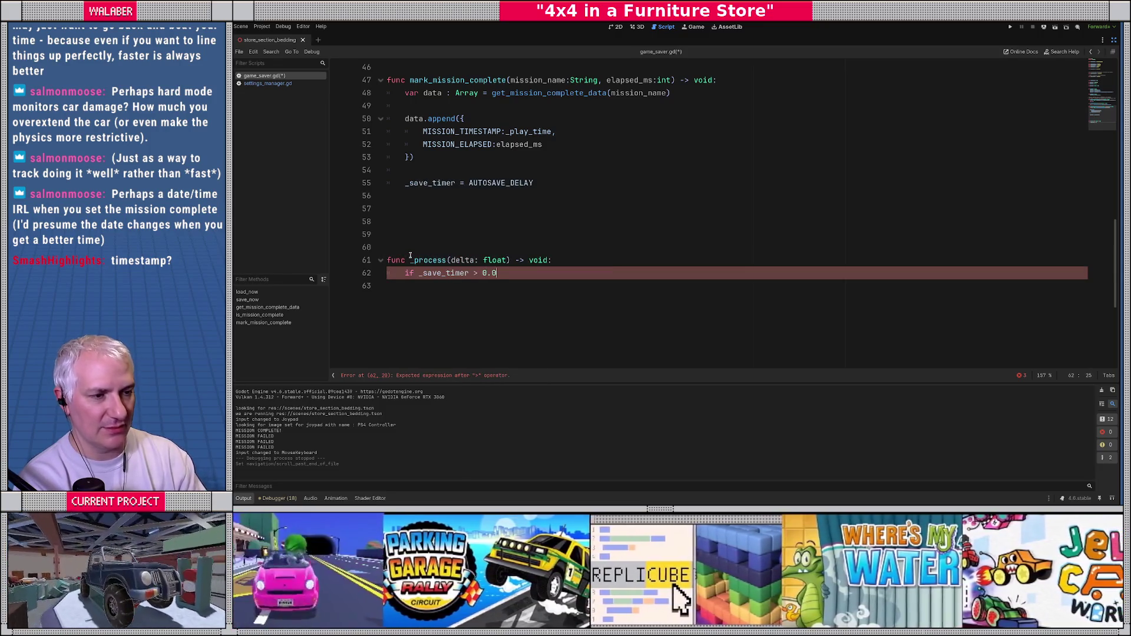
pyautogui.write(':')
pyautogui.press('Return')
# Decrement _save_timer by delta and call save_now() once it drops to 0.0
pyautogui.write('_sa')
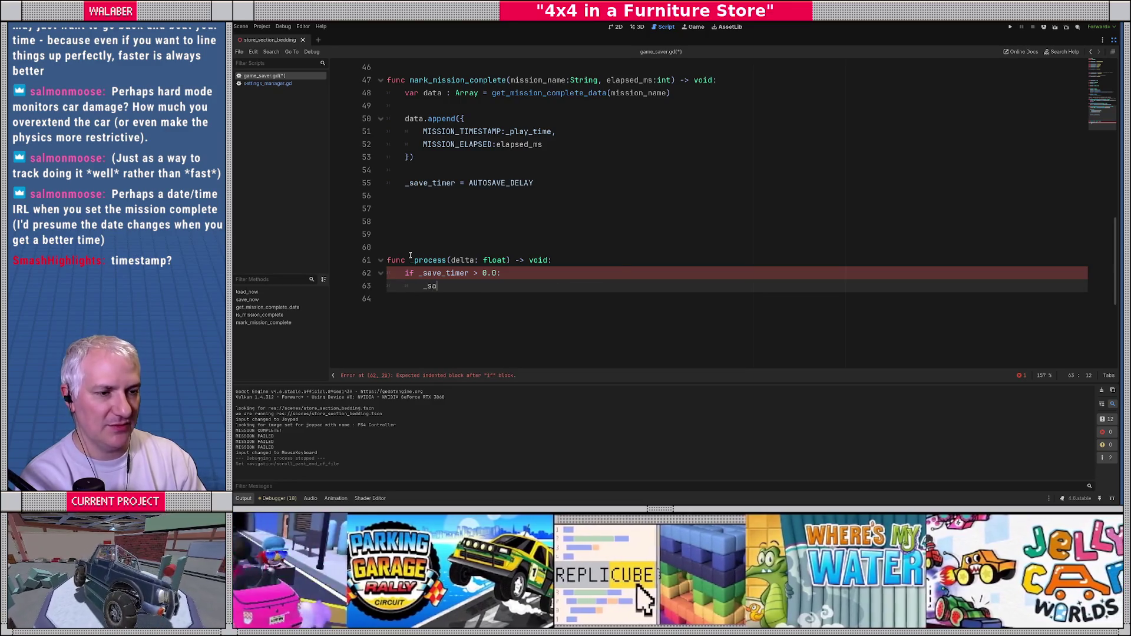
pyautogui.write('ve_timer -= delta')
pyautogui.press('Return')
pyautogui.write('if _s')
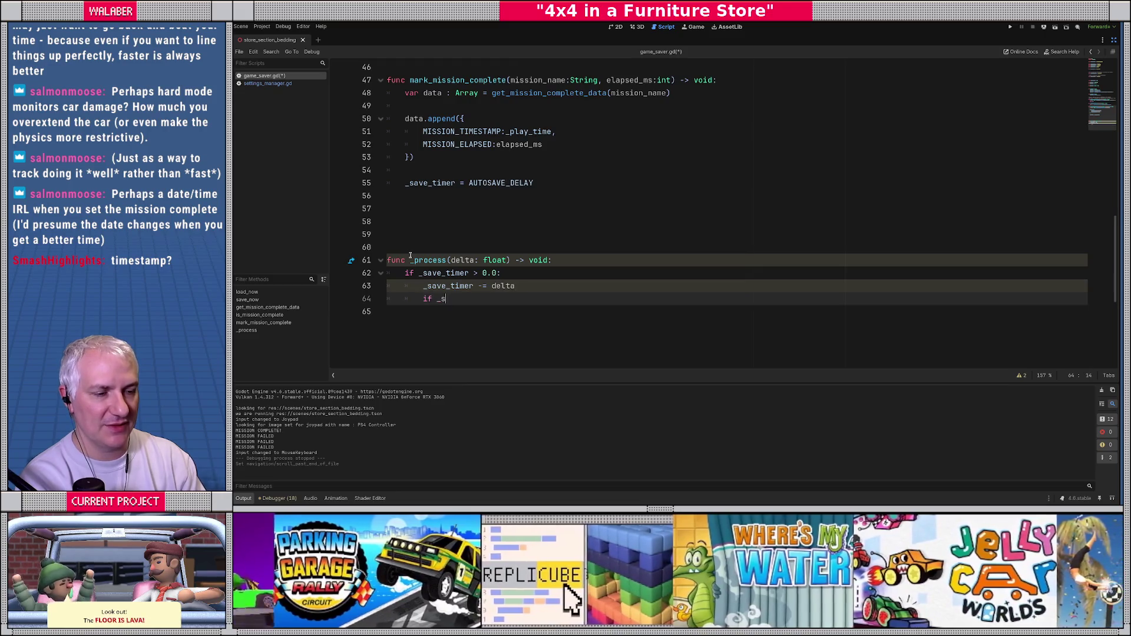
pyautogui.write('ave_timer <')
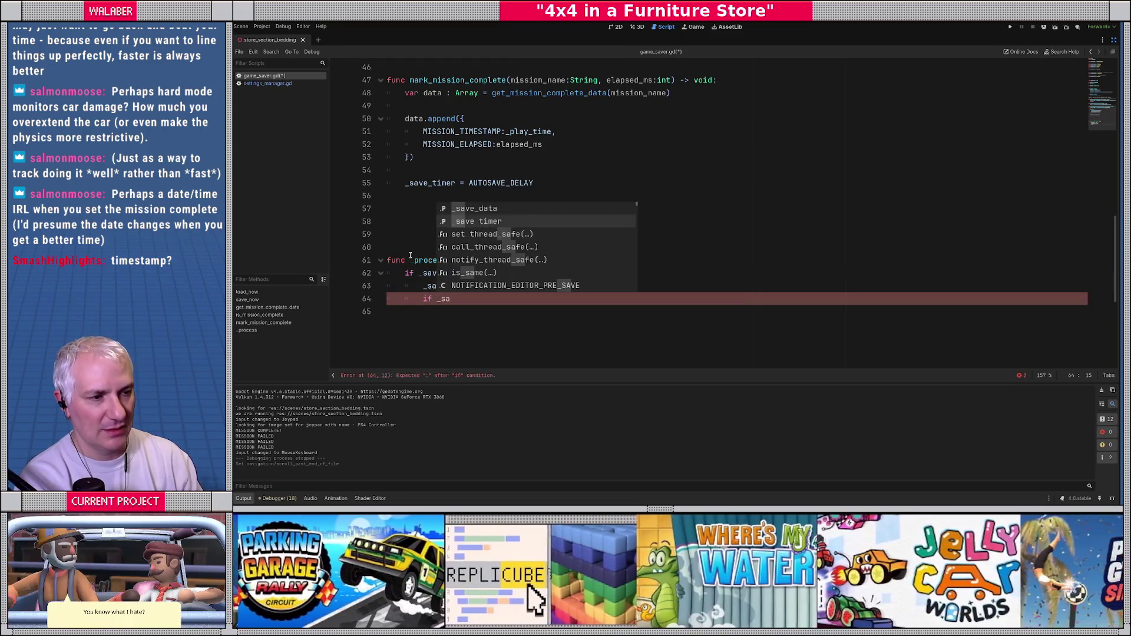
pyautogui.write('= 0.0:')
pyautogui.press('Return')
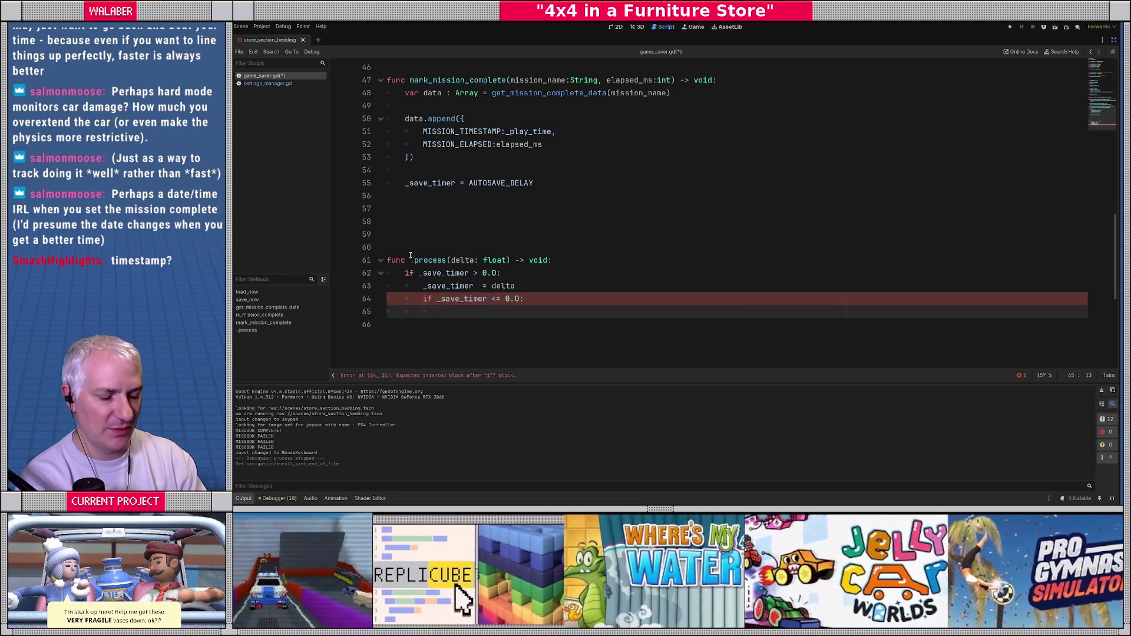
pyautogui.write('save_')
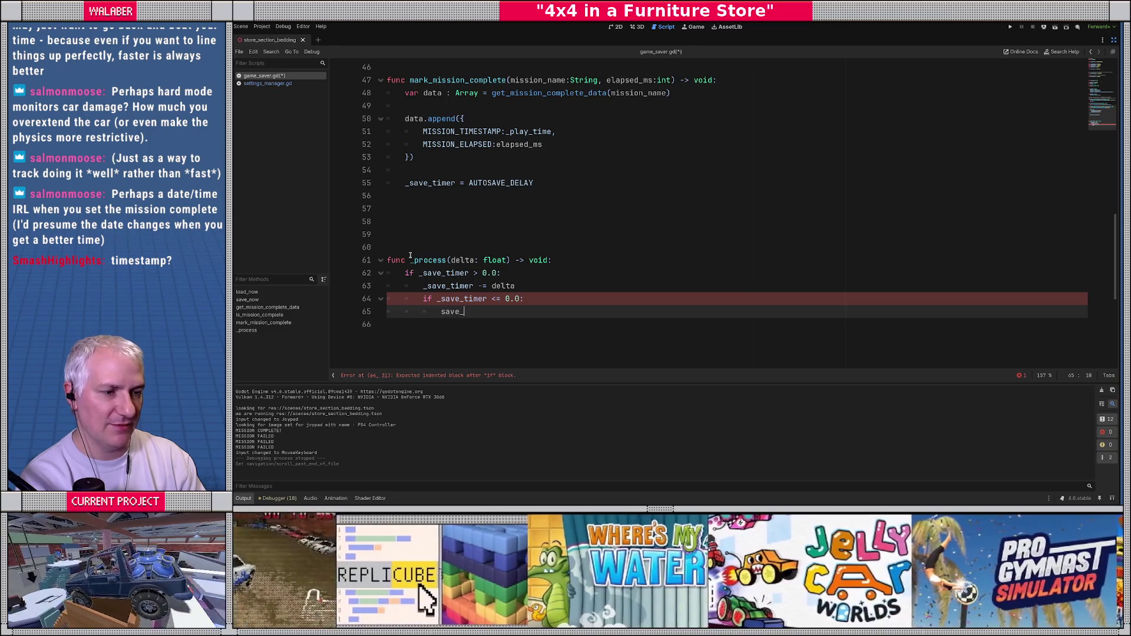
pyautogui.press('Return')
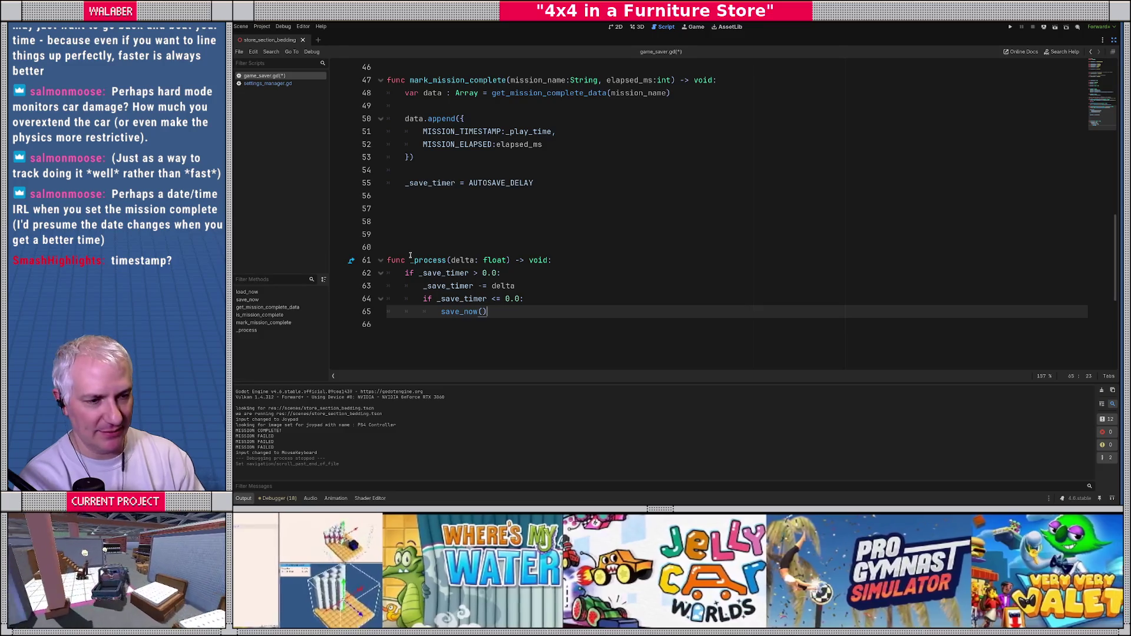
# Add a '# update play time?' comment line at the end of _process
pyautogui.press('Return')
pyautogui.press('BackSpace')
pyautogui.press('BackSpace')
pyautogui.press('Return')
pyautogui.write('# ')
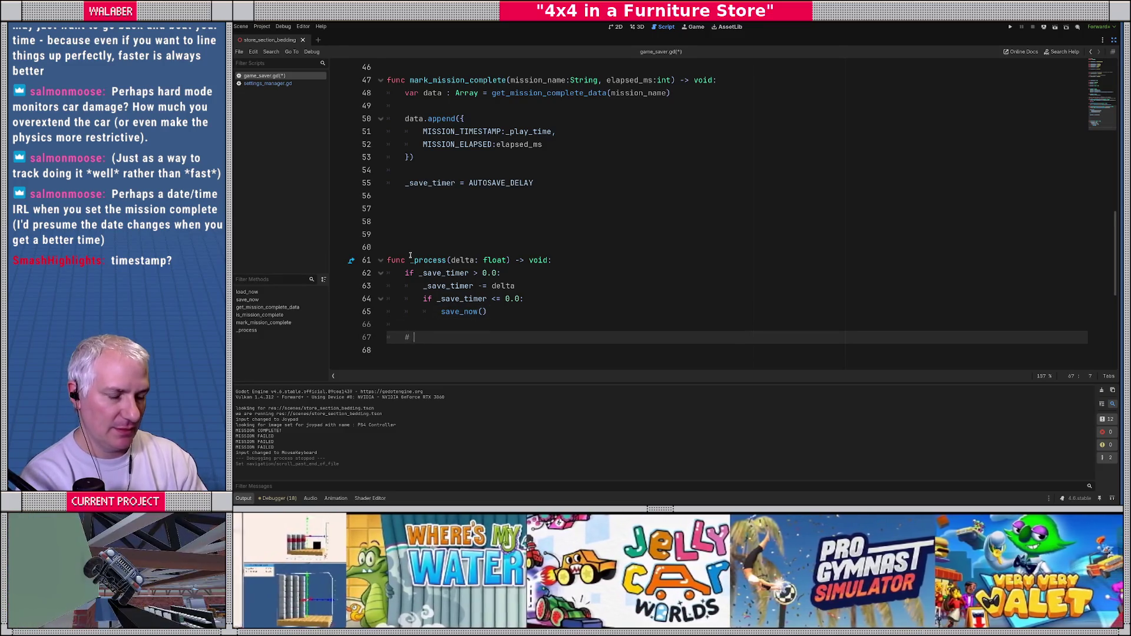
pyautogui.write('update play time?')
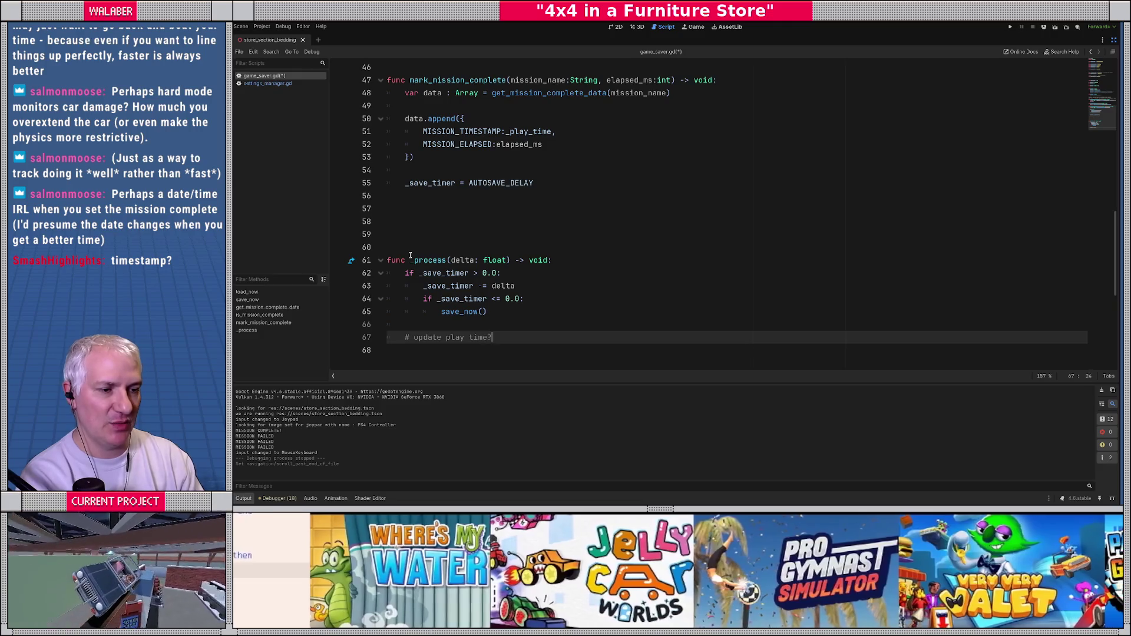
pyautogui.press('Return')
# Add 'var _play_time_seconds_accumulator : float = 0.0' as a new line above _play_time
pyautogui.scroll(10, 480, 180)
pyautogui.scroll(2, 480, 180)
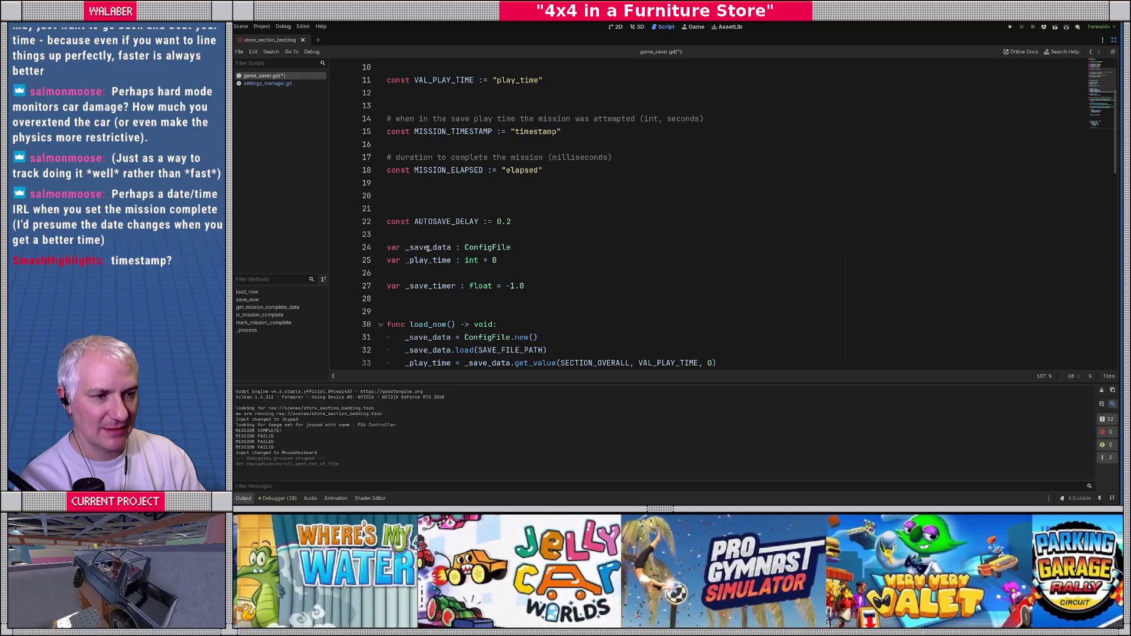
pyautogui.doubleClick(430, 259)
pyautogui.click(516, 262)
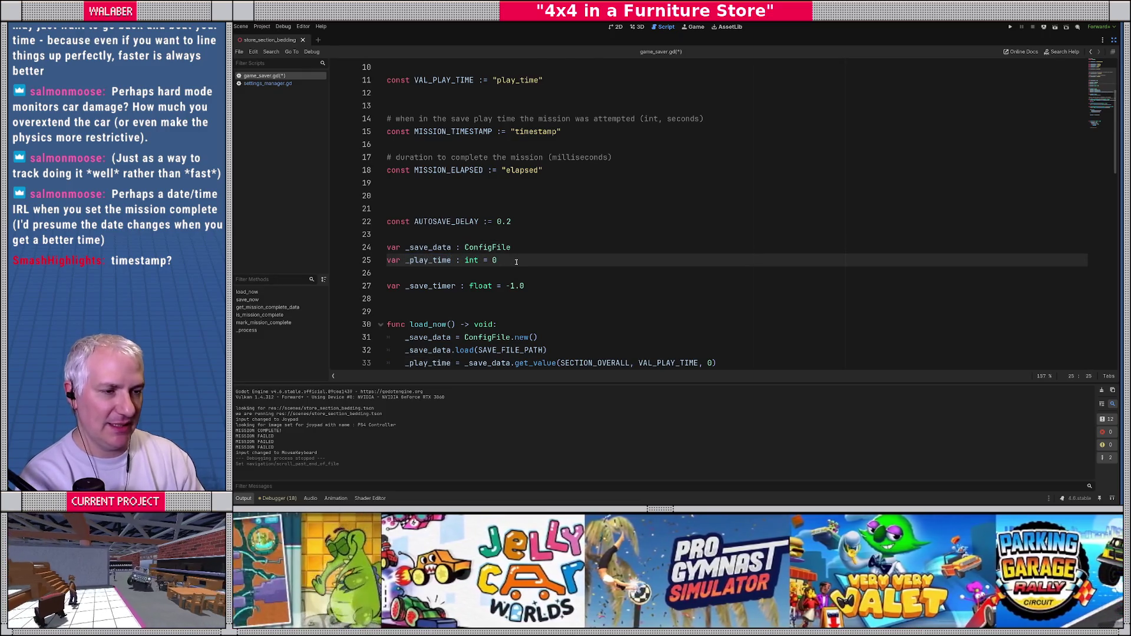
pyautogui.press('Up')
pyautogui.press('End')
pyautogui.press('Return')
pyautogui.write('var _play_time_seconds_accumulator : float = 0.0')
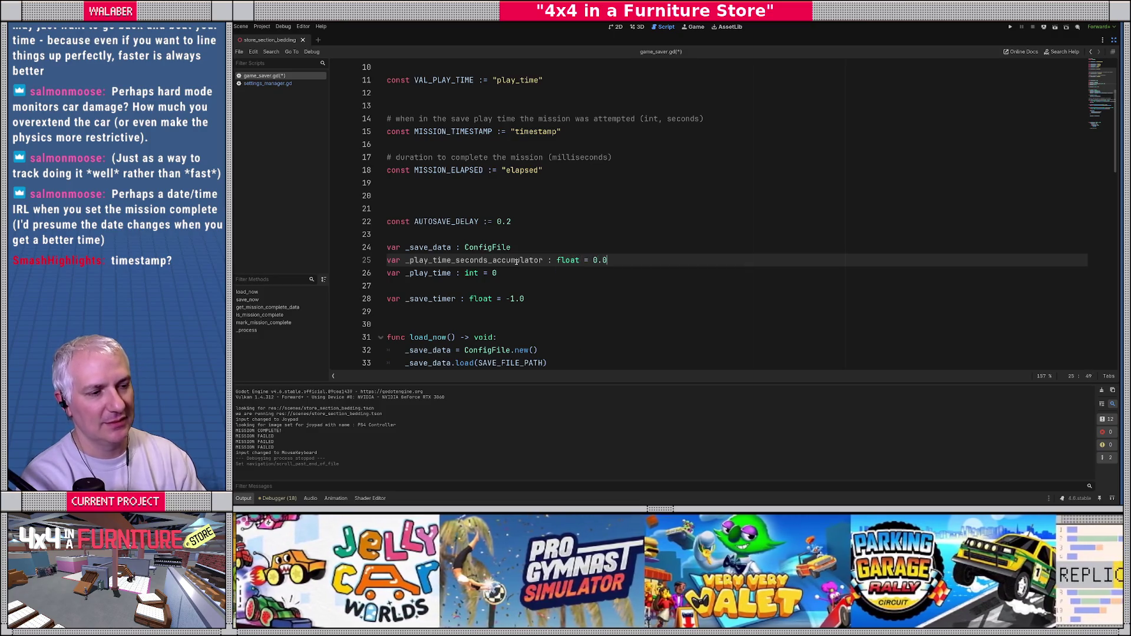
# Check the new accumulator name, then place the caret under the update play time comment in _process
pyautogui.doubleClick(501, 259)
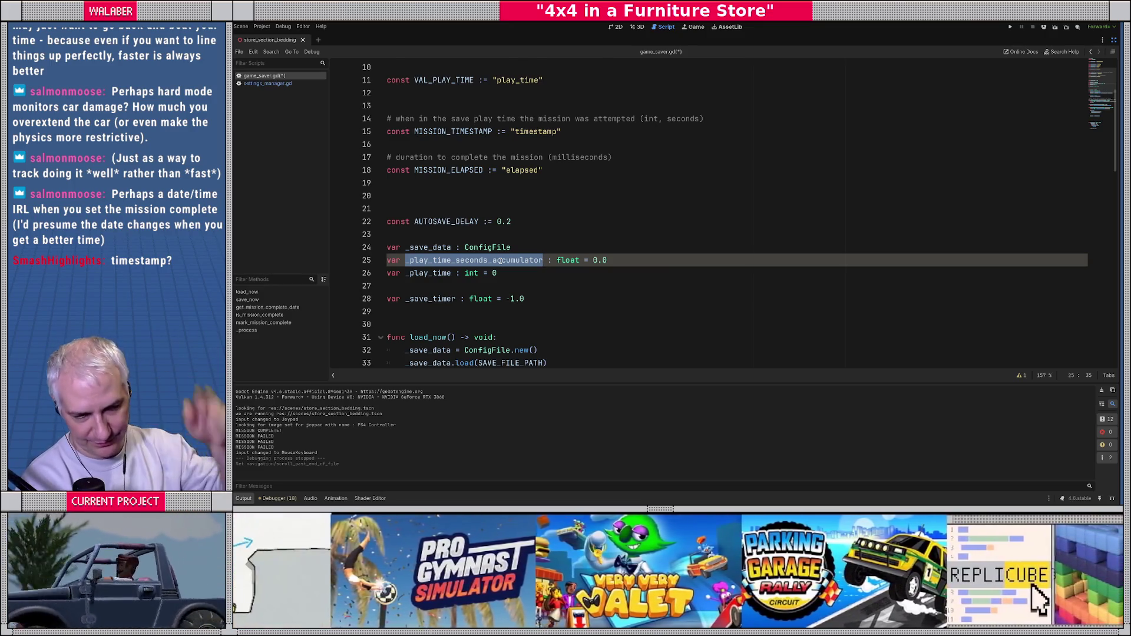
pyautogui.doubleClick(503, 259)
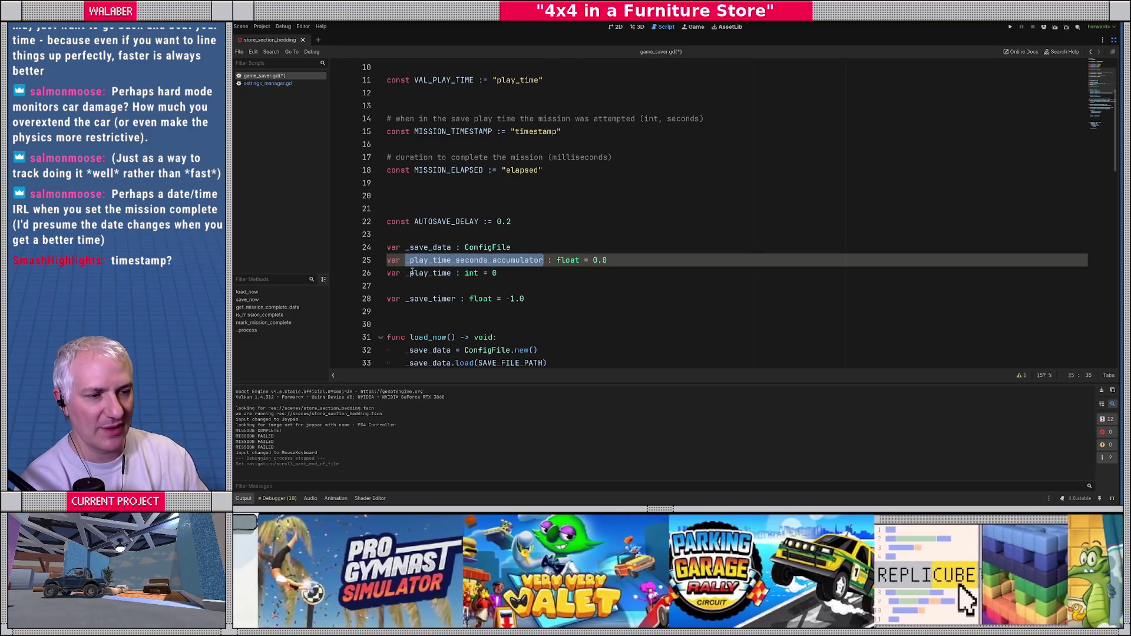
pyautogui.click(411, 272)
pyautogui.press('End')
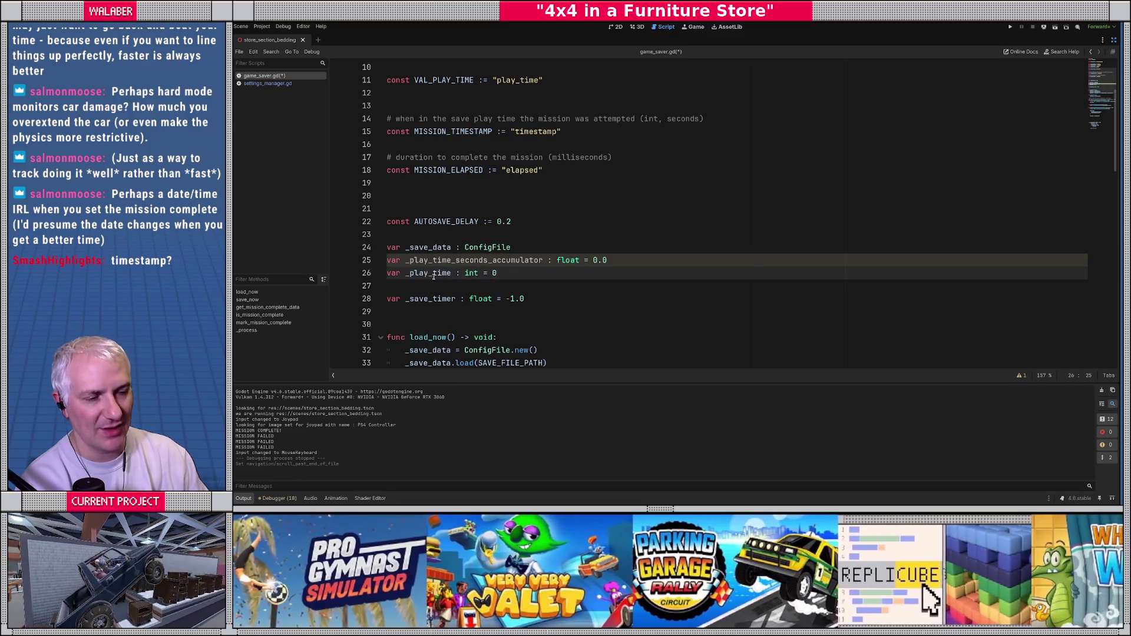
pyautogui.doubleClick(533, 259)
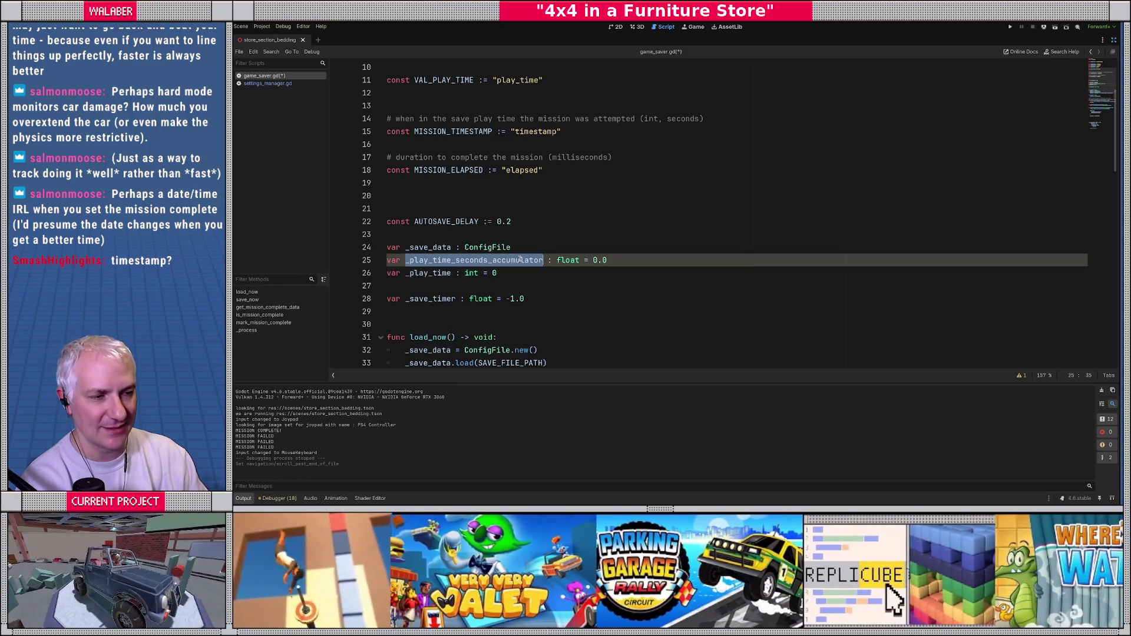
pyautogui.scroll(-16, 554, 265)
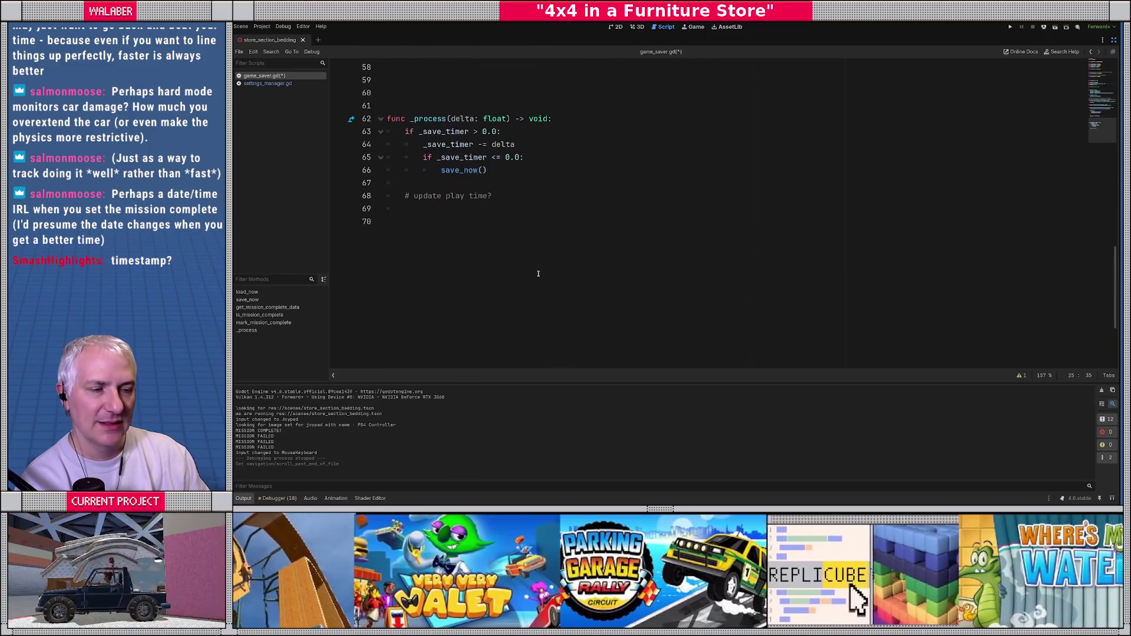
pyautogui.click(441, 208)
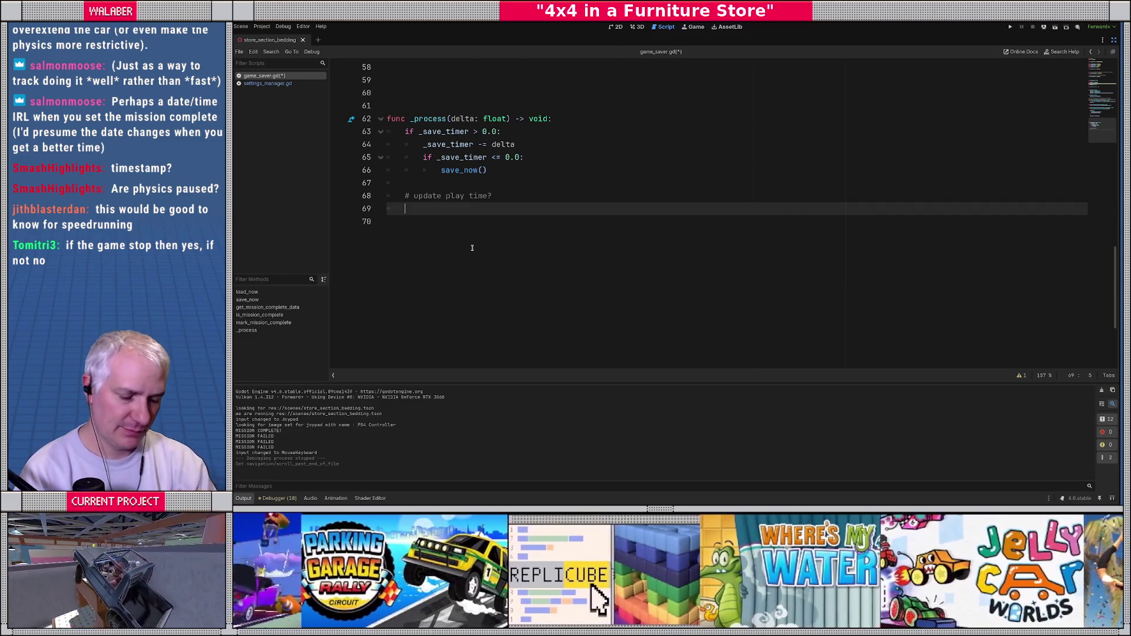
# Declare 'var should_count_time := true' and open an 'if should_count_time:' block
pyautogui.write('var sh9o')
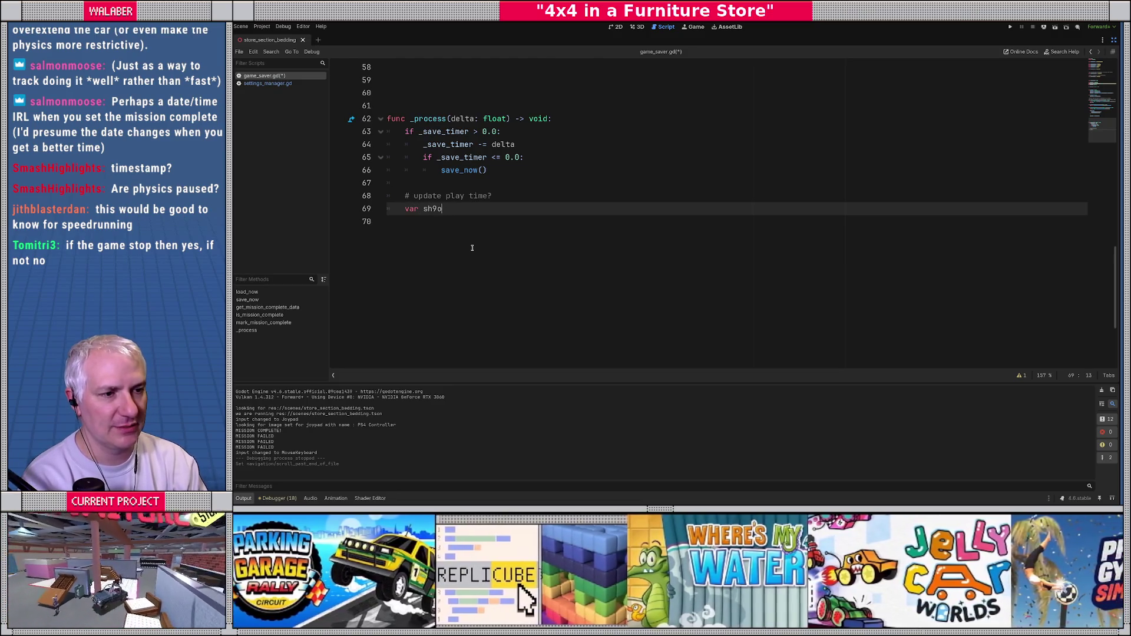
pyautogui.press('BackSpace')
pyautogui.press('BackSpace')
pyautogui.write('ould_count_time : =')
pyautogui.press('Return')
pyautogui.press('Return')
pyautogui.press('Return')
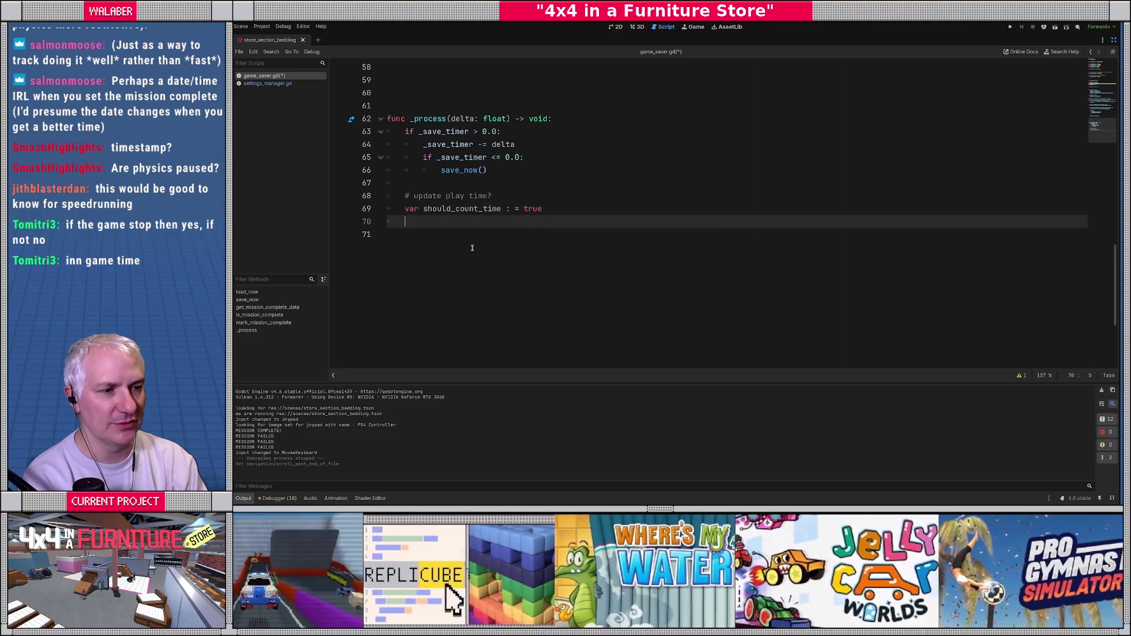
pyautogui.press('Return')
pyautogui.write('if should_c')
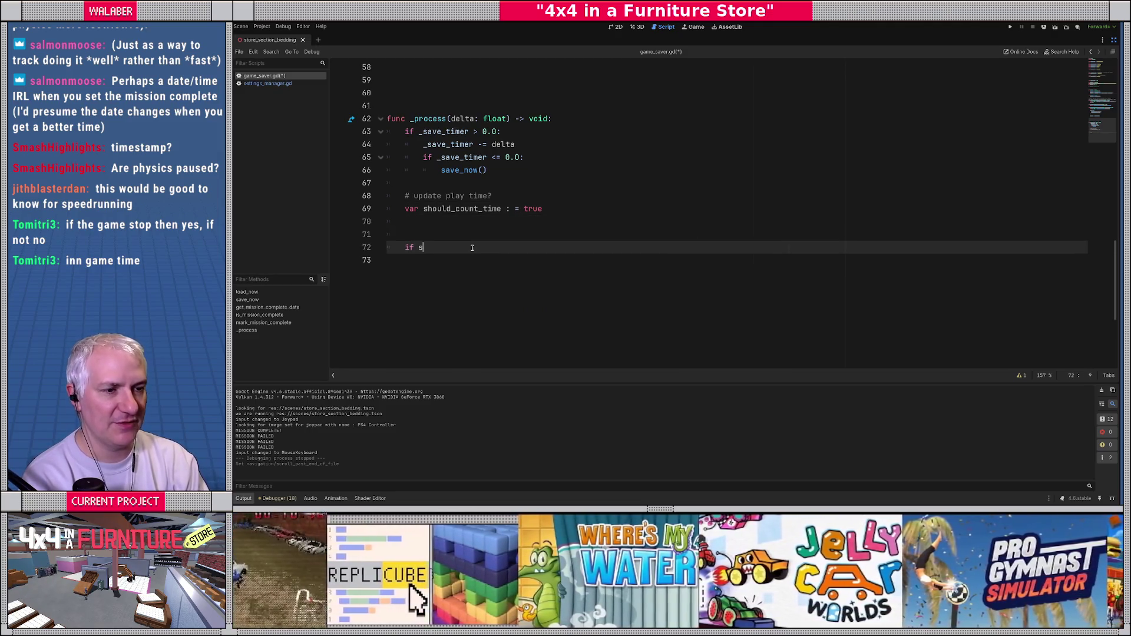
pyautogui.write('ou')
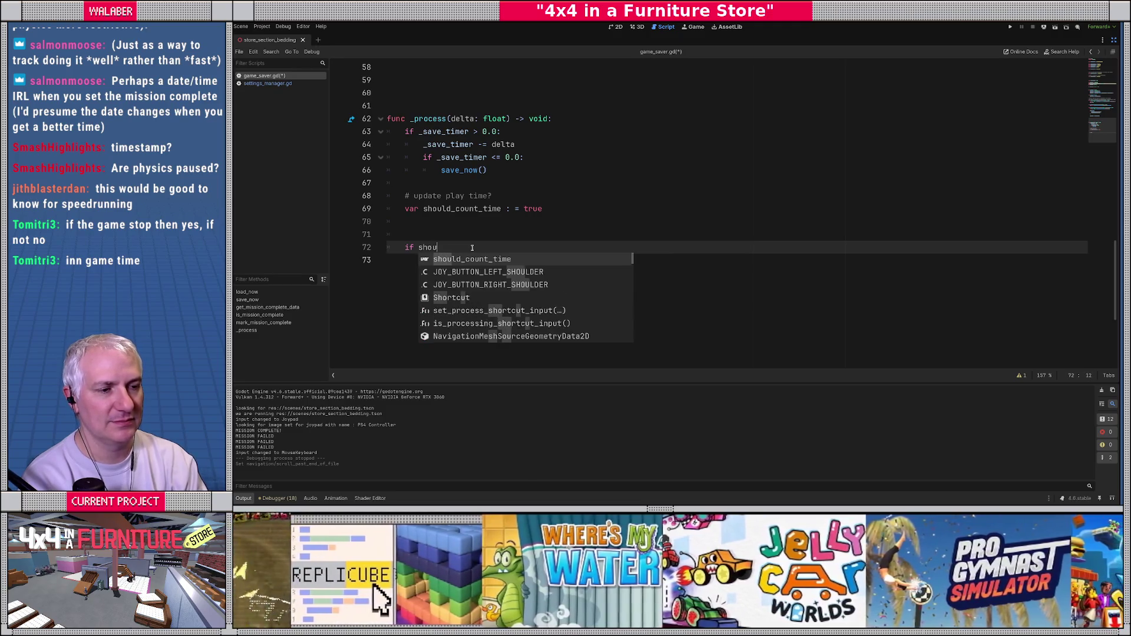
pyautogui.press('Return')
pyautogui.write(':')
pyautogui.press('Return')
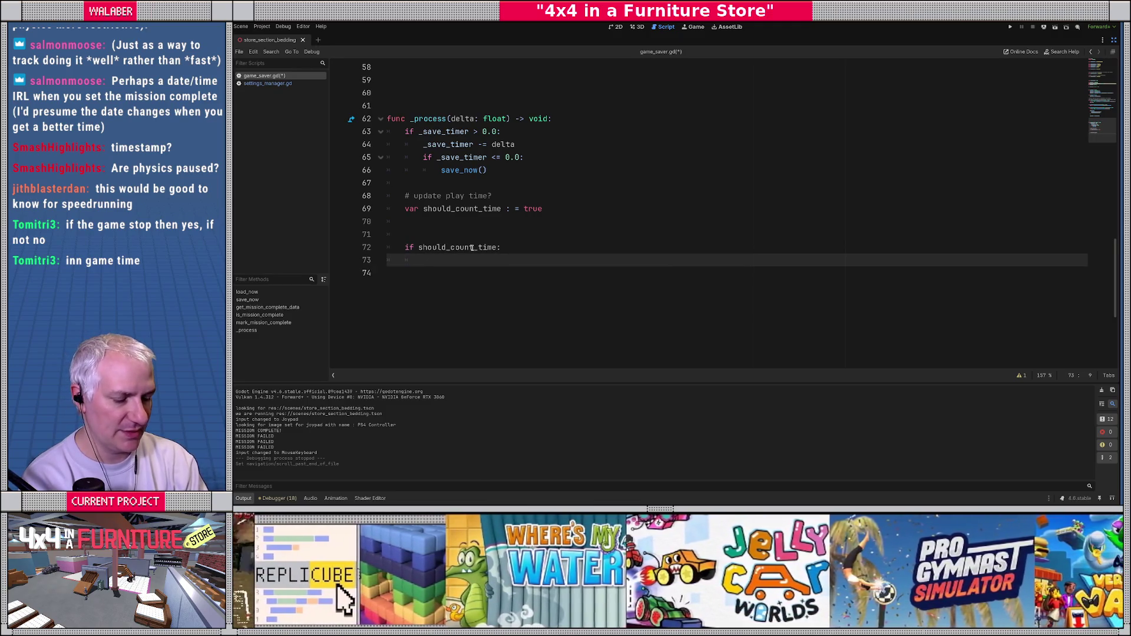
# Add delta to _play_time_seconds_accumulator, then check whether it is at least 1.0
pyautogui.write('_pla')
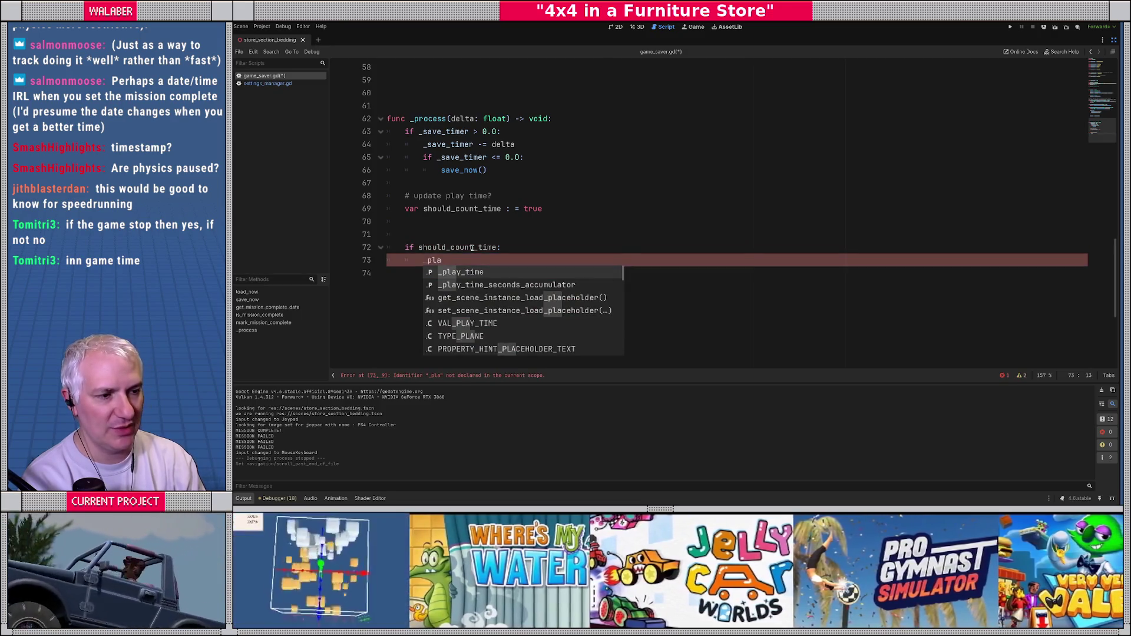
pyautogui.press('Down')
pyautogui.press('Return')
pyautogui.write('+= delta')
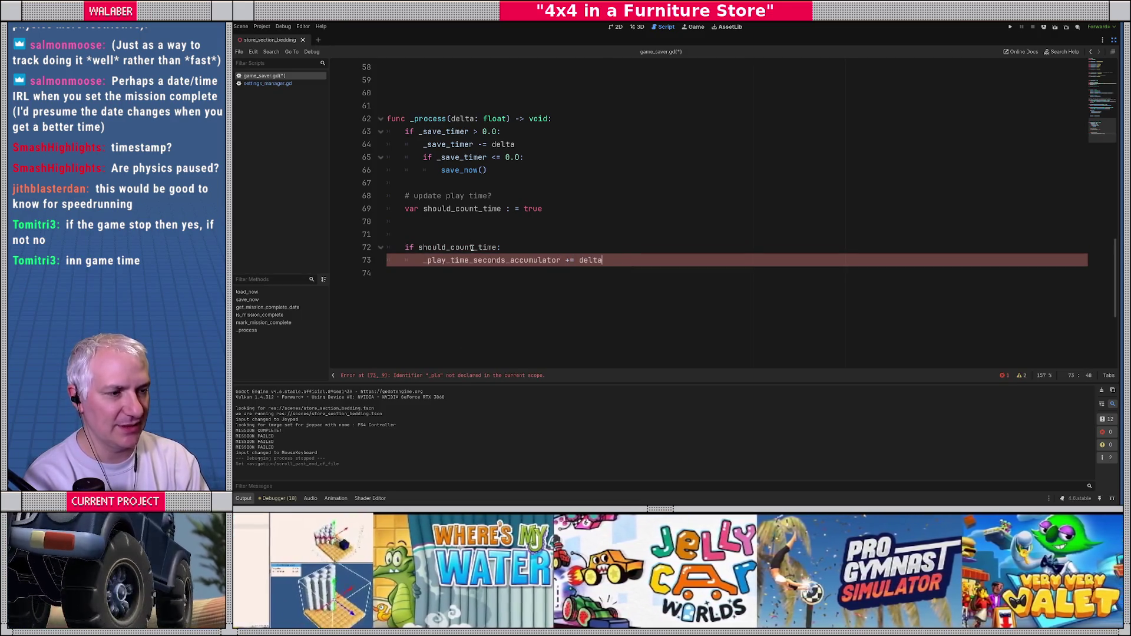
pyautogui.press('Return')
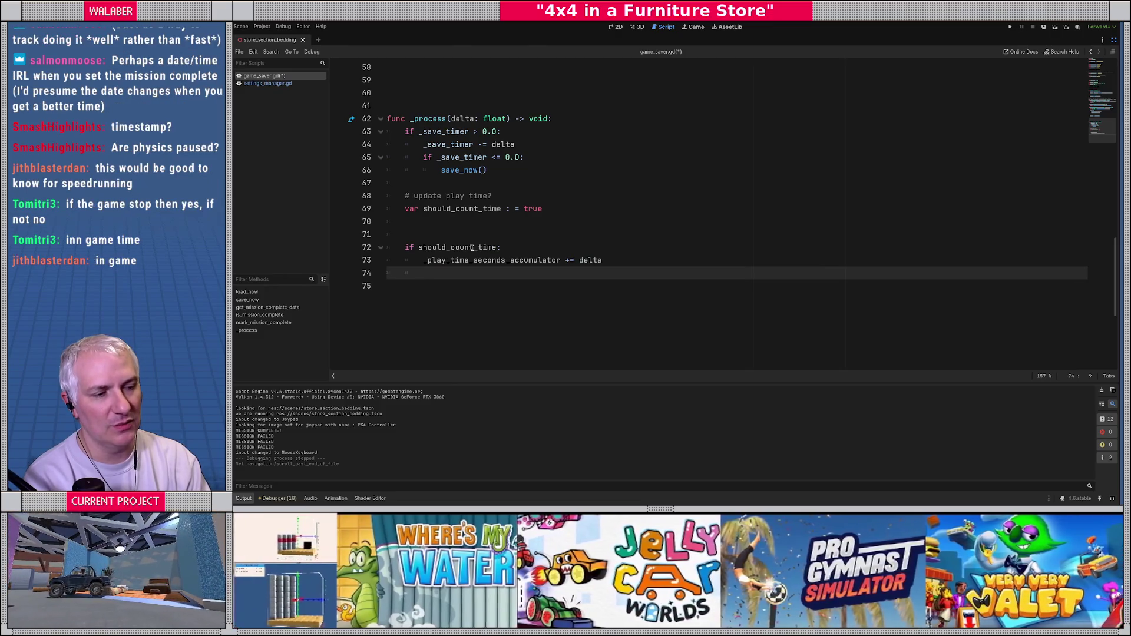
pyautogui.write('if')
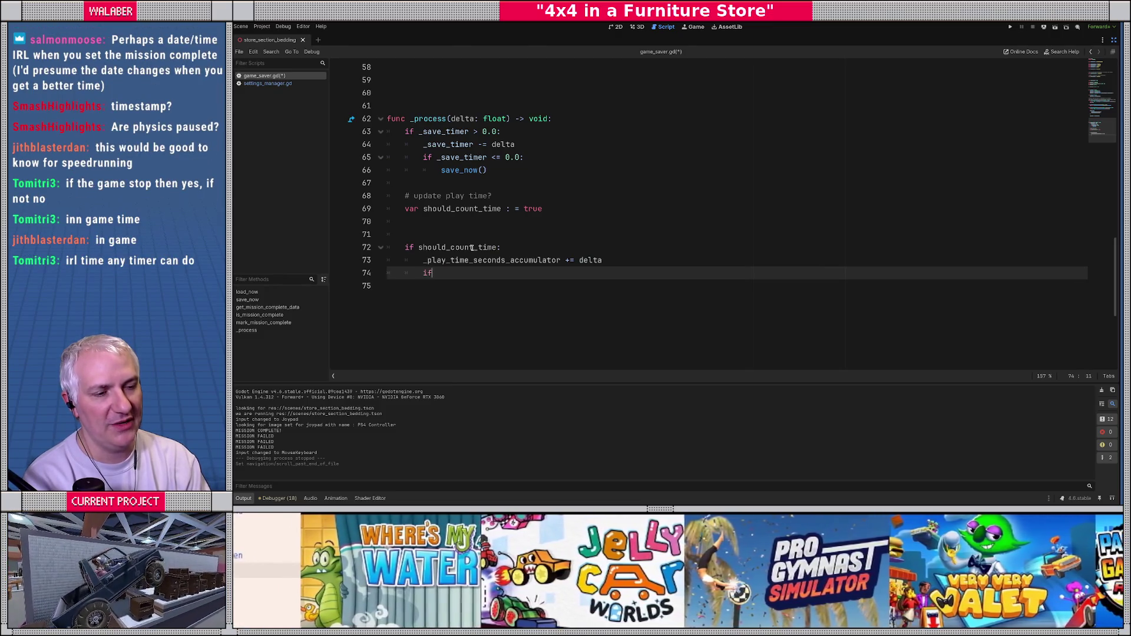
pyautogui.write(' _pl')
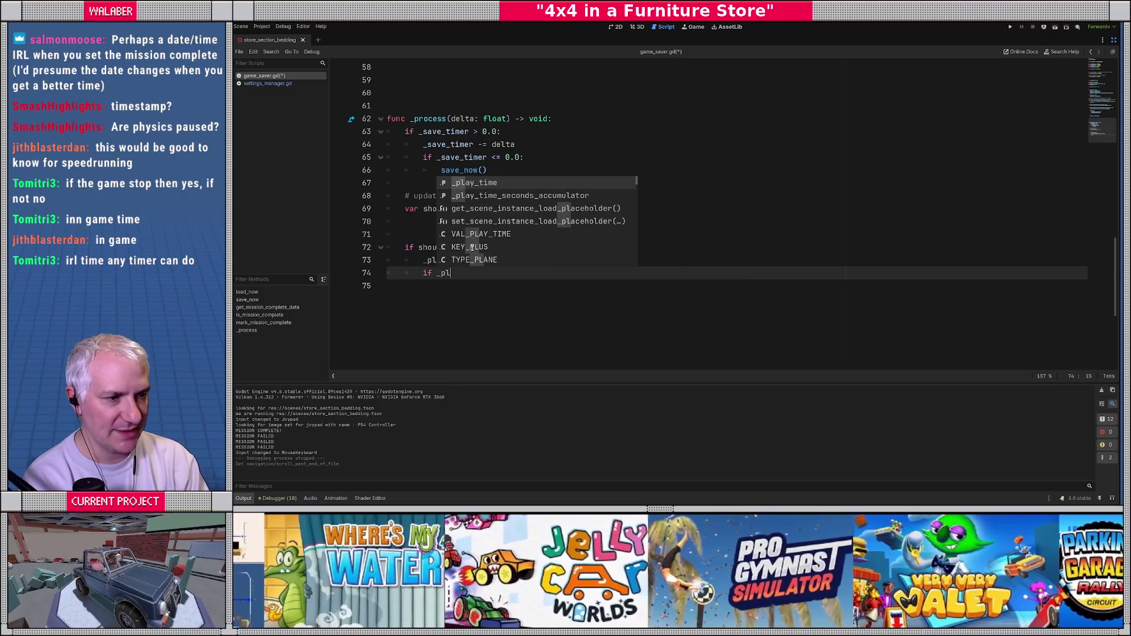
pyautogui.press('Down')
pyautogui.press('Return')
pyautogui.write('>')
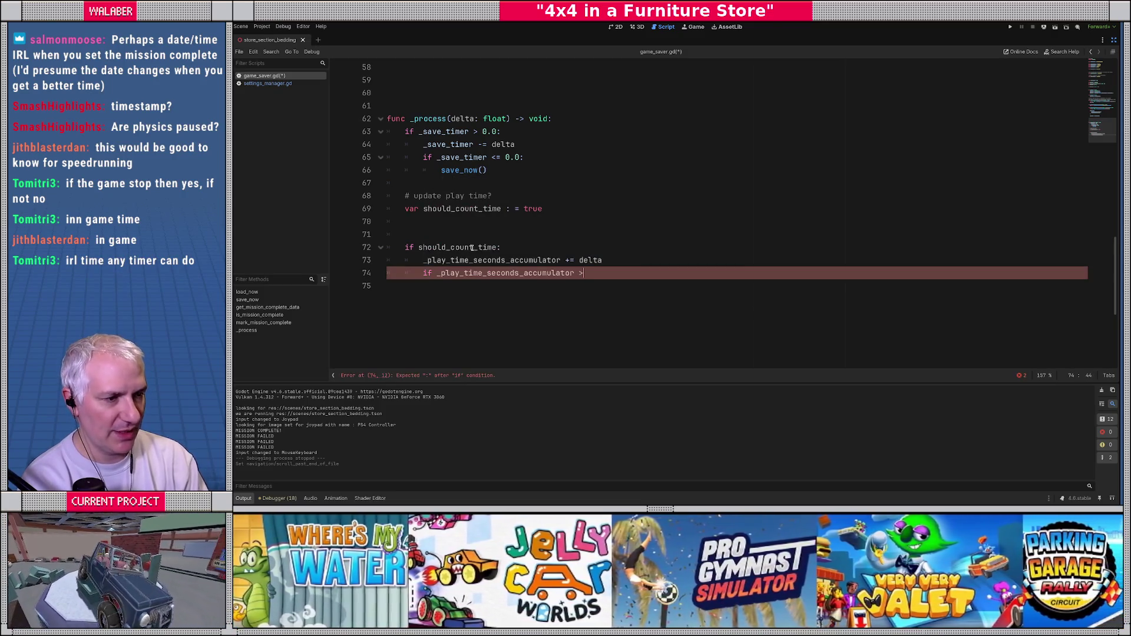
pyautogui.press('BackSpace')
pyautogui.write('= 1.0:')
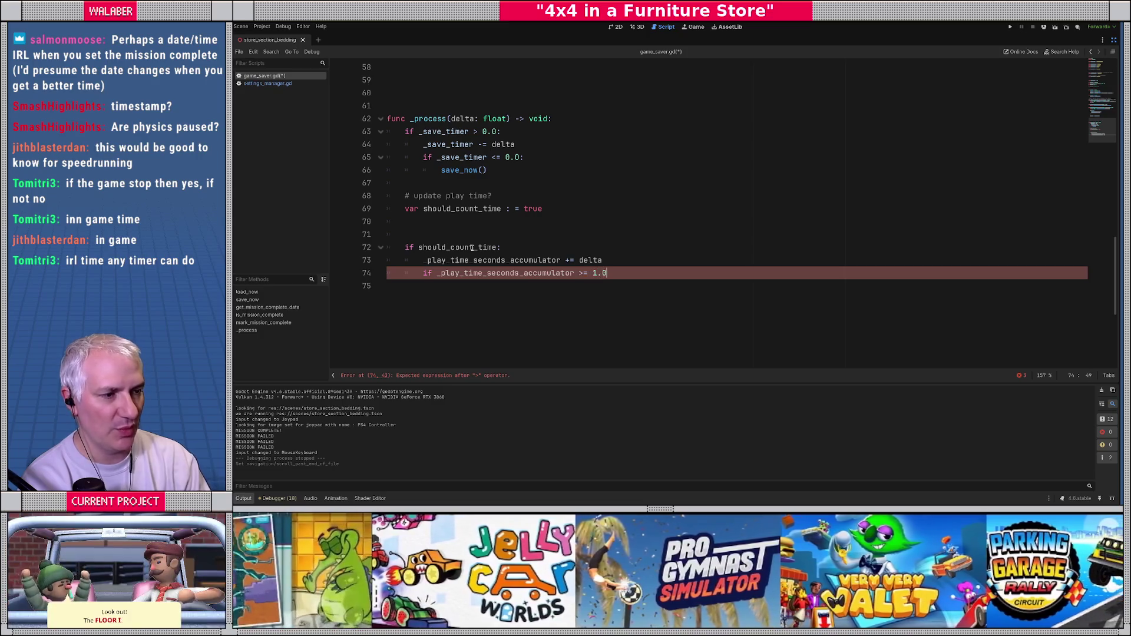
pyautogui.press('Return')
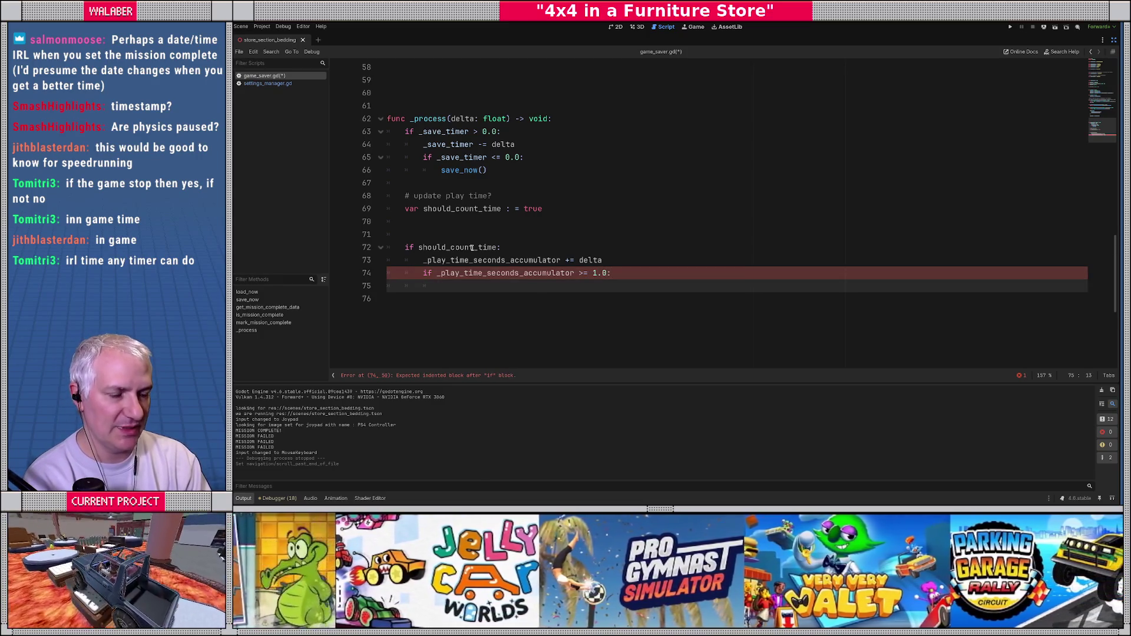
# Compute 'var seconds : int = floori(_play_time_seconds_accumulator)' inside the threshold block
pyautogui.write('_pl')
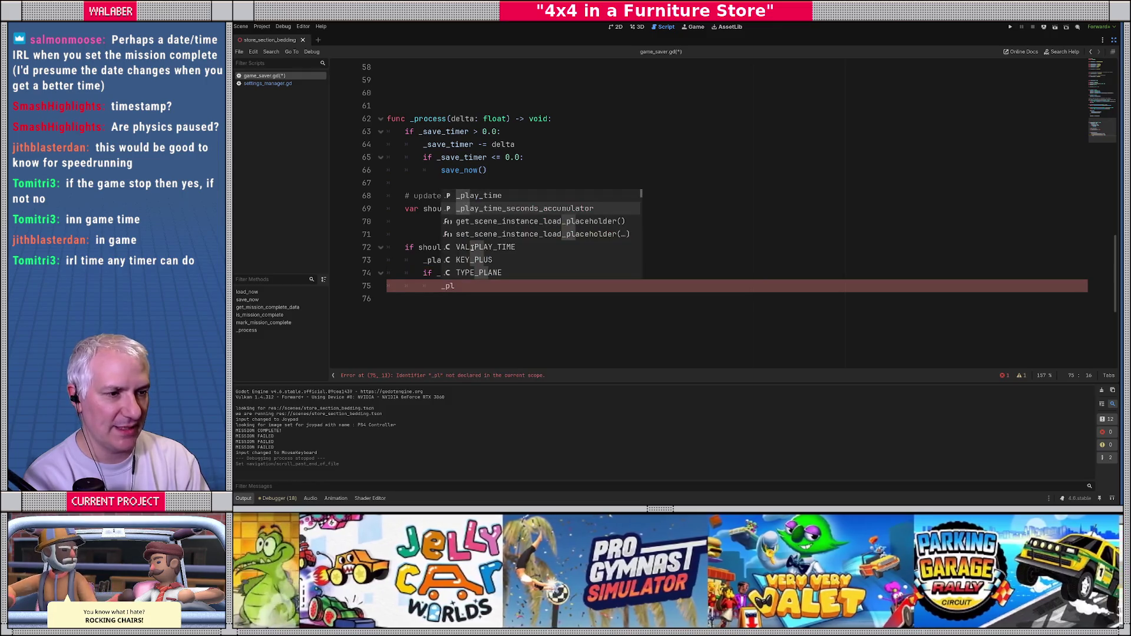
pyautogui.press('Return')
pyautogui.hotkey('ctrl', 'z')
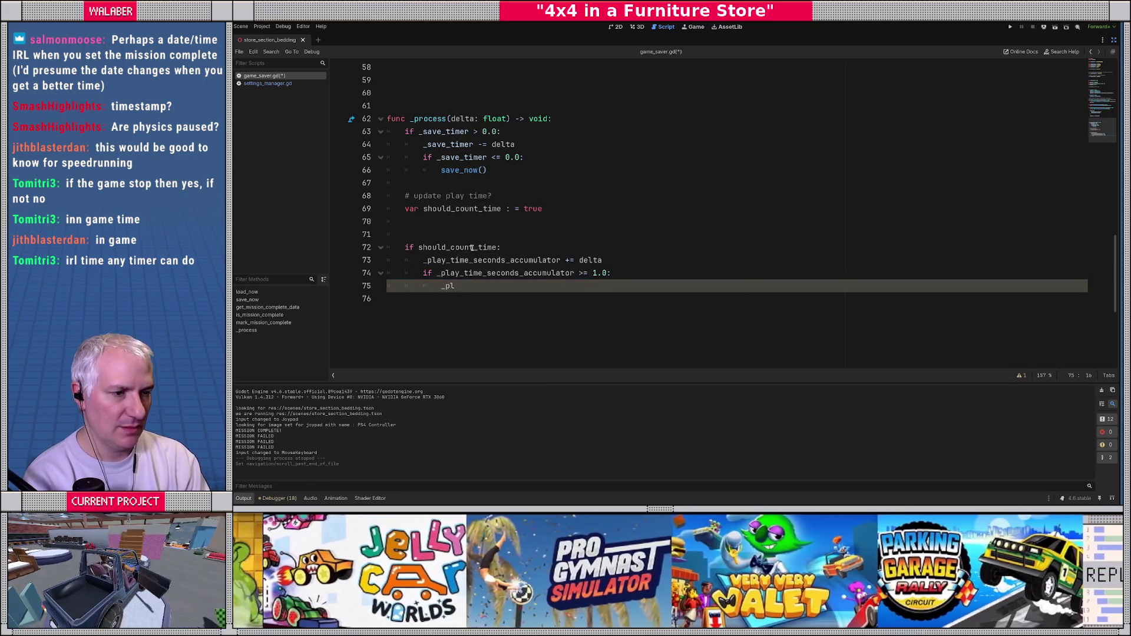
pyautogui.press('BackSpace')
pyautogui.press('BackSpace')
pyautogui.press('BackSpace')
pyautogui.write('var s')
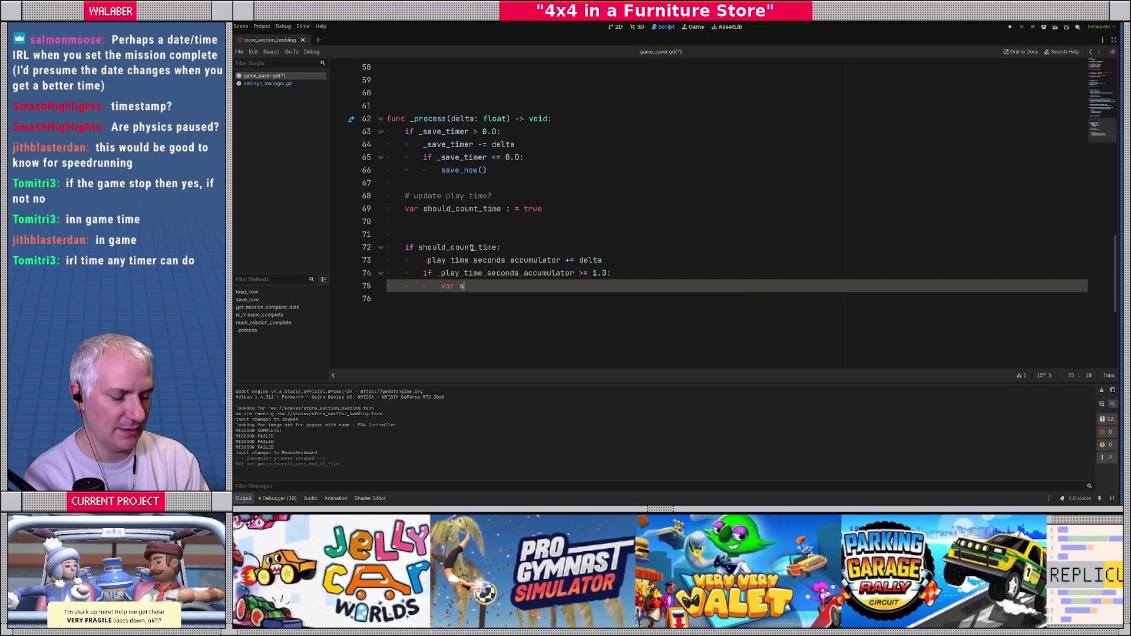
pyautogui.write('econds : int = ')
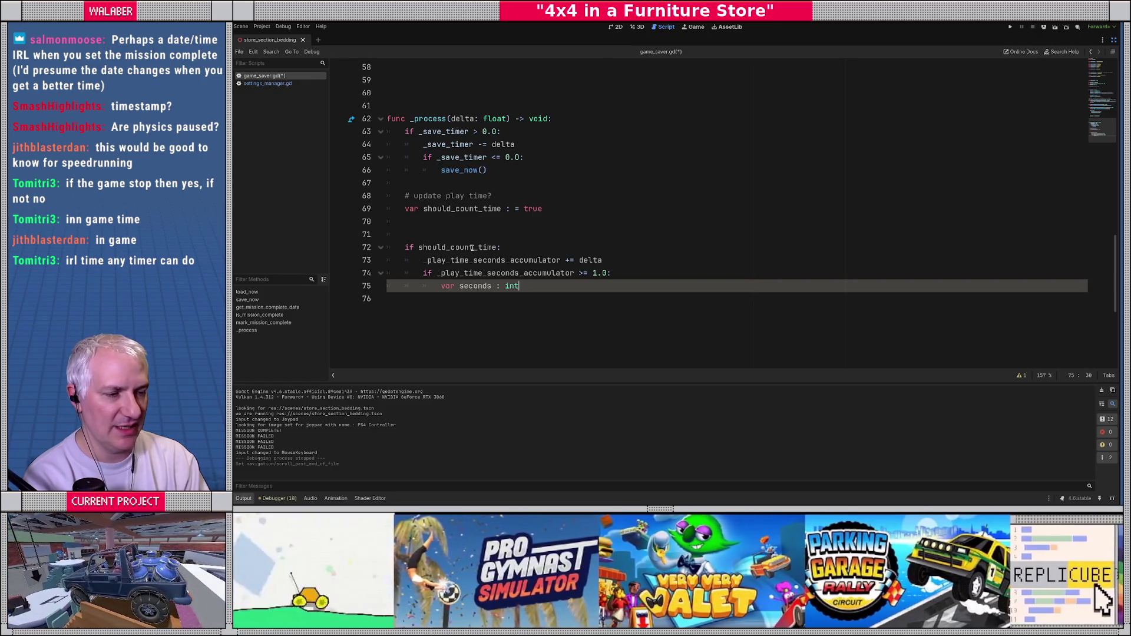
pyautogui.write('florr')
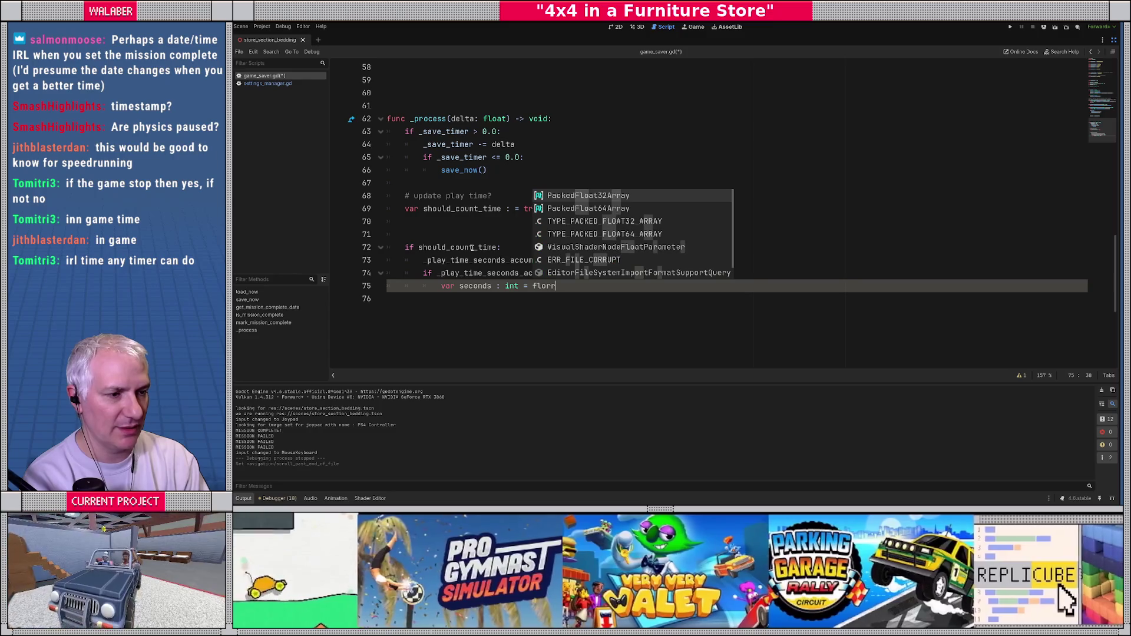
pyautogui.write('ori')
pyautogui.write('(_play')
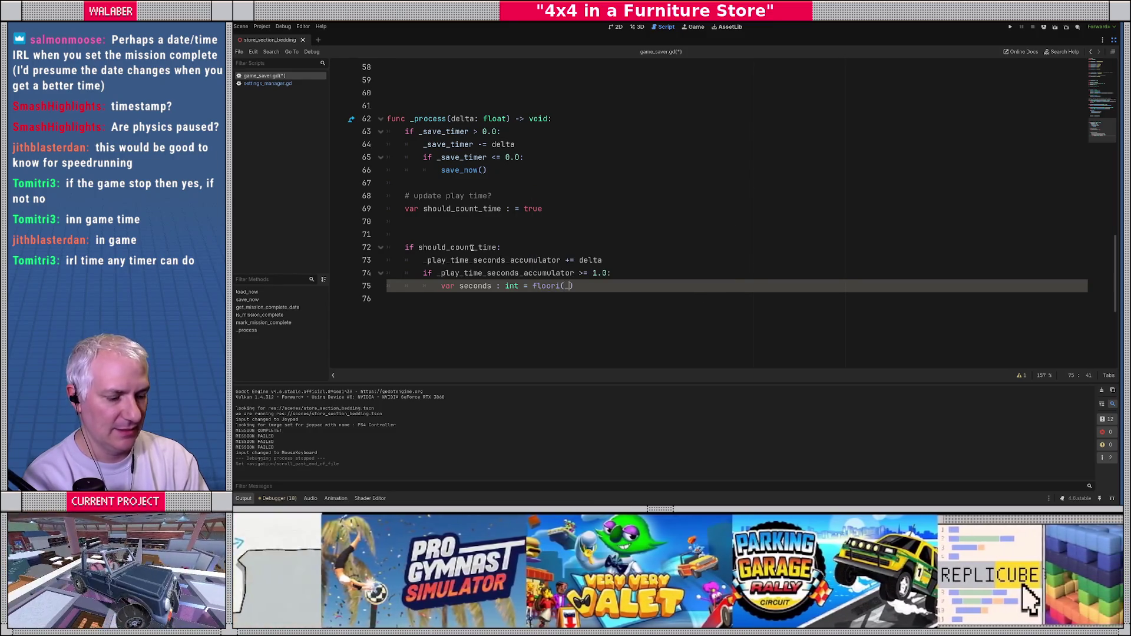
pyautogui.press('Down')
pyautogui.press('Return')
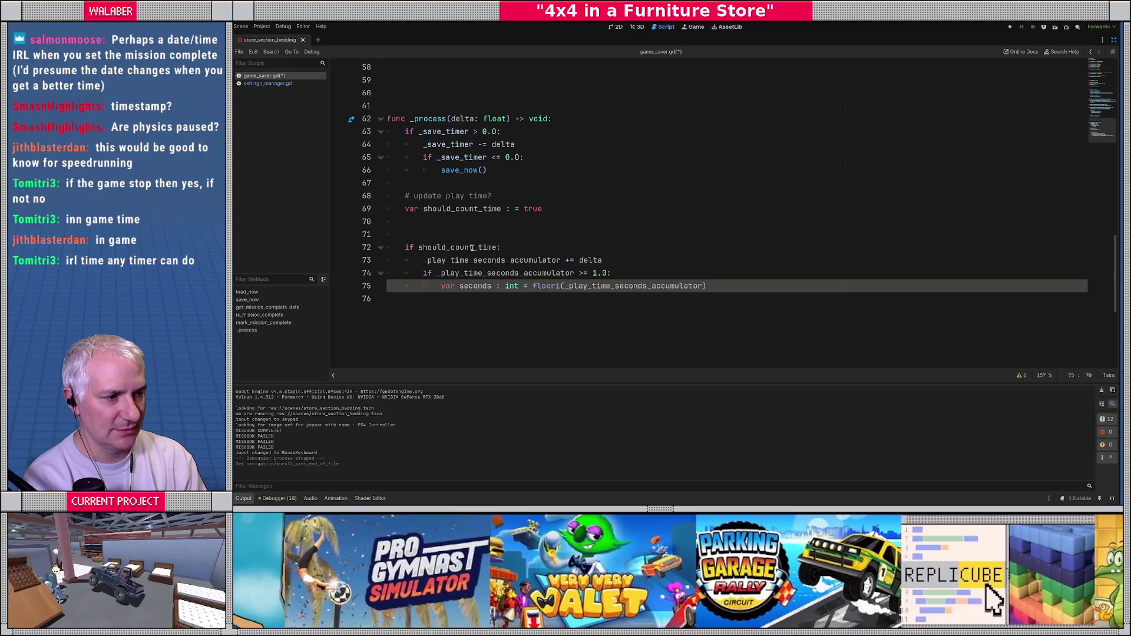
pyautogui.press('Return')
# Add the line '_play_time += seconds'
pyautogui.write('_pla')
pyautogui.press('Return')
pyautogui.write('+')
pyautogui.press('BackSpace')
pyautogui.press('BackSpace')
pyautogui.press('BackSpace')
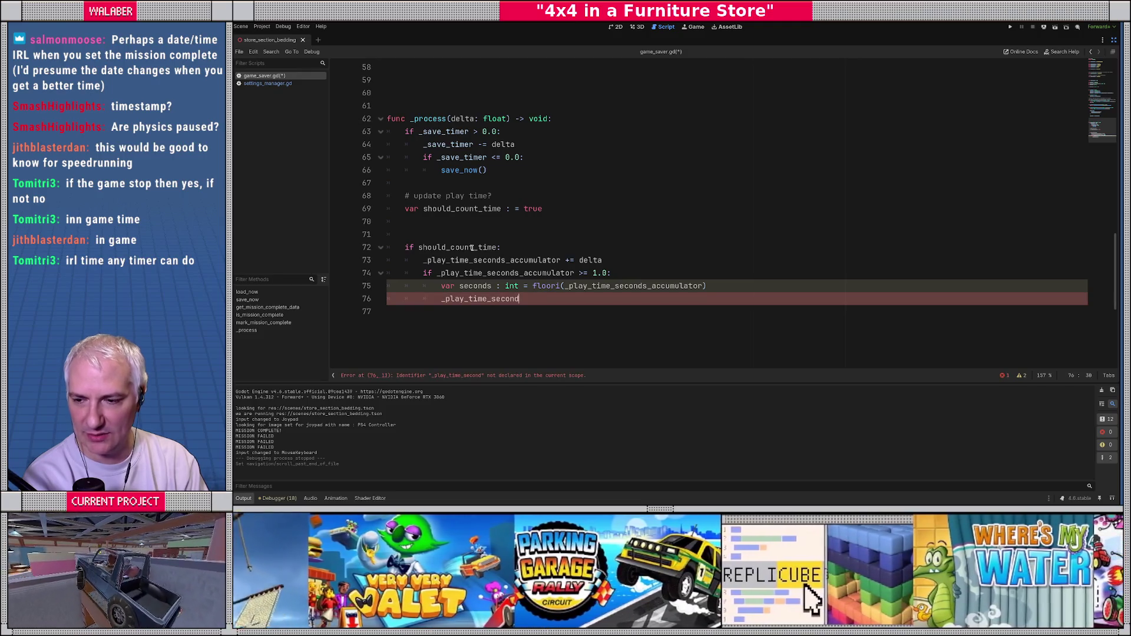
pyautogui.press('BackSpace')
pyautogui.press('BackSpace')
pyautogui.press('BackSpace')
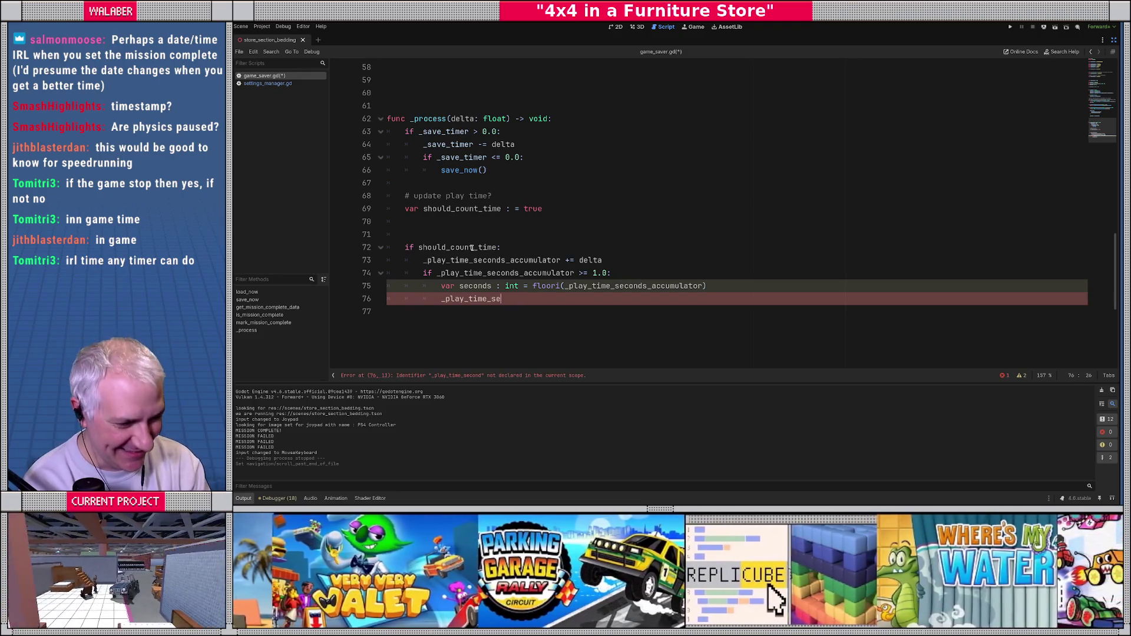
pyautogui.write('+= des')
pyautogui.press('BackSpace')
pyautogui.press('BackSpace')
pyautogui.press('BackSpace')
pyautogui.write('seconds')
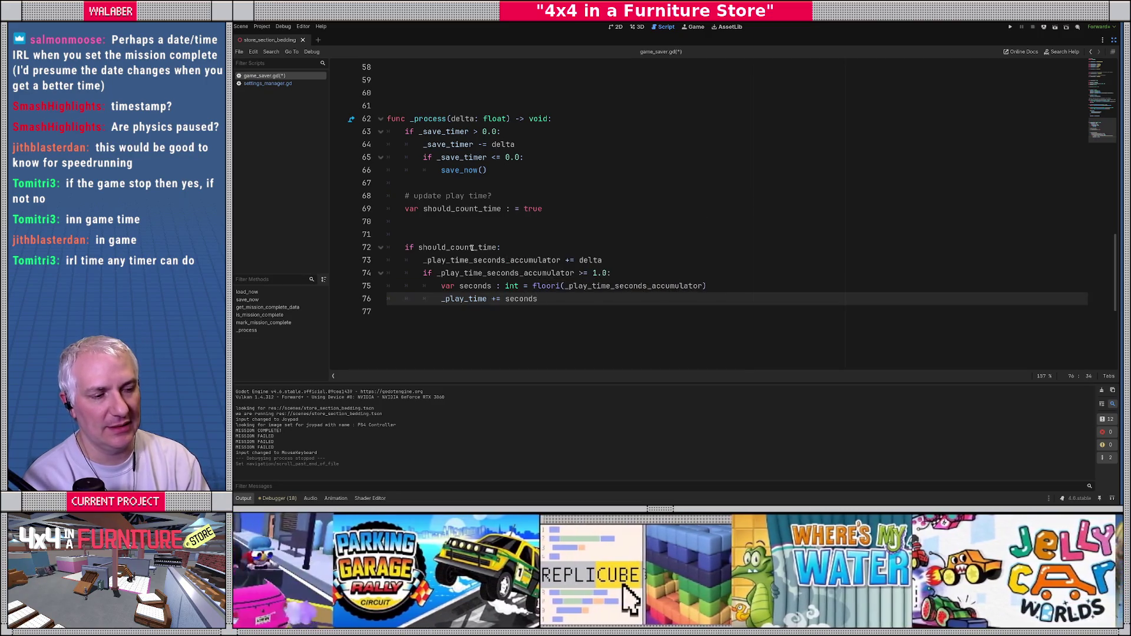
pyautogui.press('Return')
# Add the line '_play_time_seconds_accumulator -= seconds'
pyautogui.write('_pl')
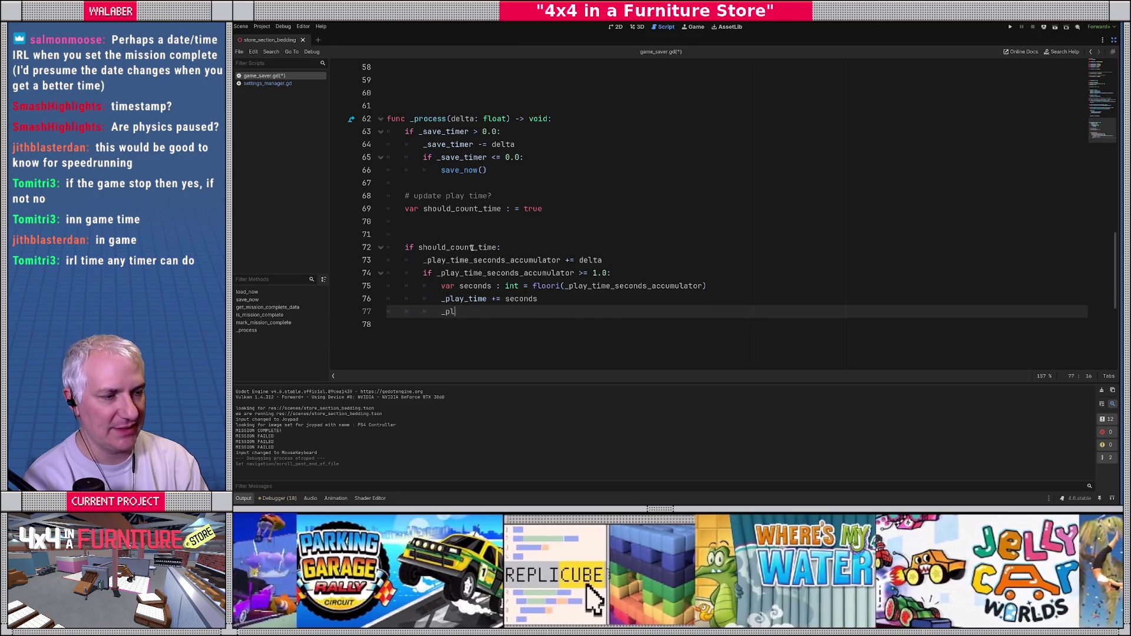
pyautogui.press('Down')
pyautogui.press('Return')
pyautogui.write('-= second')
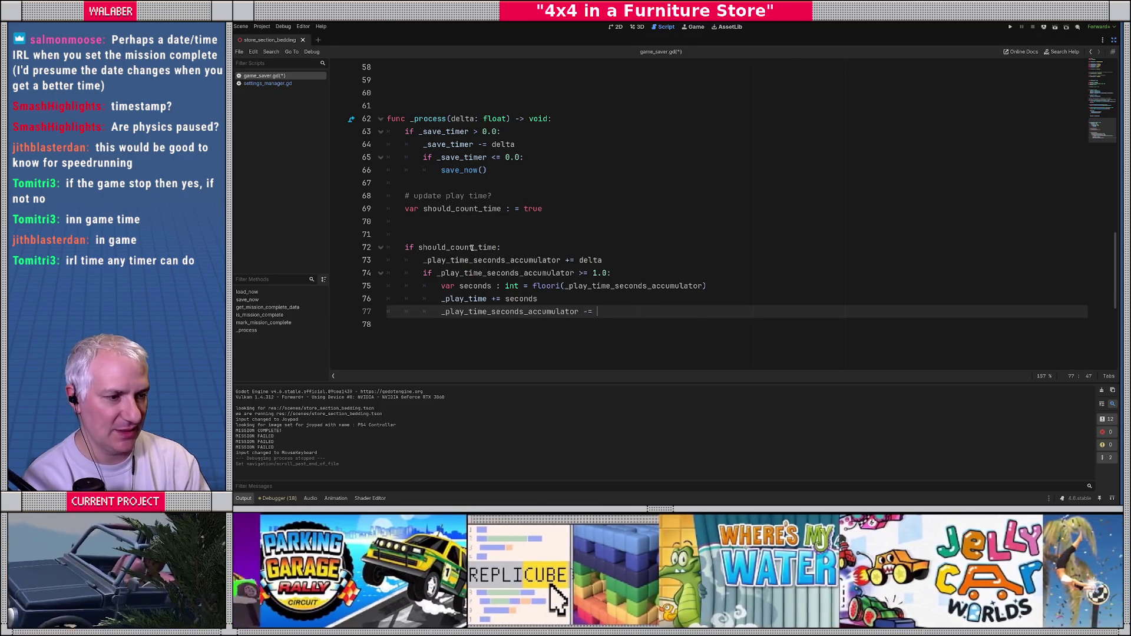
pyautogui.press('Return')
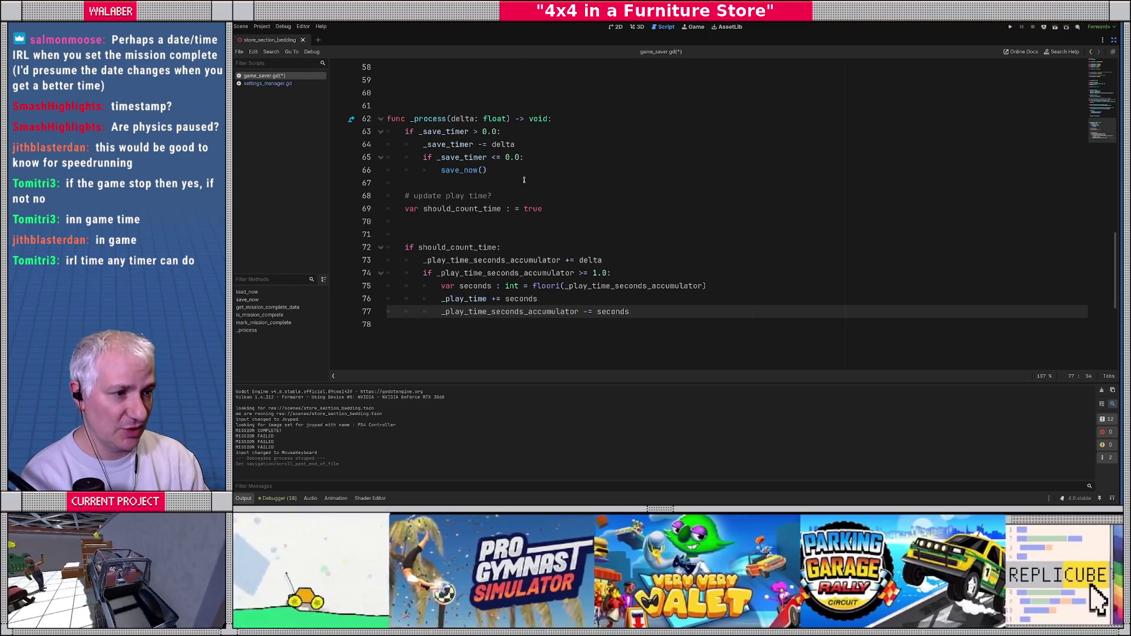
# Open game-context.gd through the script quick search
pyautogui.click(524, 179)
pyautogui.hotkey('ctrl', 'shift', 'o')
pyautogui.write('context')
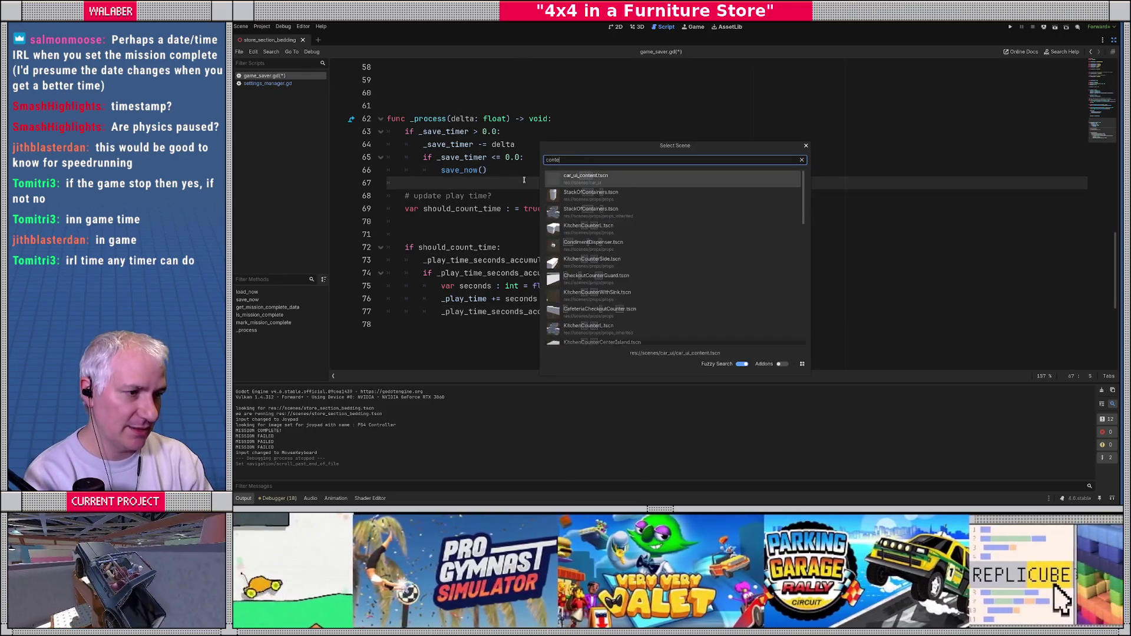
pyautogui.press('Escape')
pyautogui.hotkey('ctrl', 'alt', 'o')
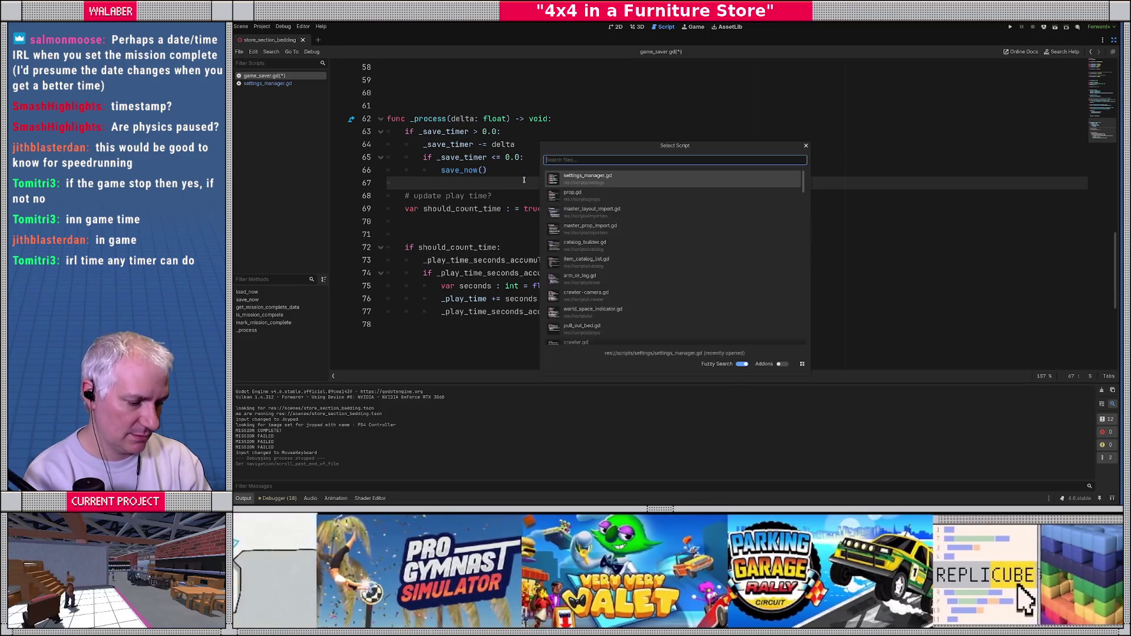
pyautogui.press('Return')
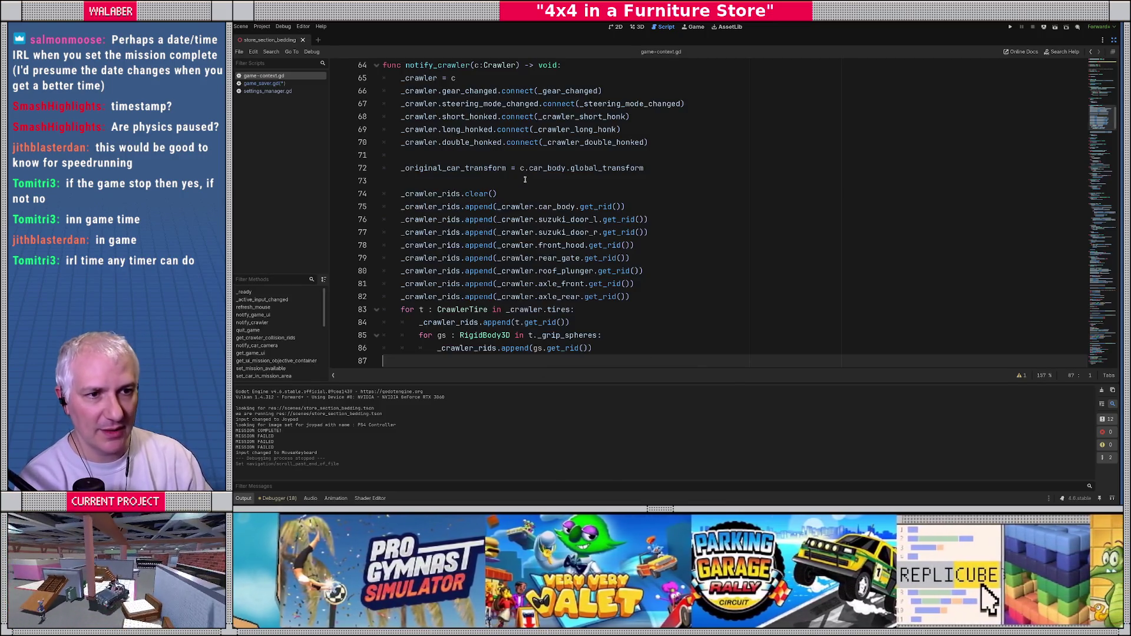
# Add a 'signal game_paused()' declaration below the game_ready signal
pyautogui.scroll(10, 997, 158)
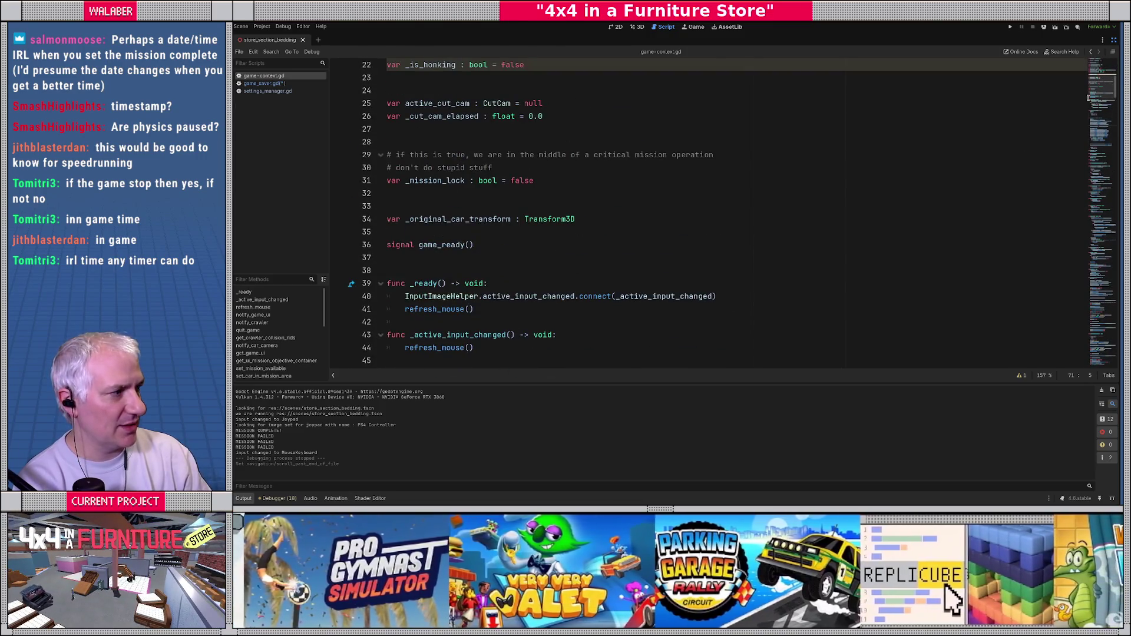
pyautogui.scroll(5, 1088, 97)
pyautogui.scroll(-3, 417, 175)
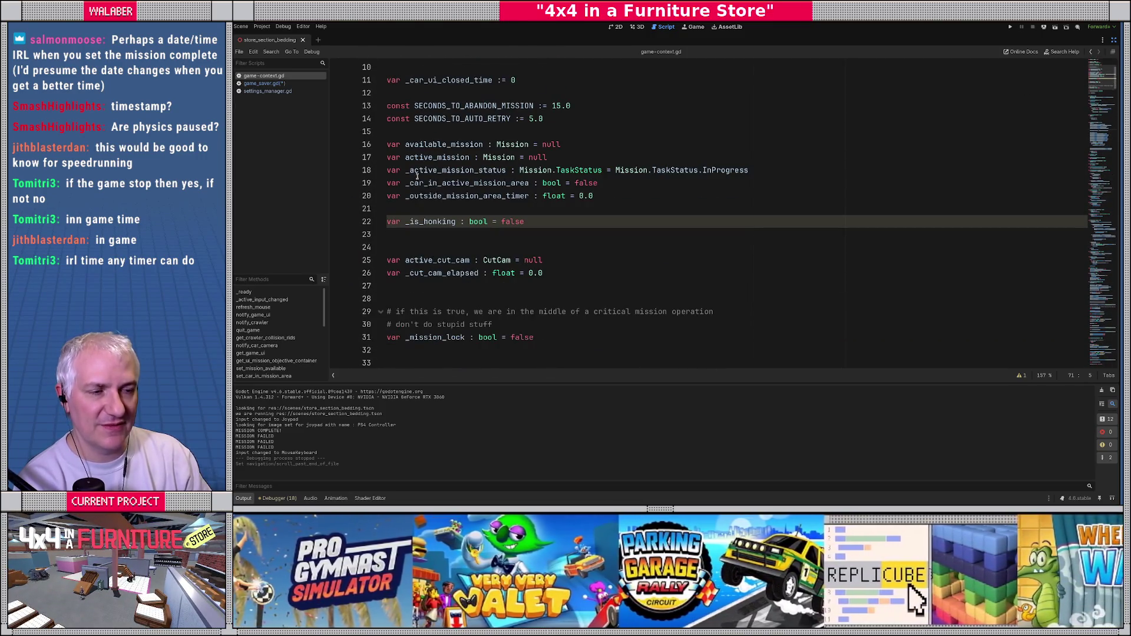
pyautogui.scroll(-5, 426, 191)
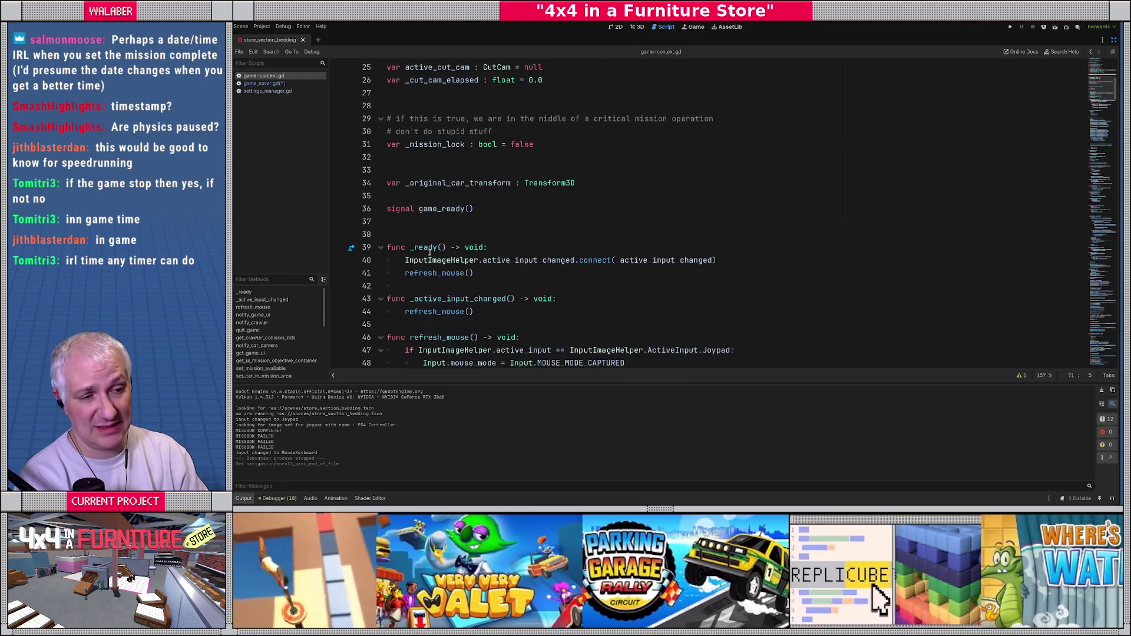
pyautogui.click(412, 221)
pyautogui.write('signal game_paused(')
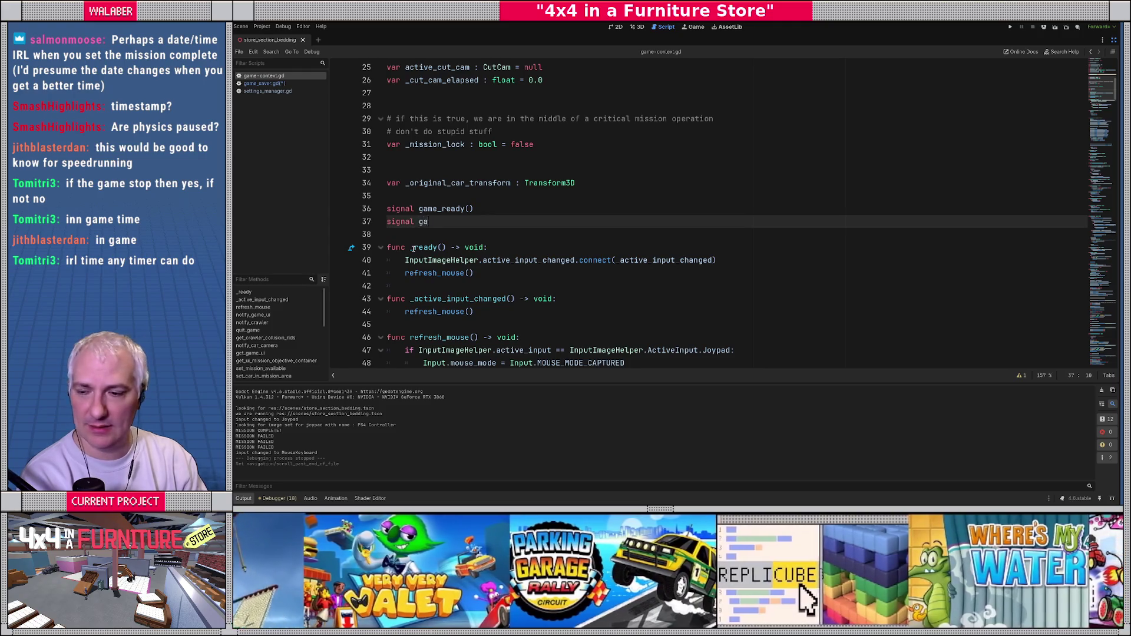
# Change the new signal to 'signal game_pause_changed(paused:bool)'
pyautogui.press('End')
pyautogui.press('Return')
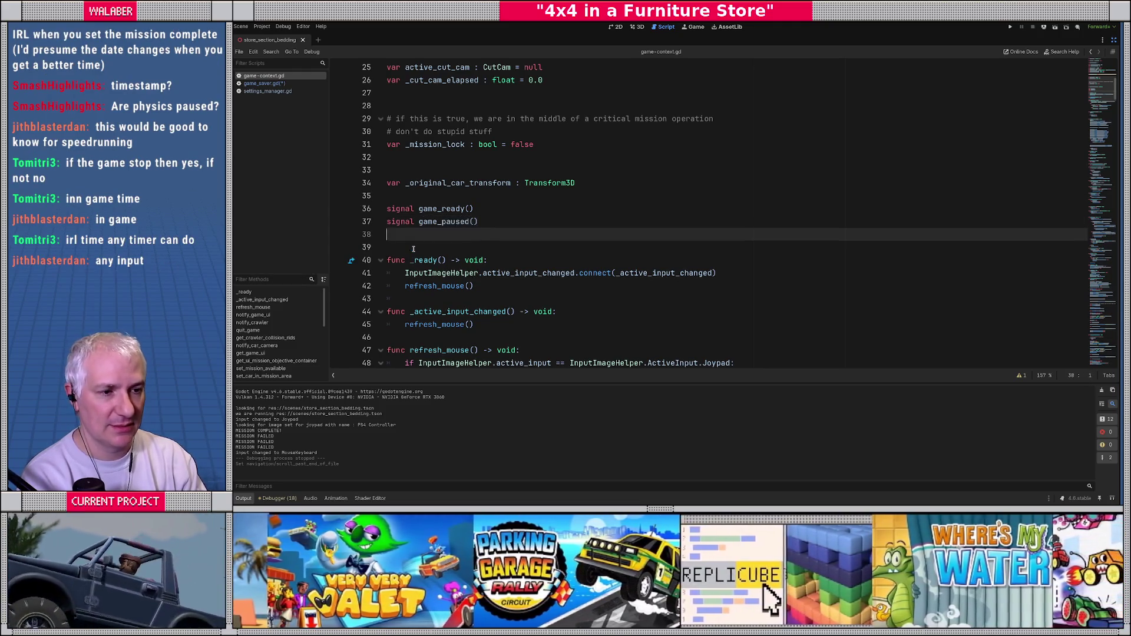
pyautogui.write('signal game_')
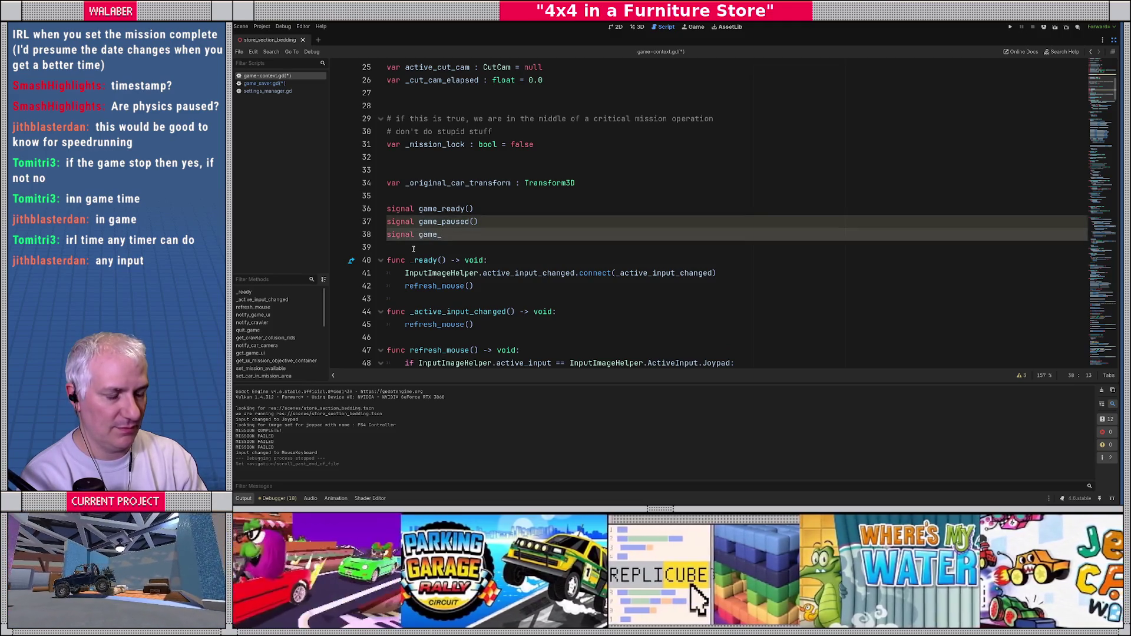
pyautogui.hotkey('shift', 'Home')
pyautogui.press('BackSpace')
pyautogui.press('BackSpace')
pyautogui.press('BackSpace')
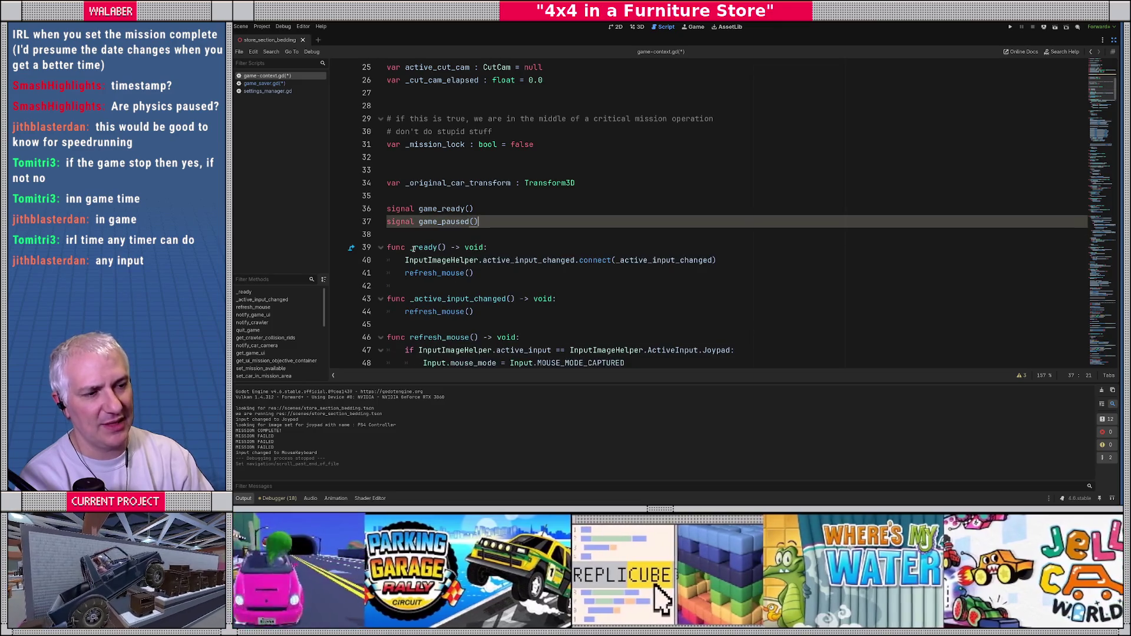
pyautogui.press('BackSpace')
pyautogui.write('e_changed(')
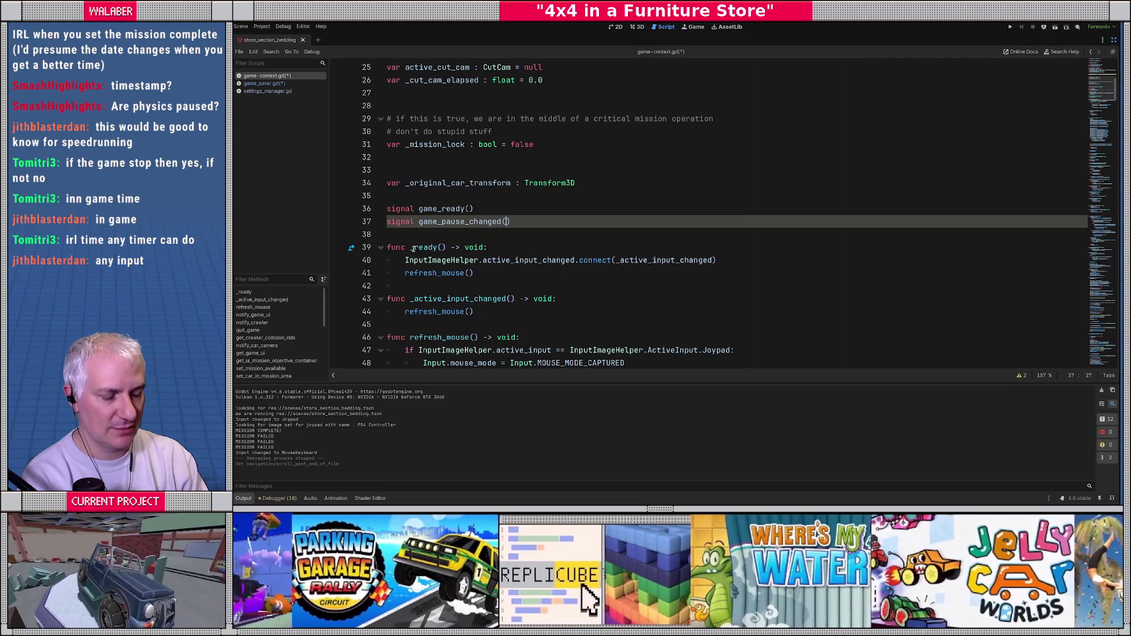
pyautogui.write('paused:bool')
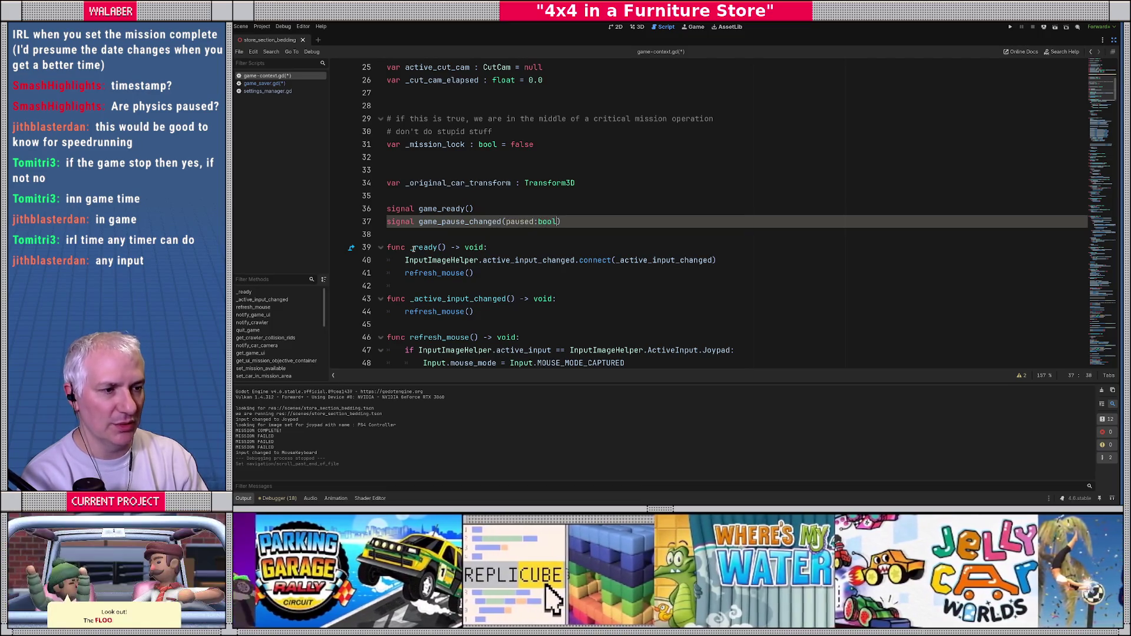
pyautogui.write(')')
pyautogui.press('Return')
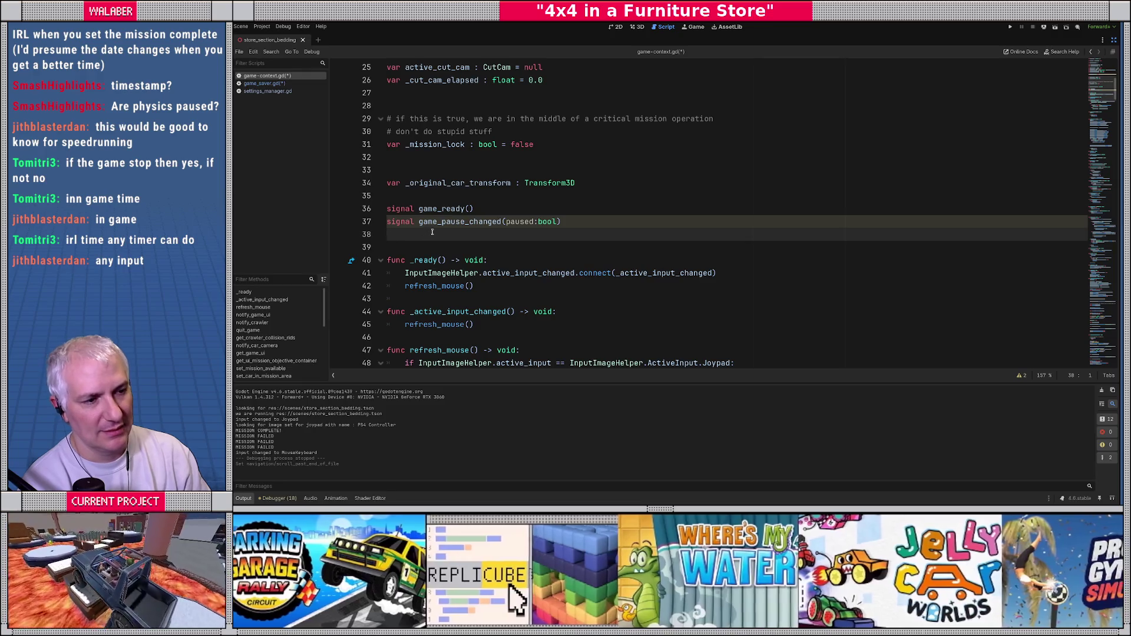
pyautogui.doubleClick(443, 224)
# Find on_pause and add 'game_pause_changed.emit(true)' after hide_pause()
pyautogui.hotkey('ctrl', 'f')
pyautogui.write('pau')
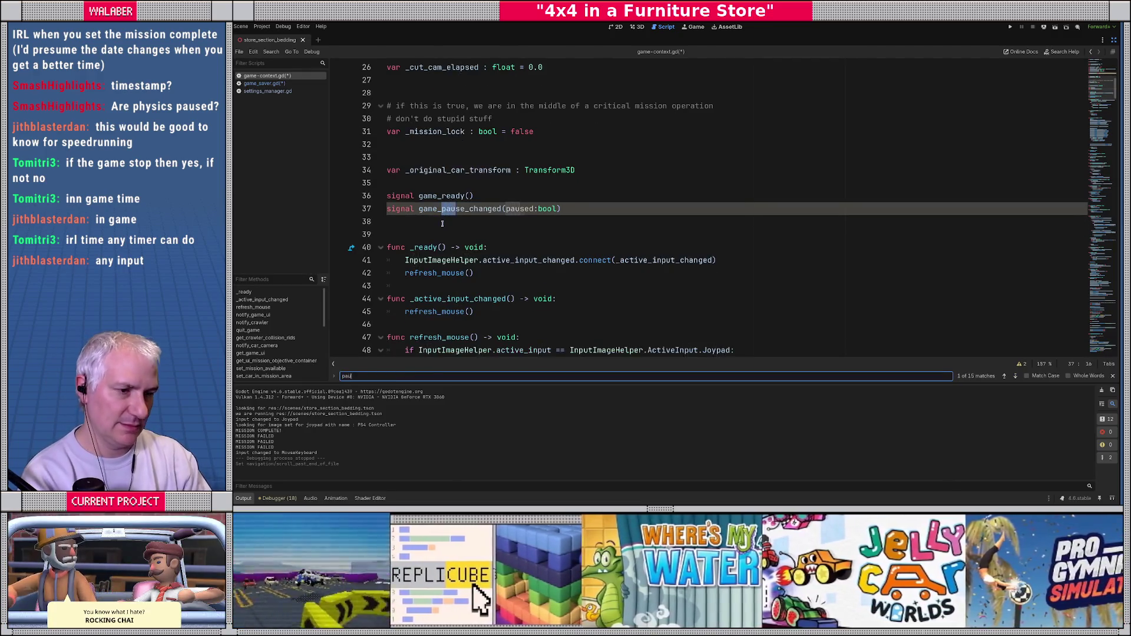
pyautogui.write('se(')
pyautogui.press('Escape')
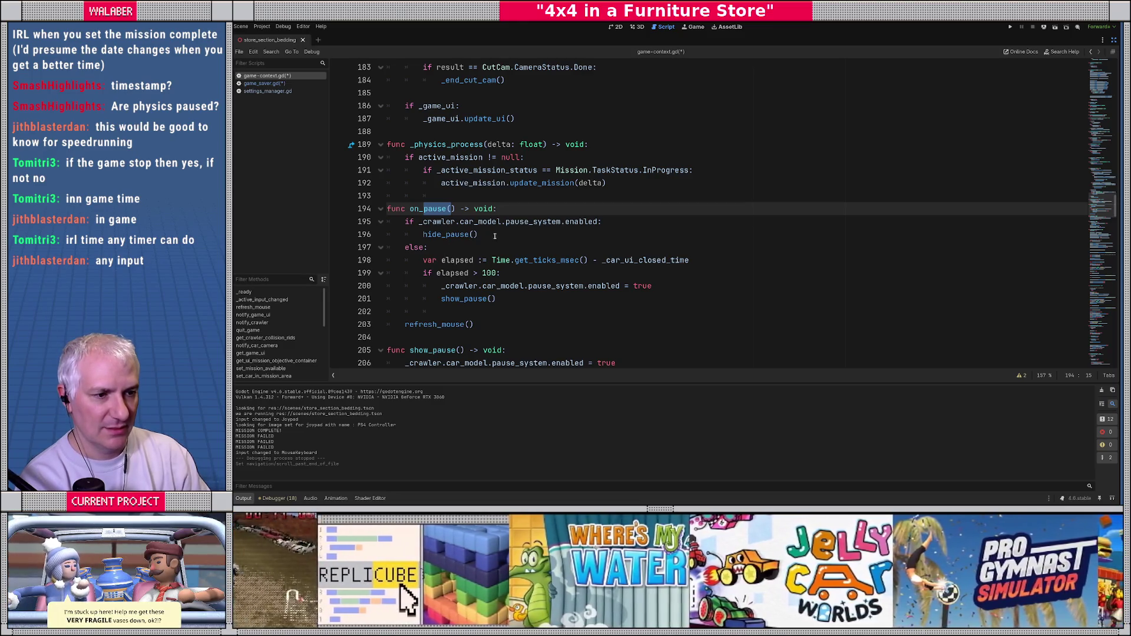
pyautogui.click(495, 237)
pyautogui.scroll(-1, 548, 259)
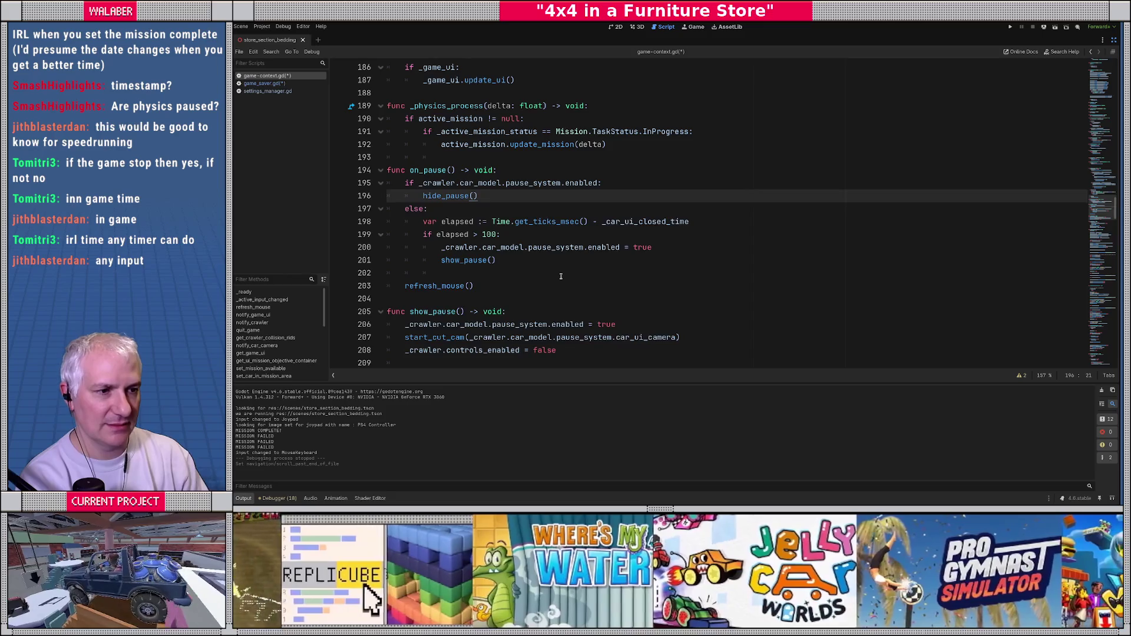
pyautogui.press('Return')
pyautogui.write('game_pause_changed.')
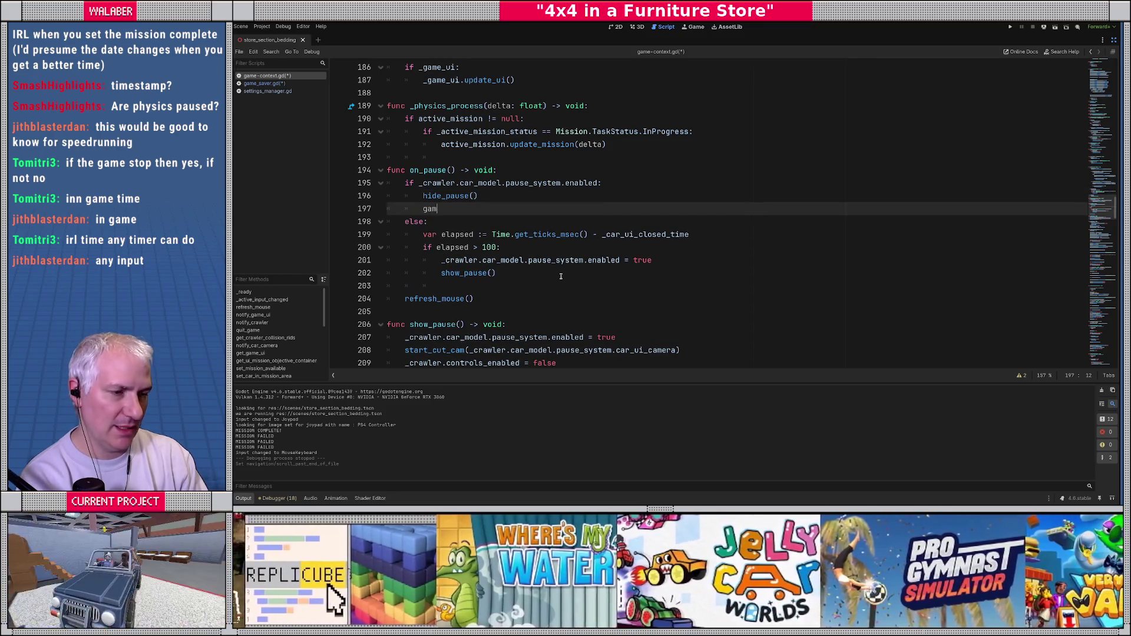
pyautogui.write('emit(true)')
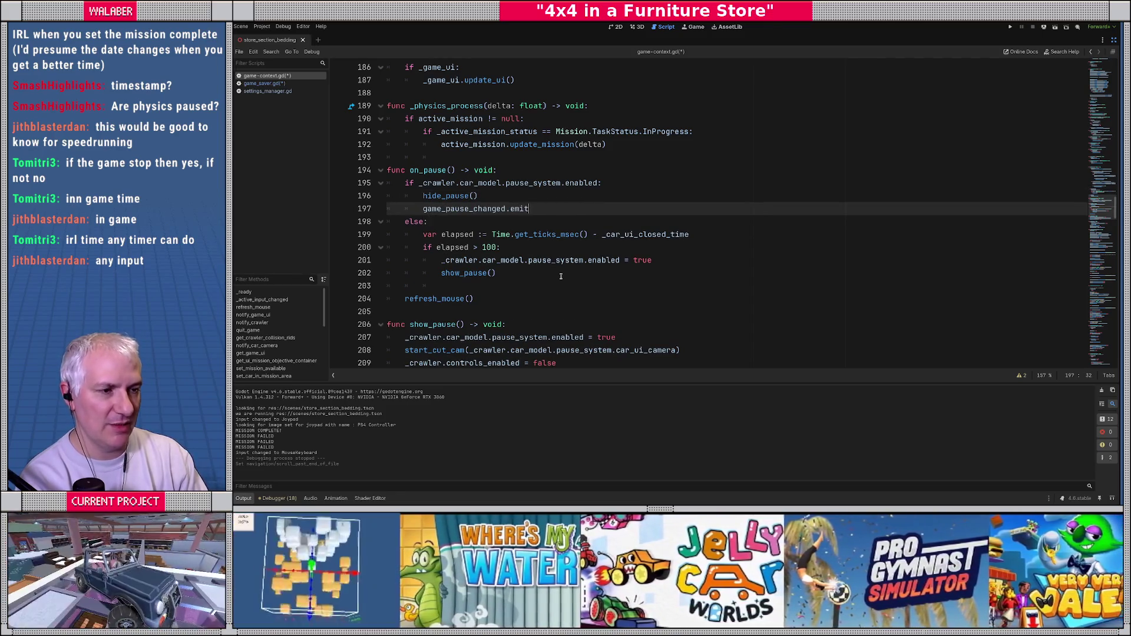
# Add 'game_pause_changed.emit(false)' after show_pause() and save the scripts
pyautogui.press('Down')
pyautogui.press('Down')
pyautogui.press('Down')
pyautogui.press('Down')
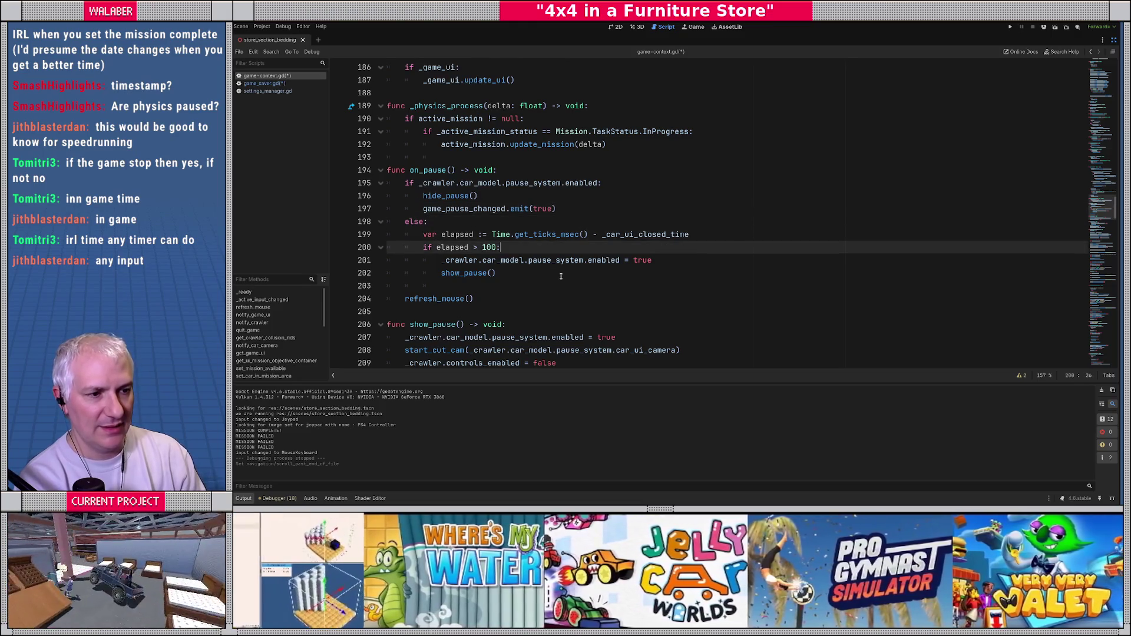
pyautogui.press('End')
pyautogui.press('Return')
pyautogui.write('game_pause_changed.emit')
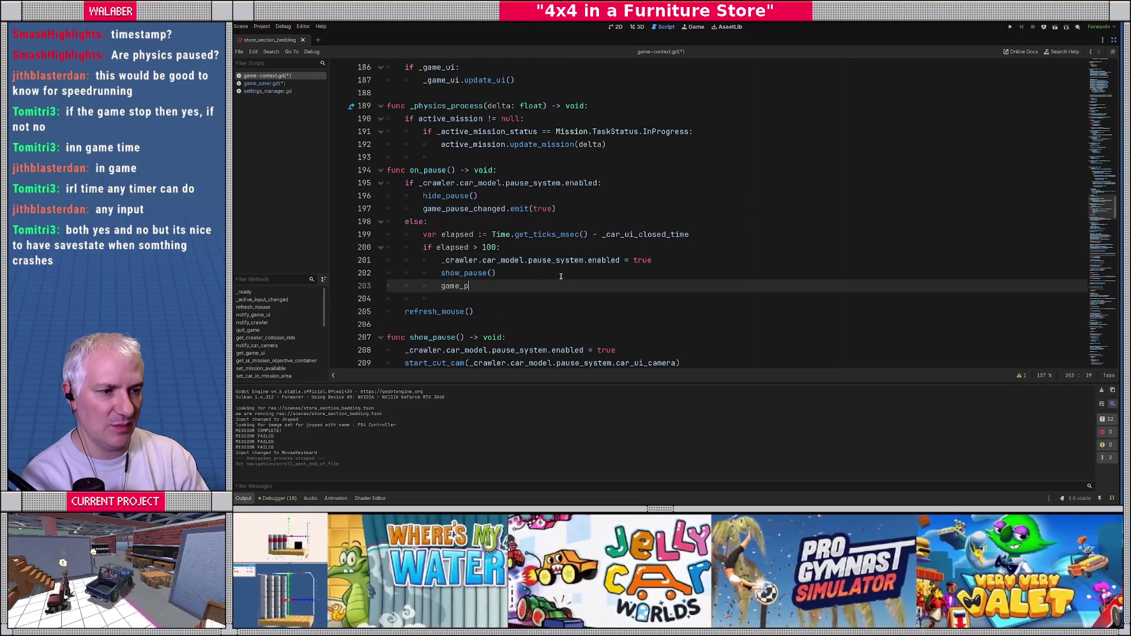
pyautogui.write('(false)')
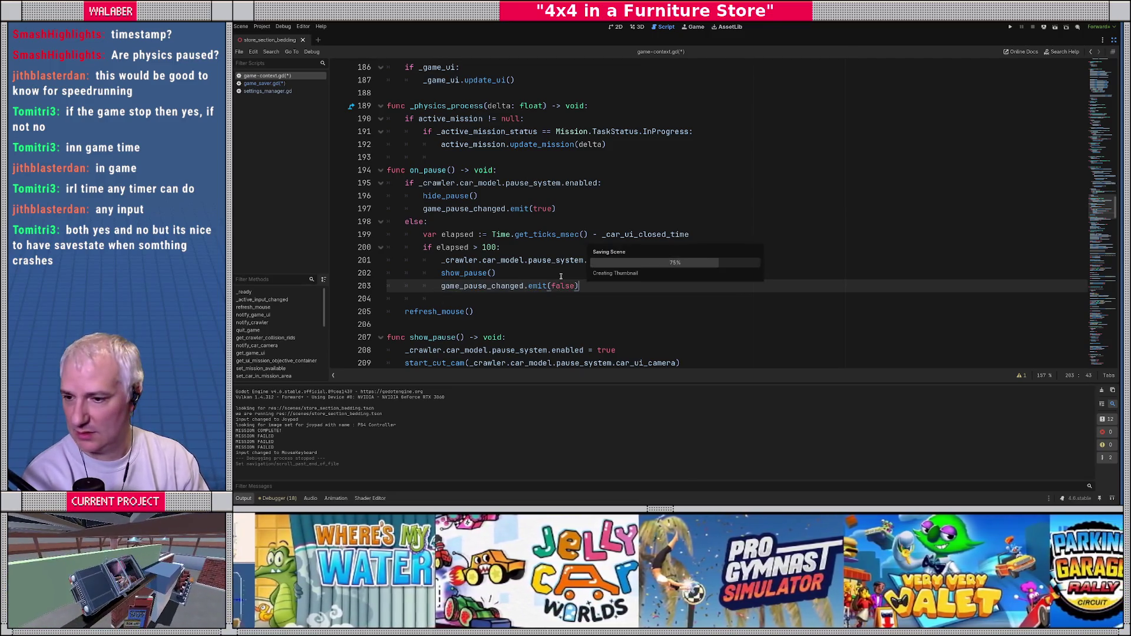
pyautogui.hotkey('ctrl', 's')
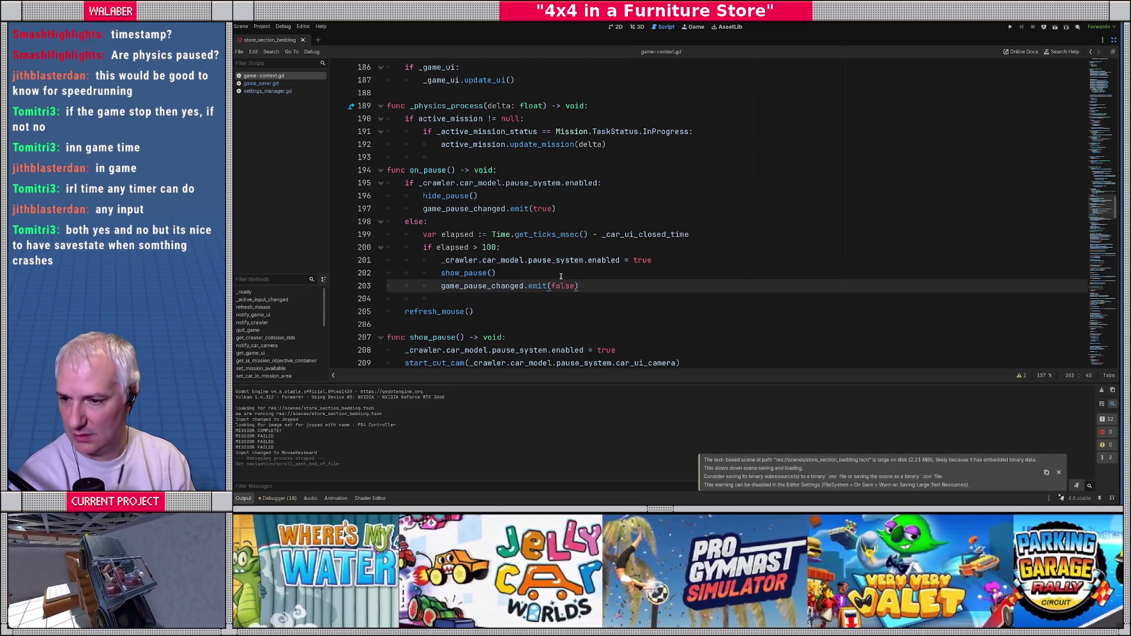
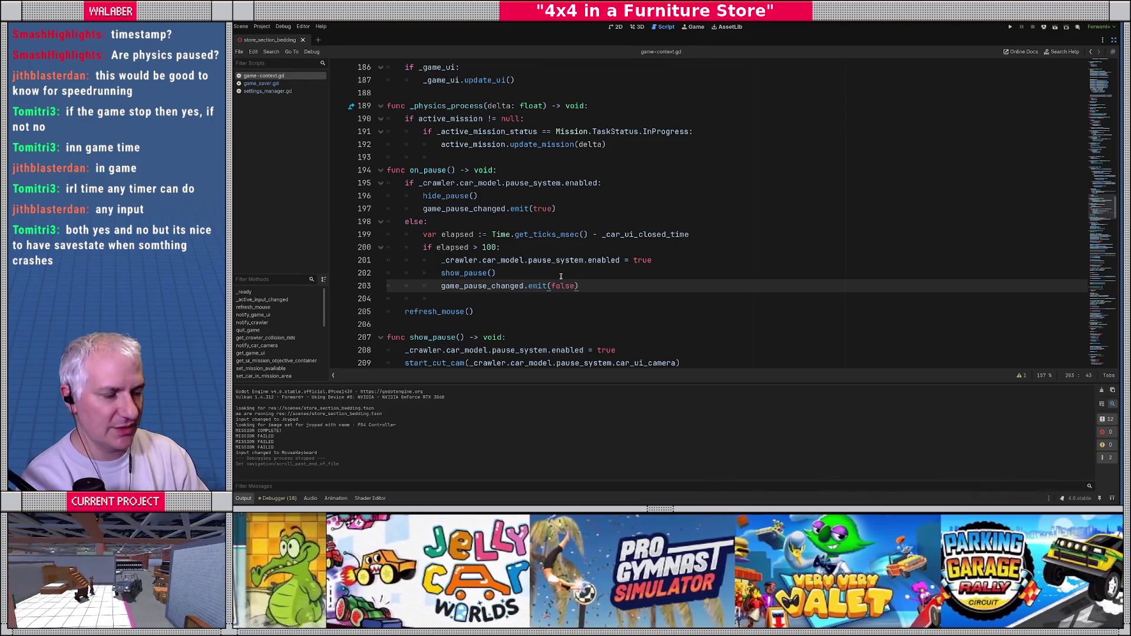
# Save game-context.gd and switch to the game_saver.gd script
pyautogui.click(465, 220)
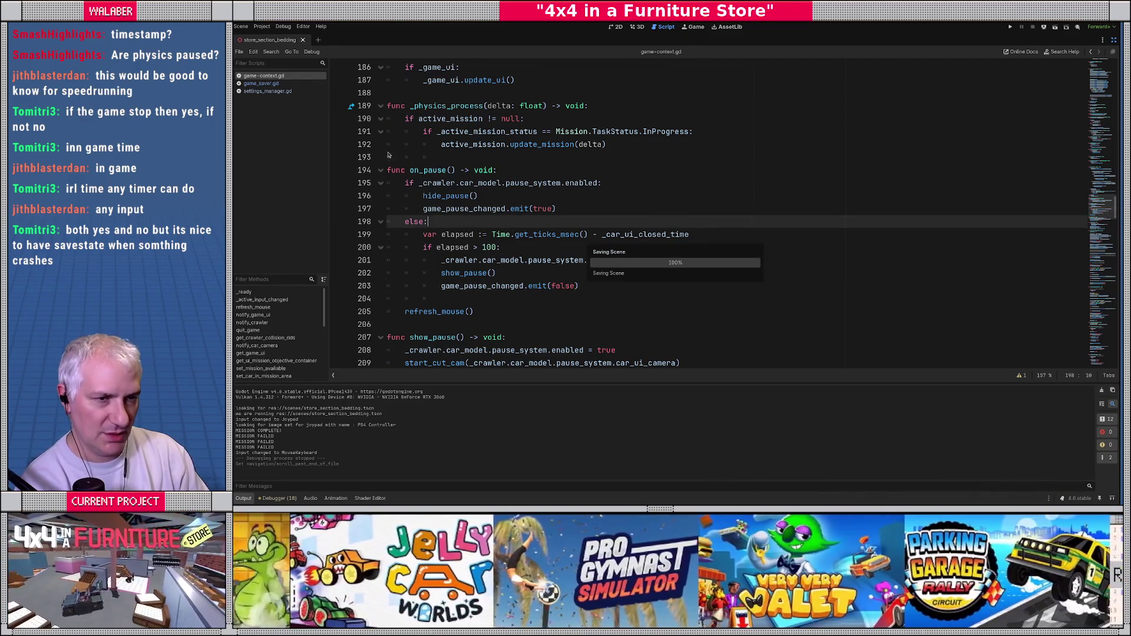
pyautogui.hotkey('ctrl', 's')
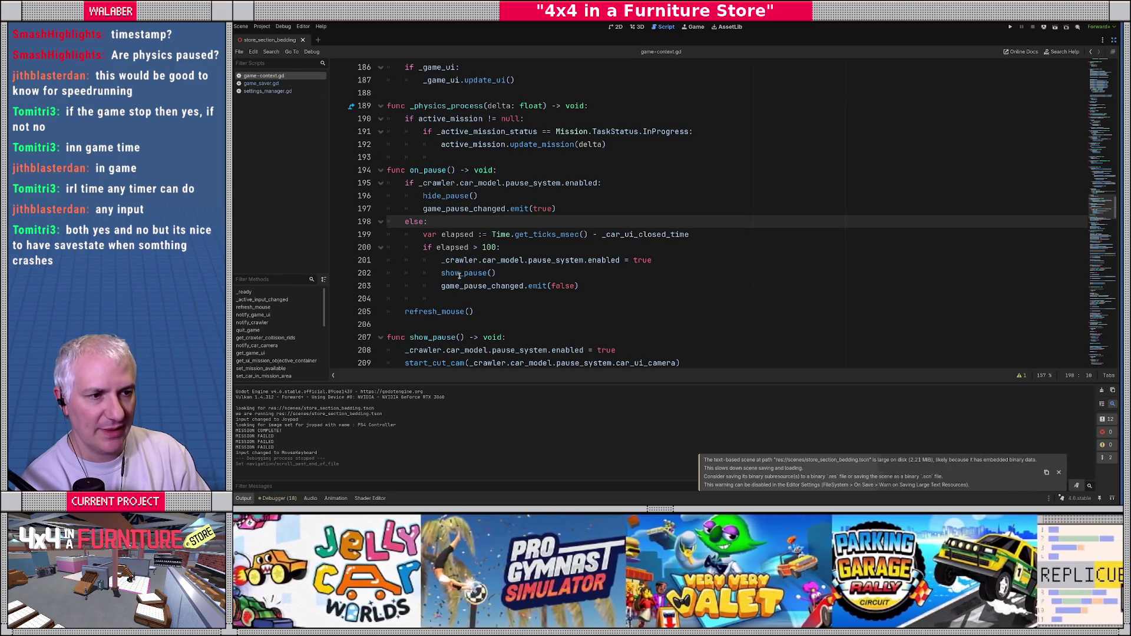
pyautogui.click(261, 83)
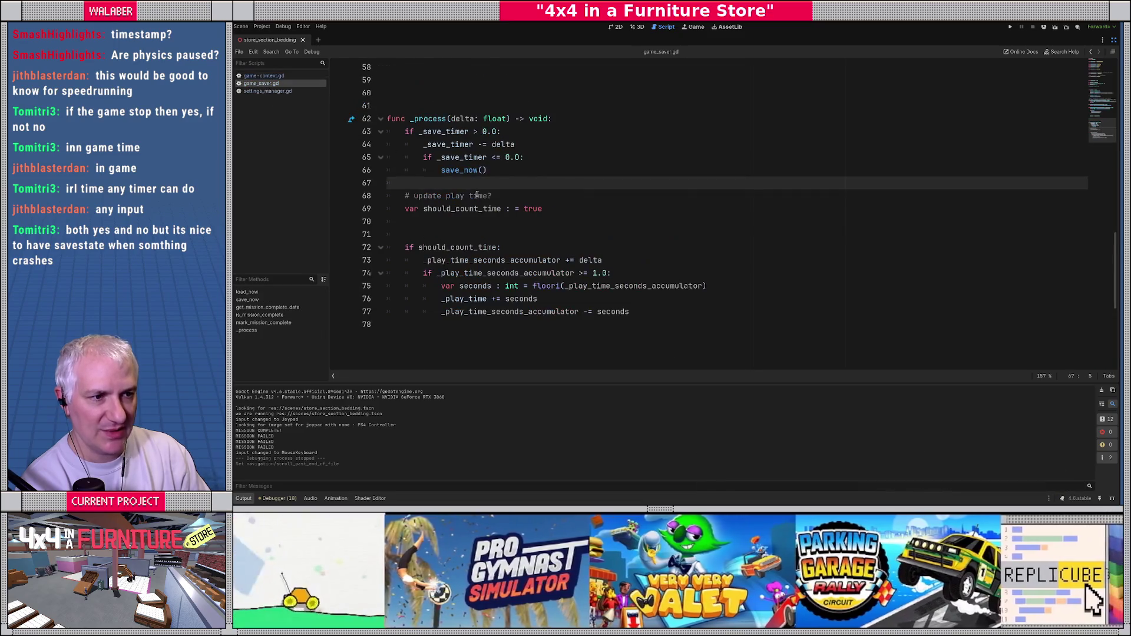
pyautogui.click(426, 190)
pyautogui.scroll(12, 429, 196)
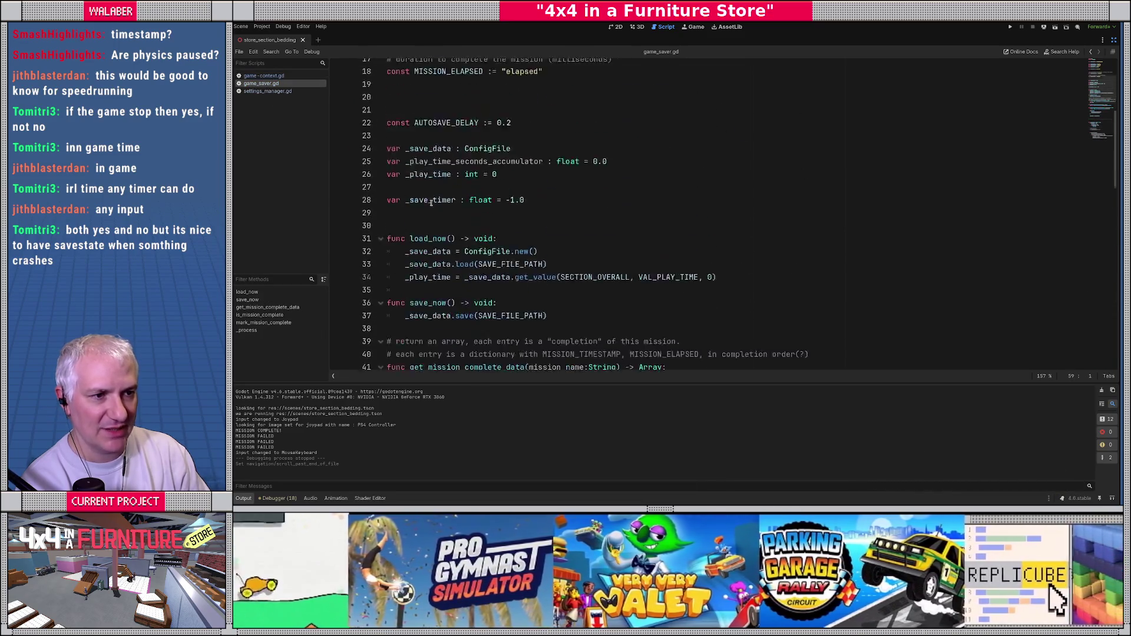
pyautogui.scroll(-2, 415, 236)
# Below _save_timer, add func _ready() -> void: calling Context.game_pause_changed.connect(_game_pause_changed)
pyautogui.click(406, 198)
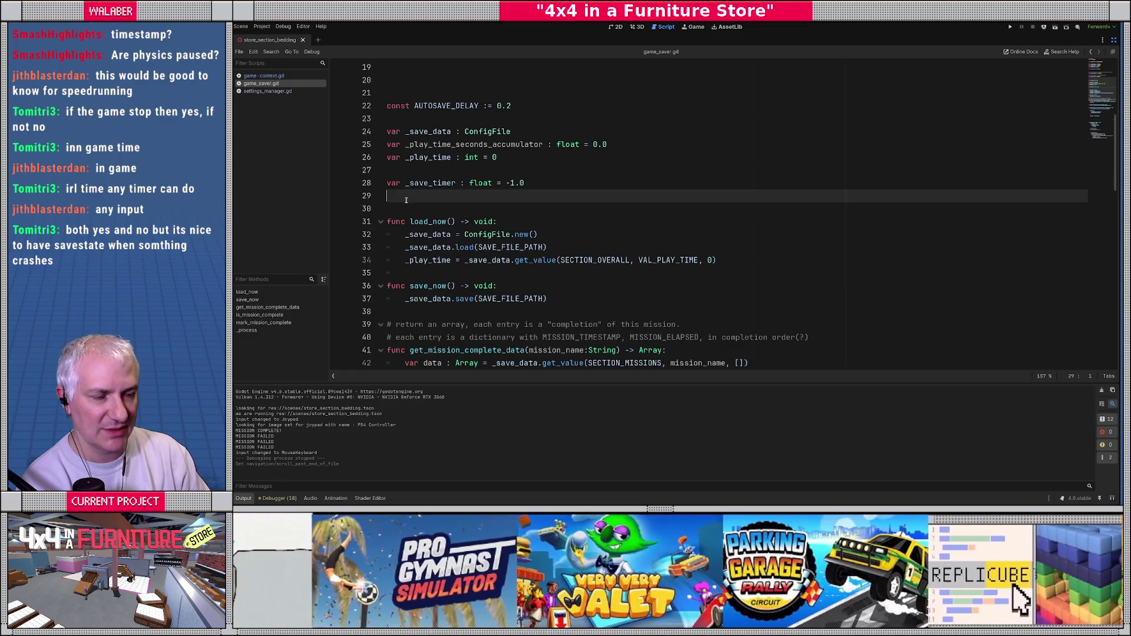
pyautogui.press('Return')
pyautogui.press('Return')
pyautogui.write('func _ready() -> void:')
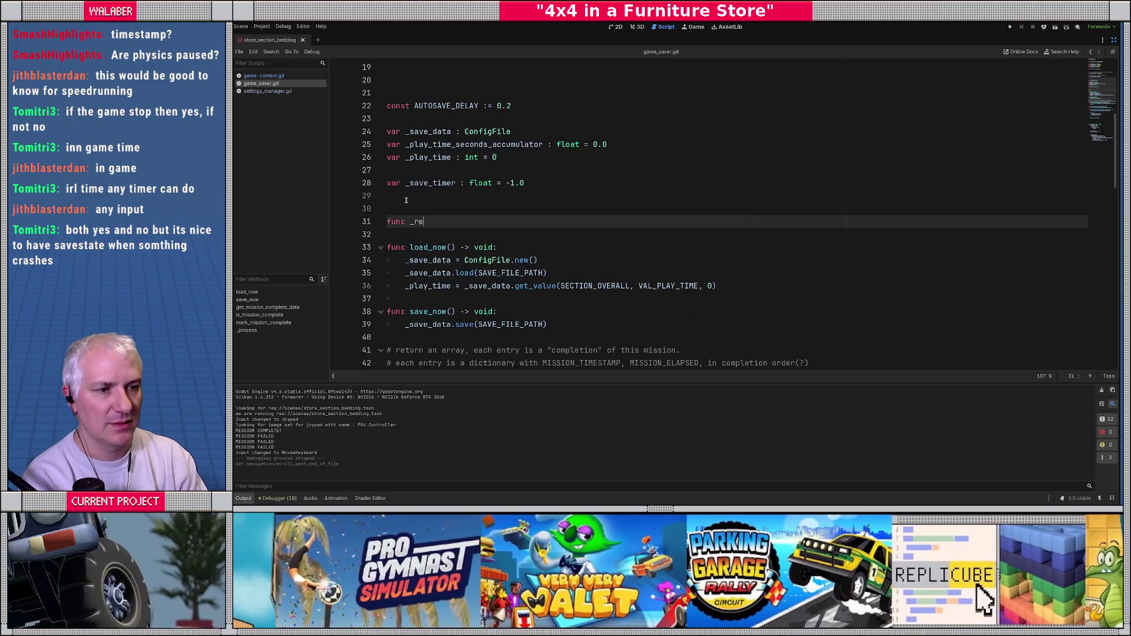
pyautogui.press('Return')
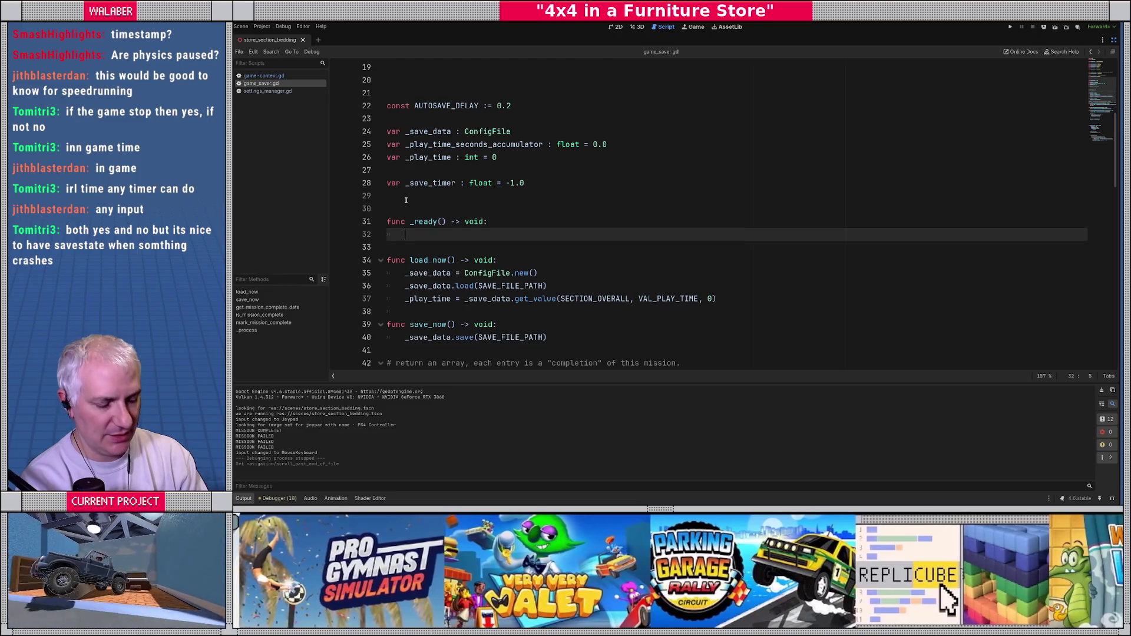
pyautogui.write('Context.game')
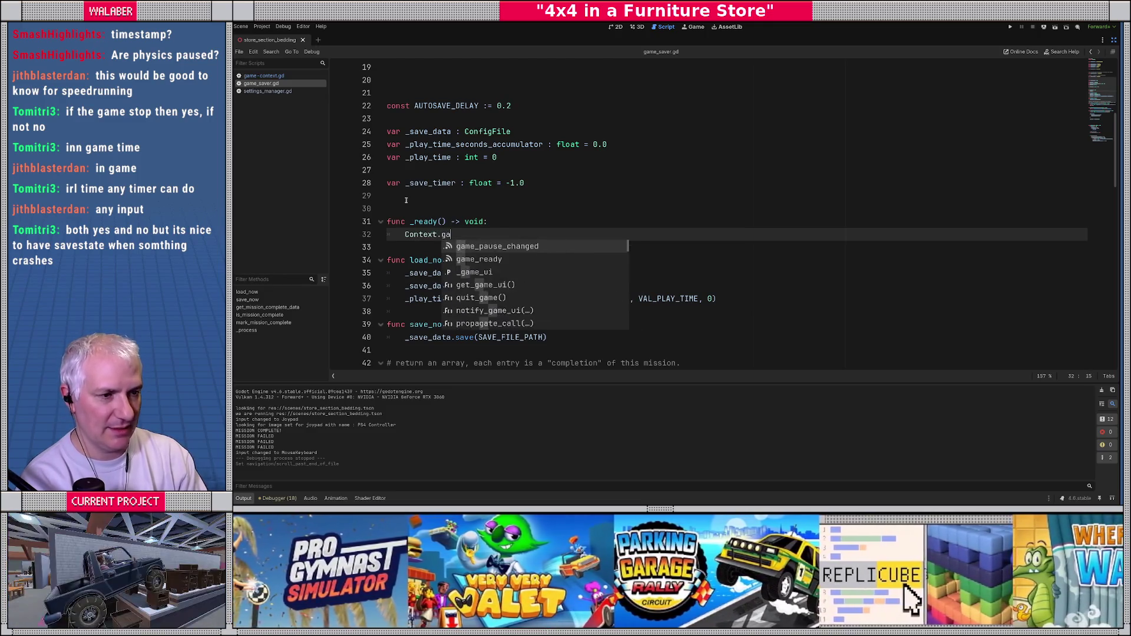
pyautogui.press('Return')
pyautogui.write('.connect(_')
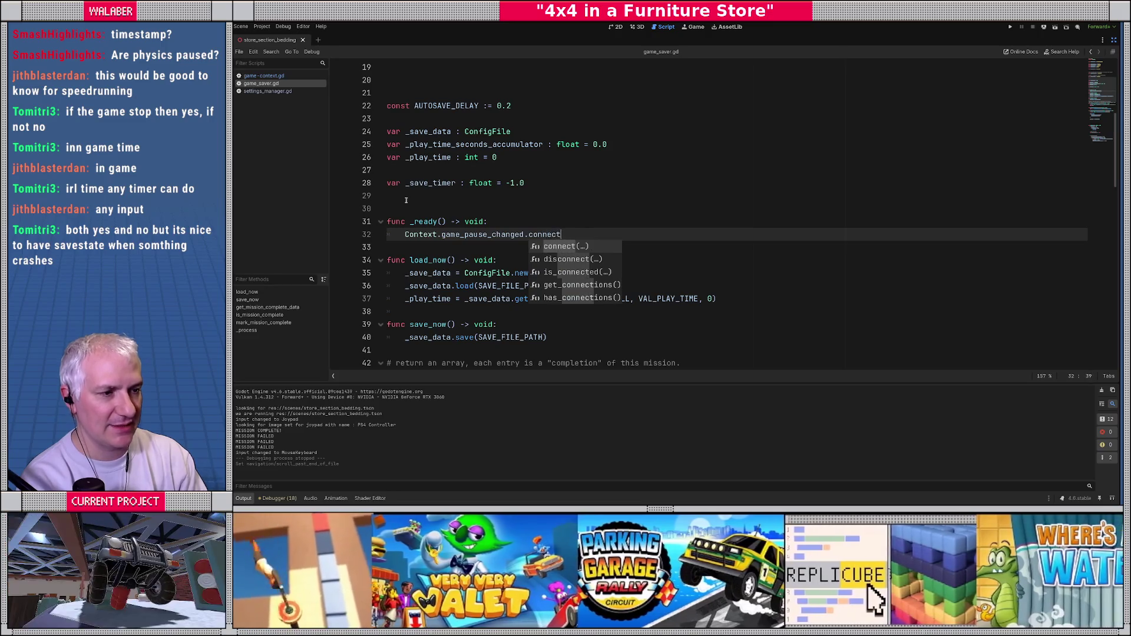
pyautogui.write('game_pause_change')
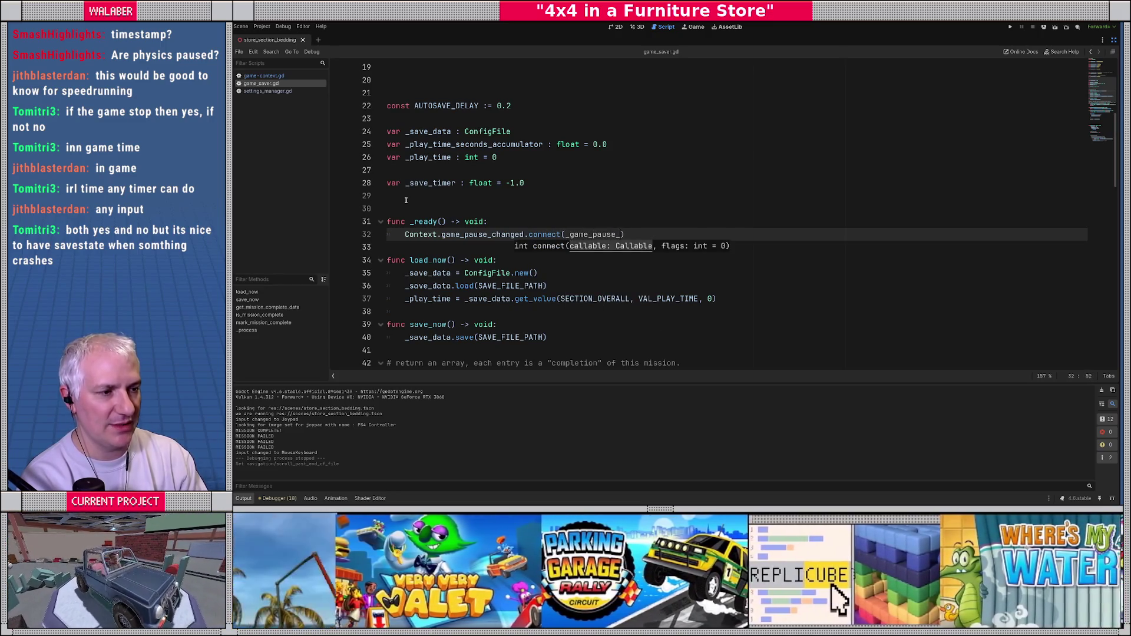
pyautogui.write('d)')
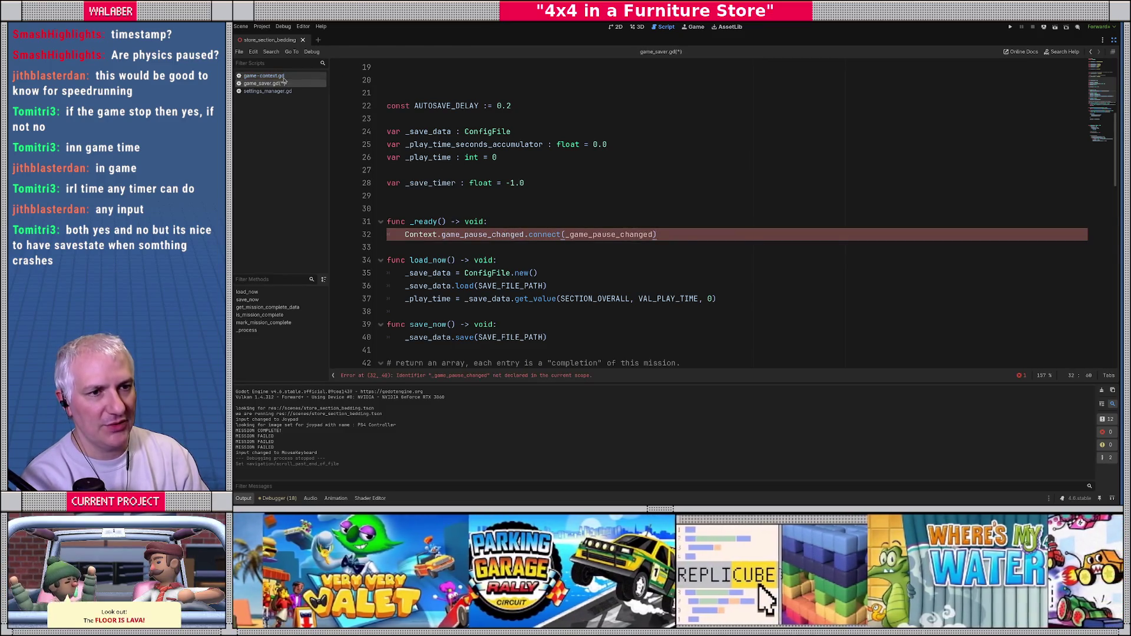
# In game-context.gd, declare func is_paused() -> bool below hide_pause
pyautogui.click(263, 75)
pyautogui.click(443, 228)
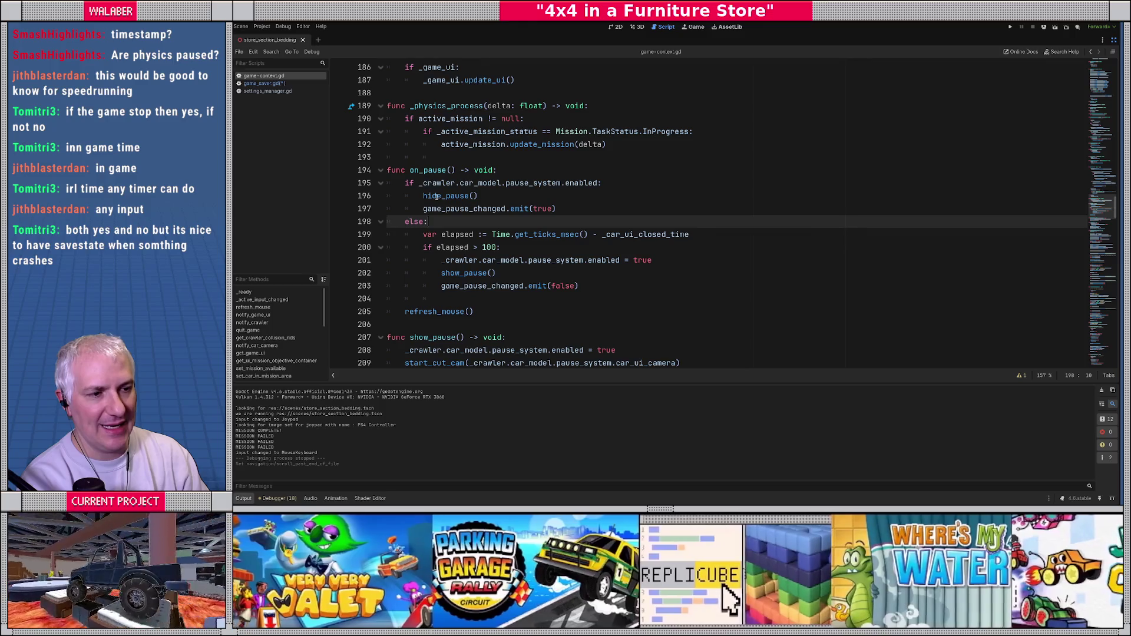
pyautogui.scroll(-3, 436, 204)
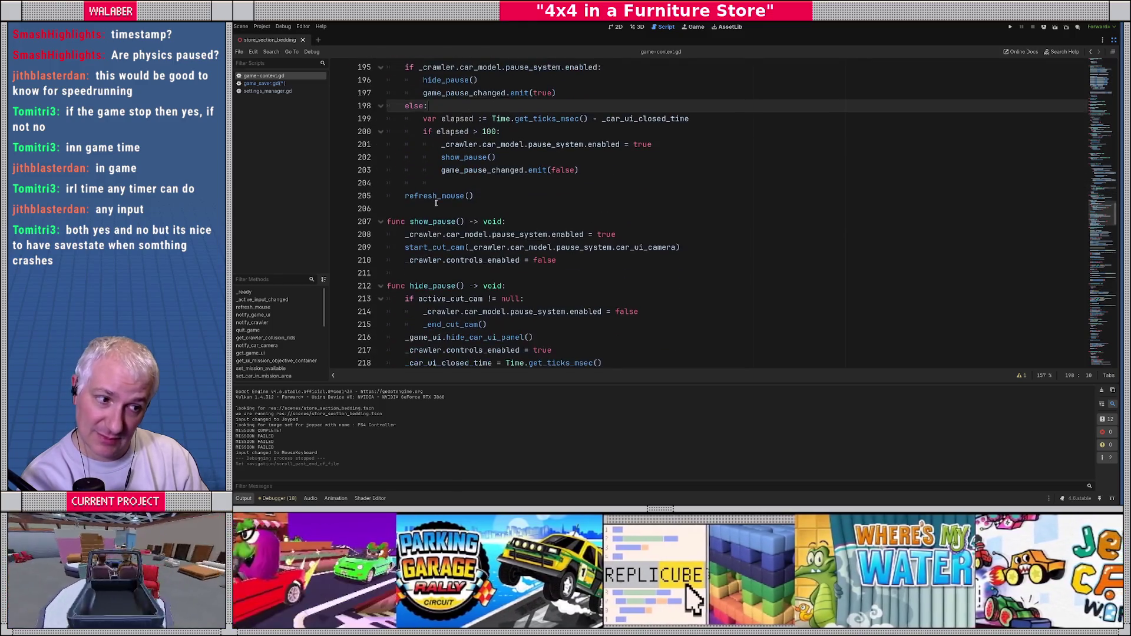
pyautogui.scroll(-4, 436, 203)
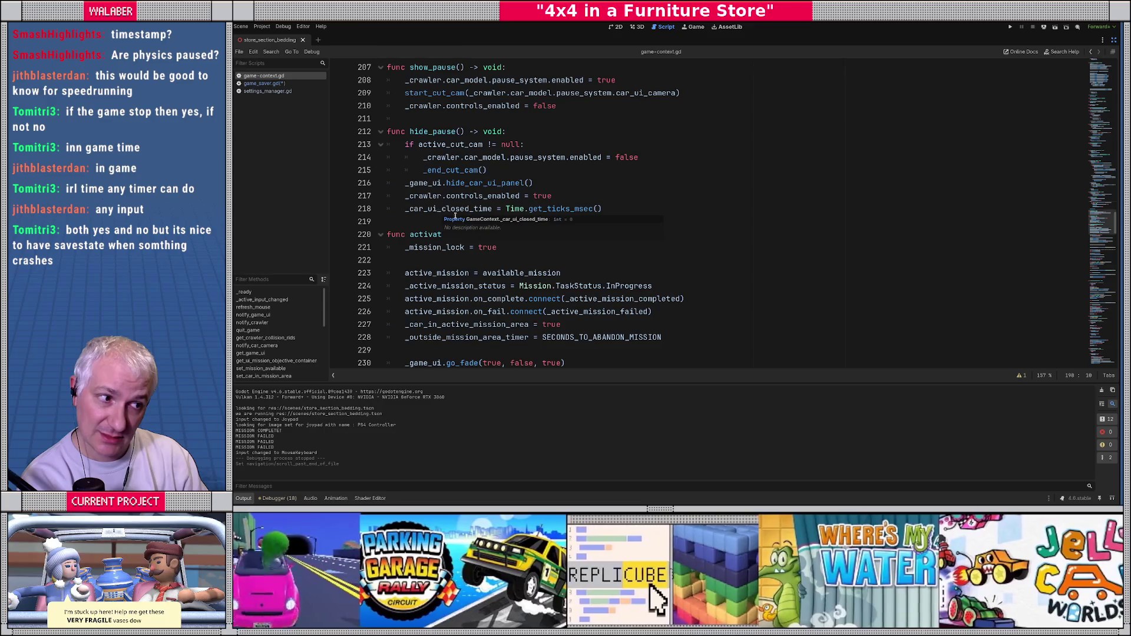
pyautogui.click(389, 221)
pyautogui.press('Return')
pyautogui.press('Return')
pyautogui.press('Up')
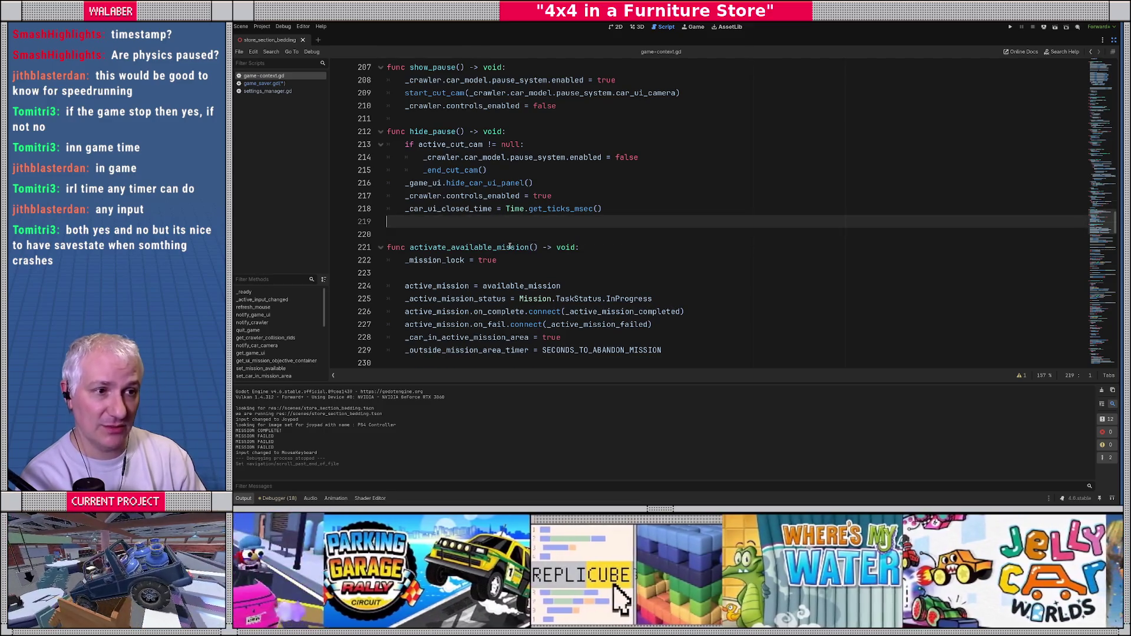
pyautogui.write('func is_paused() -> ')
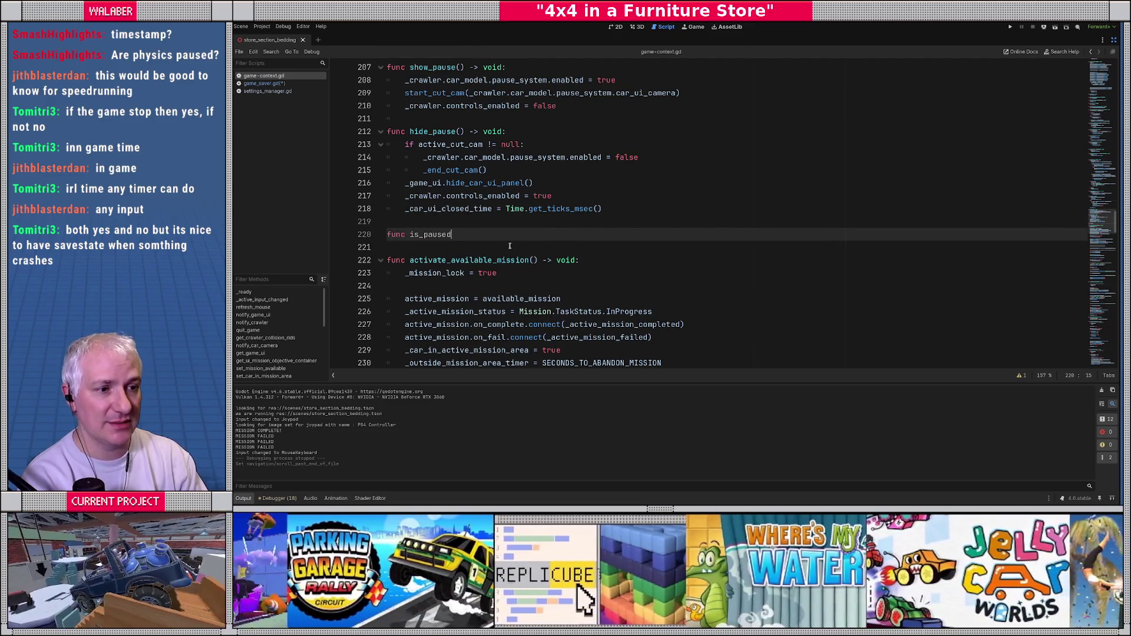
pyautogui.write('bool:')
pyautogui.press('Return')
# Make is_paused return _crawler.car_model.pause_system.enabled
pyautogui.write('return _cra')
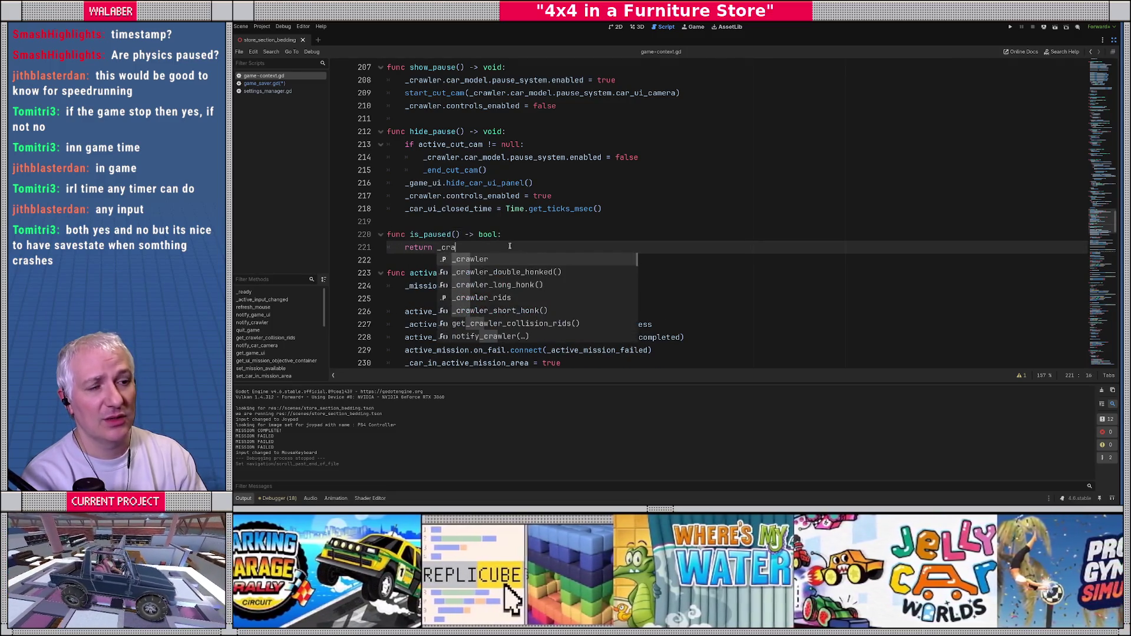
pyautogui.press('Return')
pyautogui.write('.car_')
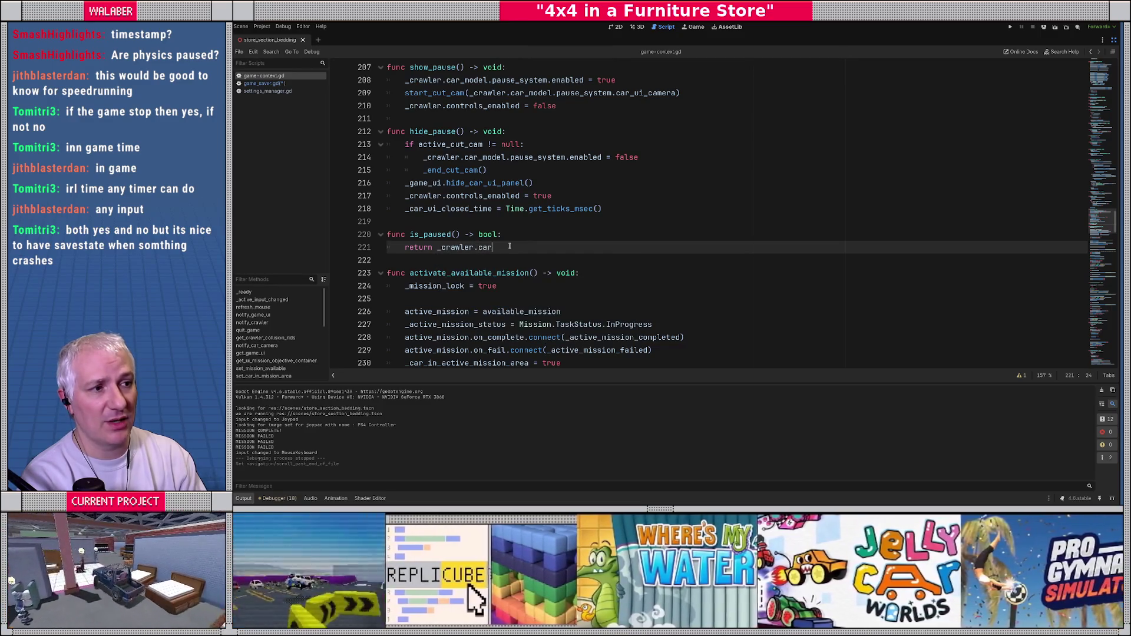
pyautogui.write('m')
pyautogui.press('Return')
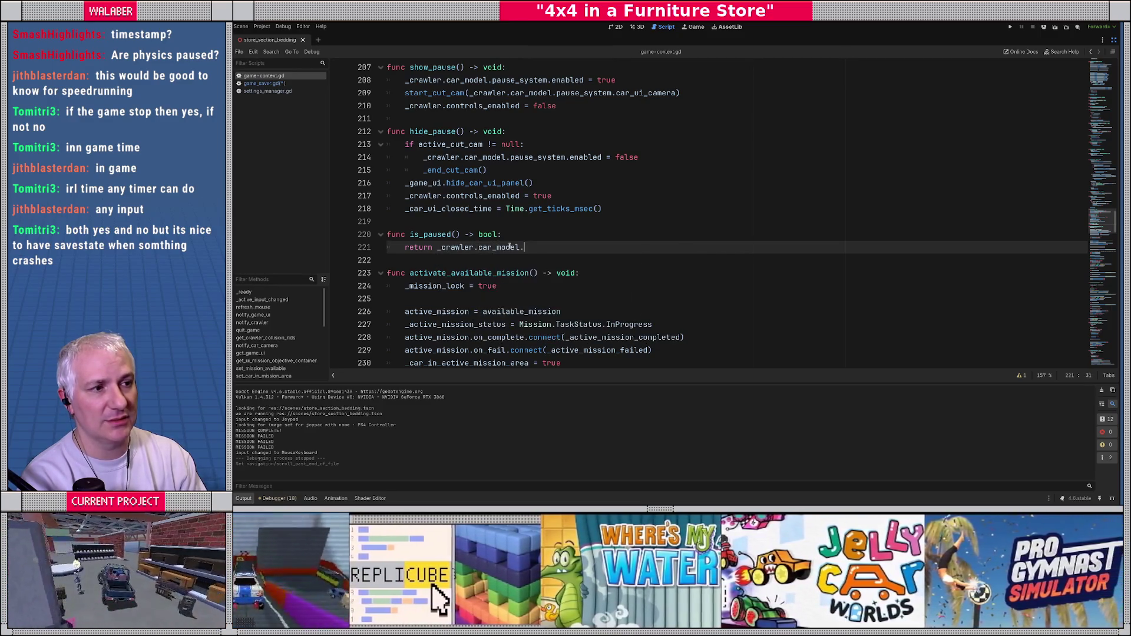
pyautogui.write('.pause_system.en')
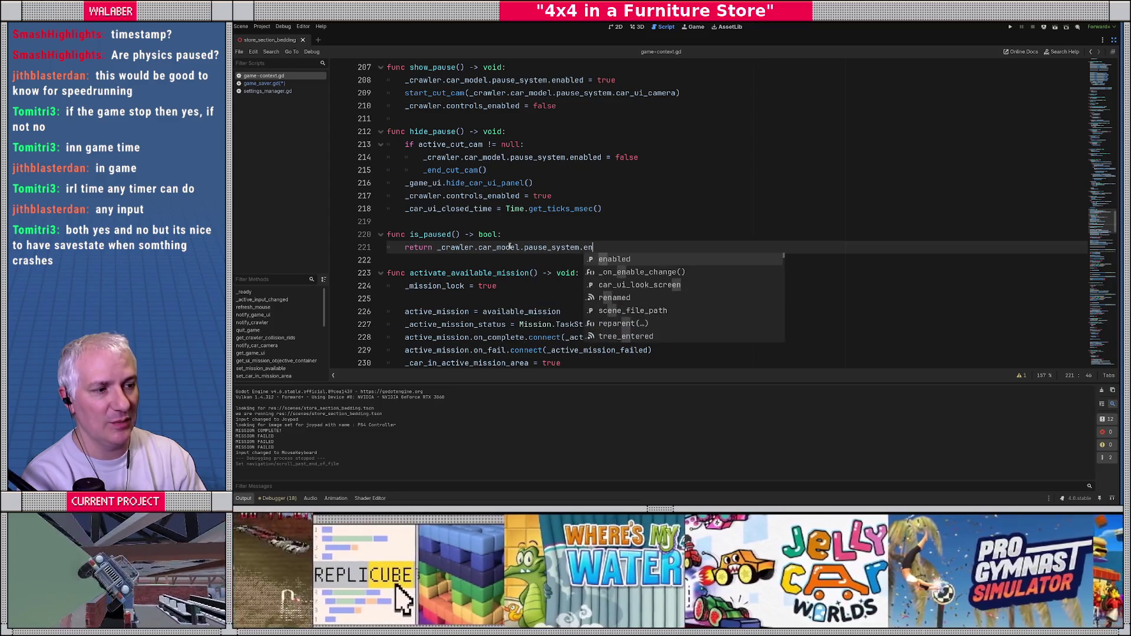
pyautogui.write('abled')
# Save the scripts and return to game_saver.gd, selecting the undeclared _game_pause_changed name
pyautogui.hotkey('ctrl', 's')
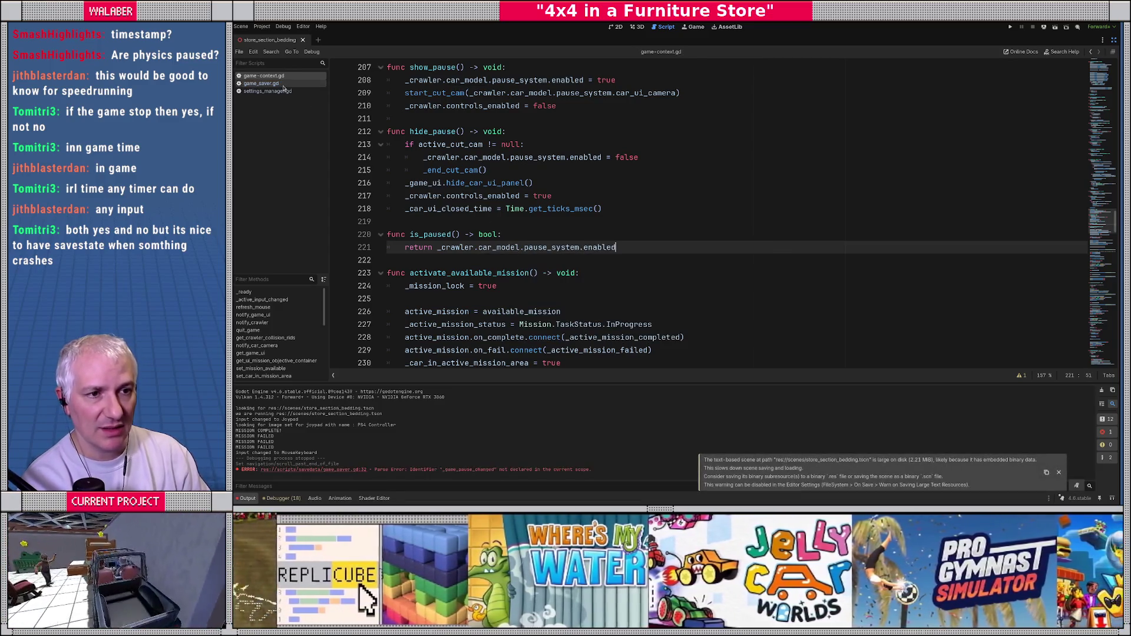
pyautogui.click(284, 84)
pyautogui.doubleClick(597, 236)
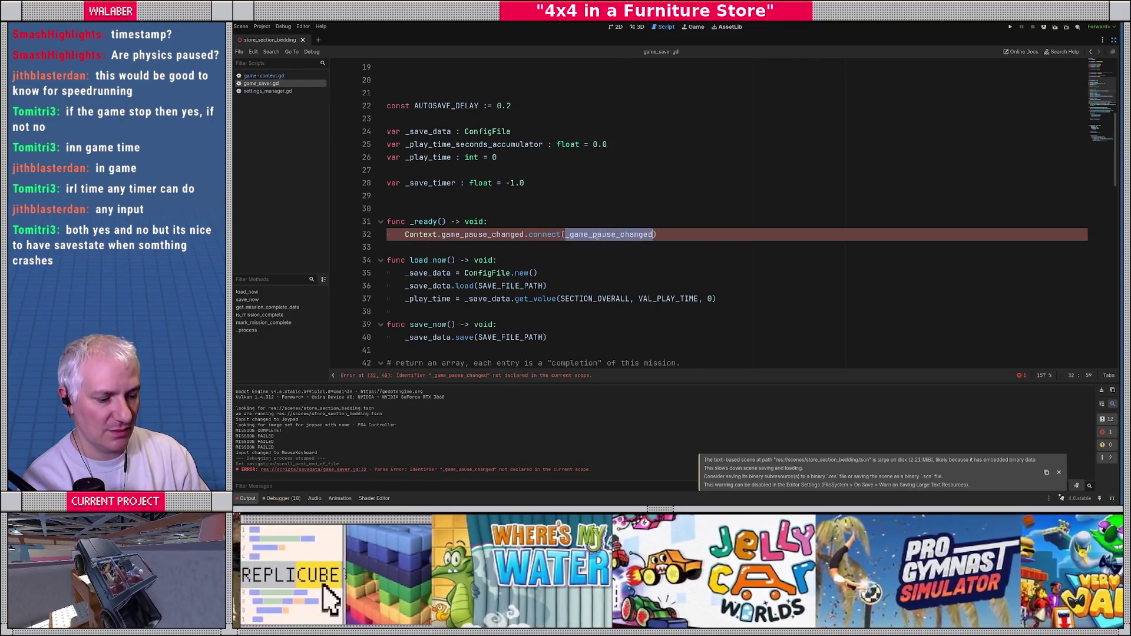
# Below save_now, add func _game_pause_changed(paused:bool) -> void: with the comment 'let's save when we pause!'
pyautogui.scroll(-3, 408, 228)
pyautogui.click(403, 231)
pyautogui.press('Return')
pyautogui.press('Return')
pyautogui.press('Up')
pyautogui.write('func _game_pause_changed(pa')
pyautogui.write('used:bool) -> voi')
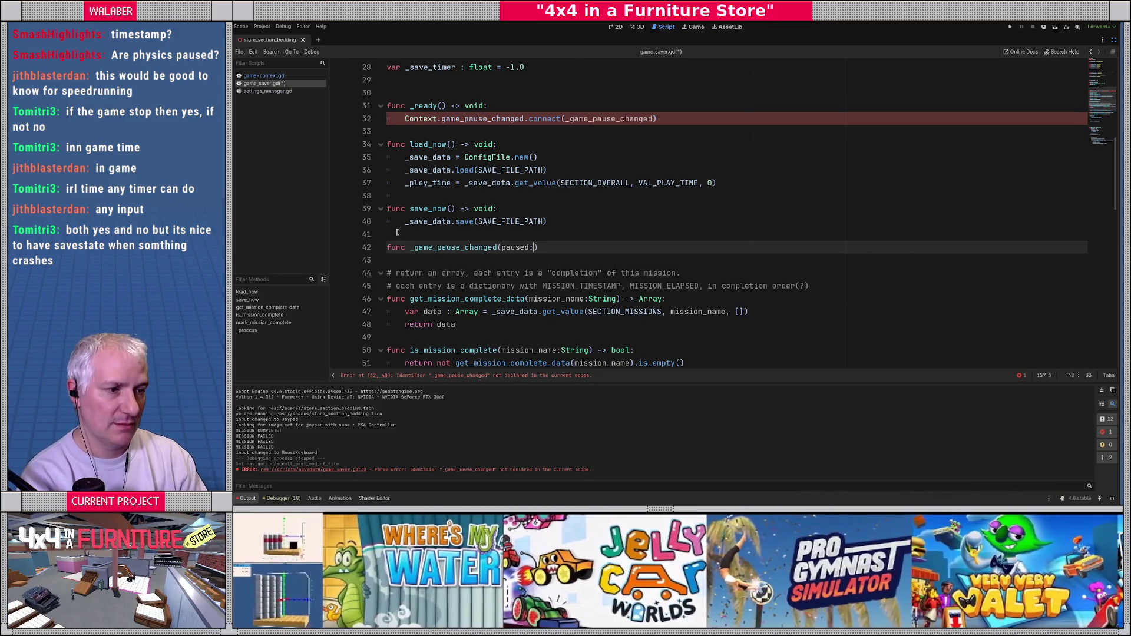
pyautogui.write('d:')
pyautogui.press('Return')
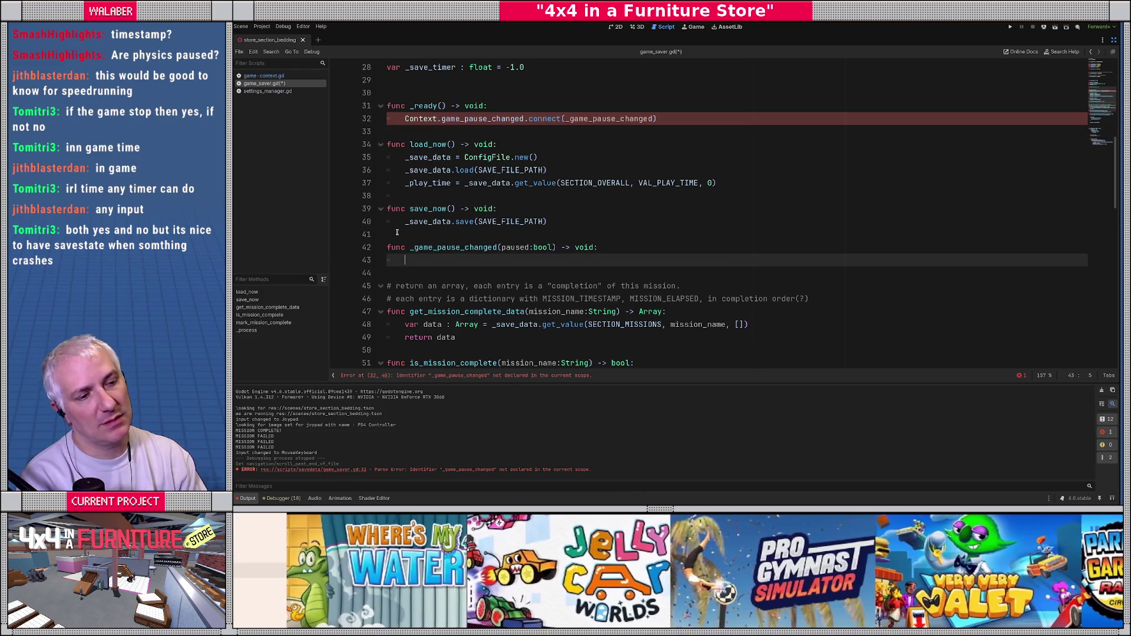
pyautogui.write("let's save whe")
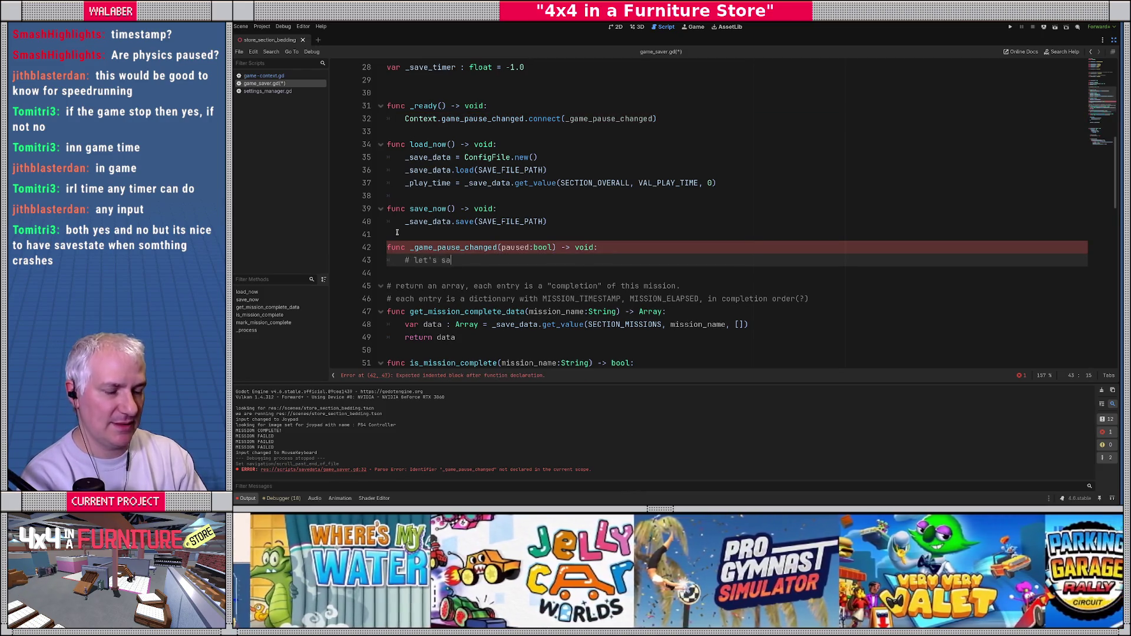
pyautogui.write('n we pause!')
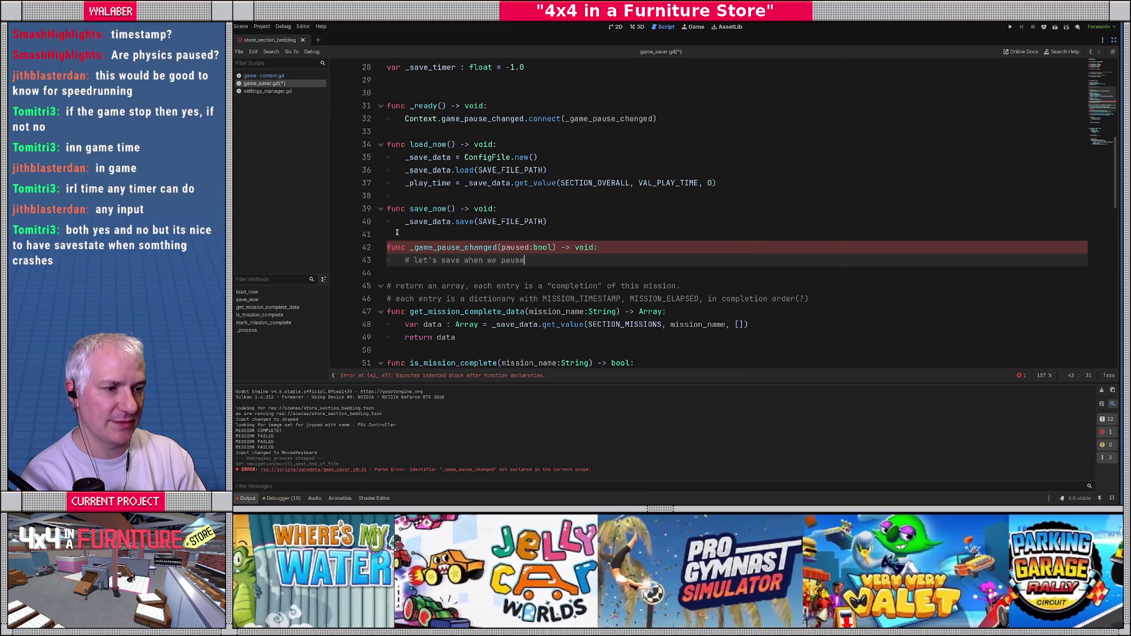
pyautogui.press('Return')
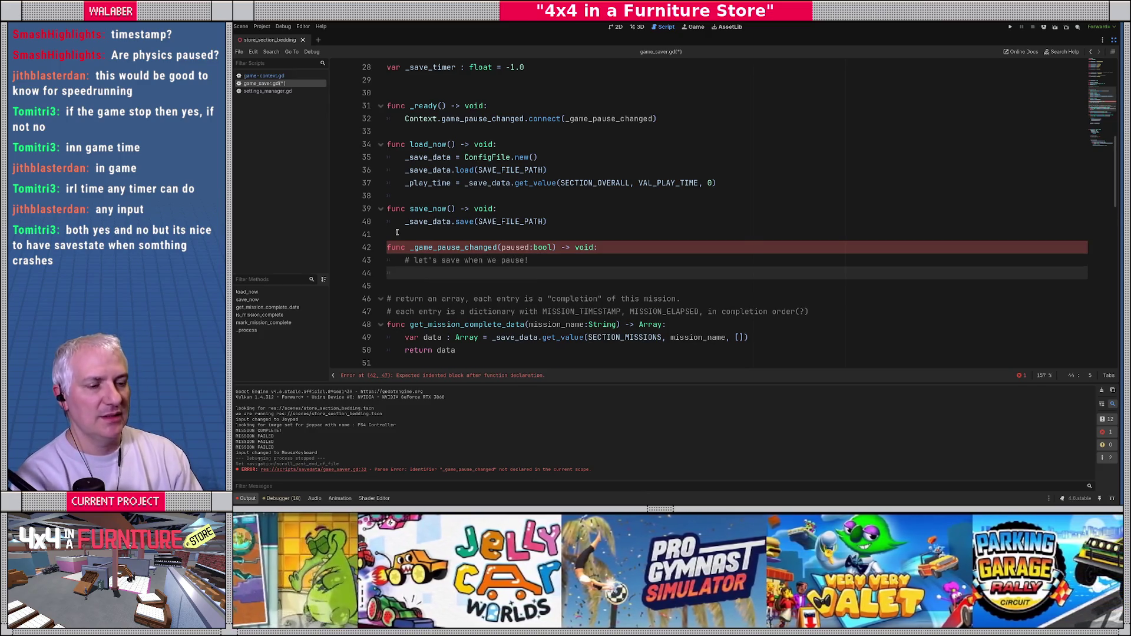
pyautogui.scroll(1, 421, 187)
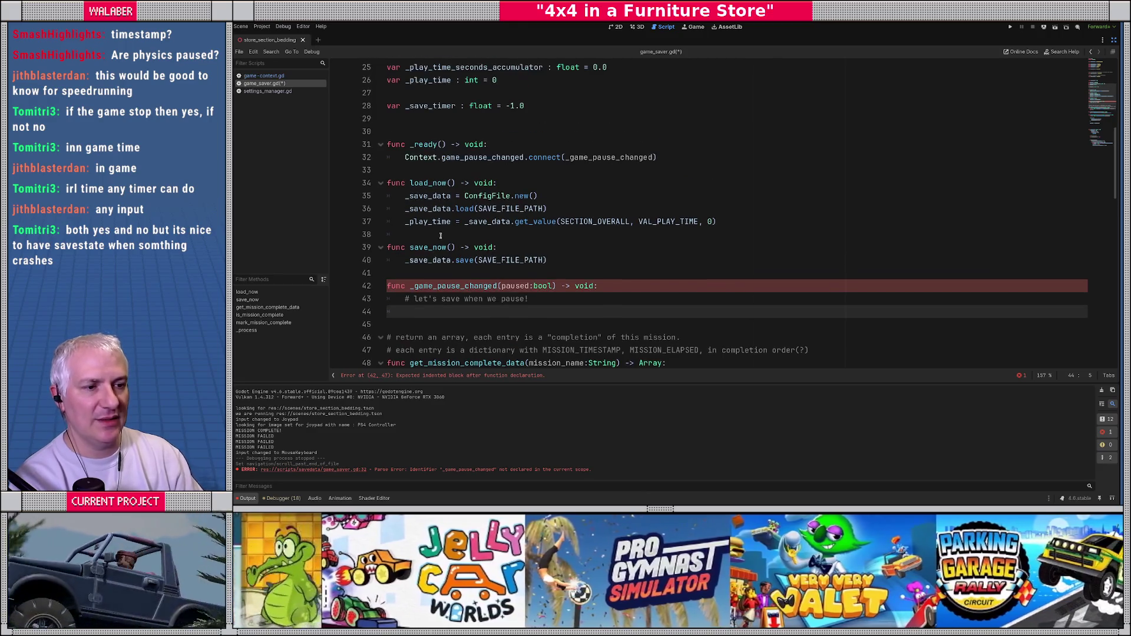
pyautogui.click(518, 252)
# In save_now, add save_data.set_value(SECTION_OVERALL, VAL_PLAY_TIME, _play_time)
pyautogui.press('Return')
pyautogui.write('save_data.set')
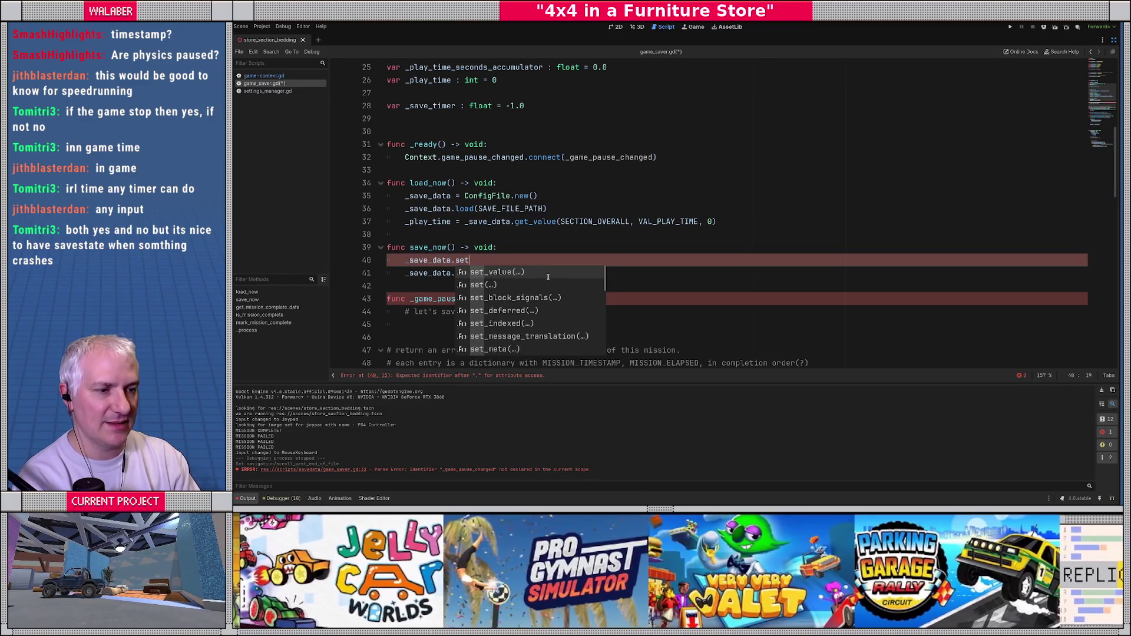
pyautogui.press('Return')
pyautogui.write('SECTION_V')
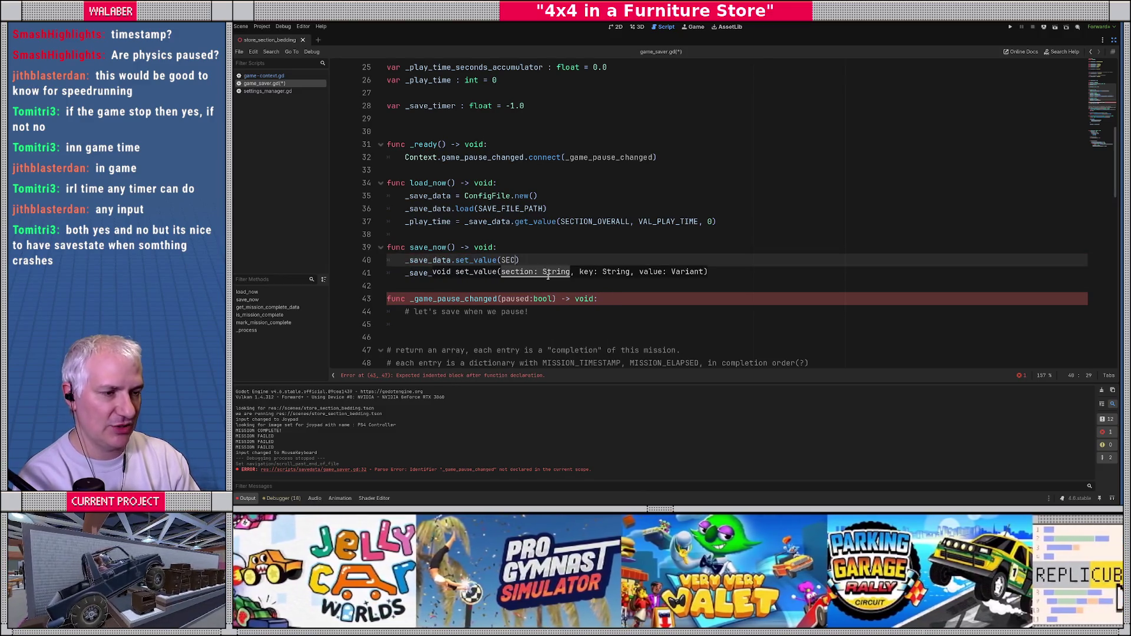
pyautogui.press('BackSpace')
pyautogui.write('O')
pyautogui.press('Return')
pyautogui.write(',')
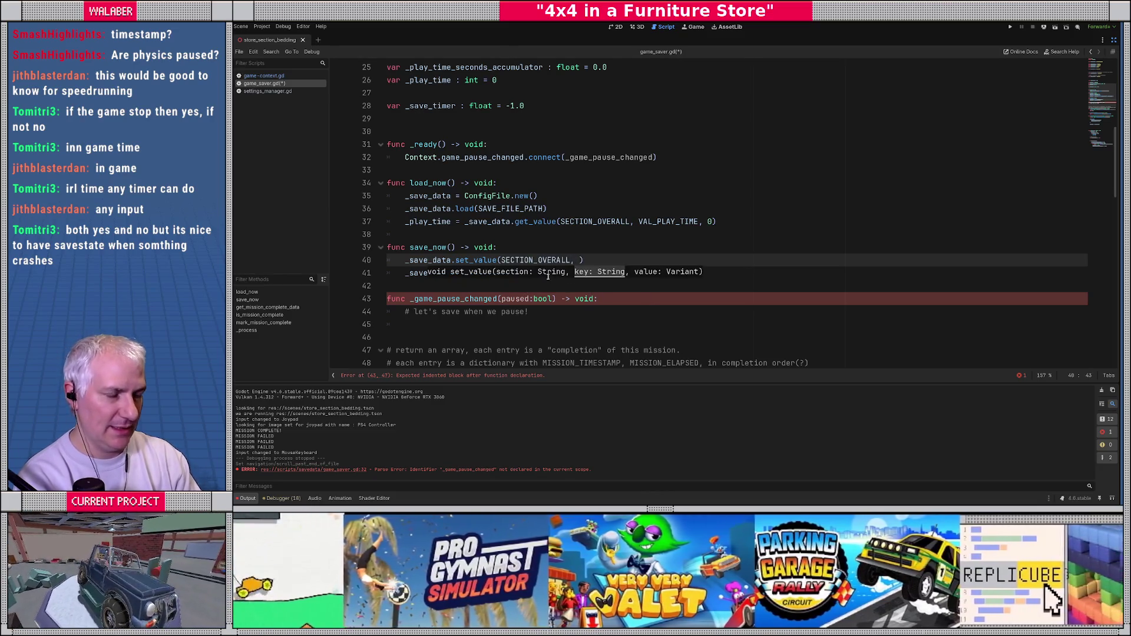
pyautogui.scroll(7, 548, 276)
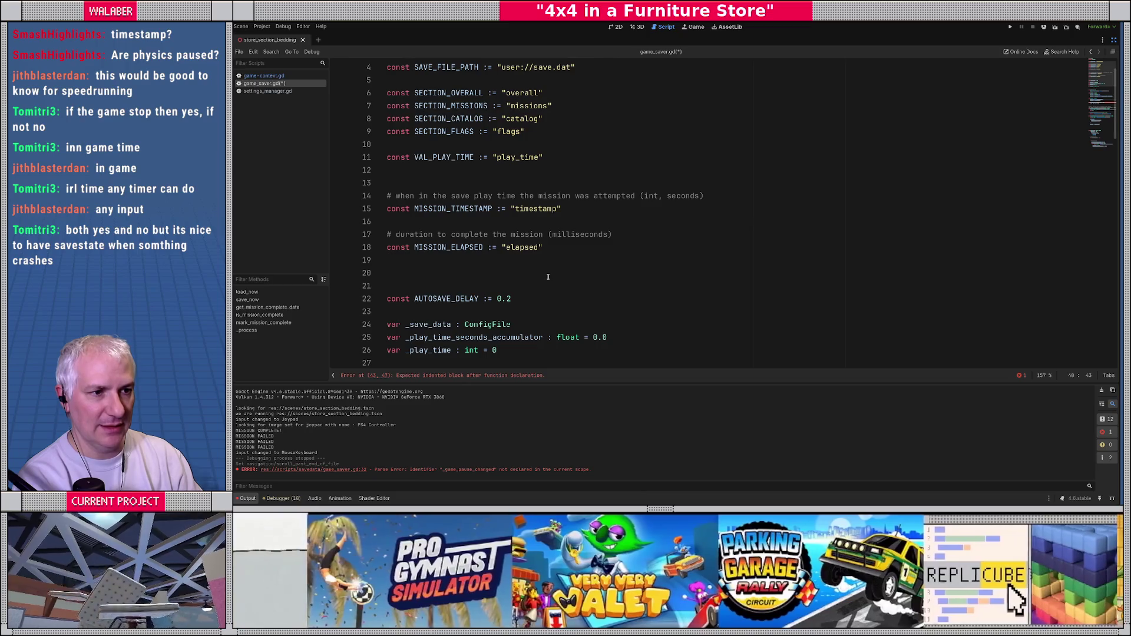
pyautogui.write('VAL_PLAY_T')
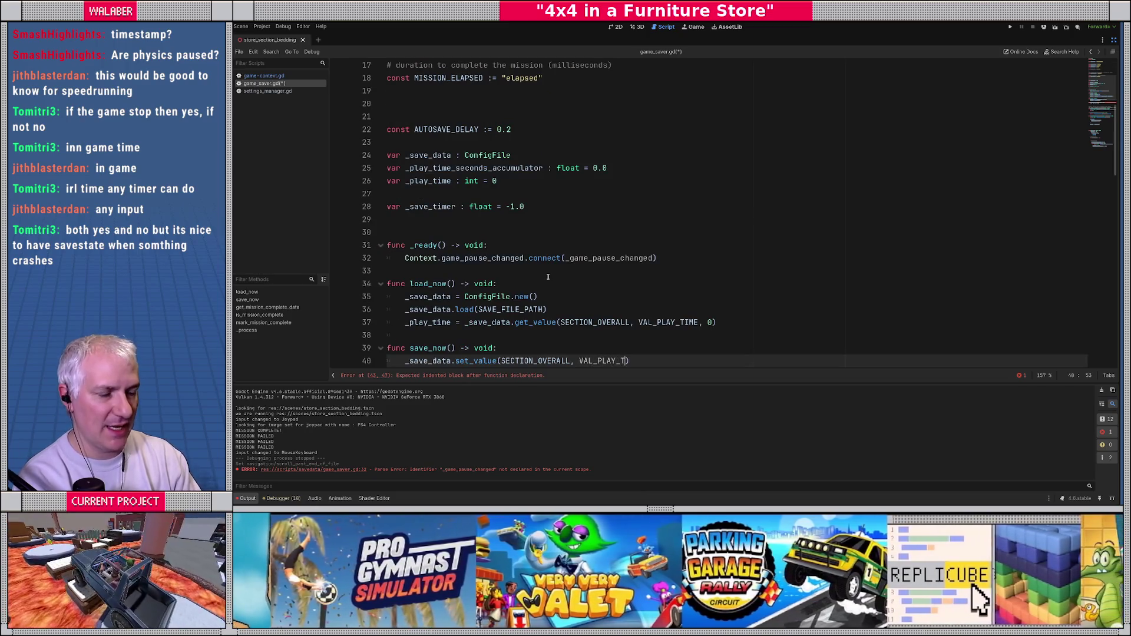
pyautogui.press('Return')
pyautogui.write(', _play_')
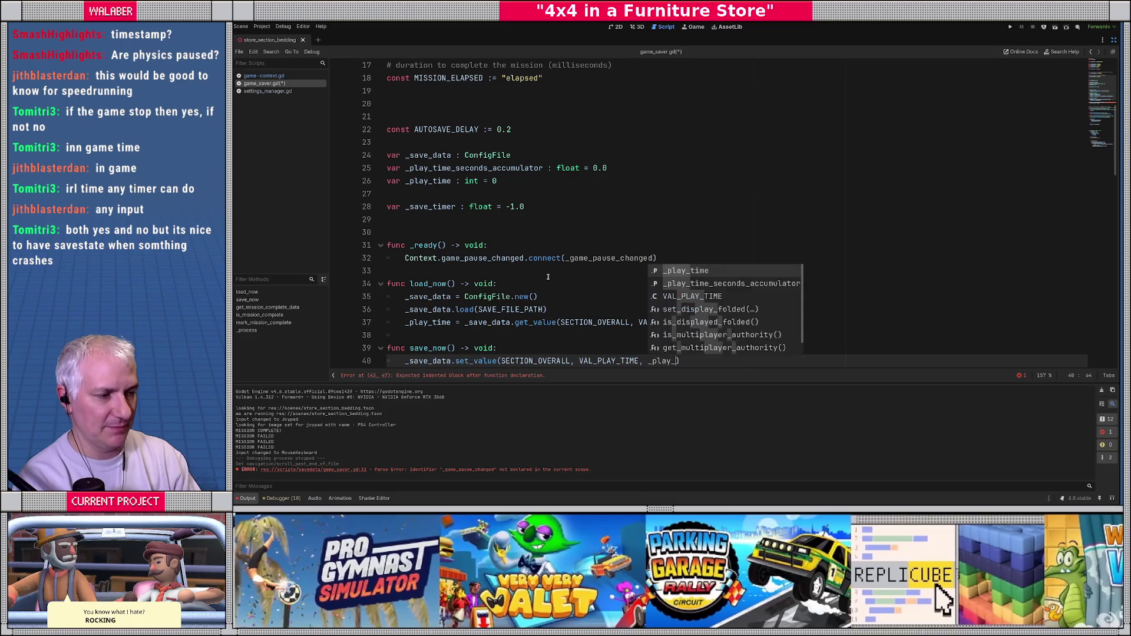
pyautogui.press('Return')
# Make _game_pause_changed call save_now() under 'if paused:', tidy the spacing, and save
pyautogui.scroll(-4, 560, 276)
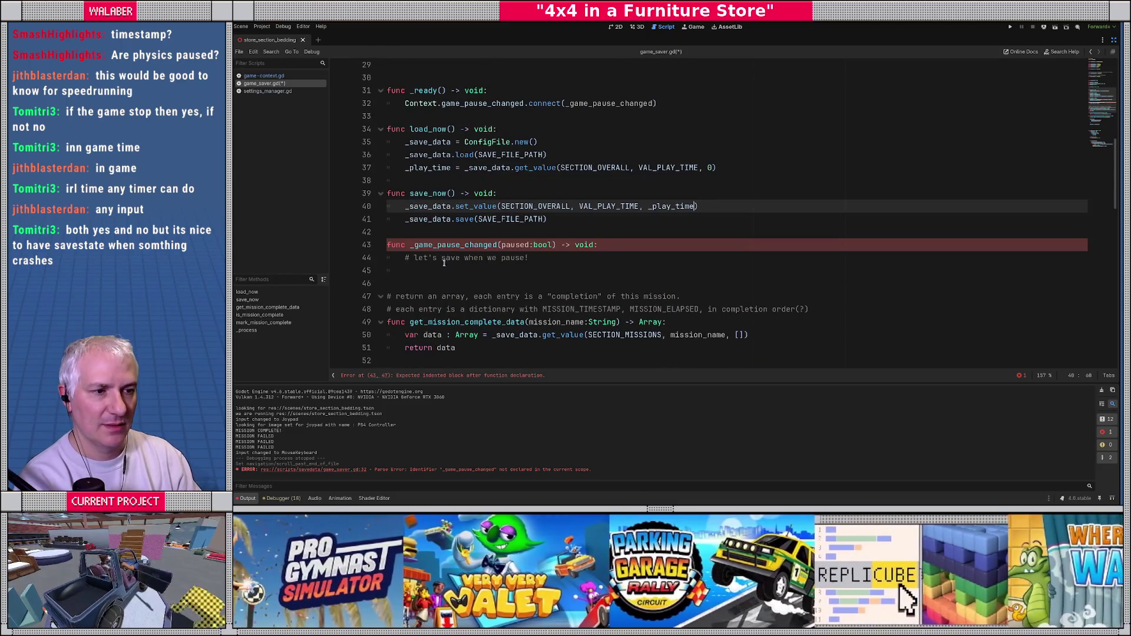
pyautogui.click(428, 269)
pyautogui.write('if paused:')
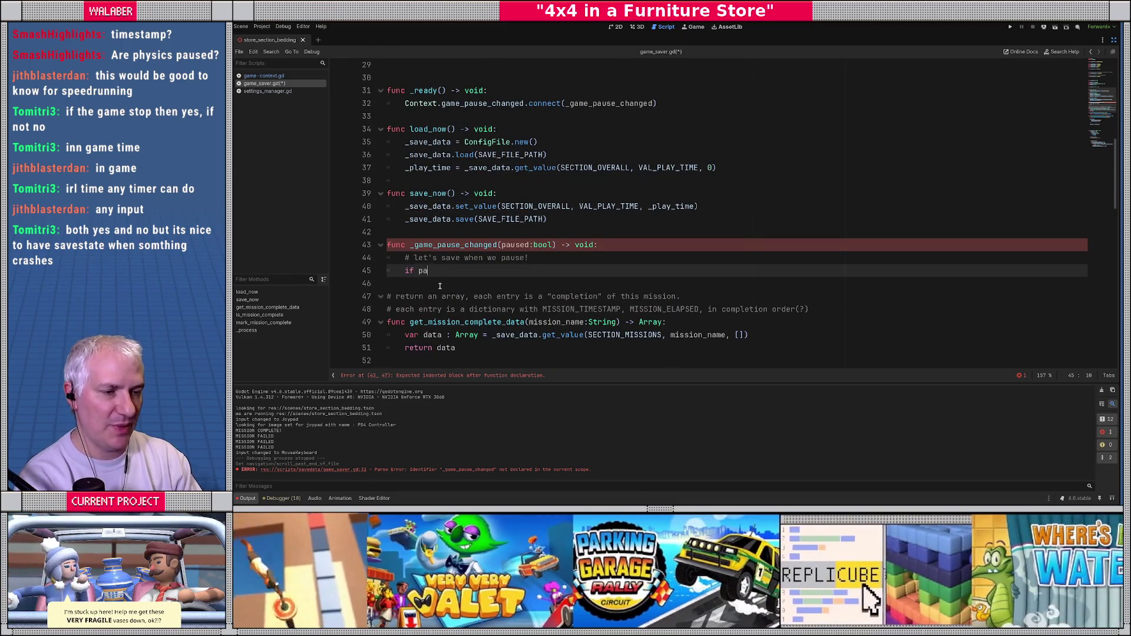
pyautogui.press('Return')
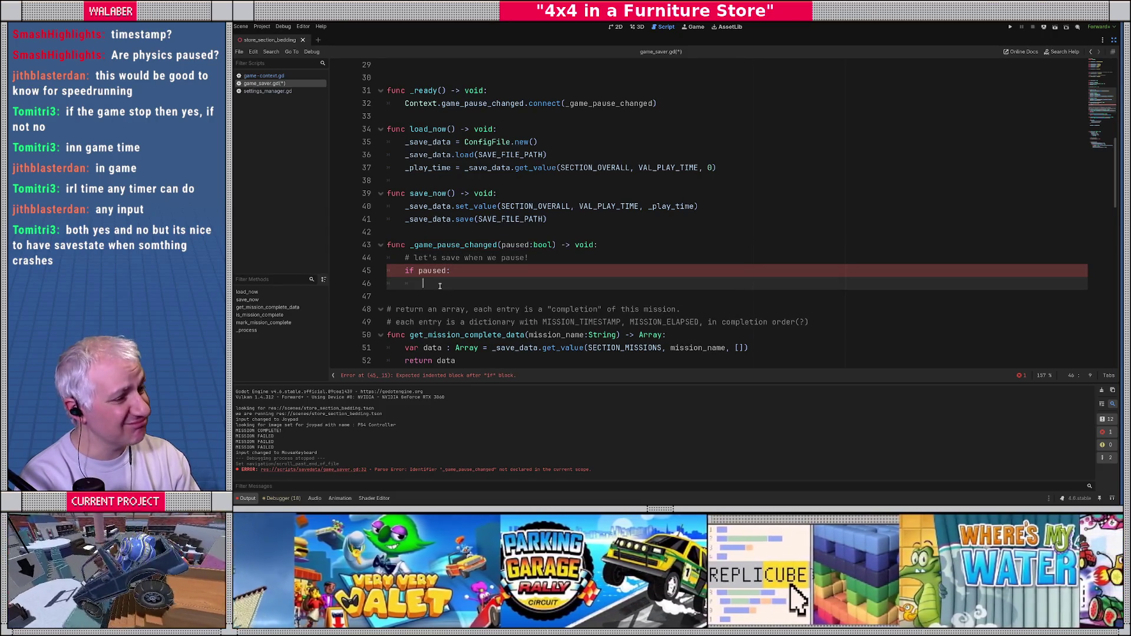
pyautogui.write('save_now()')
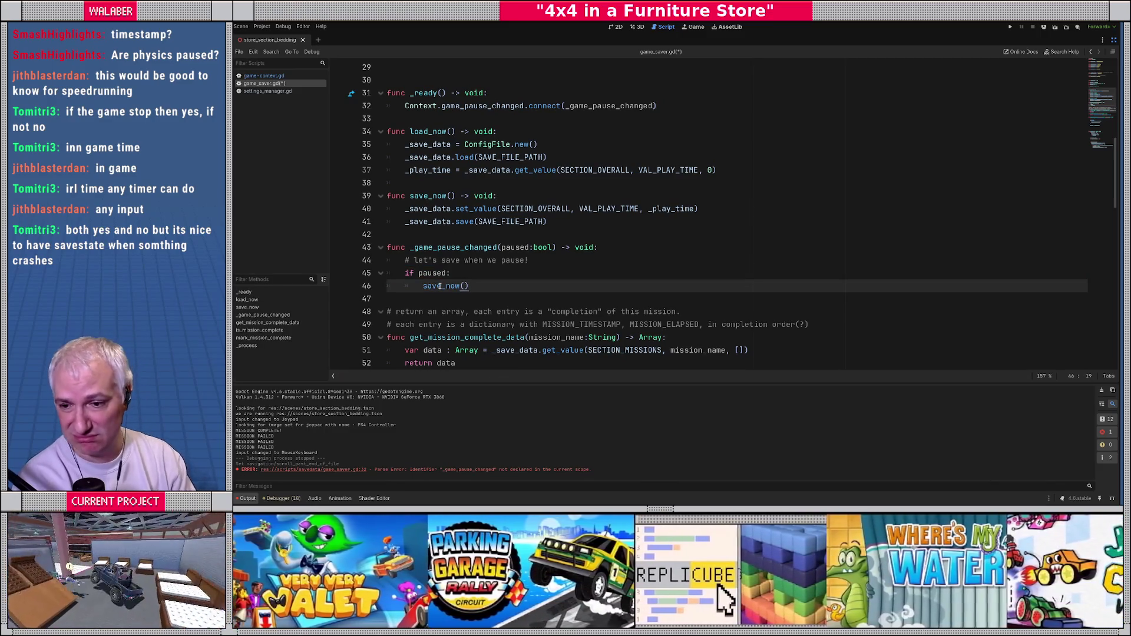
pyautogui.press('Return')
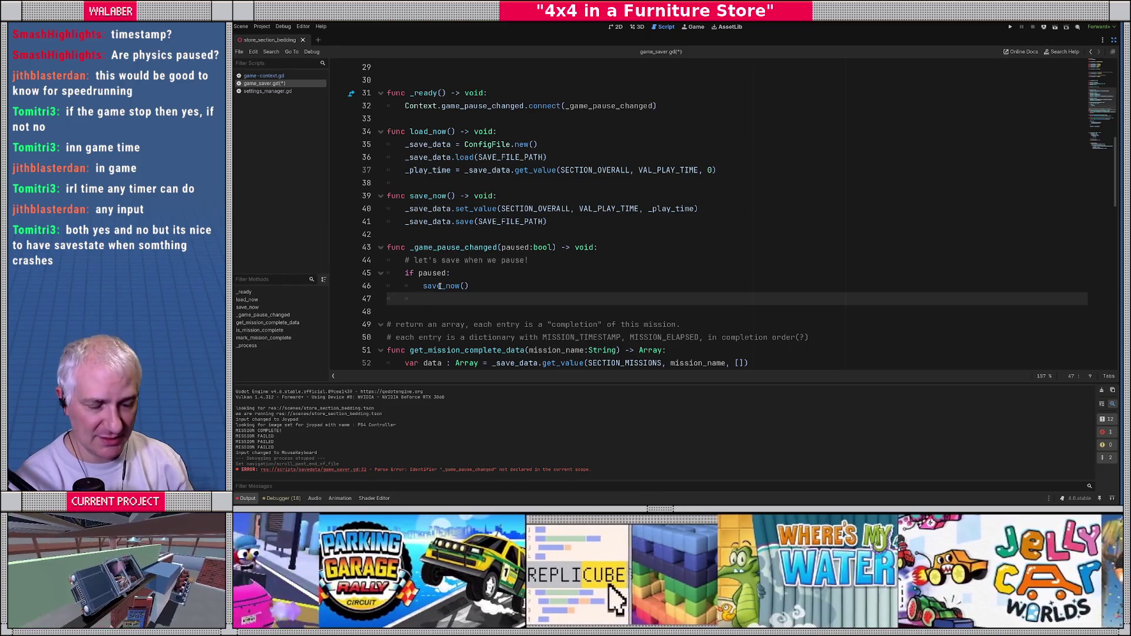
pyautogui.press('BackSpace')
pyautogui.scroll(-2, 401, 298)
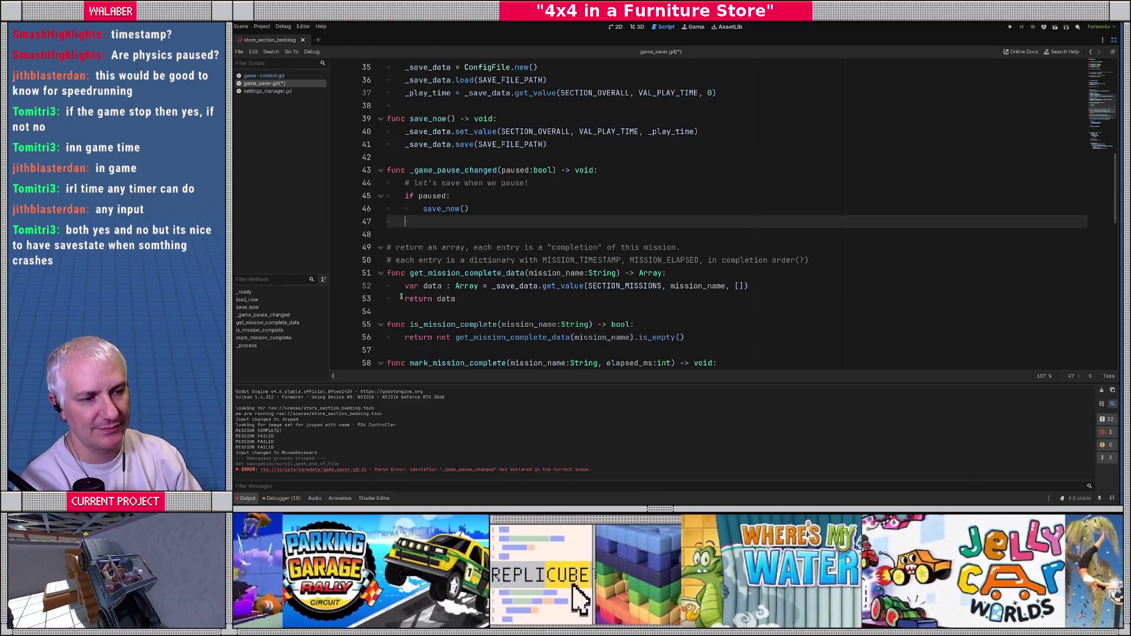
pyautogui.press('BackSpace')
pyautogui.press('Down')
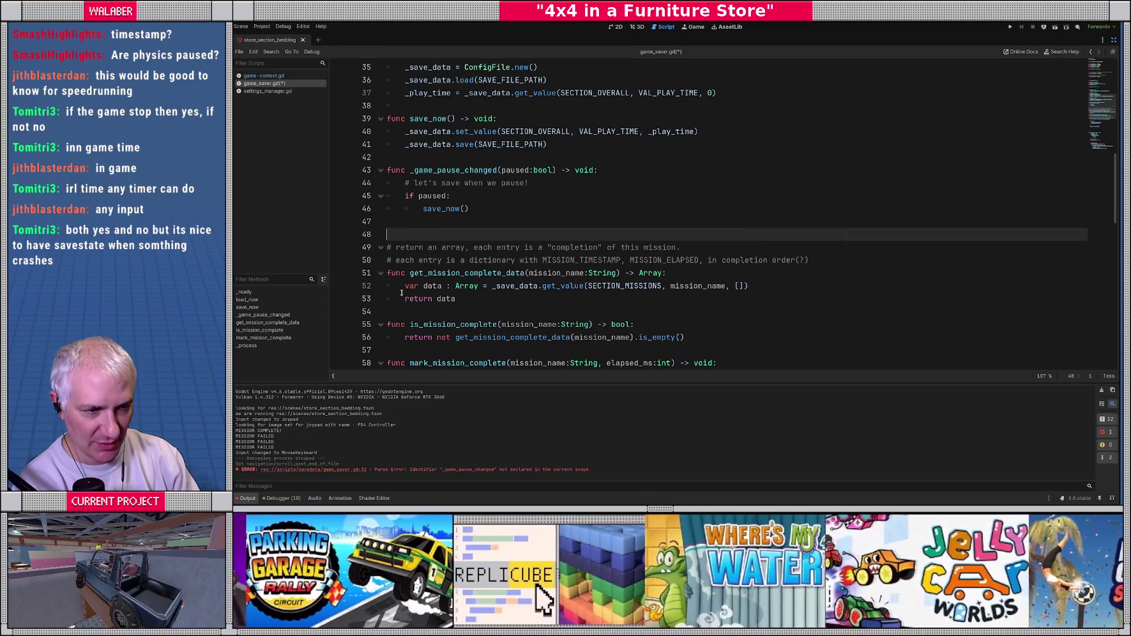
pyautogui.press('Return')
pyautogui.hotkey('ctrl', 's')
# Add a blank line between save_now and the pause handler, then review the should_count_time block in _process
pyautogui.click(421, 157)
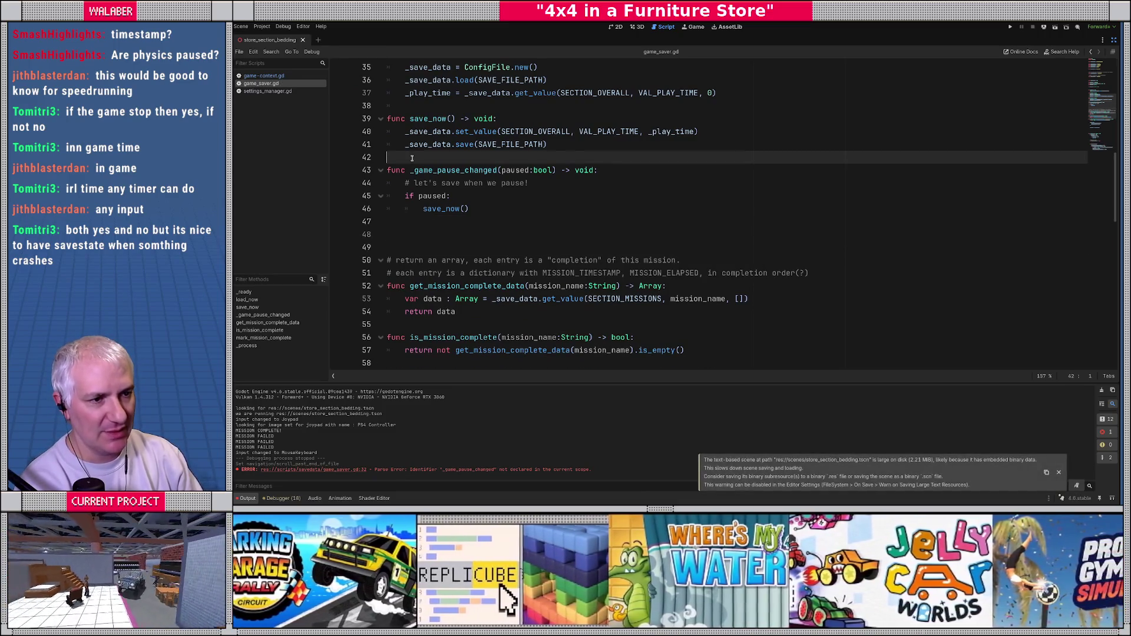
pyautogui.press('Return')
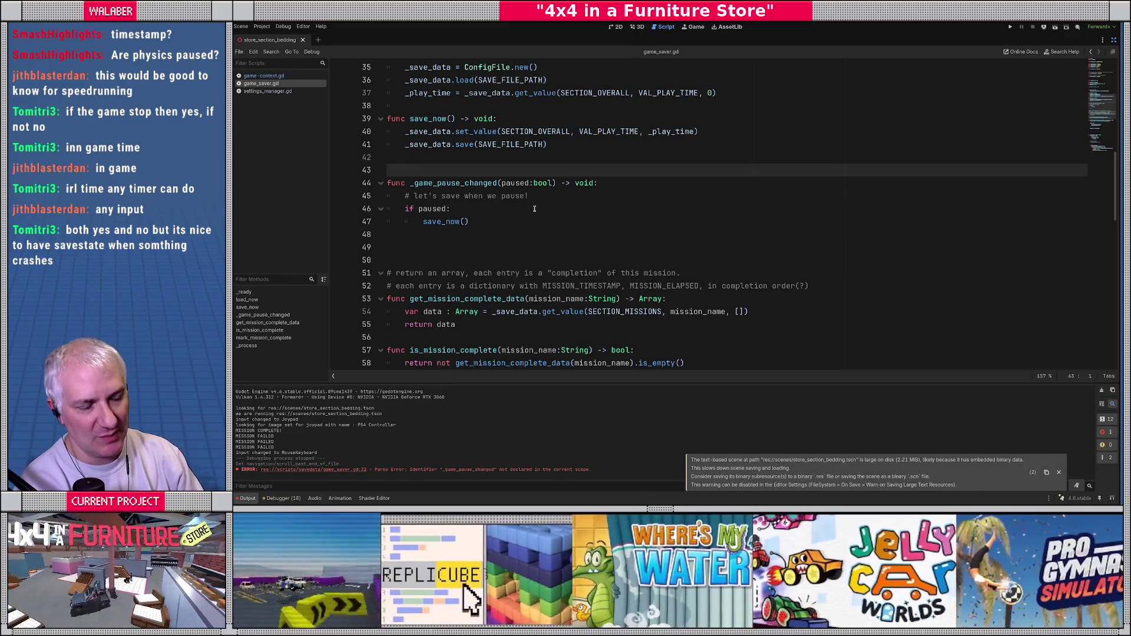
pyautogui.click(489, 234)
pyautogui.scroll(-3, 413, 176)
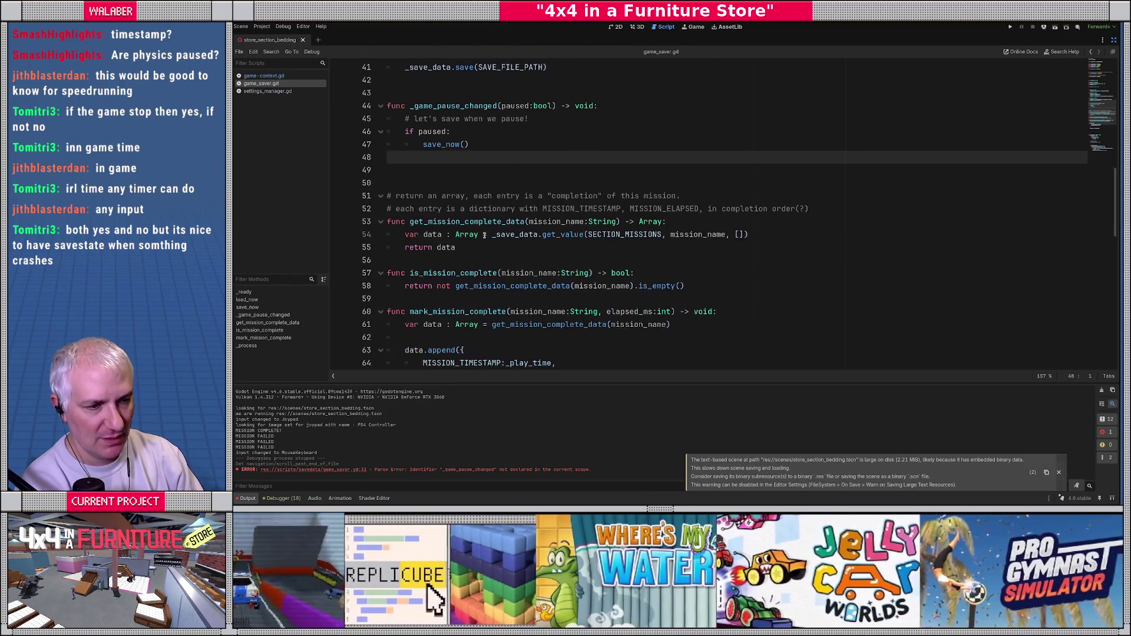
pyautogui.moveTo(387, 143)
pyautogui.mouseDown()
pyautogui.moveTo(424, 306)
pyautogui.moveTo(412, 362)
pyautogui.mouseUp()
pyautogui.scroll(-2, 456, 346)
pyautogui.scroll(-1, 453, 339)
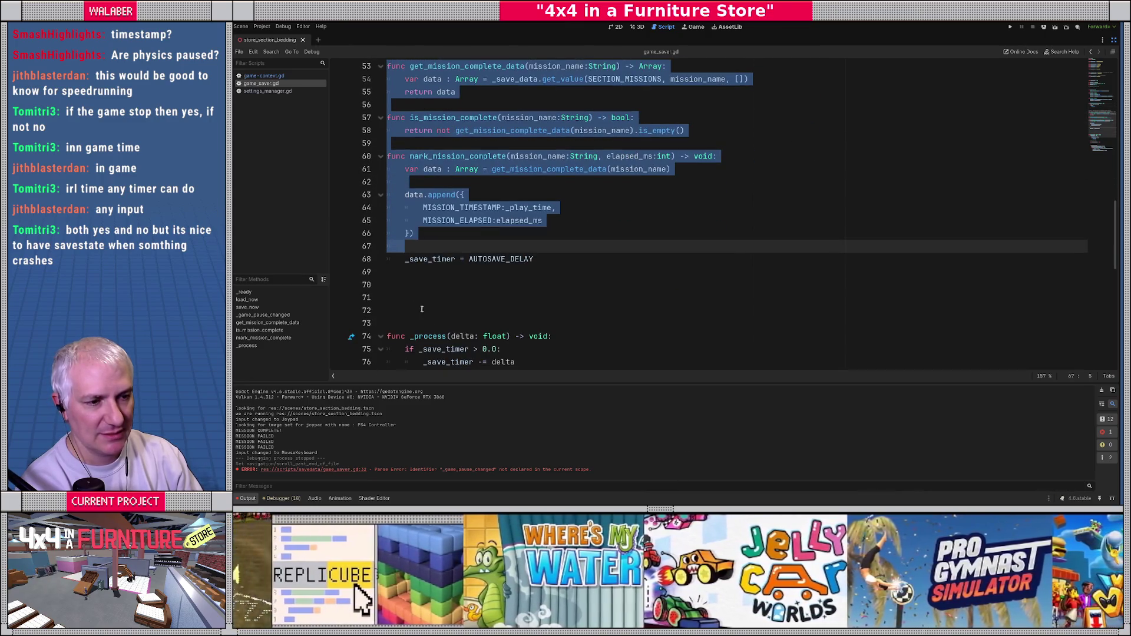
pyautogui.click(391, 296)
pyautogui.scroll(-3, 401, 292)
pyautogui.moveTo(406, 284); pyautogui.dragTo(405, 233)
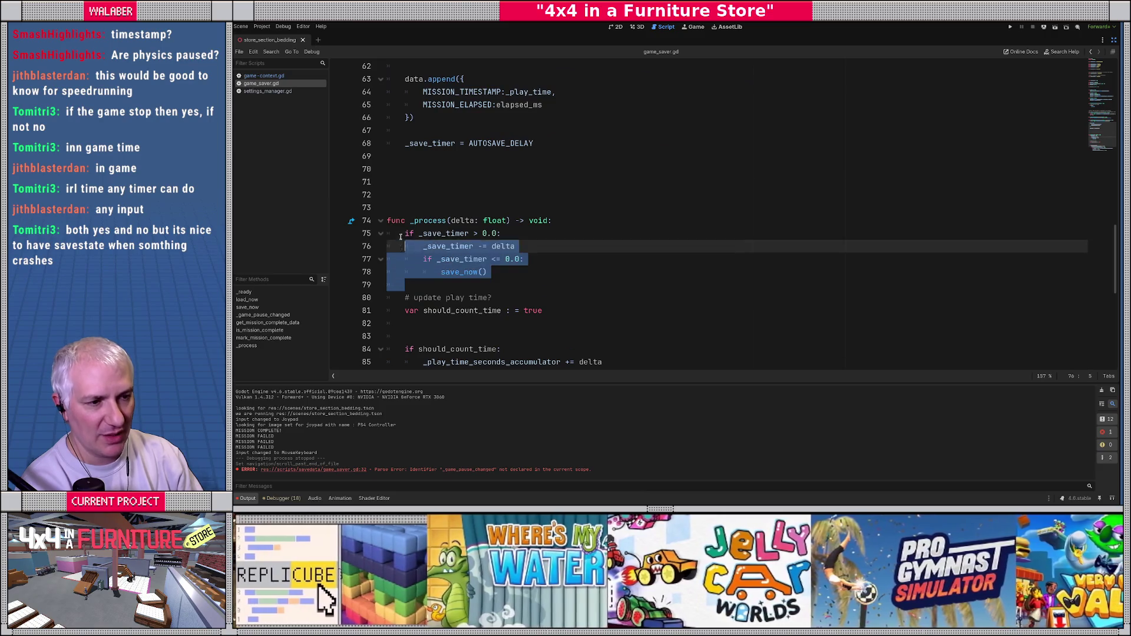
pyautogui.scroll(-4, 407, 263)
pyautogui.moveTo(404, 194); pyautogui.dragTo(630, 259)
pyautogui.click(413, 169)
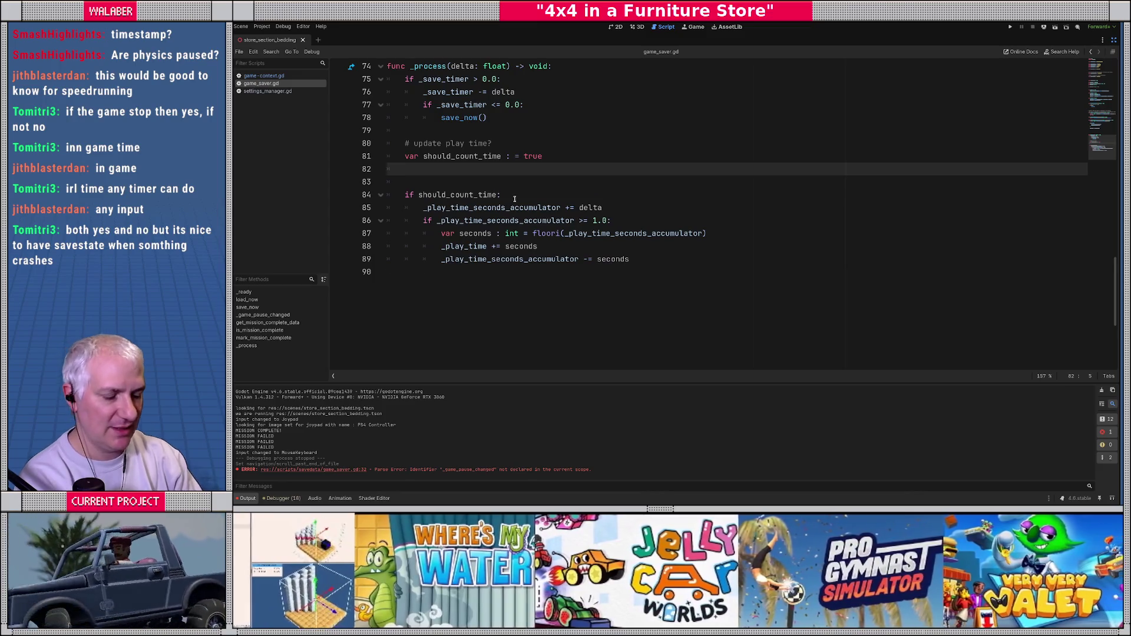
# In _process, add 'if Context.is_paused():' setting should_count_time = false
pyautogui.press('Return')
pyautogui.write('if Context.is_paused():')
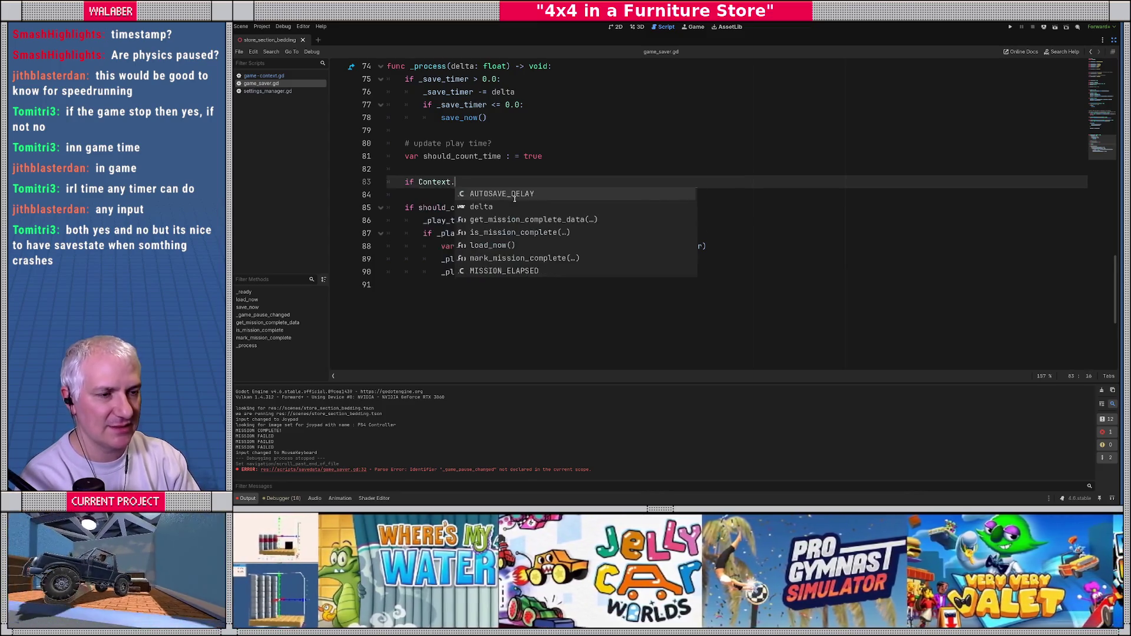
pyautogui.press('Return')
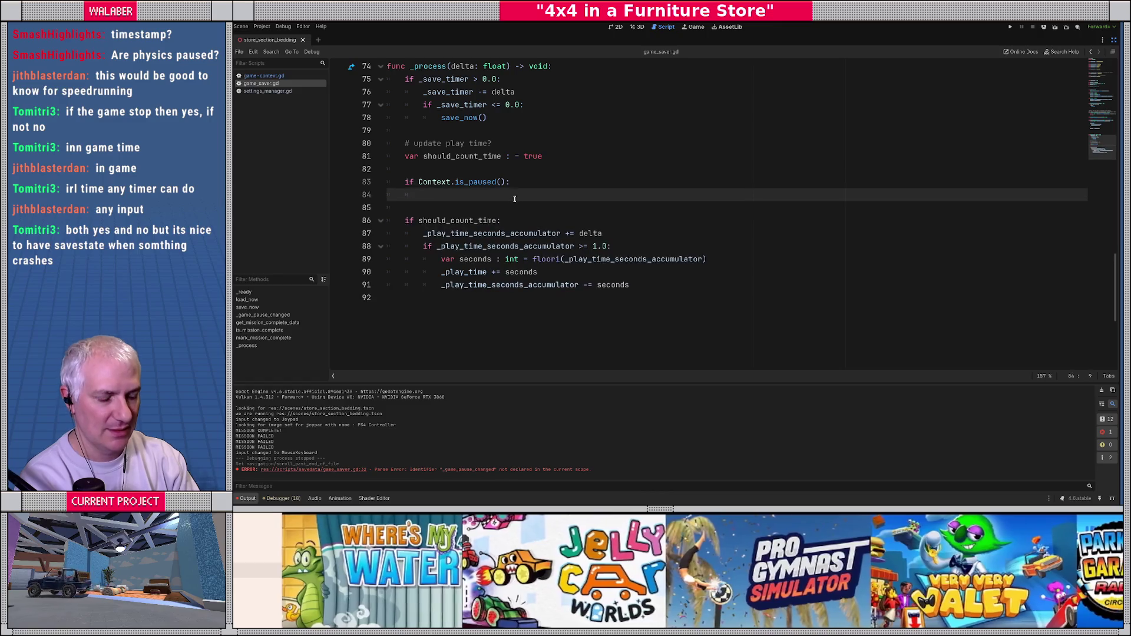
pyautogui.write('shuold')
pyautogui.press('BackSpace')
pyautogui.press('BackSpace')
pyautogui.press('BackSpace')
pyautogui.write('ould')
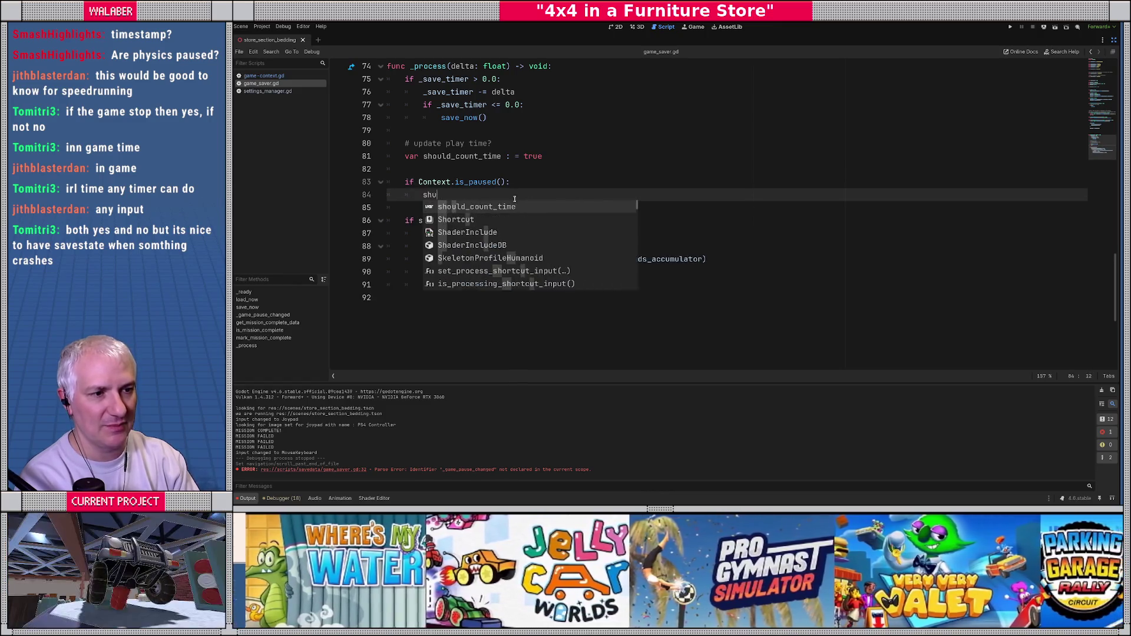
pyautogui.press('Return')
pyautogui.write('= false')
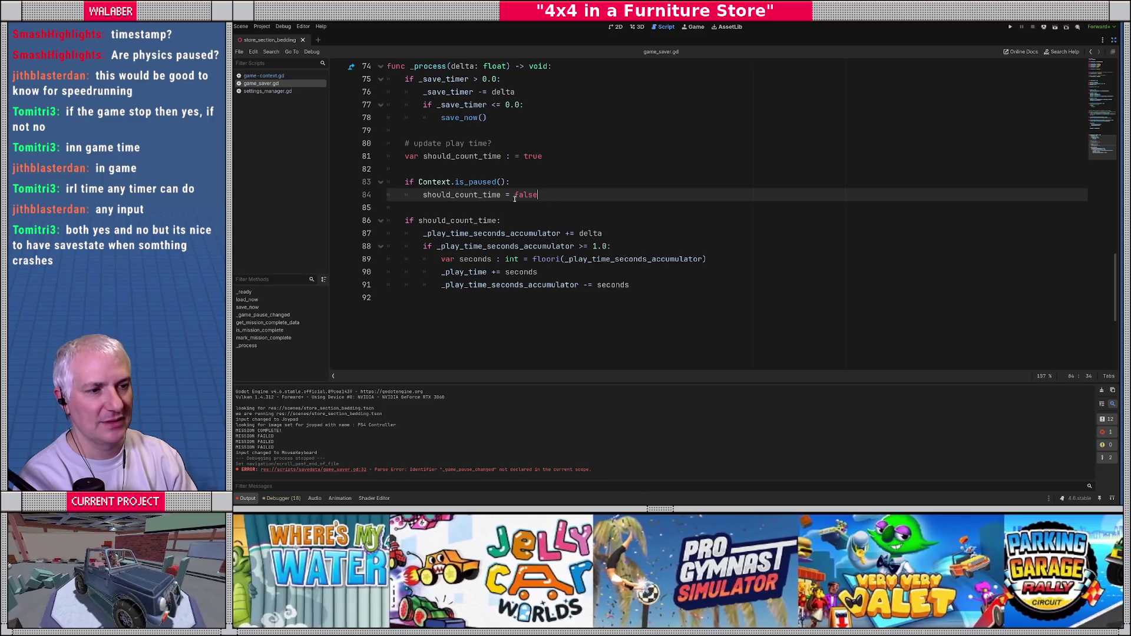
pyautogui.press('Return')
pyautogui.press('Return')
# Add spacing blank lines around the play-time code and inspect the is_paused block
pyautogui.click(486, 169)
pyautogui.press('Return')
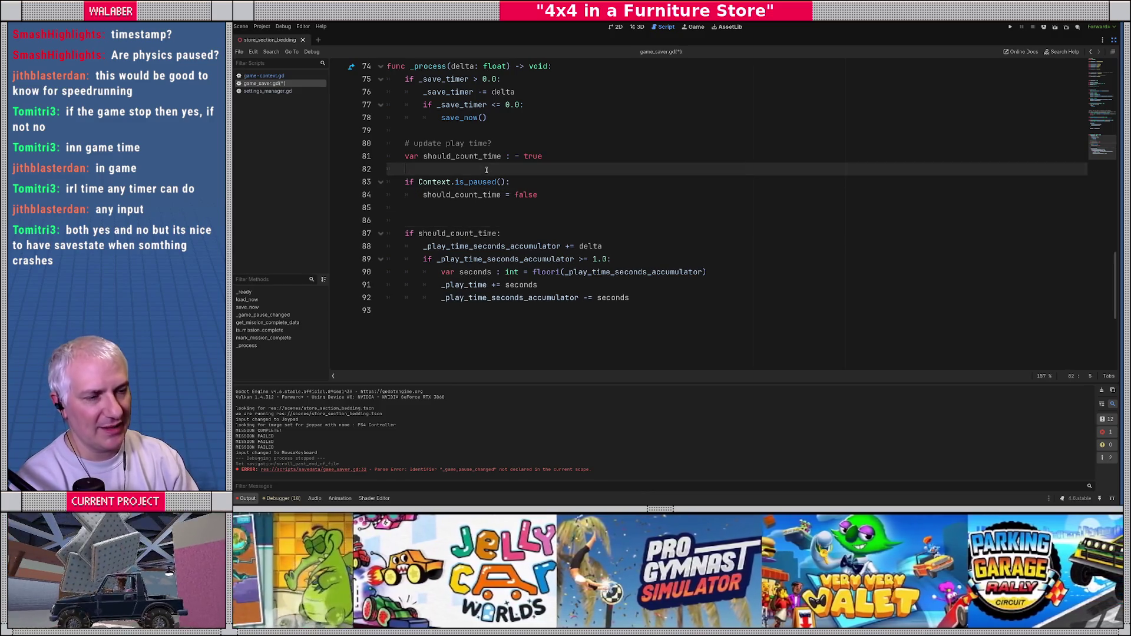
pyautogui.press('Up')
pyautogui.press('Up')
pyautogui.press('Up')
pyautogui.press('Return')
pyautogui.press('Return')
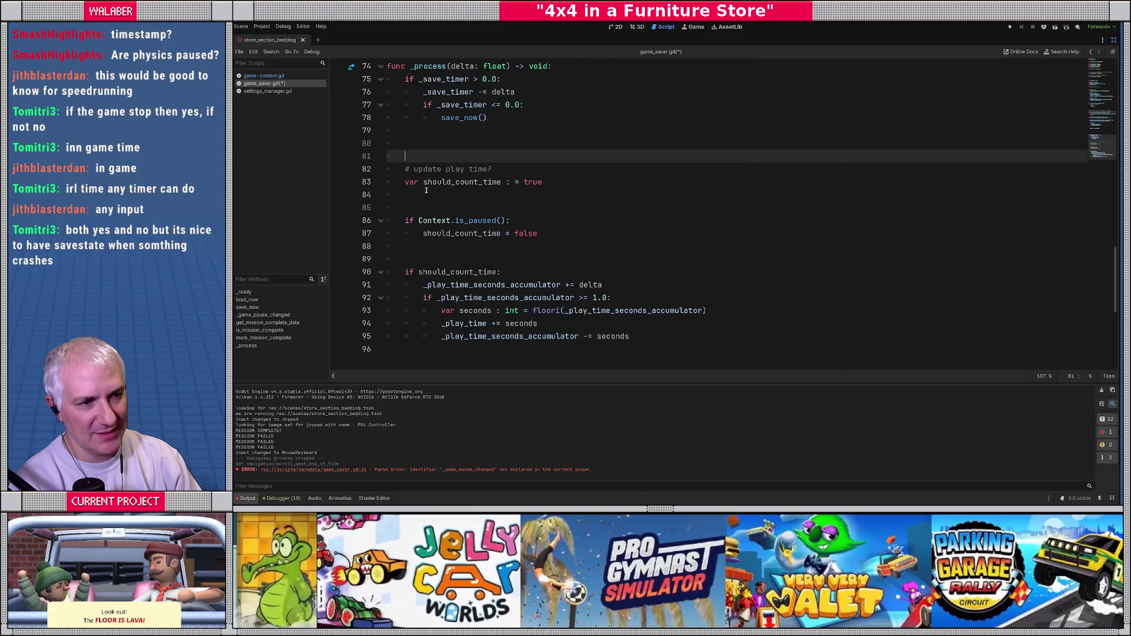
pyautogui.moveTo(403, 169); pyautogui.dragTo(405, 259)
pyautogui.click(405, 259)
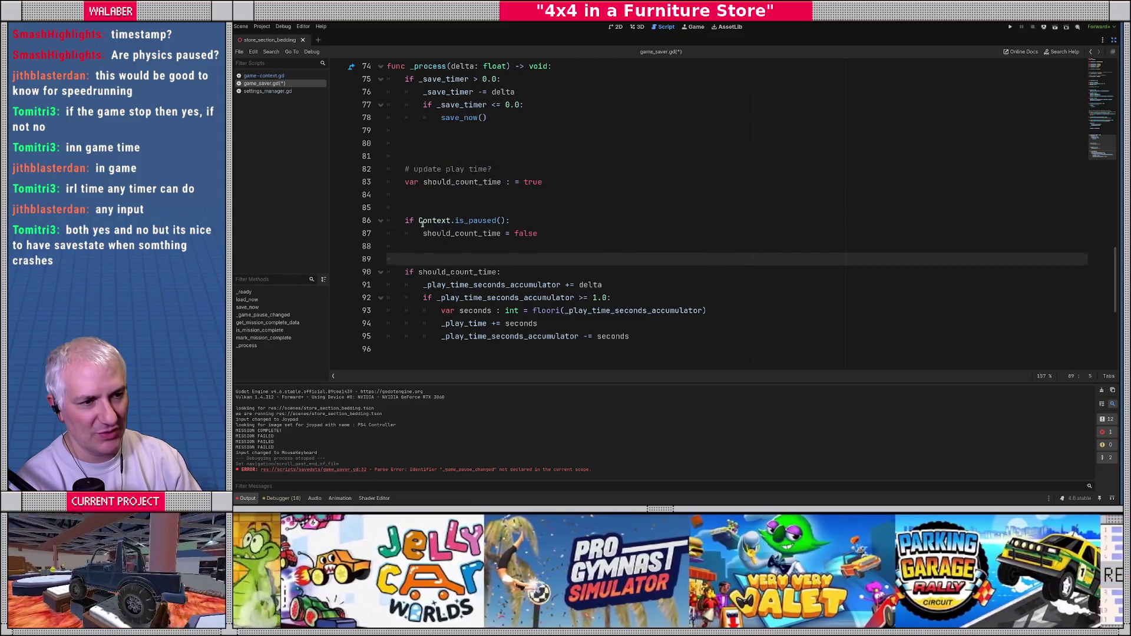
pyautogui.moveTo(419, 220); pyautogui.dragTo(512, 222)
pyautogui.moveTo(423, 272); pyautogui.dragTo(535, 273)
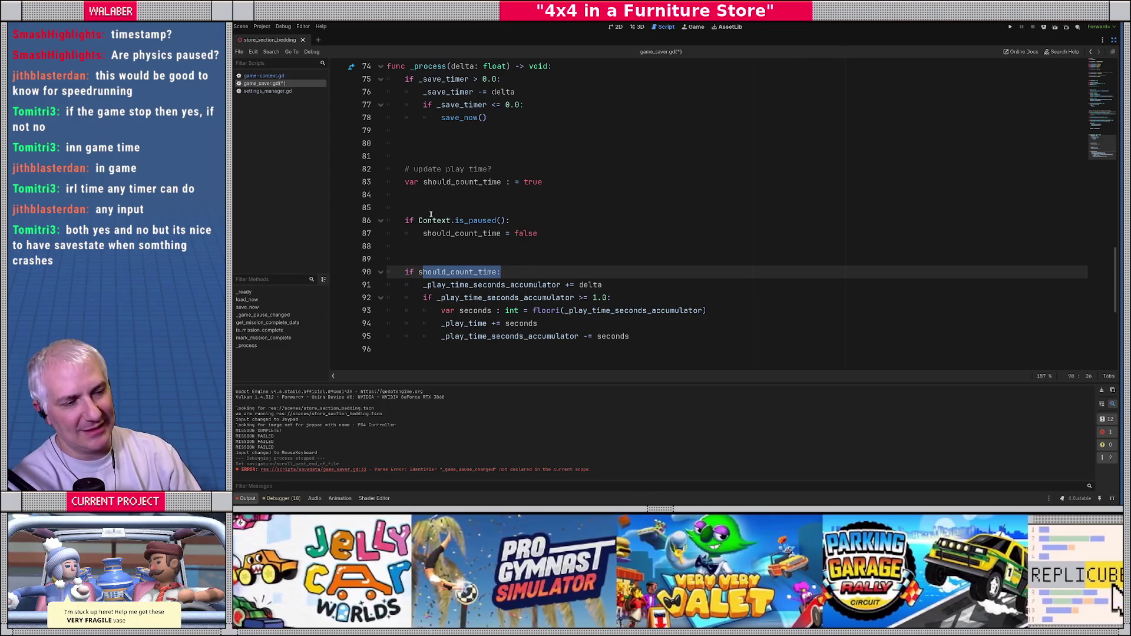
pyautogui.click(407, 210)
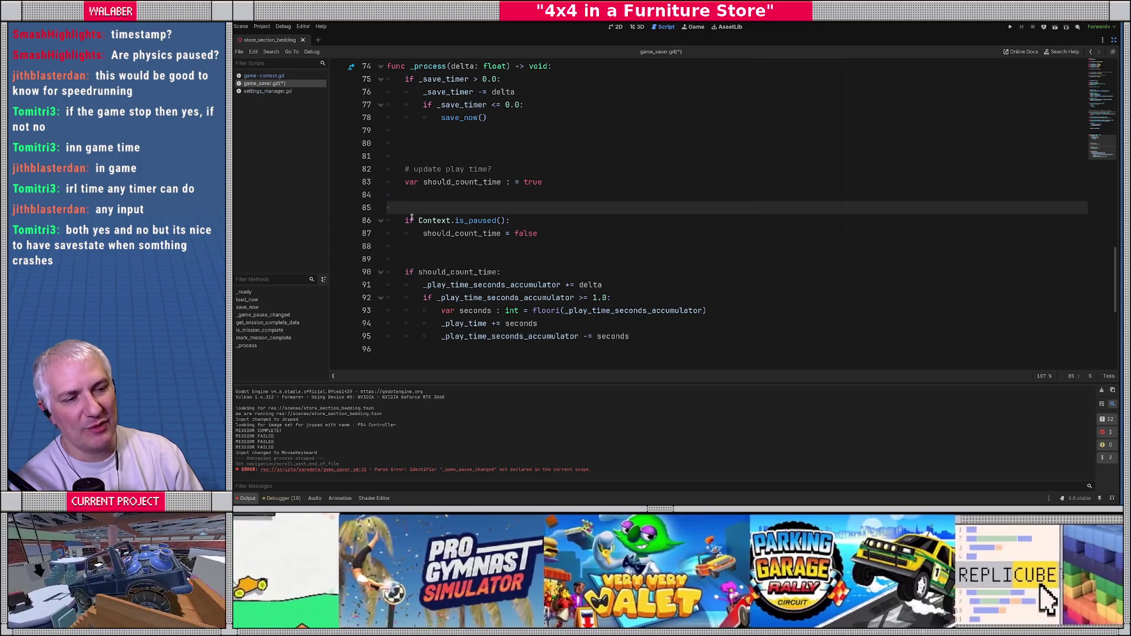
pyautogui.moveTo(433, 234)
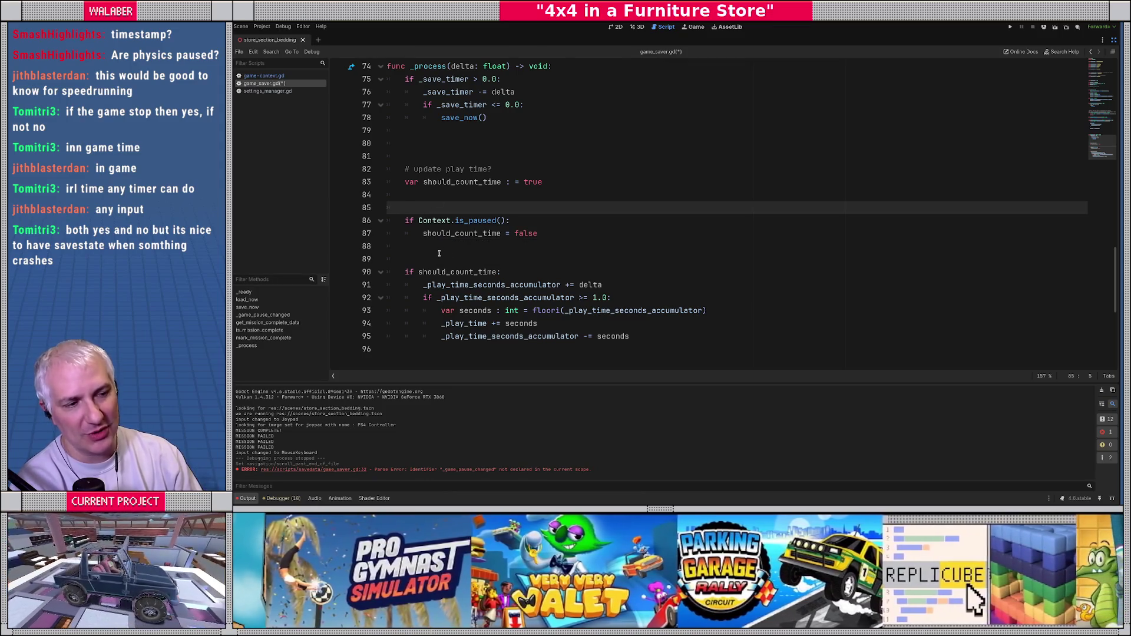
pyautogui.moveTo(412, 194); pyautogui.dragTo(436, 258)
pyautogui.click(423, 200)
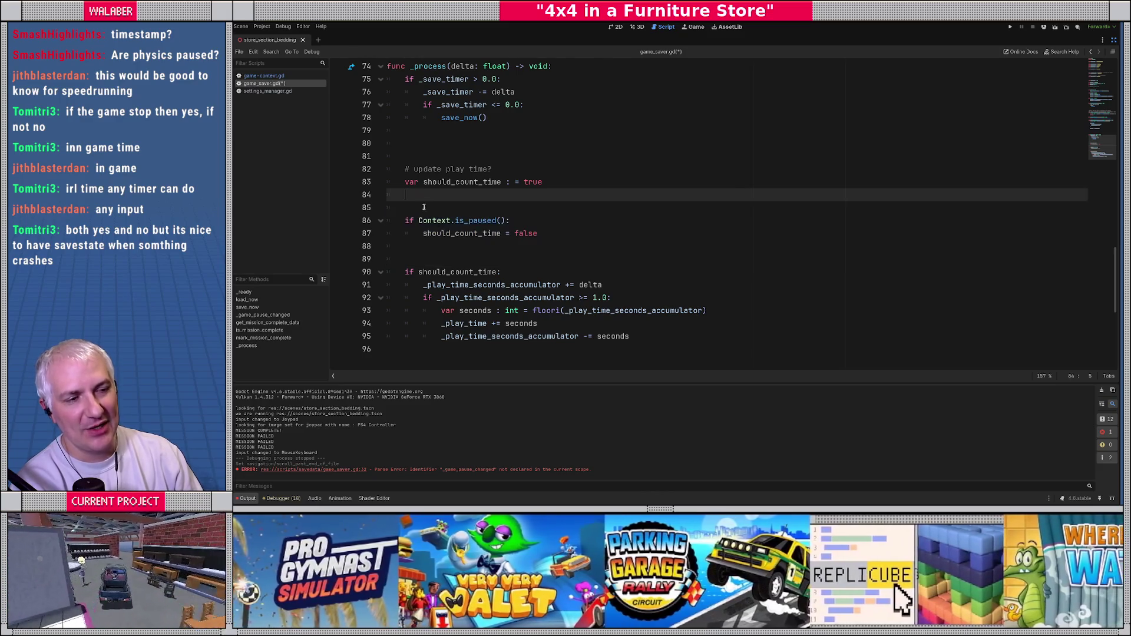
# Review the lines around the pause check and correct the Context name on line 86
pyautogui.moveTo(406, 182); pyautogui.dragTo(625, 182)
pyautogui.click(434, 220)
pyautogui.moveTo(407, 194)
pyautogui.mouseDown()
pyautogui.moveTo(423, 259)
pyautogui.moveTo(538, 233)
pyautogui.mouseUp()
pyautogui.click(471, 236)
pyautogui.click(482, 249)
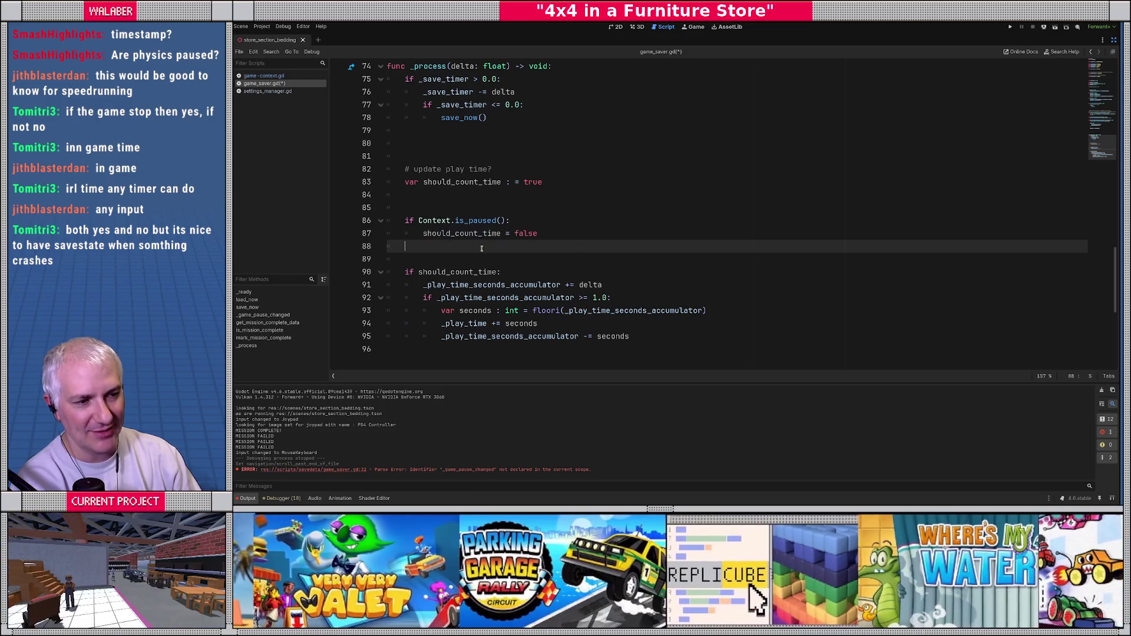
pyautogui.click(406, 272)
pyautogui.click(421, 220)
pyautogui.click(429, 207)
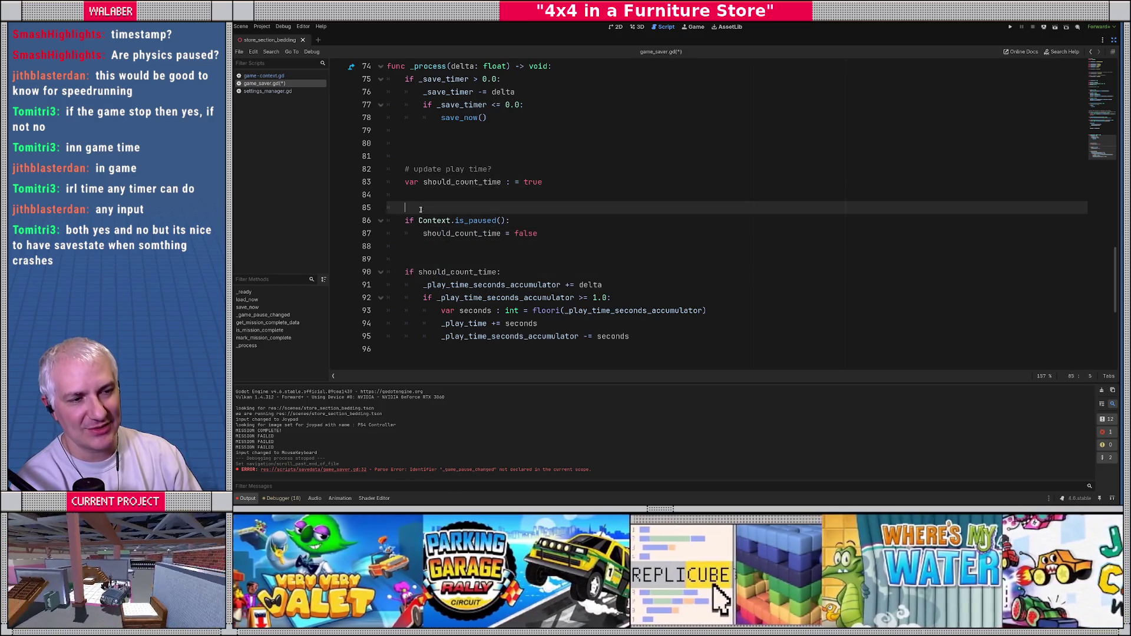
pyautogui.press('Down')
pyautogui.press('Down')
pyautogui.press('Down')
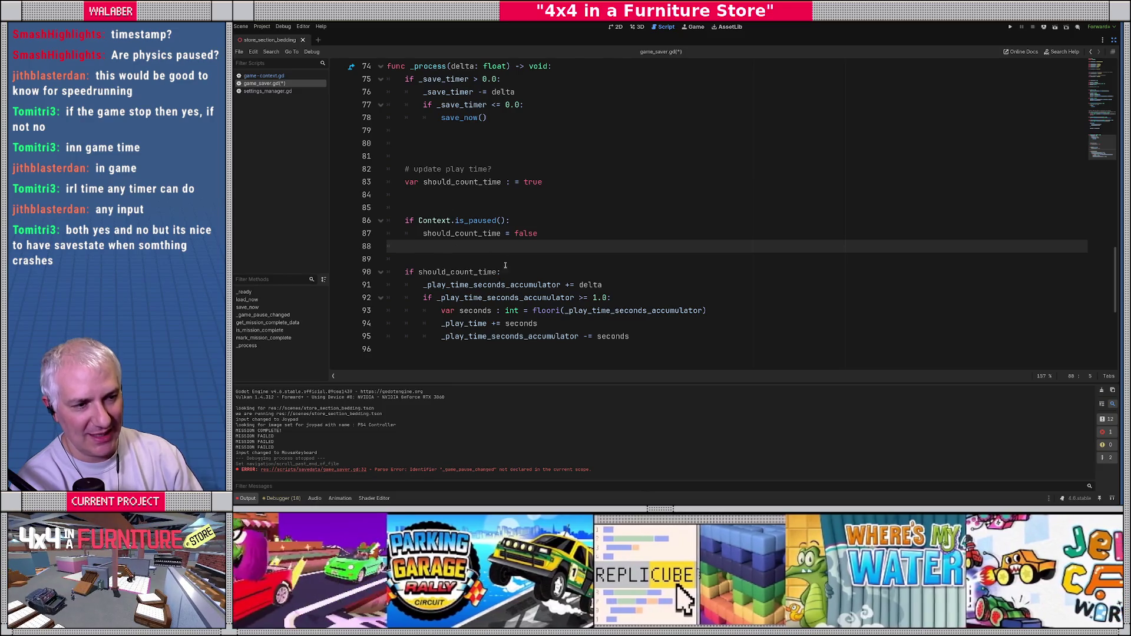
pyautogui.click(430, 216)
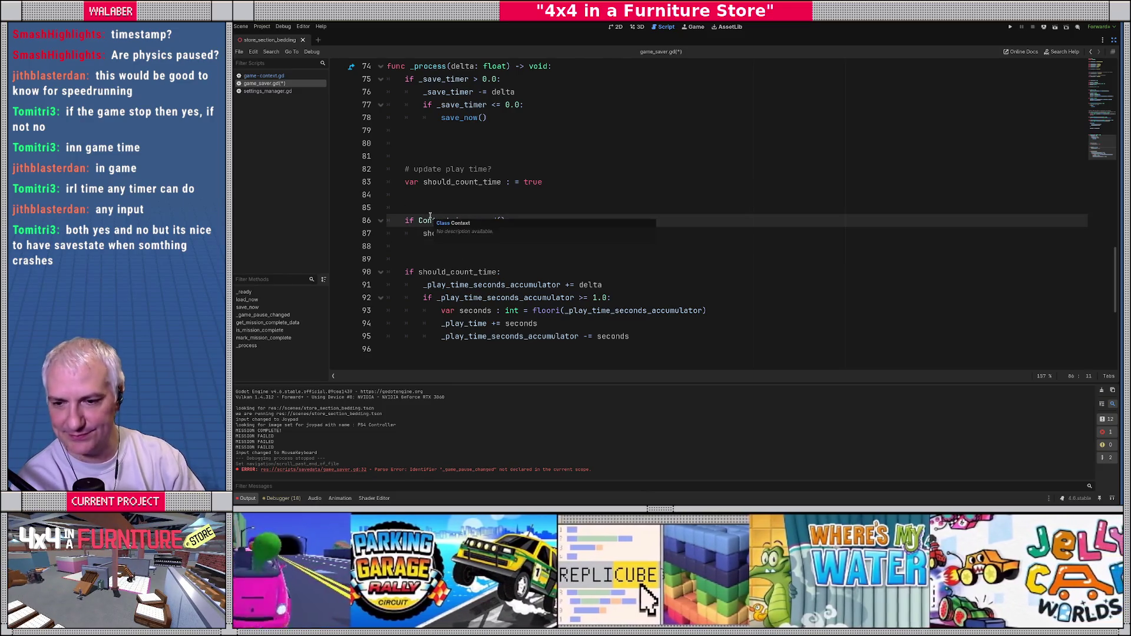
pyautogui.press('Left')
pyautogui.press('Left')
pyautogui.write('on')
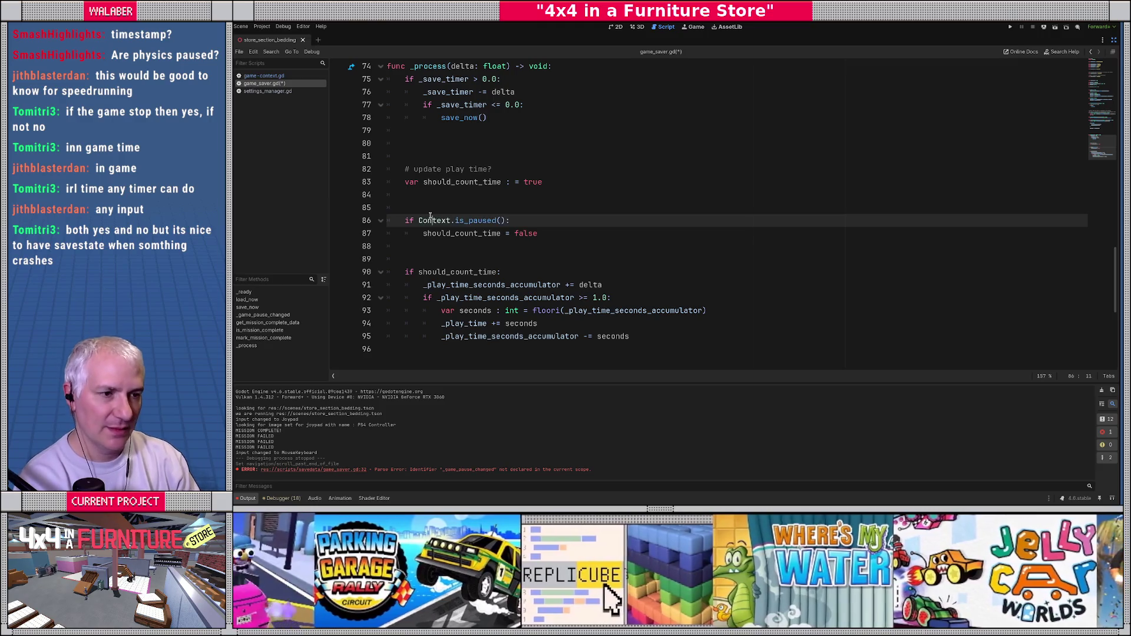
# Remove the blank lines above and below the pause check and save the script
pyautogui.press('Up')
pyautogui.press('BackSpace')
pyautogui.press('BackSpace')
pyautogui.press('Down')
pyautogui.press('Down')
pyautogui.press('Down')
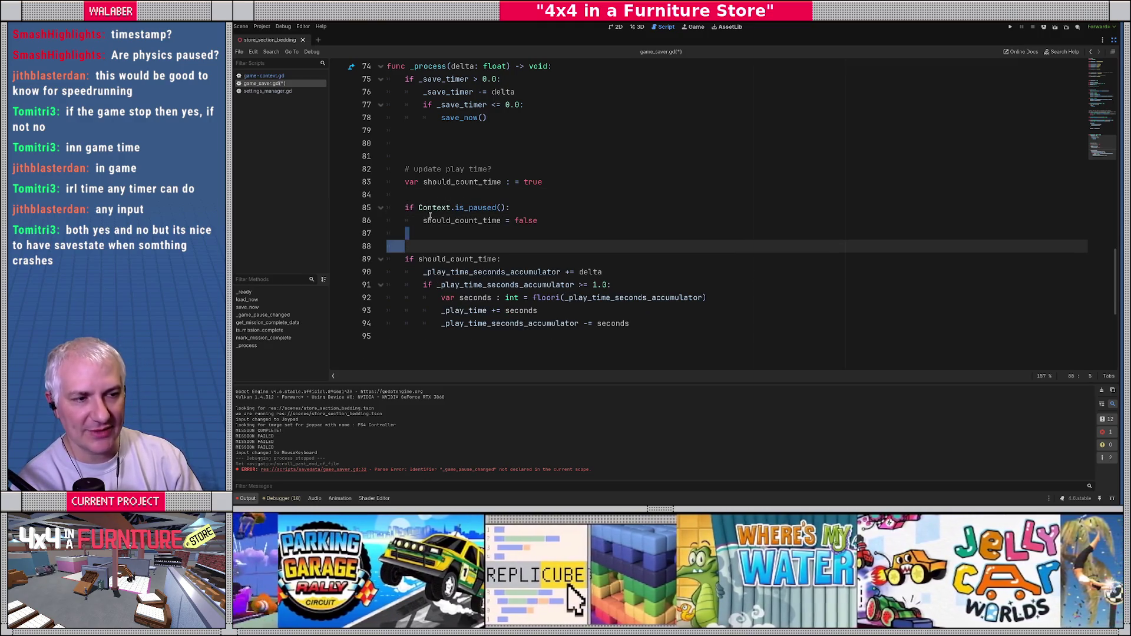
pyautogui.press('BackSpace')
pyautogui.hotkey('ctrl', 's')
# Paste a # CATALOG section header on the empty line above _process
pyautogui.scroll(1, 448, 194)
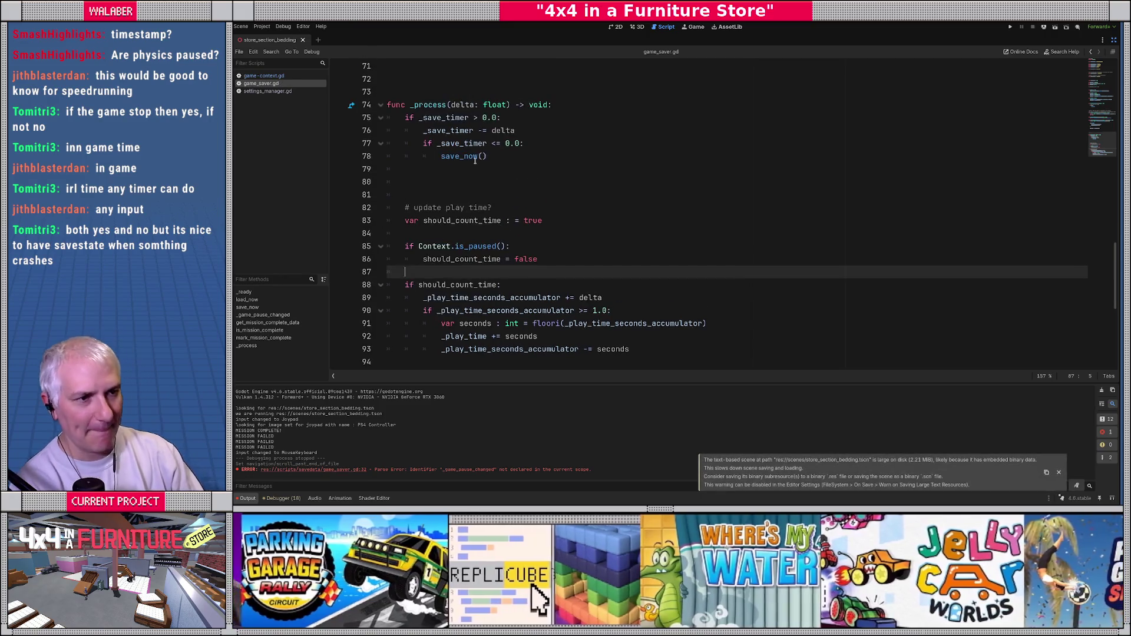
pyautogui.click(464, 176)
pyautogui.scroll(5, 471, 206)
pyautogui.click(497, 246)
pyautogui.hotkey('ctrl', 'v')
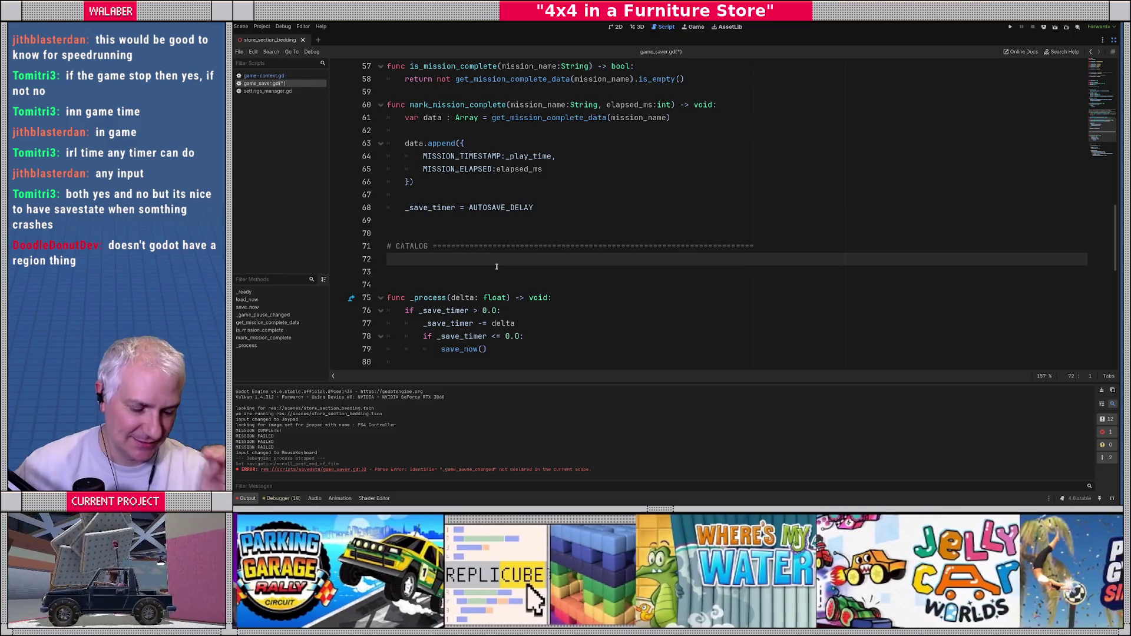
pyautogui.write('reg')
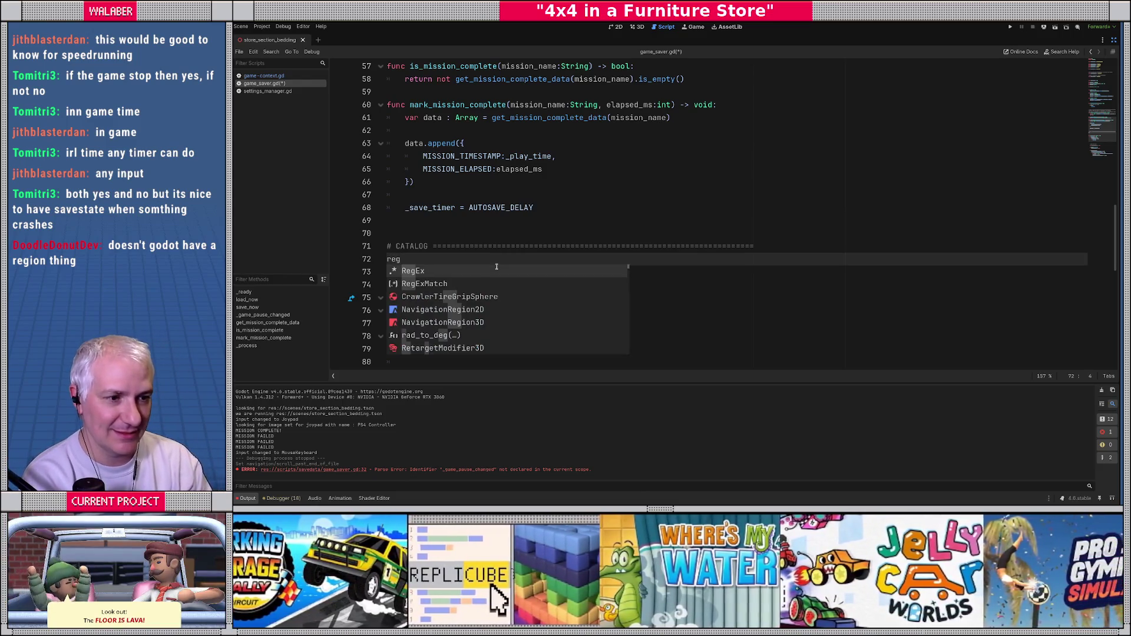
pyautogui.write('ion')
pyautogui.hotkey('ctrl', 'BackSpace')
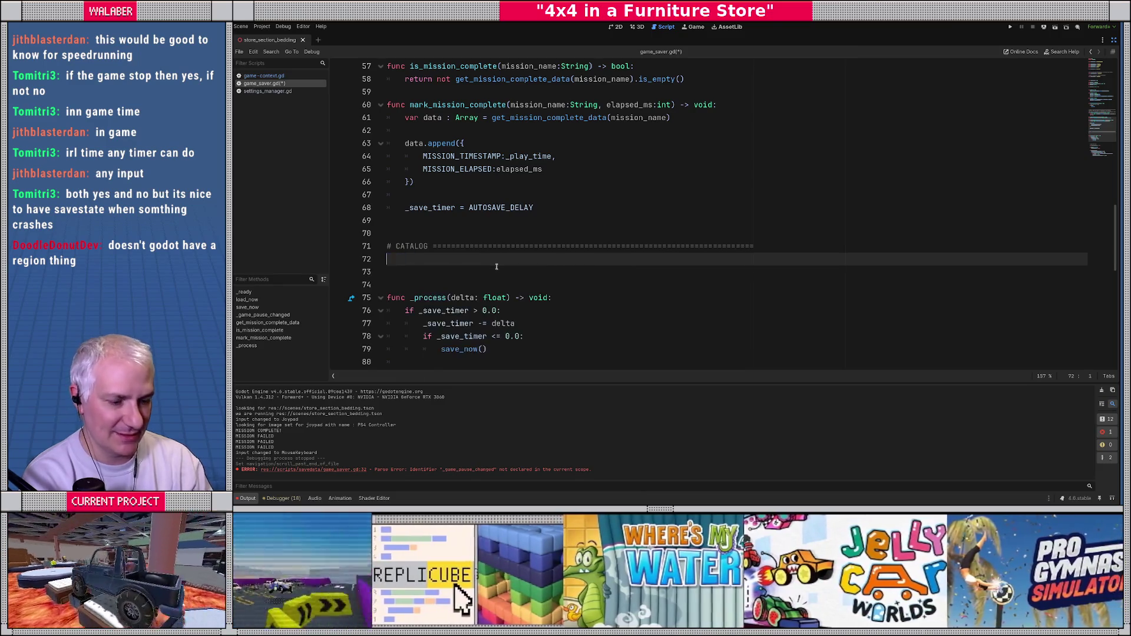
pyautogui.write('@re')
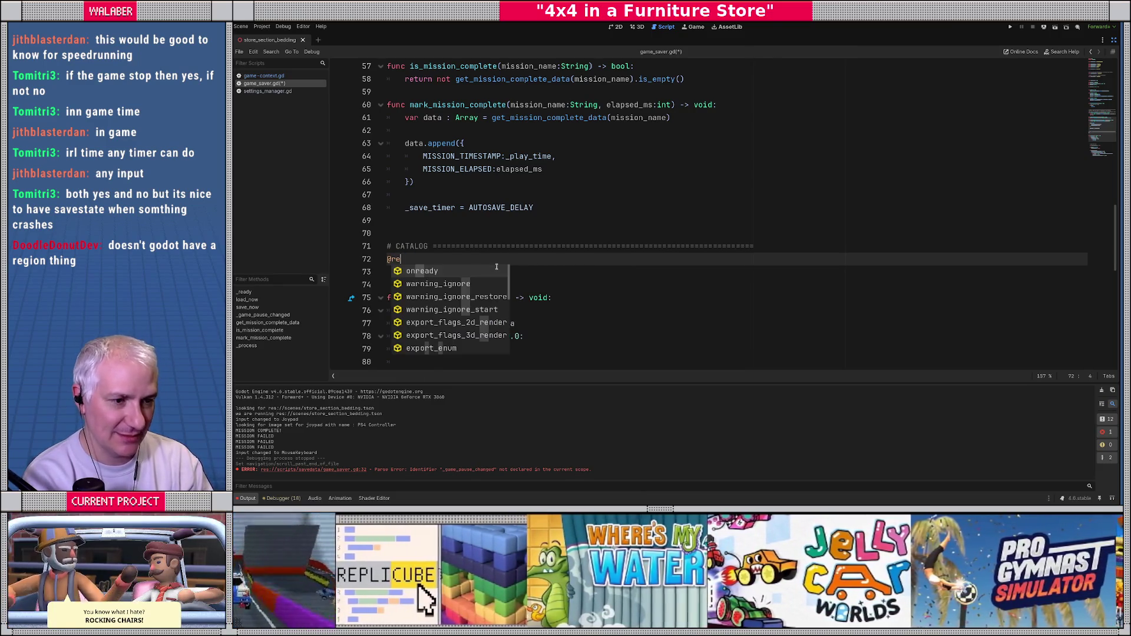
pyautogui.write('gio')
pyautogui.hotkey('shift', 'Home')
pyautogui.press('BackSpace')
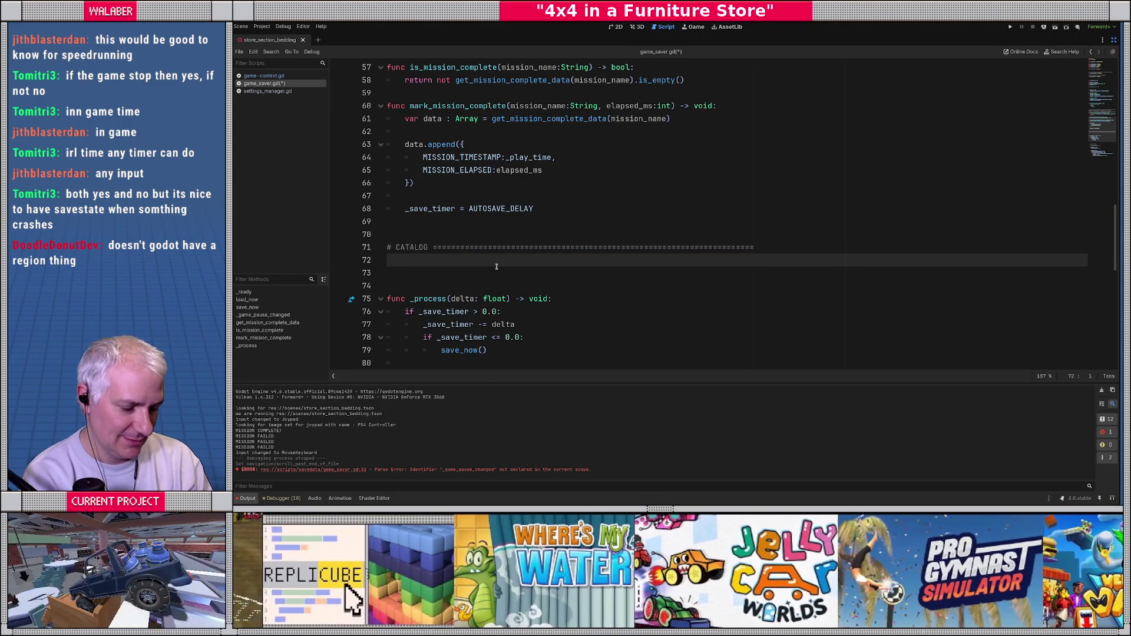
pyautogui.press('BackSpace')
pyautogui.press('BackSpace')
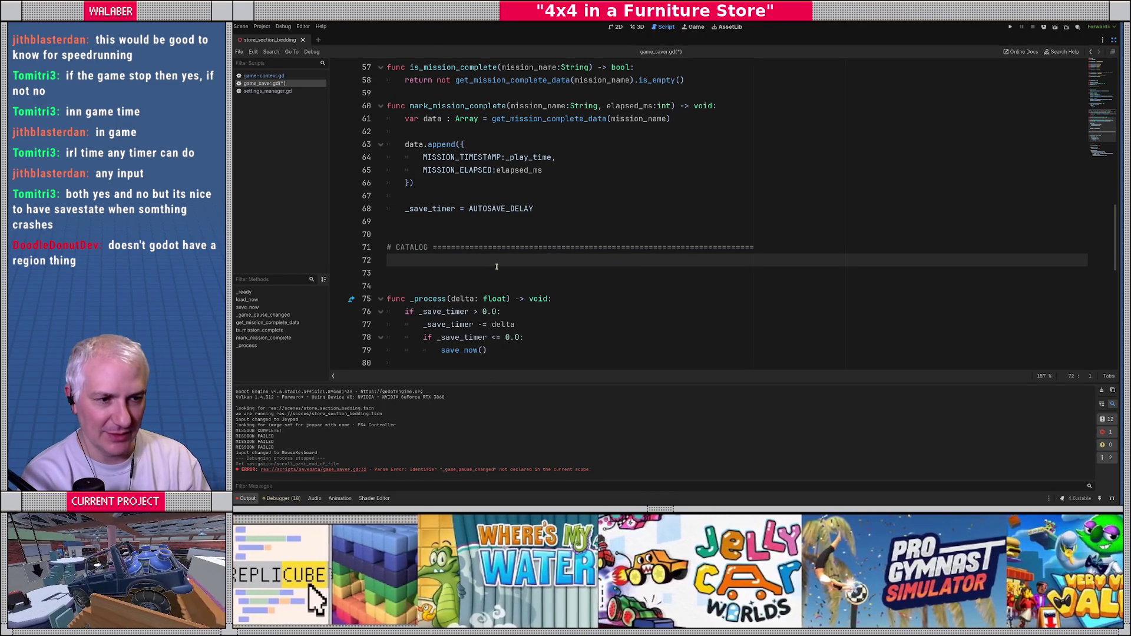
pyautogui.scroll(3, 496, 267)
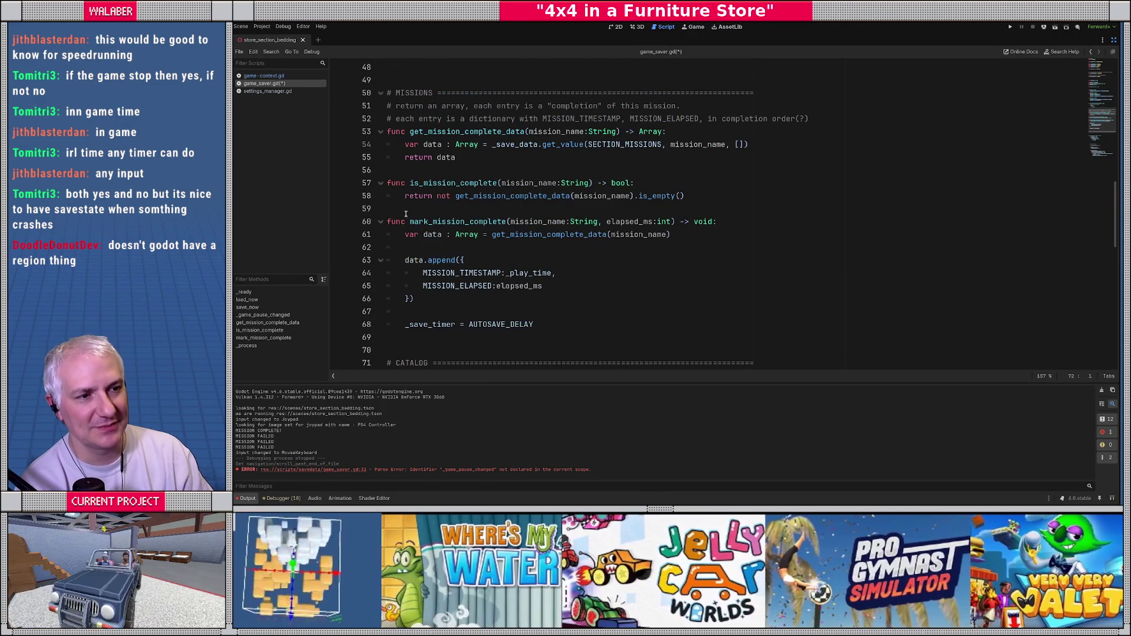
pyautogui.scroll(-2, 403, 196)
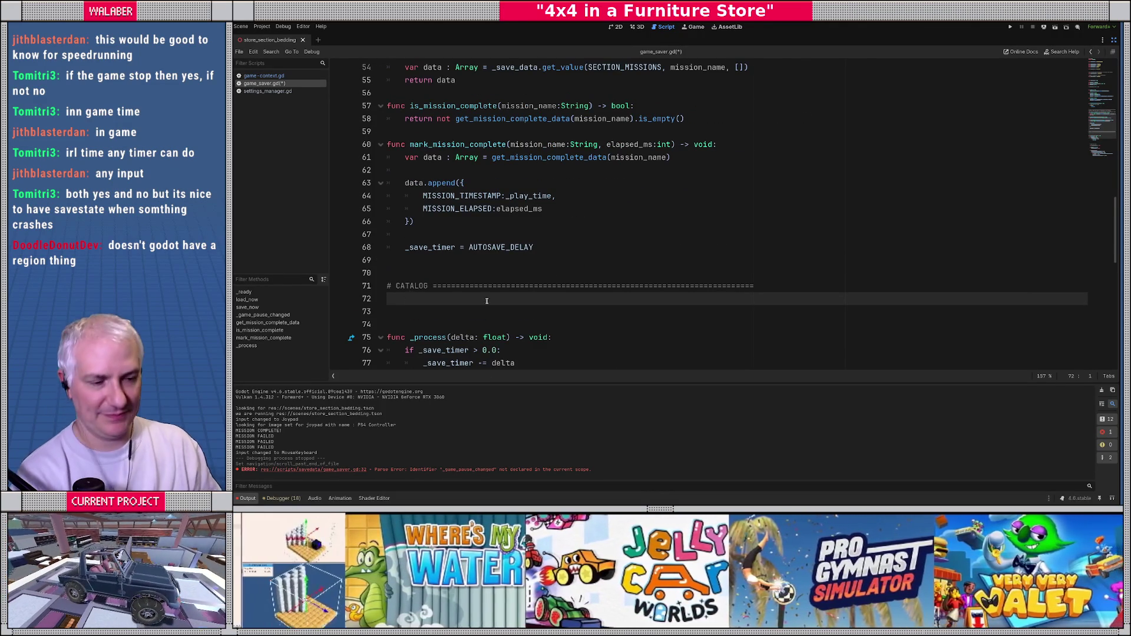
pyautogui.scroll(-1, 486, 301)
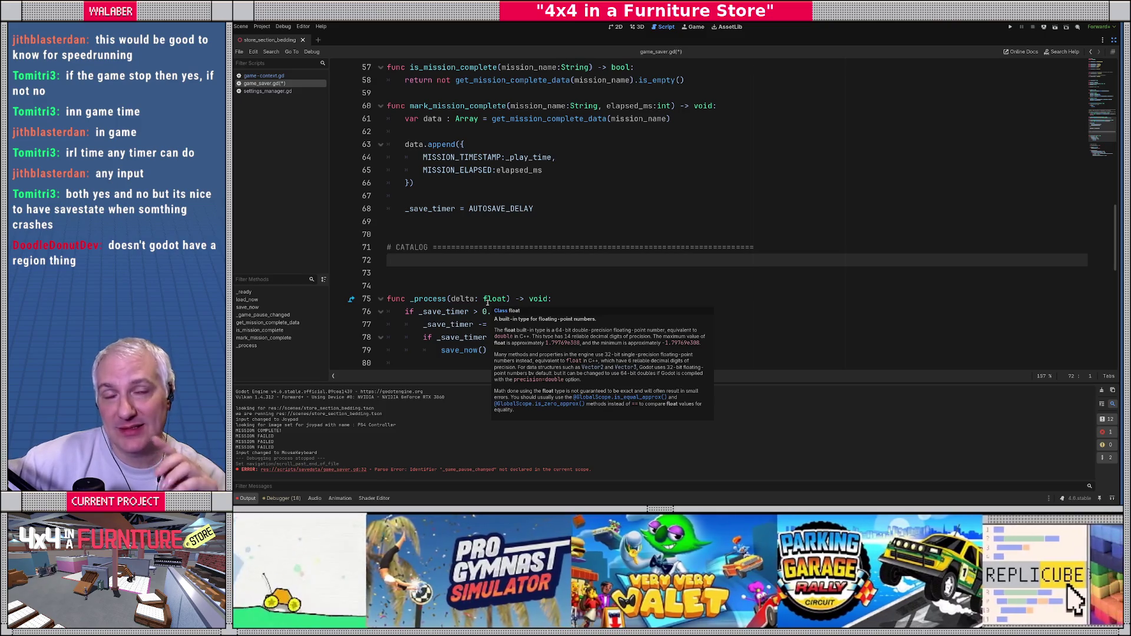
pyautogui.scroll(15, 487, 302)
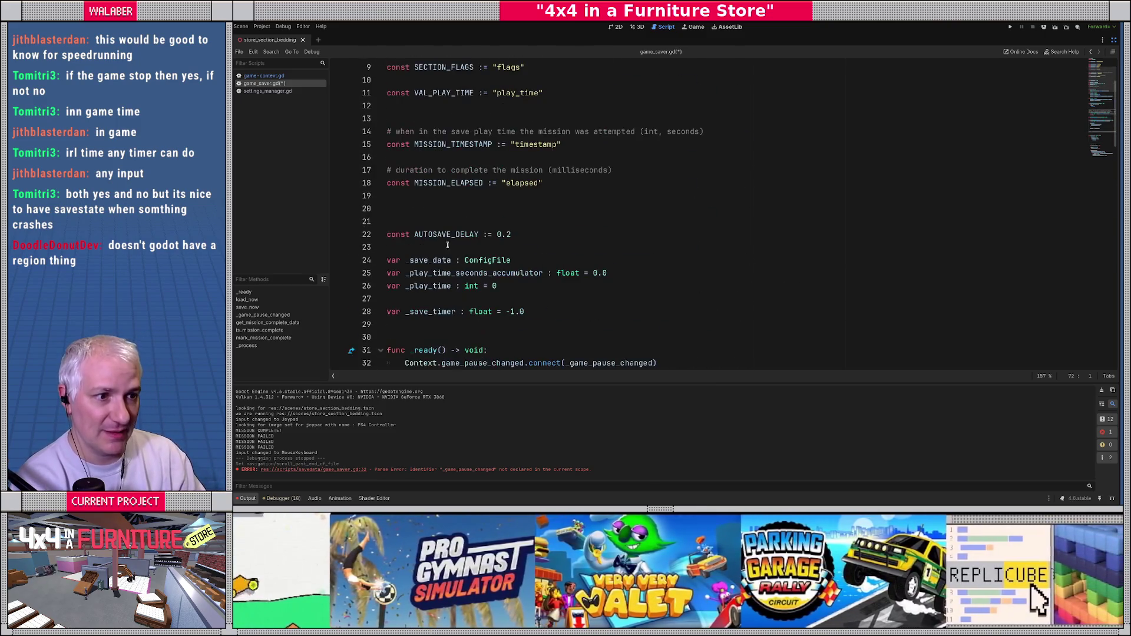
# Start a catalog constant line and shorten MISSION_TIMESTAMP to TIMESTAMP, commented 'something happened'
pyautogui.click(411, 199)
pyautogui.press('Return')
pyautogui.press('Return')
pyautogui.write('const ')
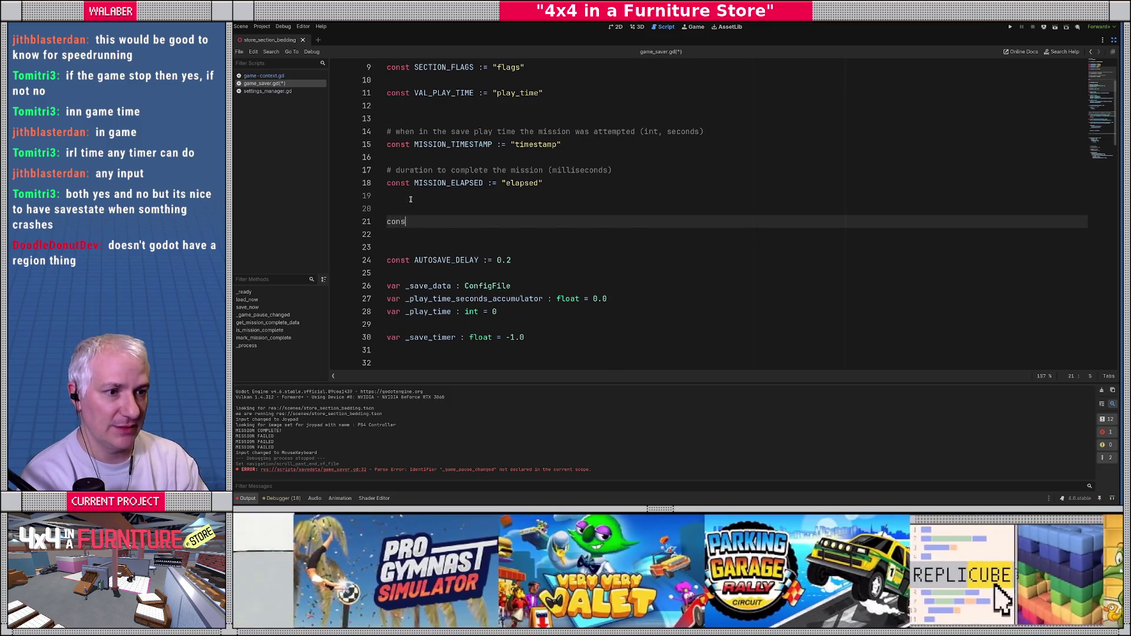
pyautogui.write('CATALOG_')
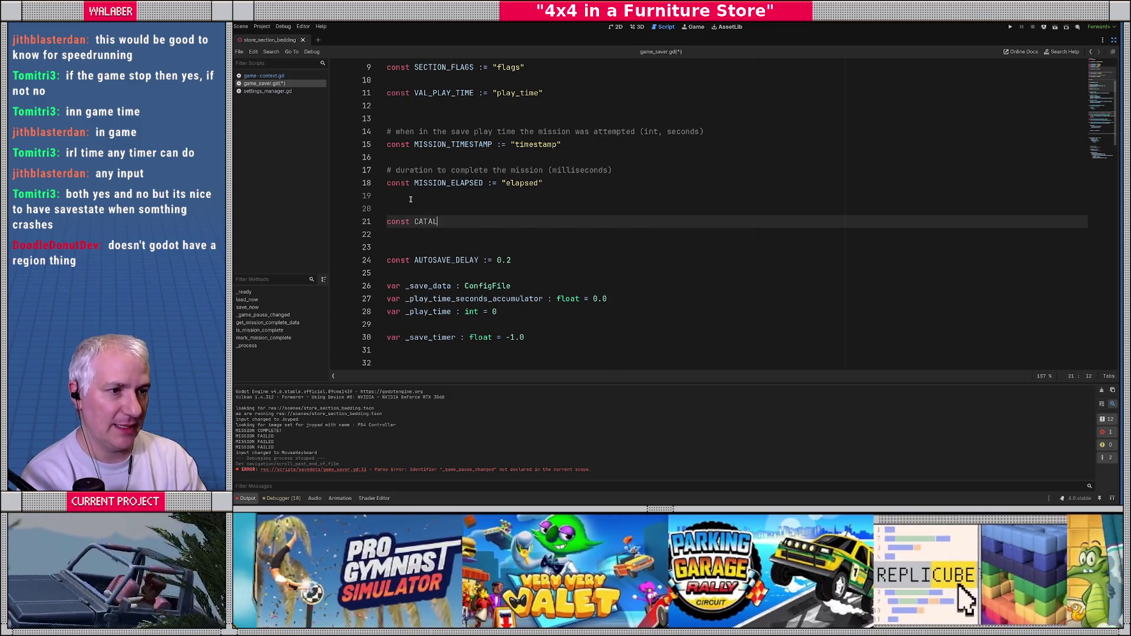
pyautogui.write('TIMESTAMP')
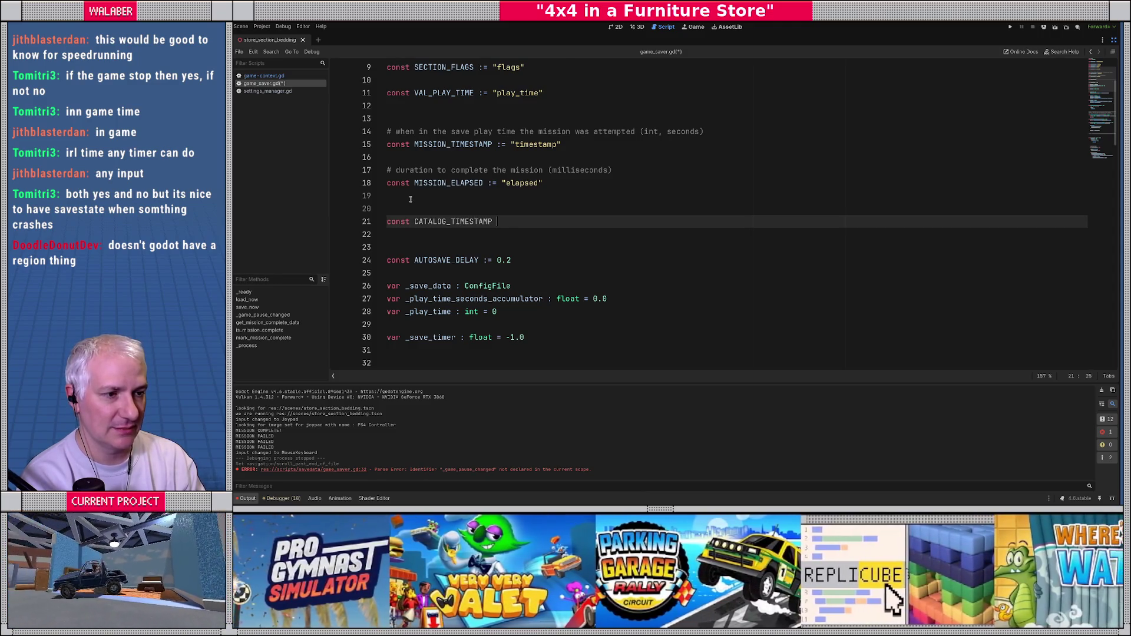
pyautogui.moveTo(414, 145); pyautogui.dragTo(451, 144)
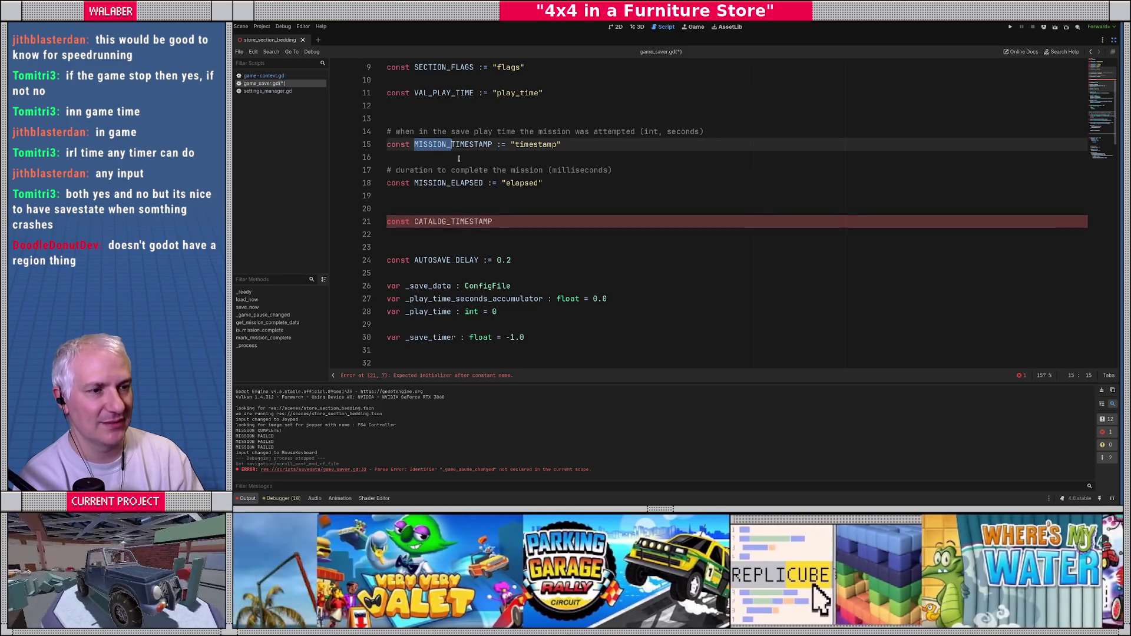
pyautogui.press('BackSpace')
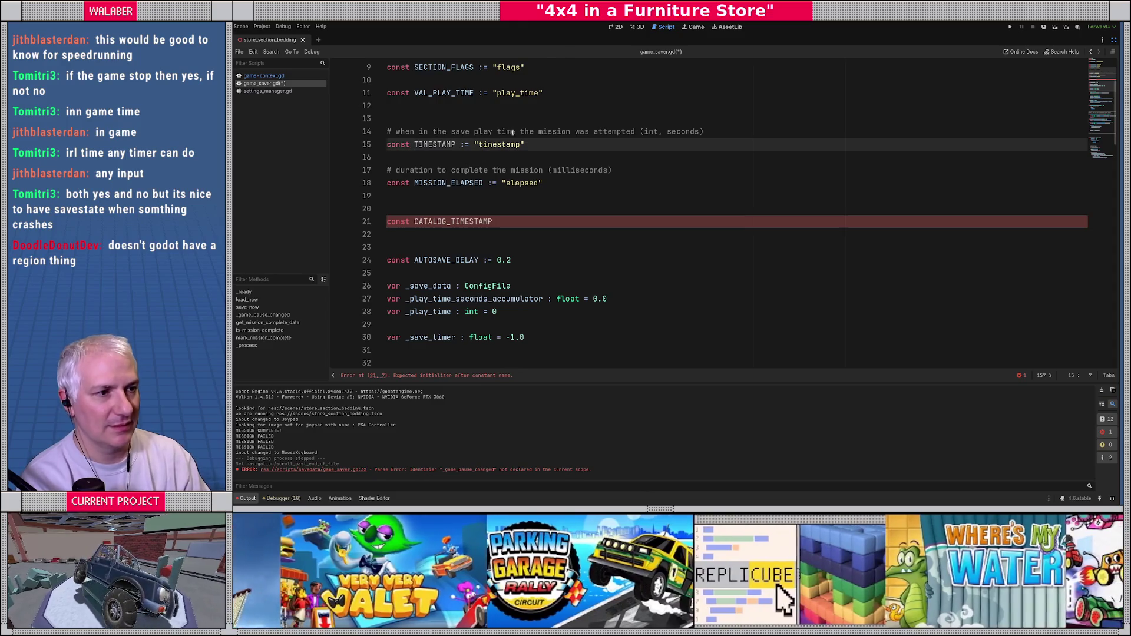
pyautogui.moveTo(520, 131); pyautogui.dragTo(640, 132)
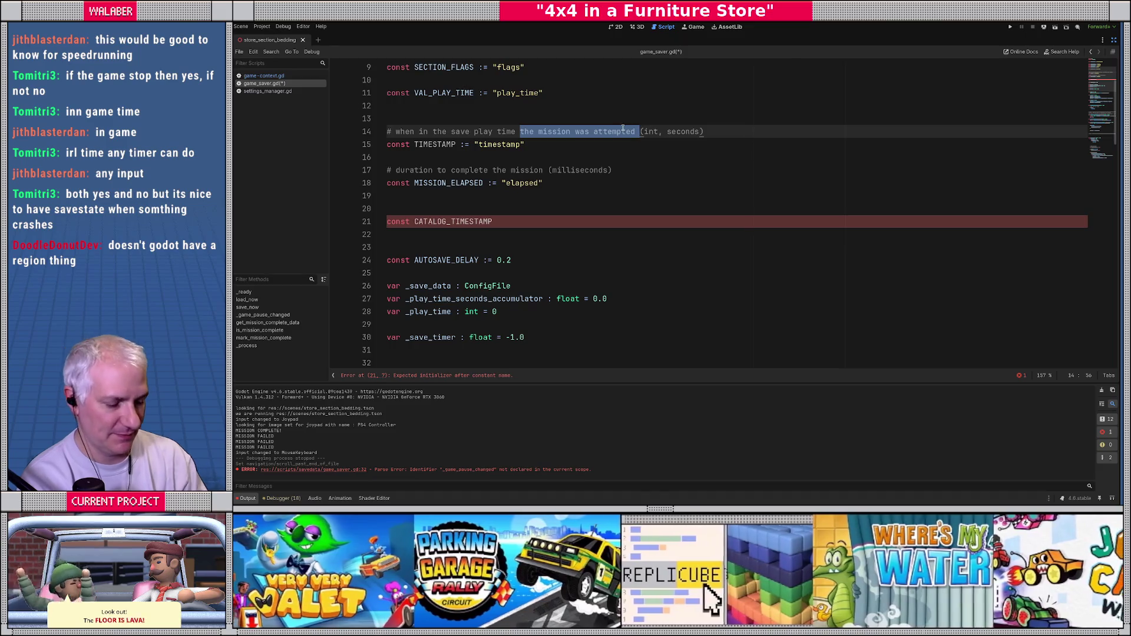
pyautogui.write('something happened')
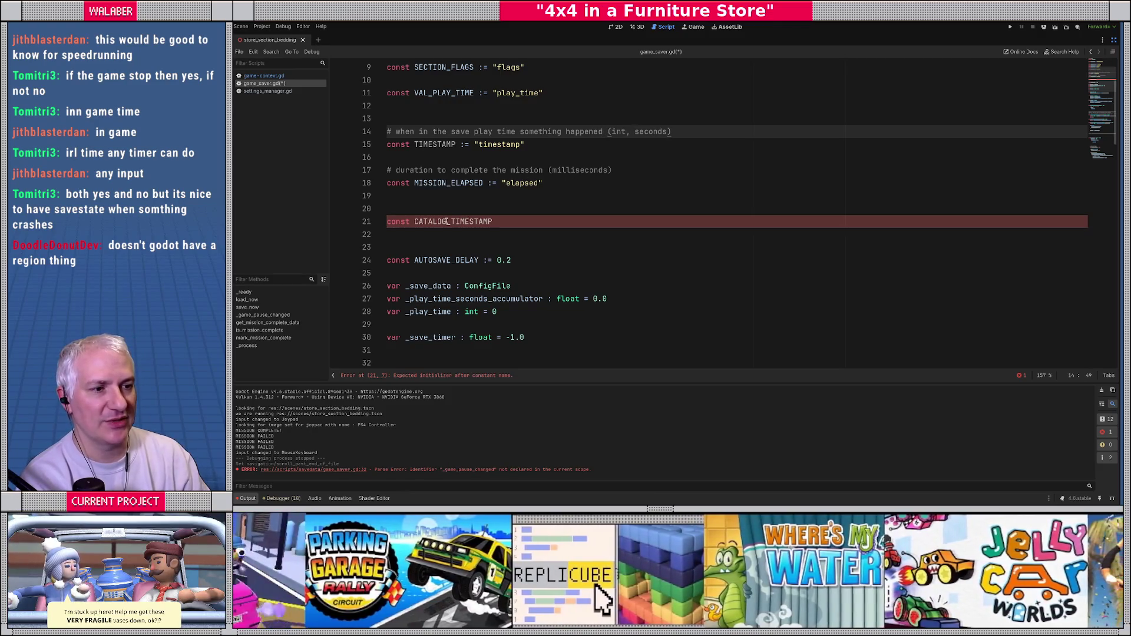
# Define CATALOG_LOCATION := "location", commented as the location the catalog item was found (Vector3)
pyautogui.click(524, 219)
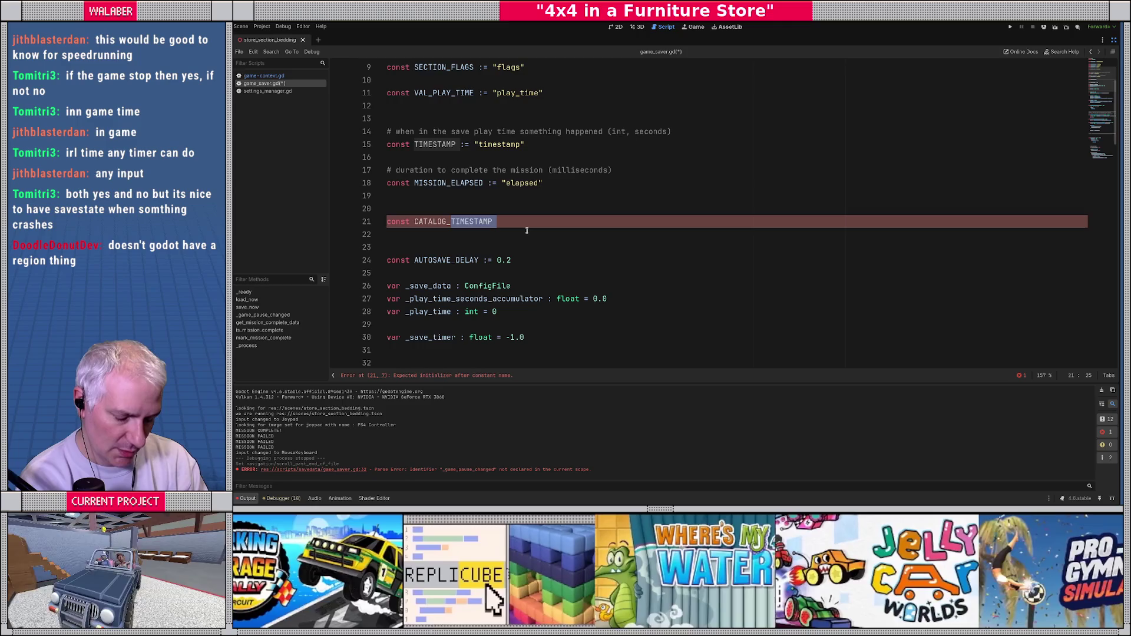
pyautogui.write('LOCATION')
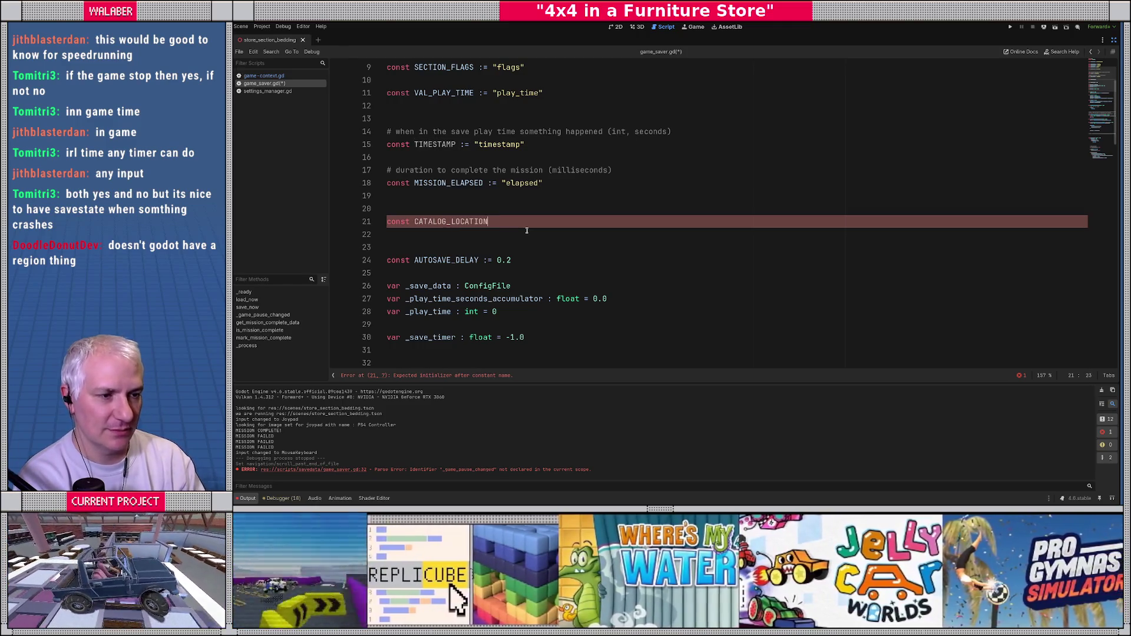
pyautogui.hotkey('ctrl', 'shift', 'Return')
pyautogui.write('location the catal')
pyautogui.write('og item was cool')
pyautogui.press('BackSpace')
pyautogui.press('BackSpace')
pyautogui.press('BackSpace')
pyautogui.write('ound (Vector3')
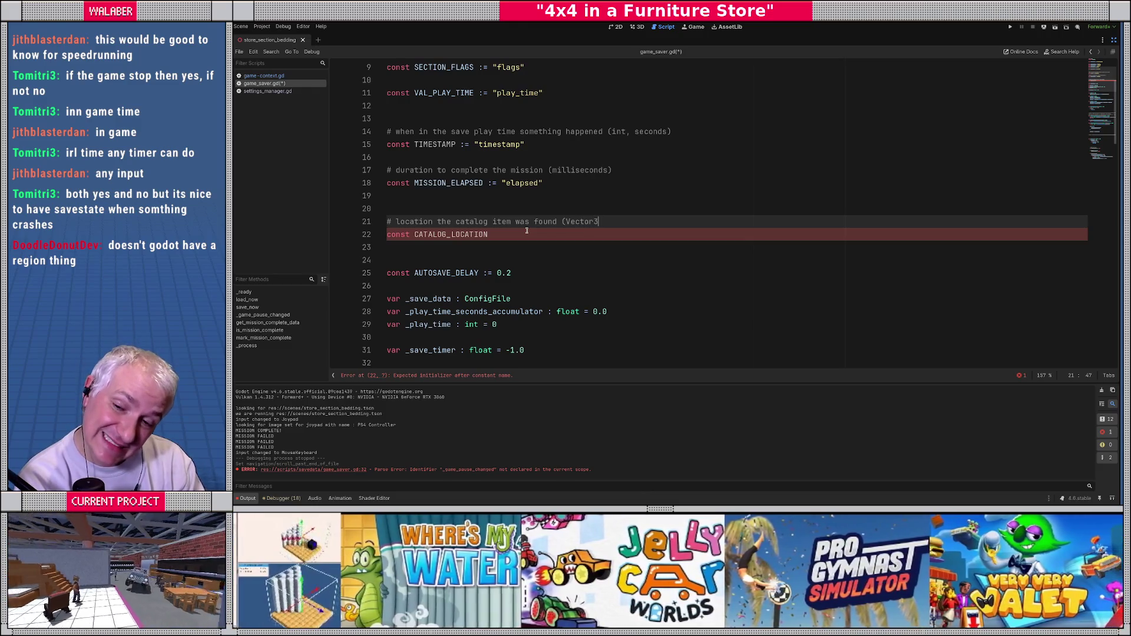
pyautogui.write(')')
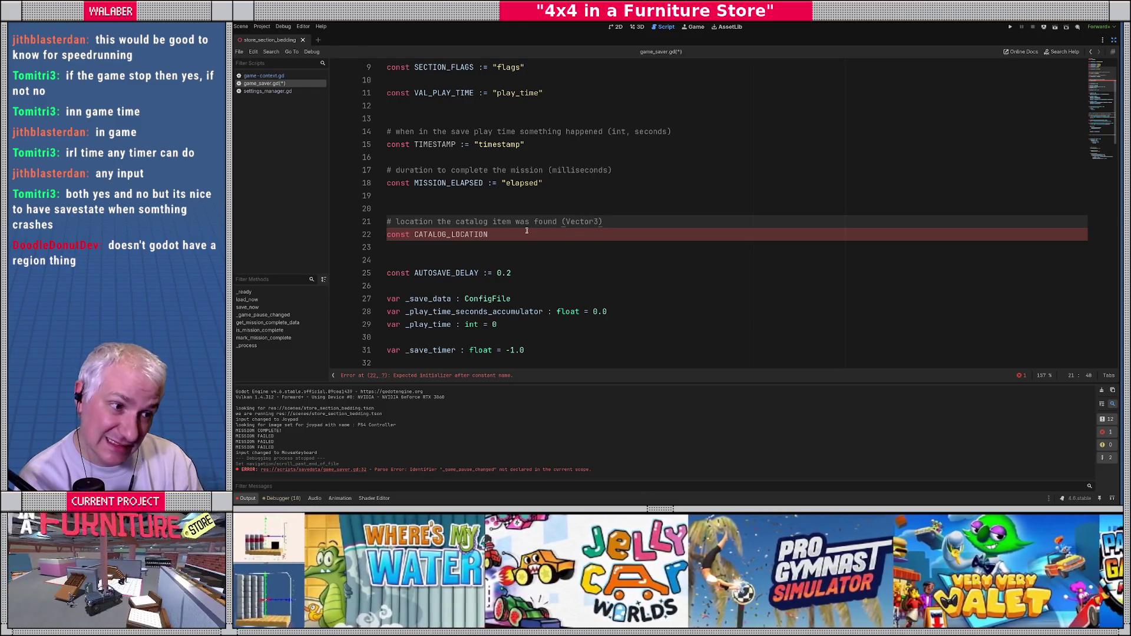
pyautogui.press('Down')
pyautogui.write(':= "location')
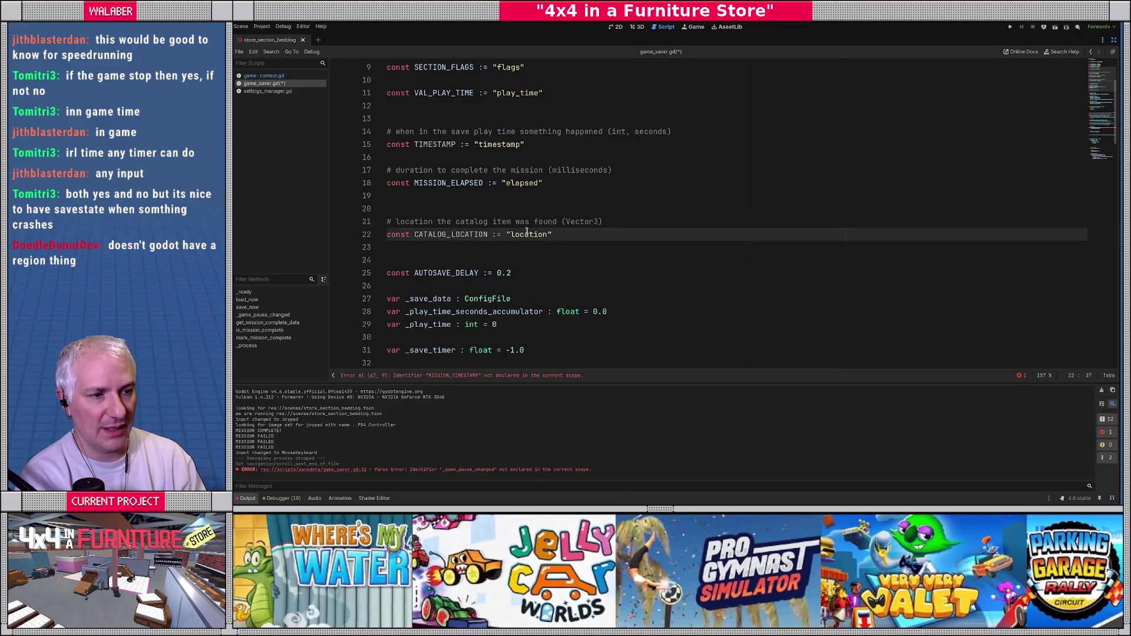
pyautogui.press('Return')
pyautogui.press('Return')
pyautogui.write('@')
pyautogui.press('Escape')
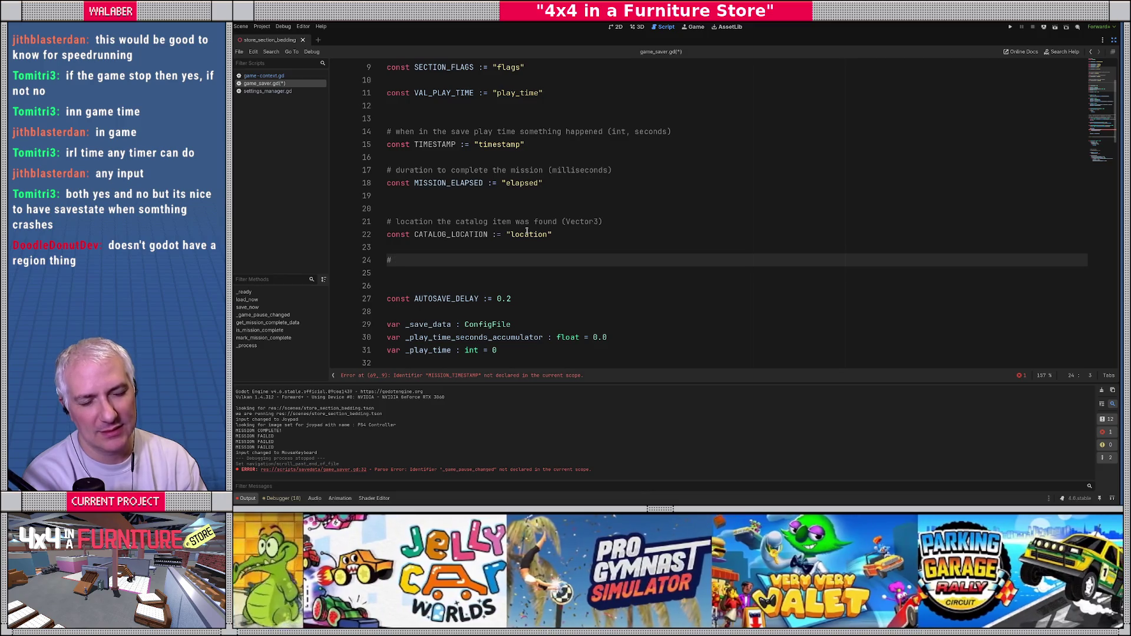
pyautogui.press('BackSpace')
pyautogui.press('BackSpace')
pyautogui.press('BackSpace')
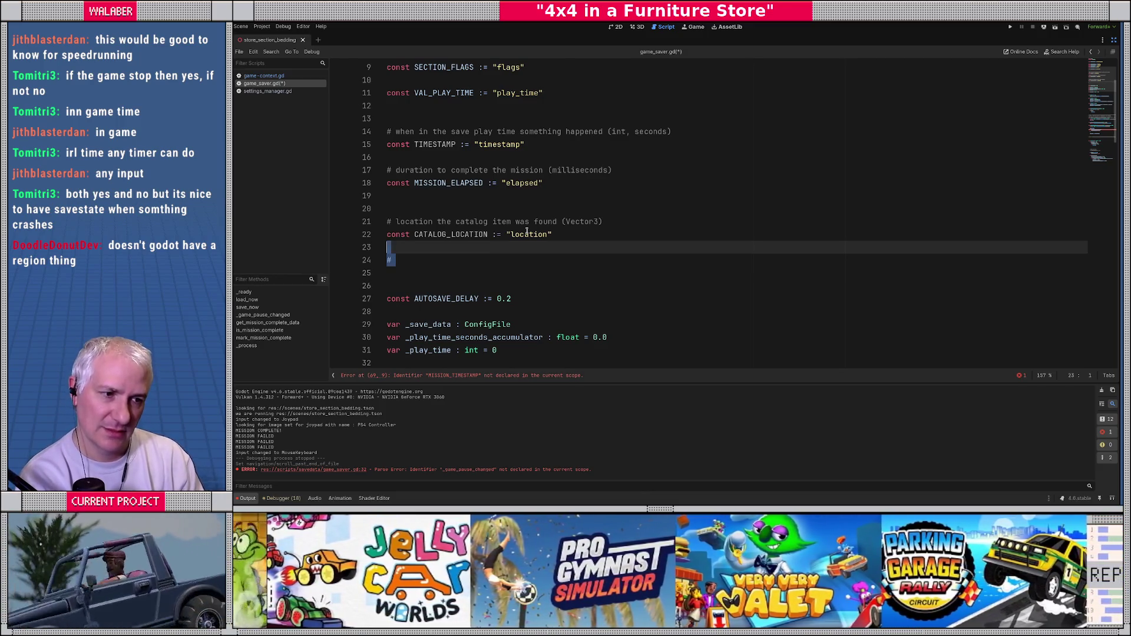
# Review the TIMESTAMP and CATALOG_LOCATION constants, then move down to the # MISSIONS comments
pyautogui.moveTo(423, 152); pyautogui.dragTo(546, 150)
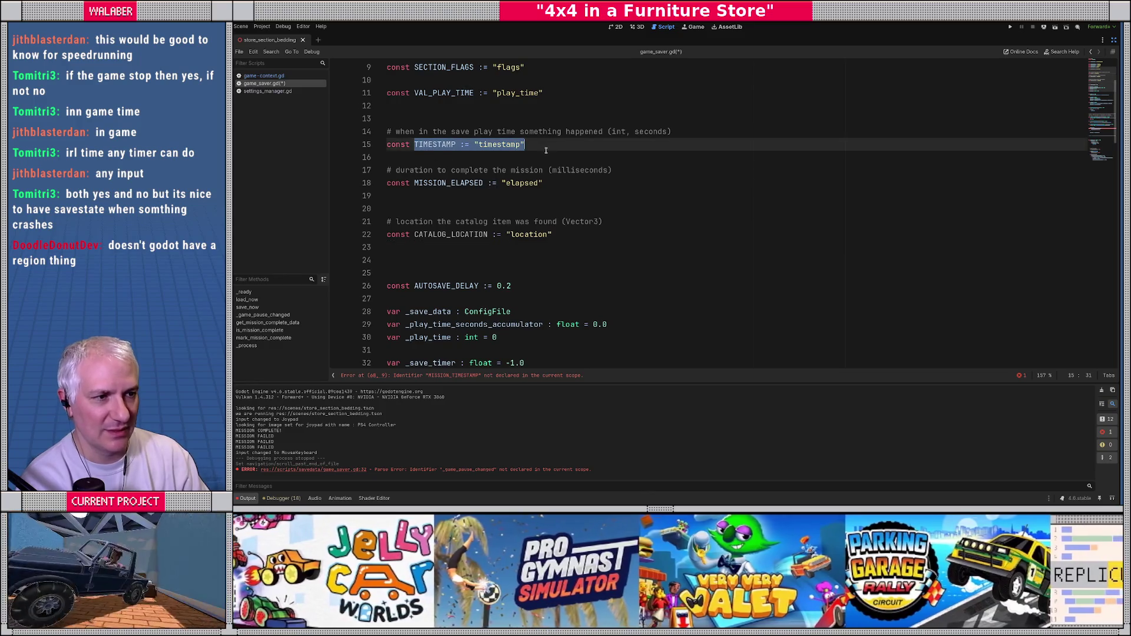
pyautogui.moveTo(426, 234); pyautogui.dragTo(550, 234)
pyautogui.click(449, 234)
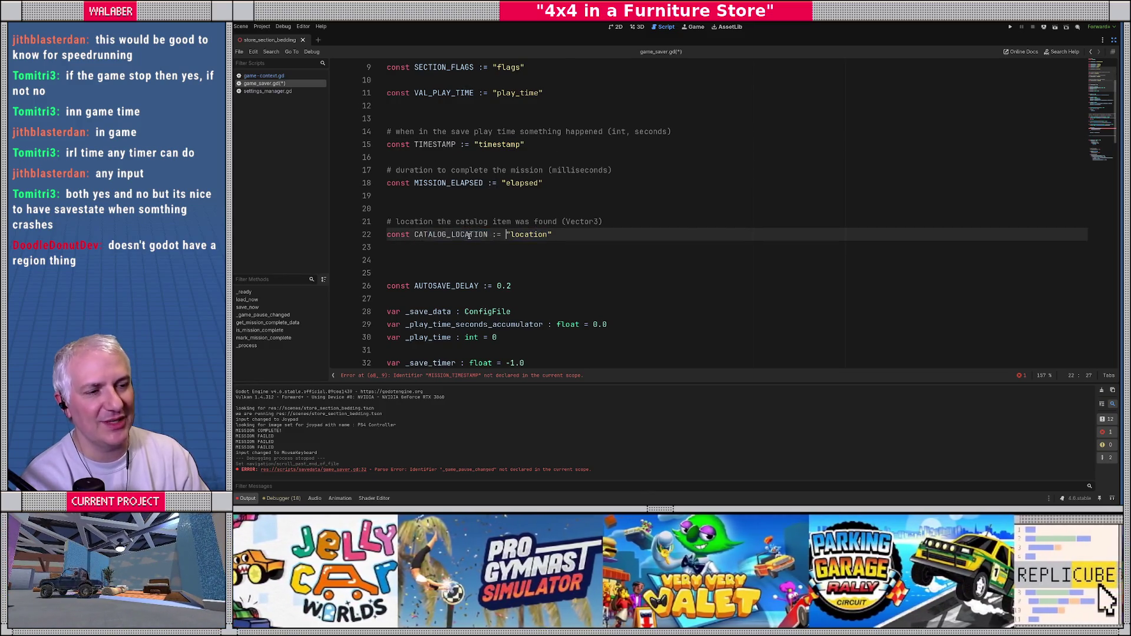
pyautogui.doubleClick(449, 233)
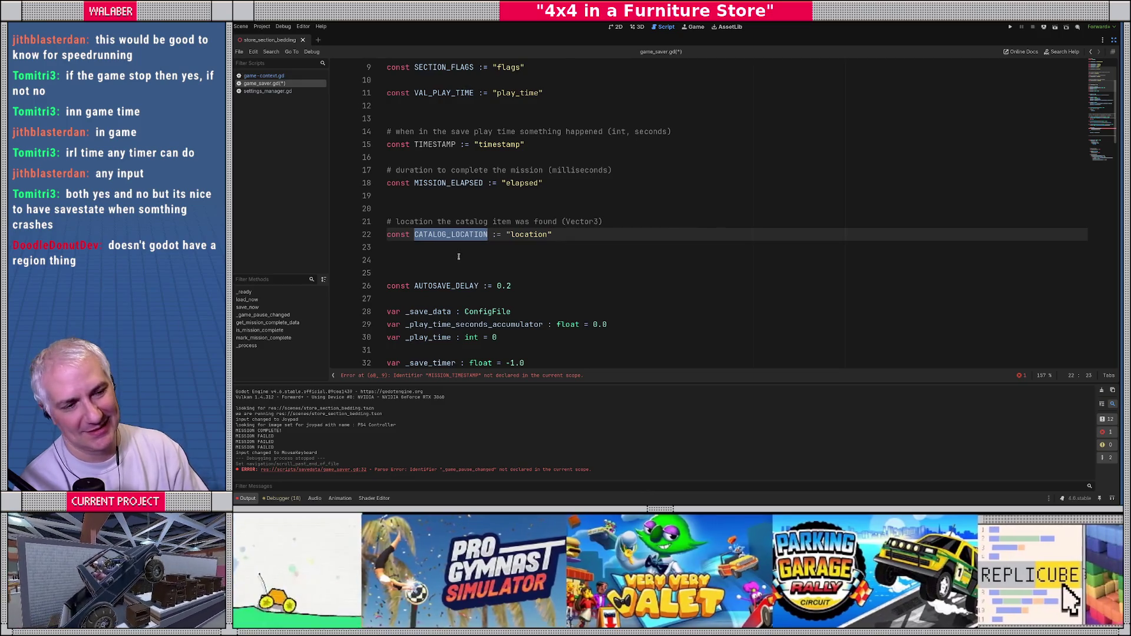
pyautogui.click(403, 248)
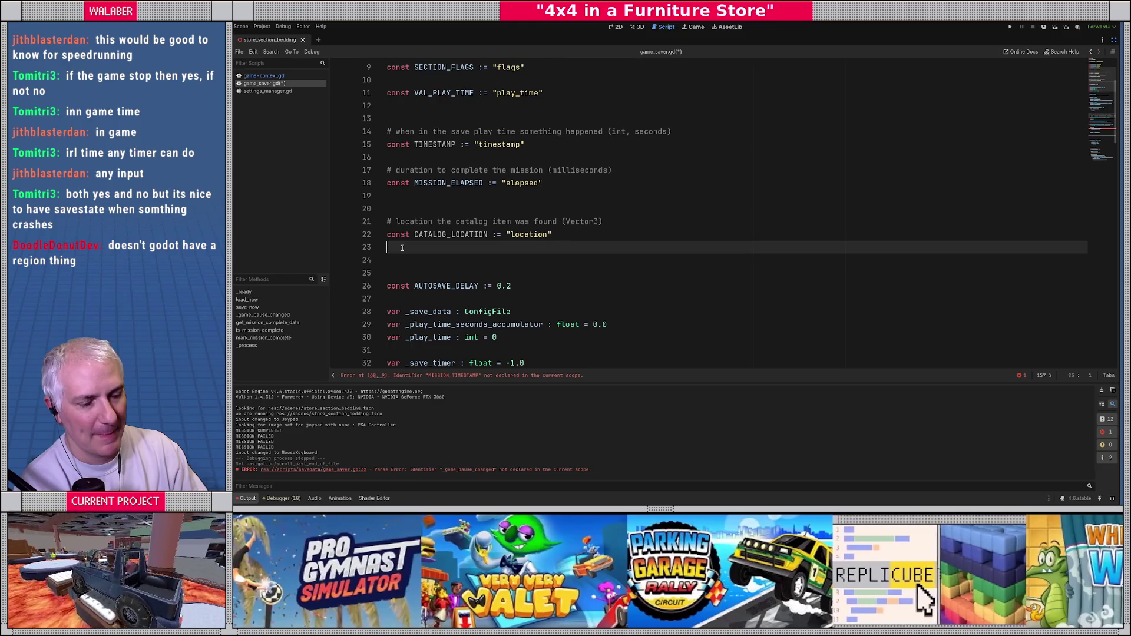
pyautogui.click(392, 261)
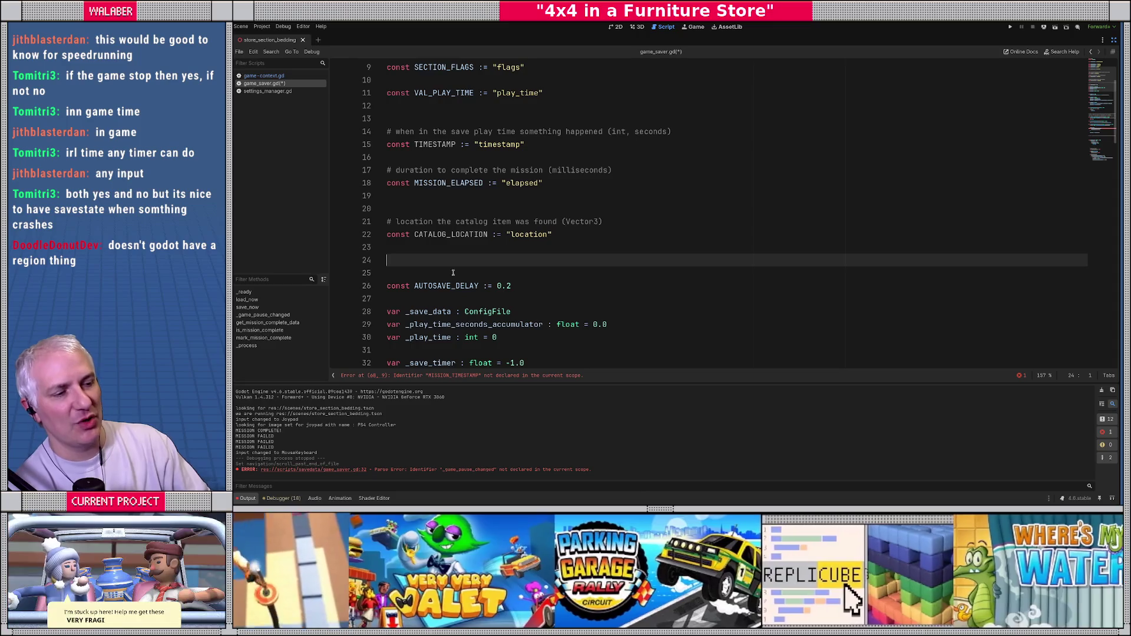
pyautogui.doubleClick(528, 234)
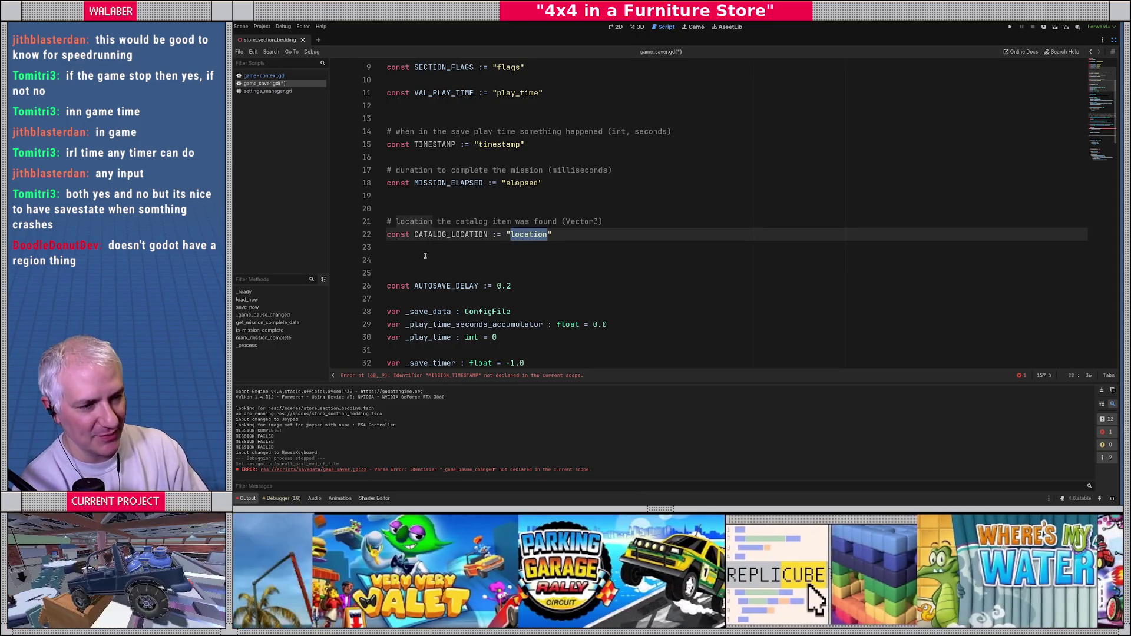
pyautogui.click(425, 256)
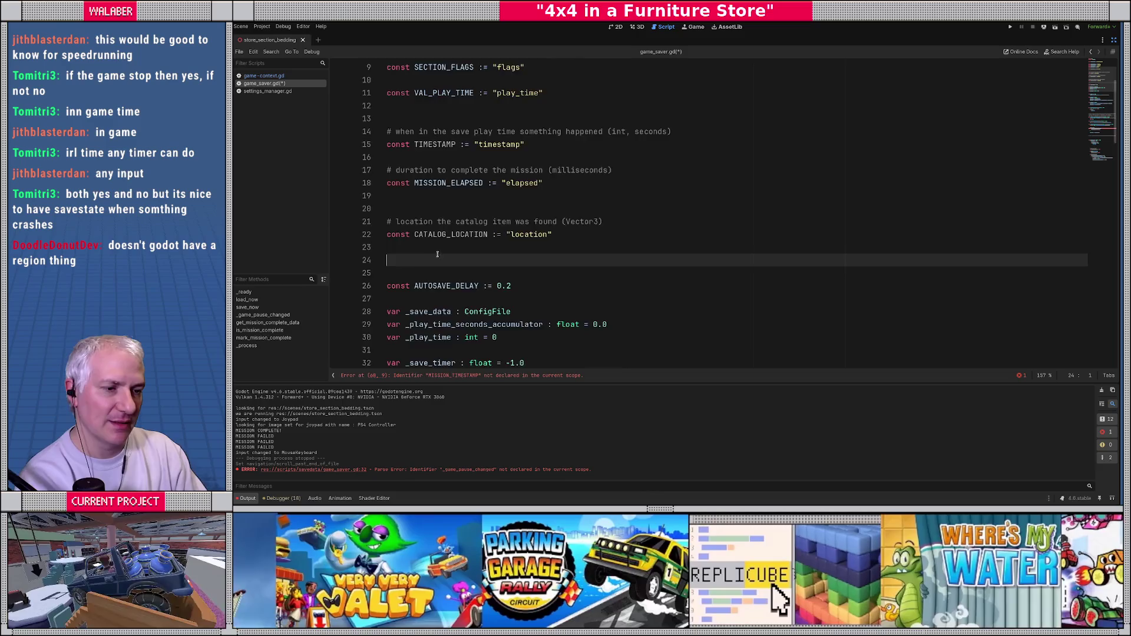
pyautogui.scroll(-10, 437, 253)
pyautogui.moveTo(813, 126); pyautogui.dragTo(332, 132)
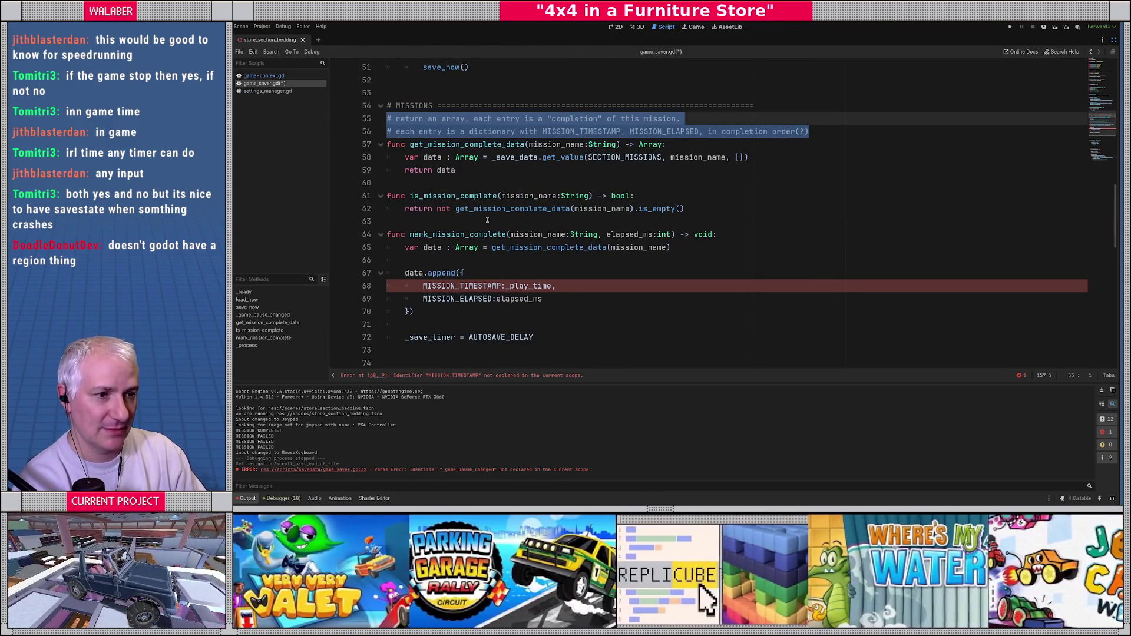
# Copy the mission functions and paste them below the # CATALOG heading
pyautogui.click(468, 208)
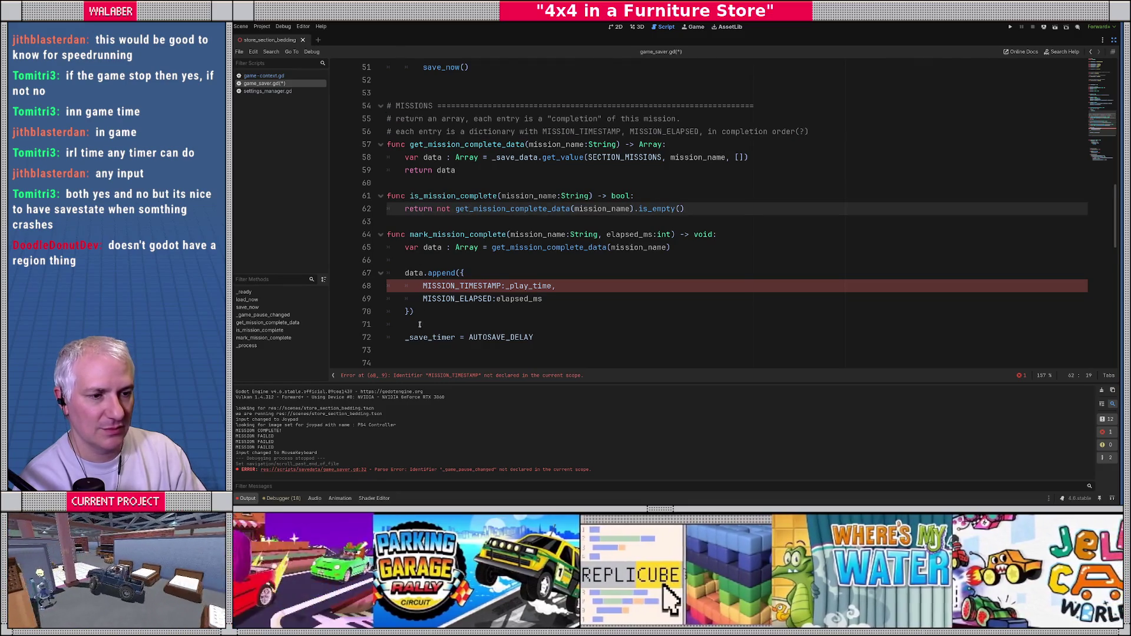
pyautogui.scroll(-1, 421, 321)
pyautogui.moveTo(421, 316)
pyautogui.mouseDown()
pyautogui.moveTo(357, 192)
pyautogui.moveTo(347, 79)
pyautogui.mouseUp()
pyautogui.scroll(-3, 411, 273)
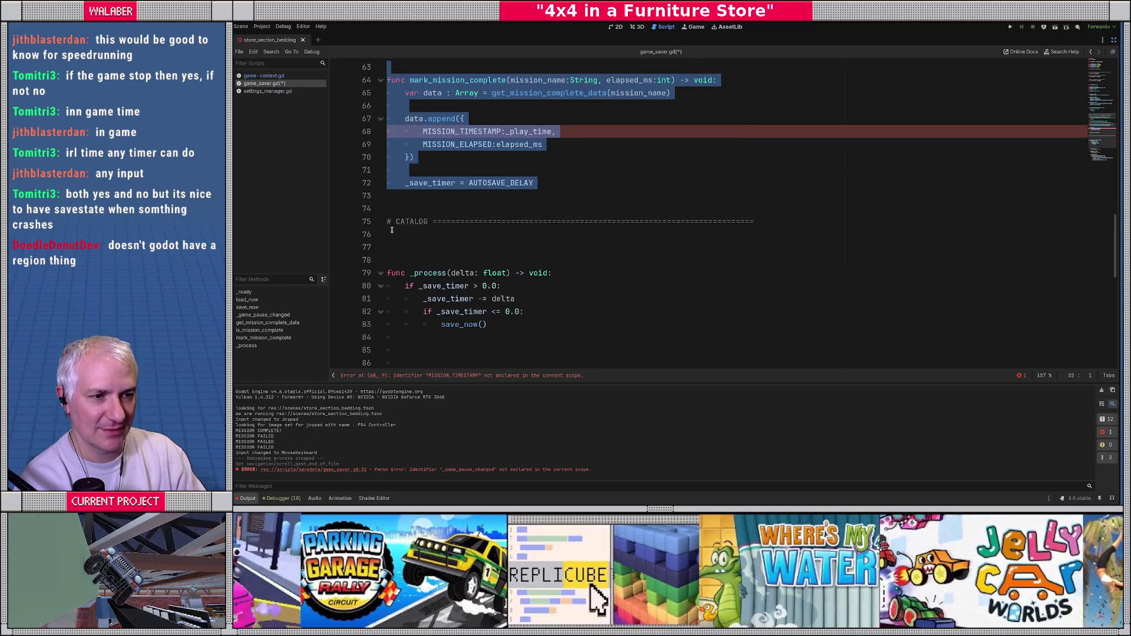
pyautogui.hotkey('ctrl', 'c')
pyautogui.click(391, 234)
pyautogui.hotkey('ctrl', 'v')
# Reword the copied comment to describe the 'finding' of this item
pyautogui.scroll(1, 443, 184)
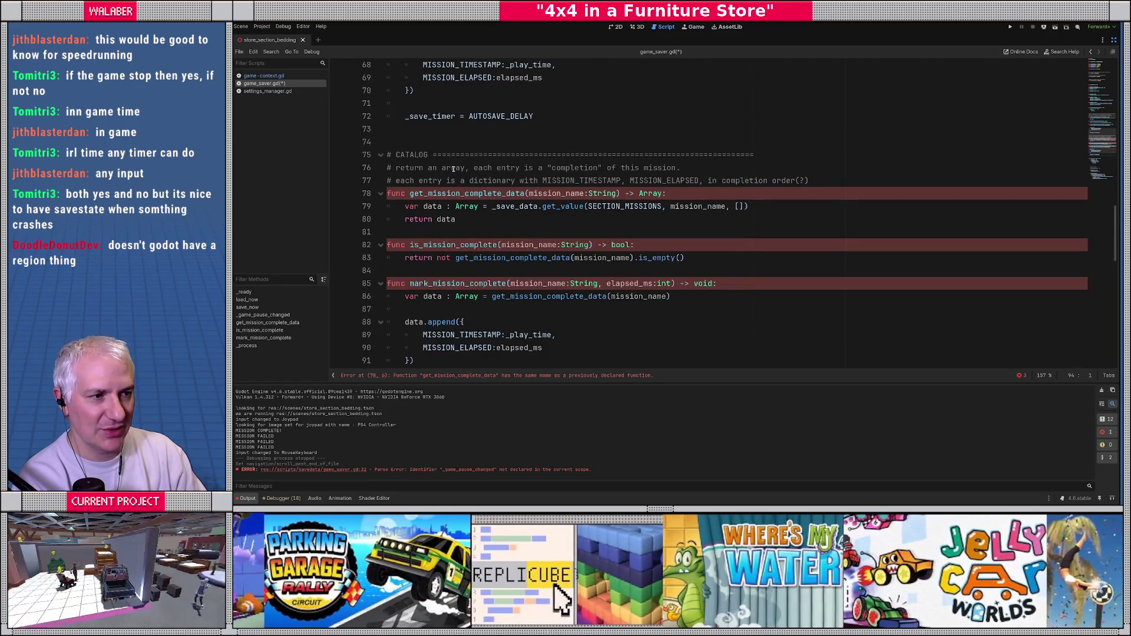
pyautogui.doubleClick(574, 168)
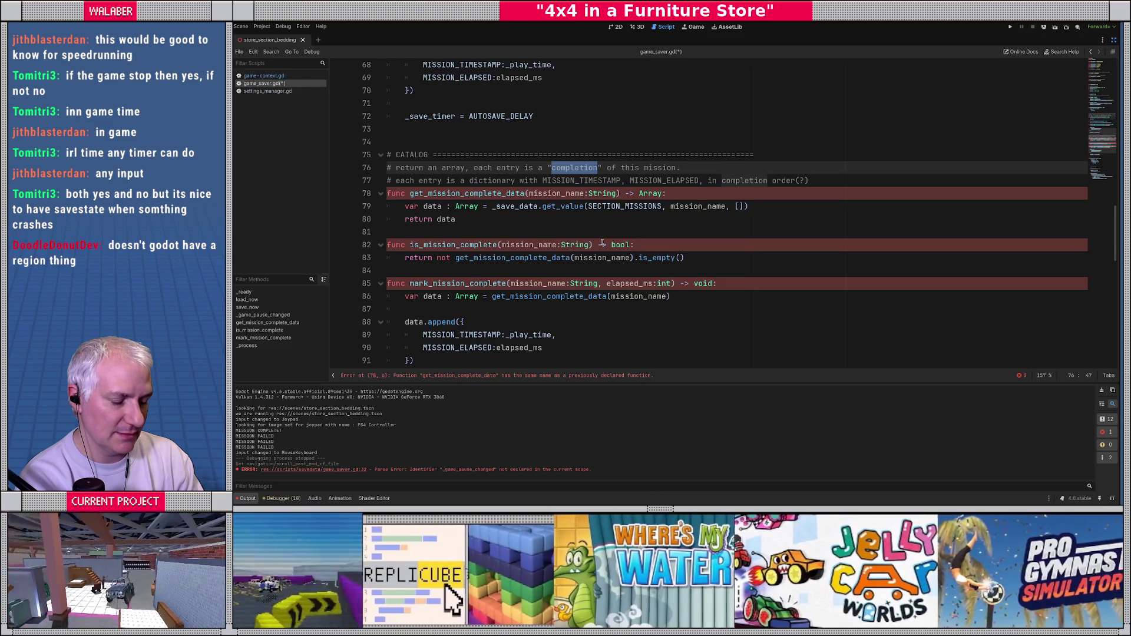
pyautogui.write('finding')
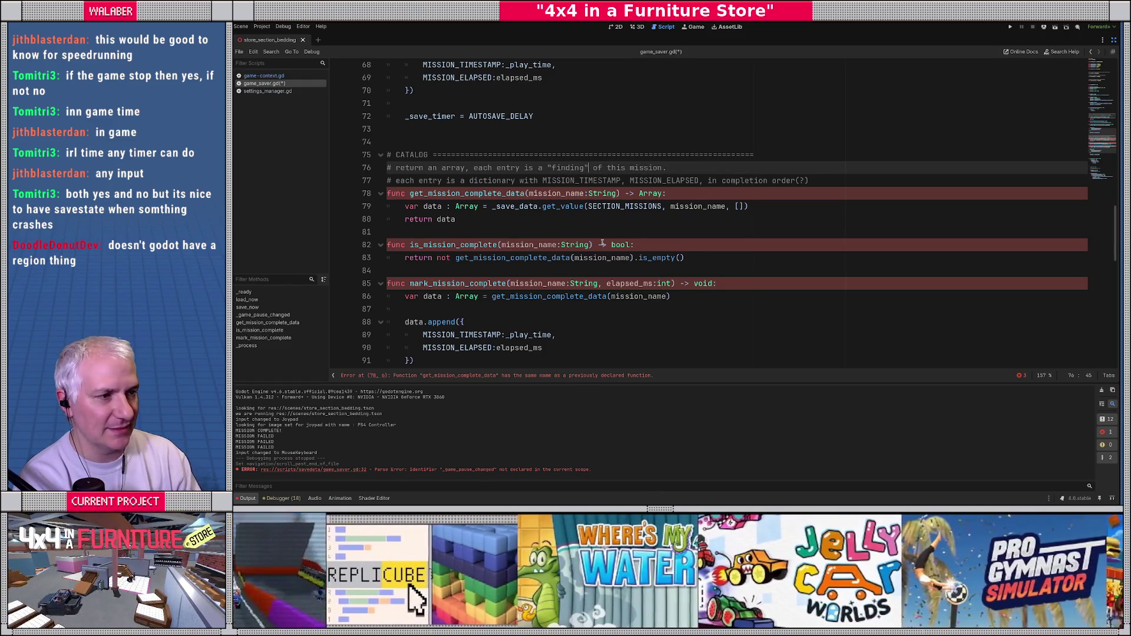
pyautogui.press('Left')
pyautogui.hotkey('shift', 'End')
pyautogui.write('item')
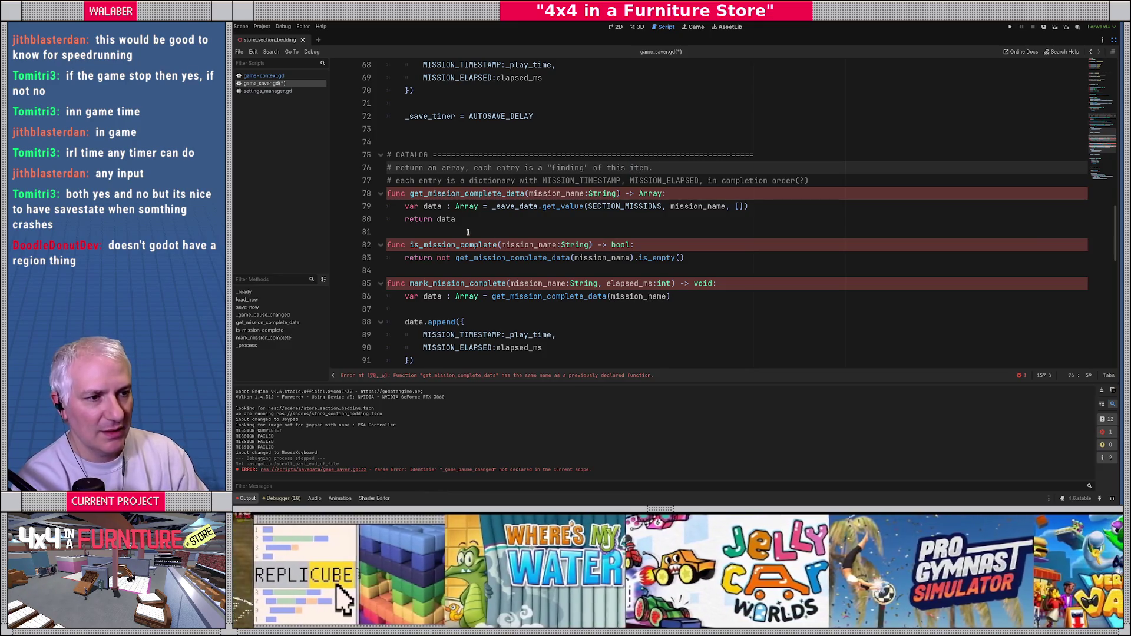
# Change the comment's keys from MISSION_TIMESTAMP and MISSION_ELAPSED to TIMESTAMP and CATALOG_LOCATION
pyautogui.doubleClick(545, 180)
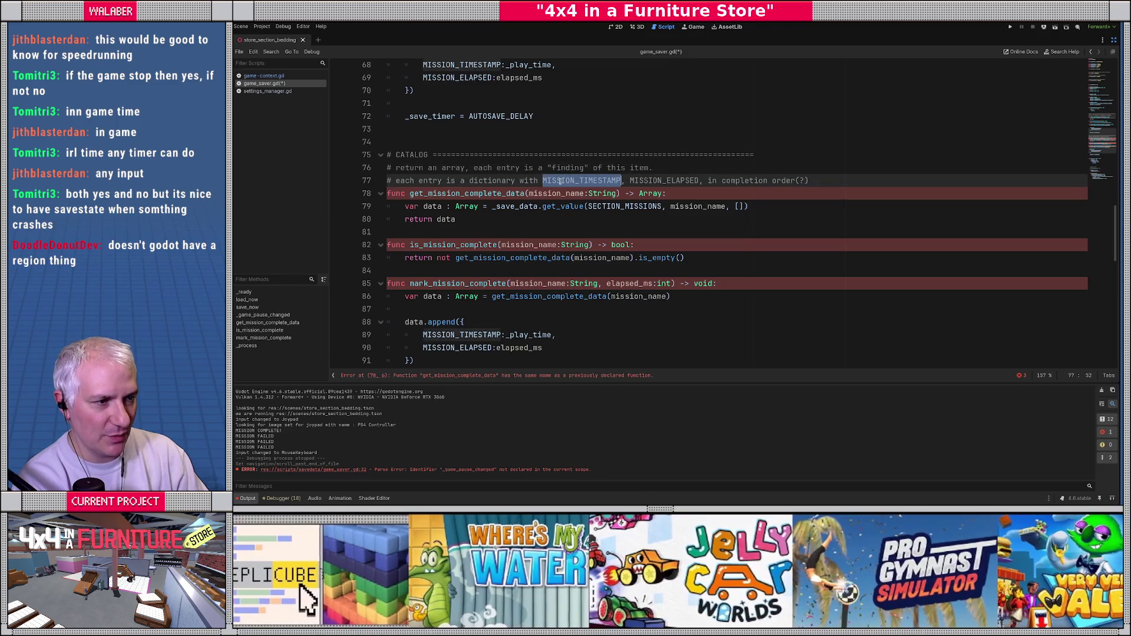
pyautogui.moveTo(543, 180); pyautogui.dragTo(578, 180)
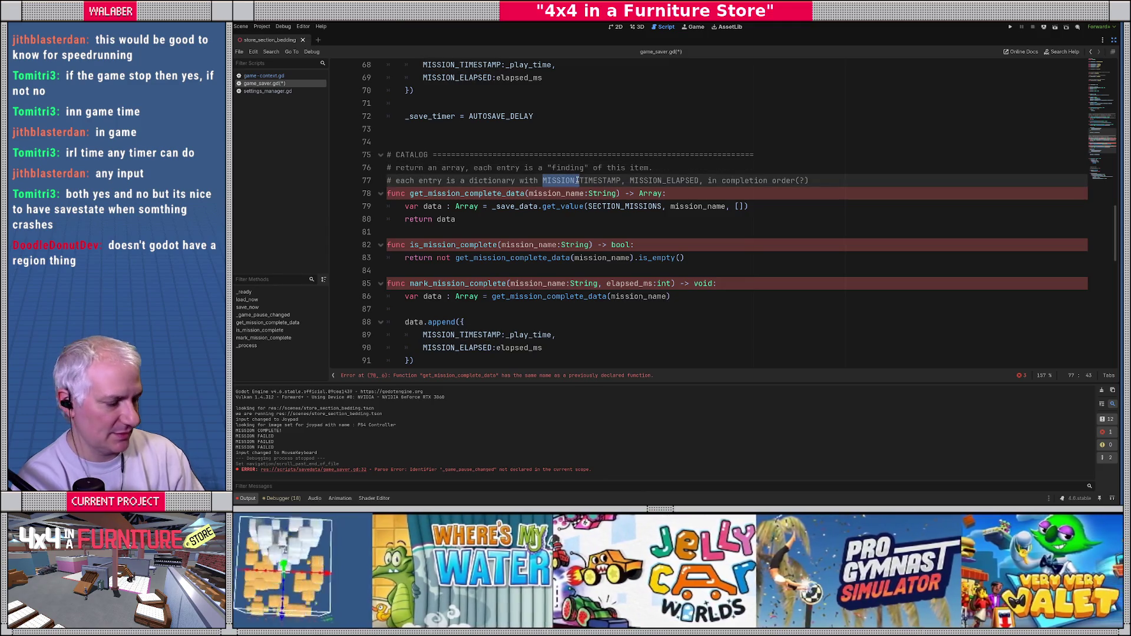
pyautogui.press('Delete')
pyautogui.press('Delete')
pyautogui.doubleClick(613, 180)
pyautogui.write('CATEGORY')
pyautogui.scroll(10, 614, 180)
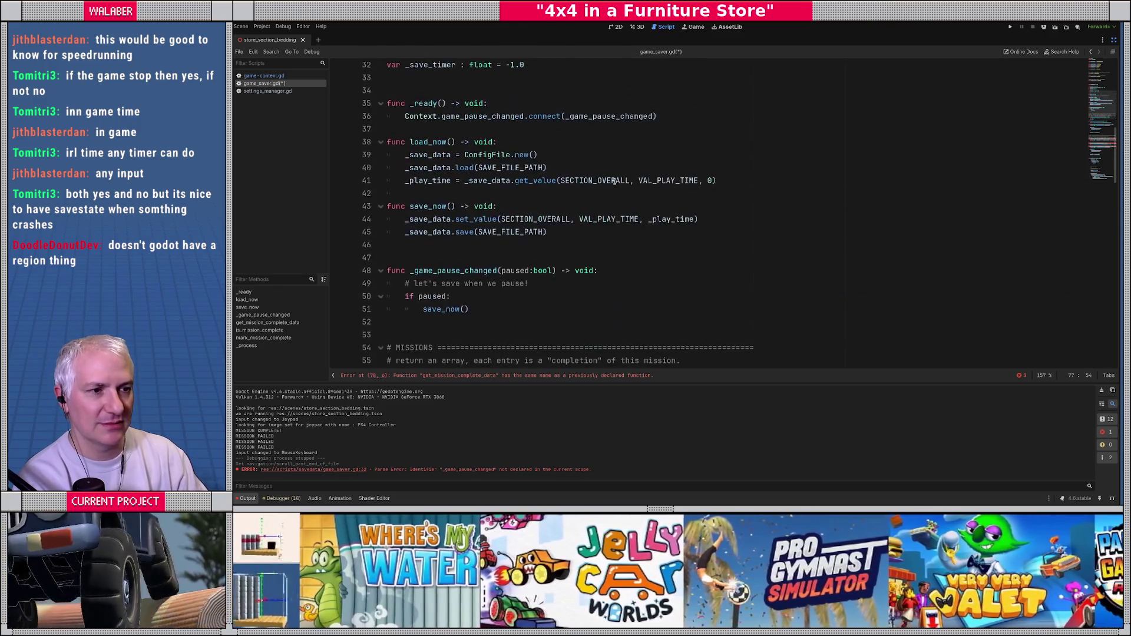
pyautogui.scroll(7, 614, 180)
pyautogui.write('LOCATION')
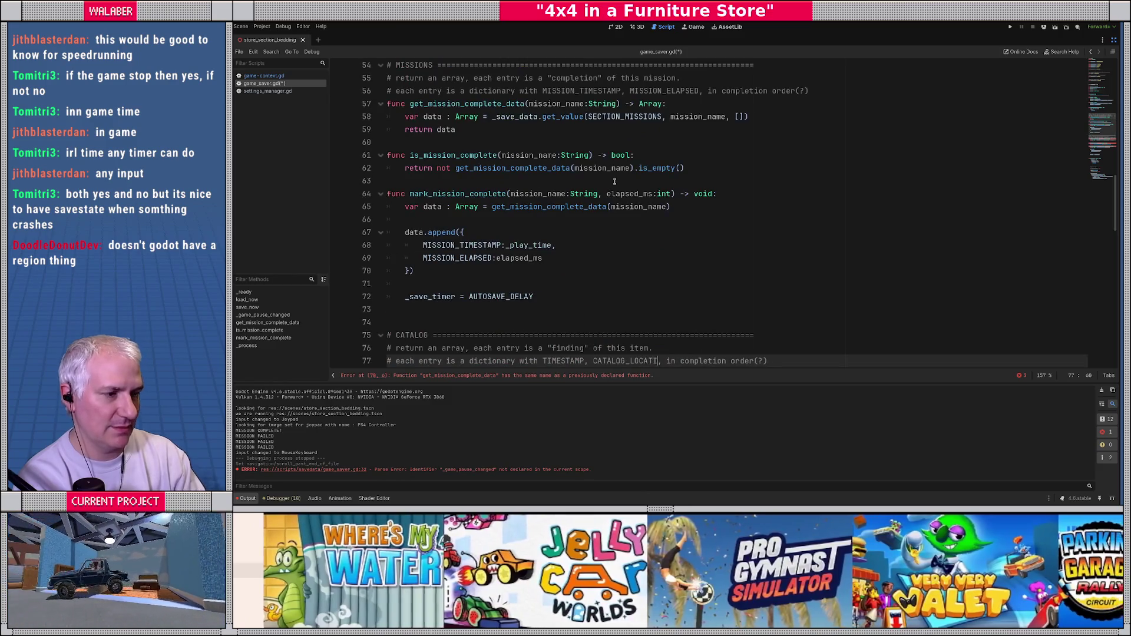
pyautogui.scroll(-1, 647, 210)
pyautogui.scroll(-2, 601, 231)
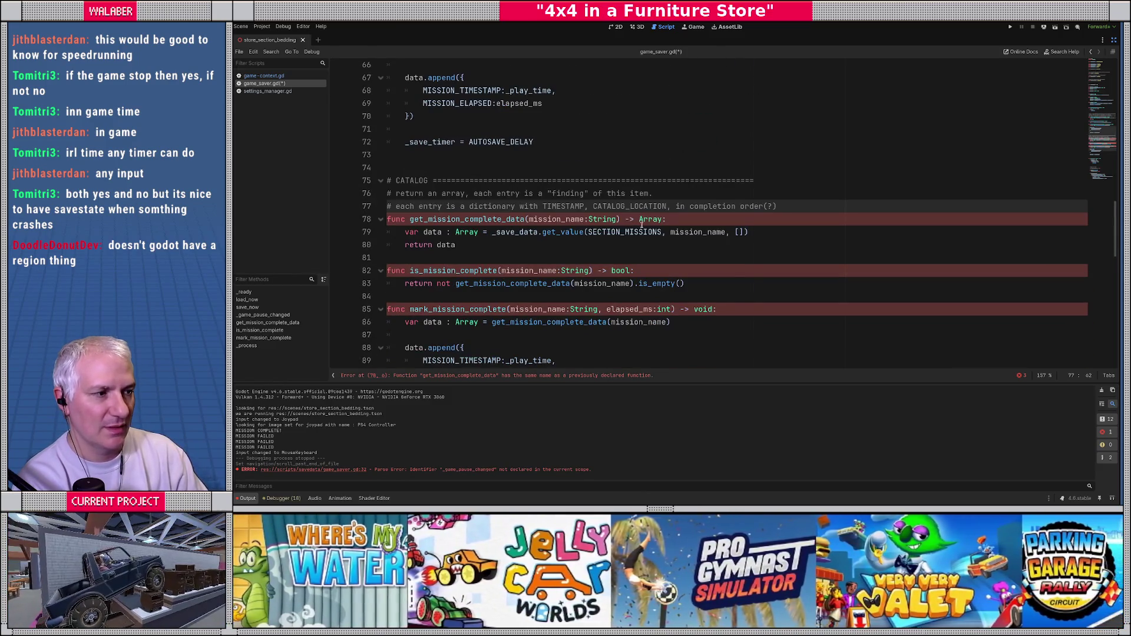
# Replace 'completion' with 'chronological' order in the comment on line 77
pyautogui.doubleClick(706, 207)
pyautogui.write('chronological')
pyautogui.scroll(7, 706, 209)
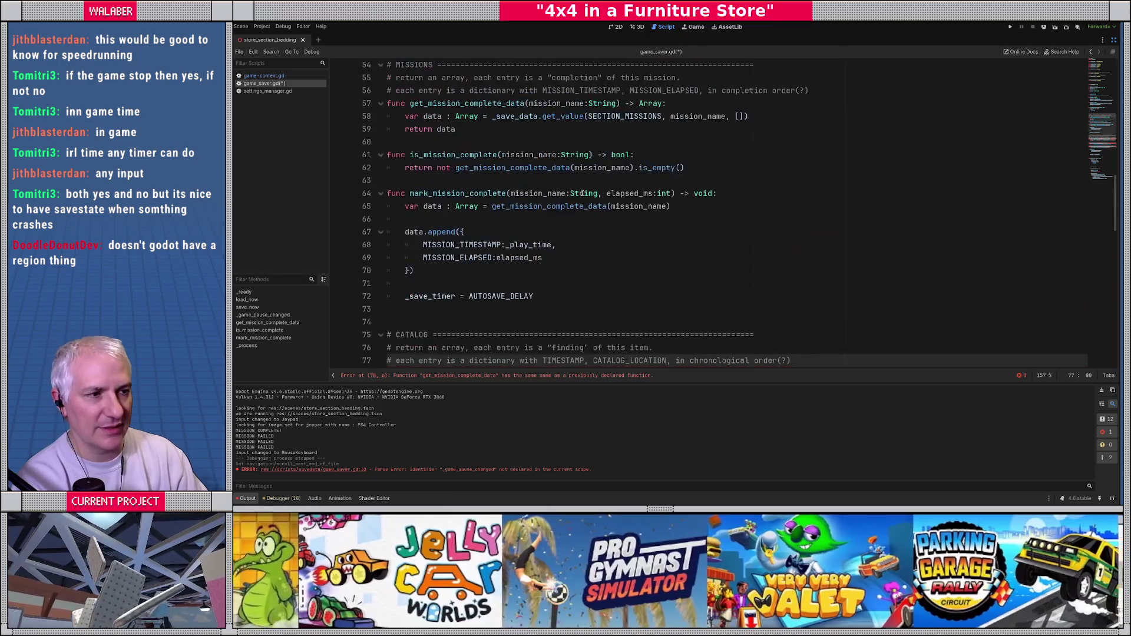
pyautogui.scroll(4, 567, 273)
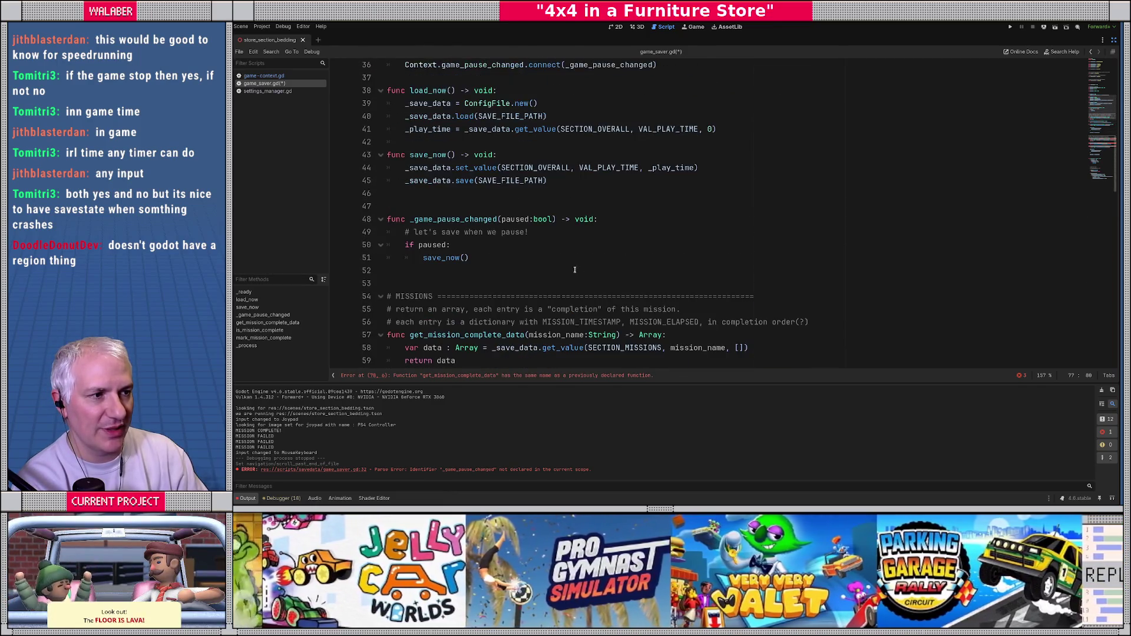
pyautogui.scroll(-8, 568, 222)
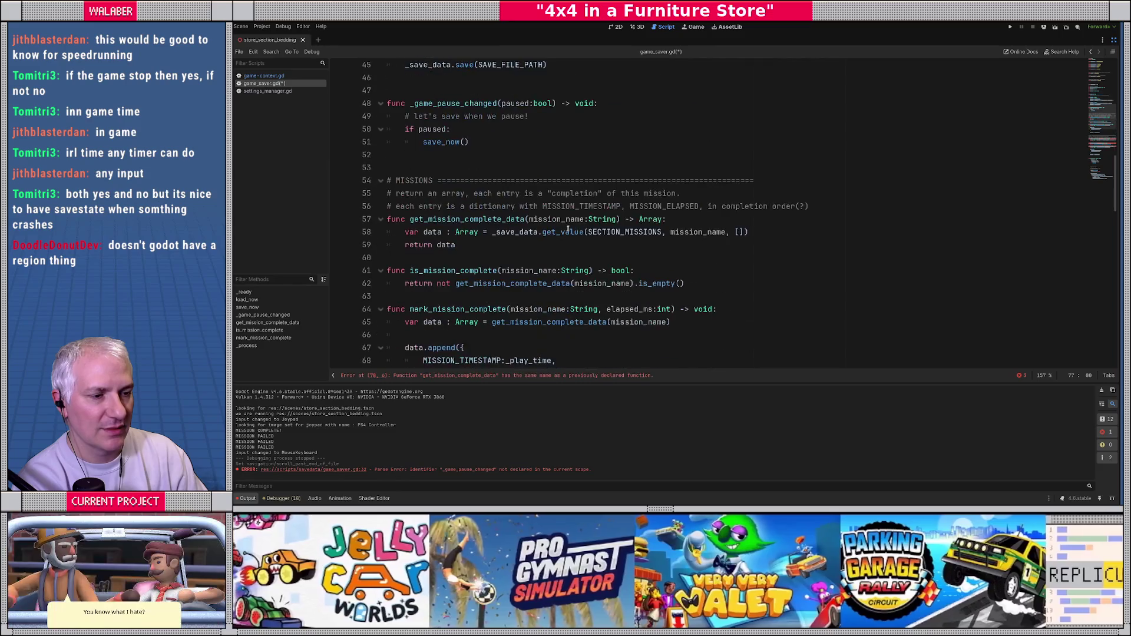
pyautogui.click(460, 244)
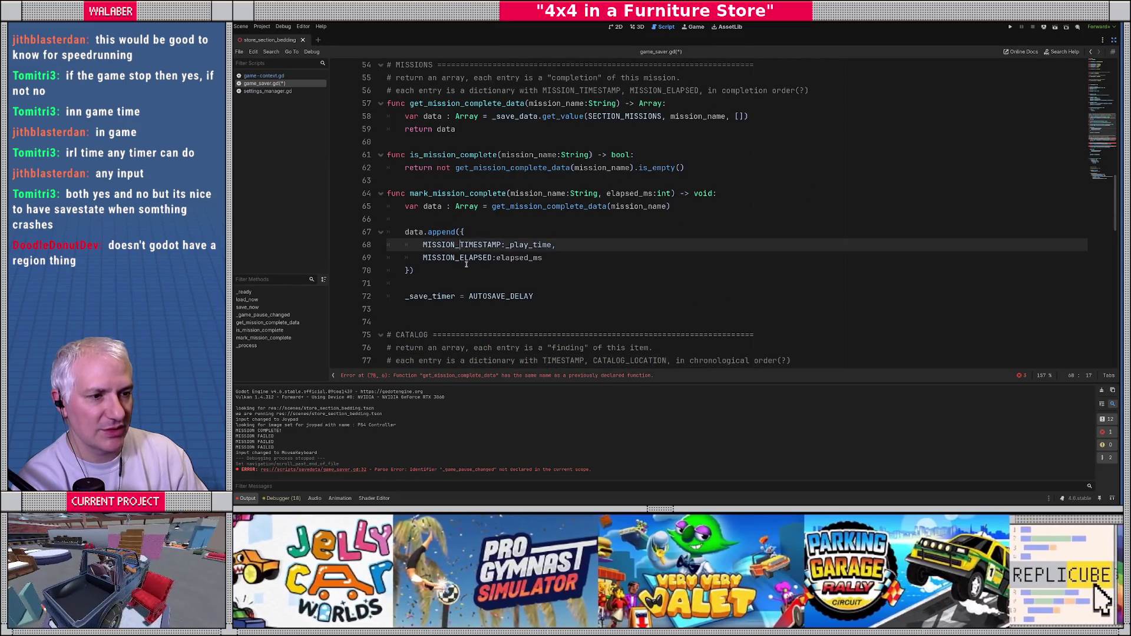
# Strip MISSION_ from the TIMESTAMP key and rename the copied getter to get_catalog_inventory_data
pyautogui.hotkey('ctrl', 'BackSpace')
pyautogui.click(414, 280)
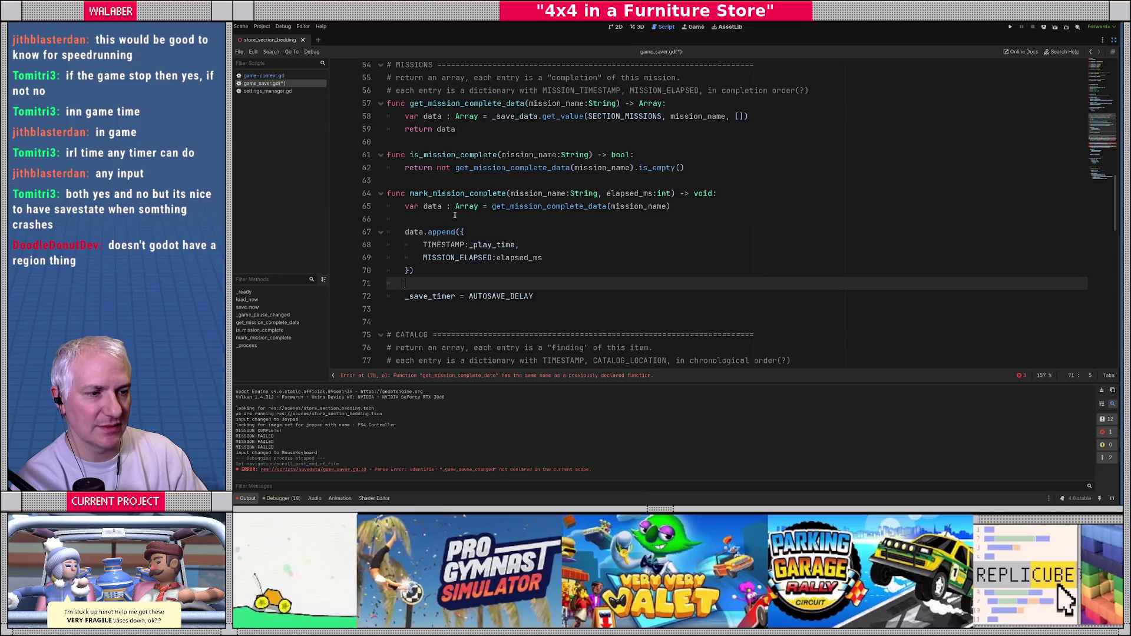
pyautogui.scroll(-4, 451, 230)
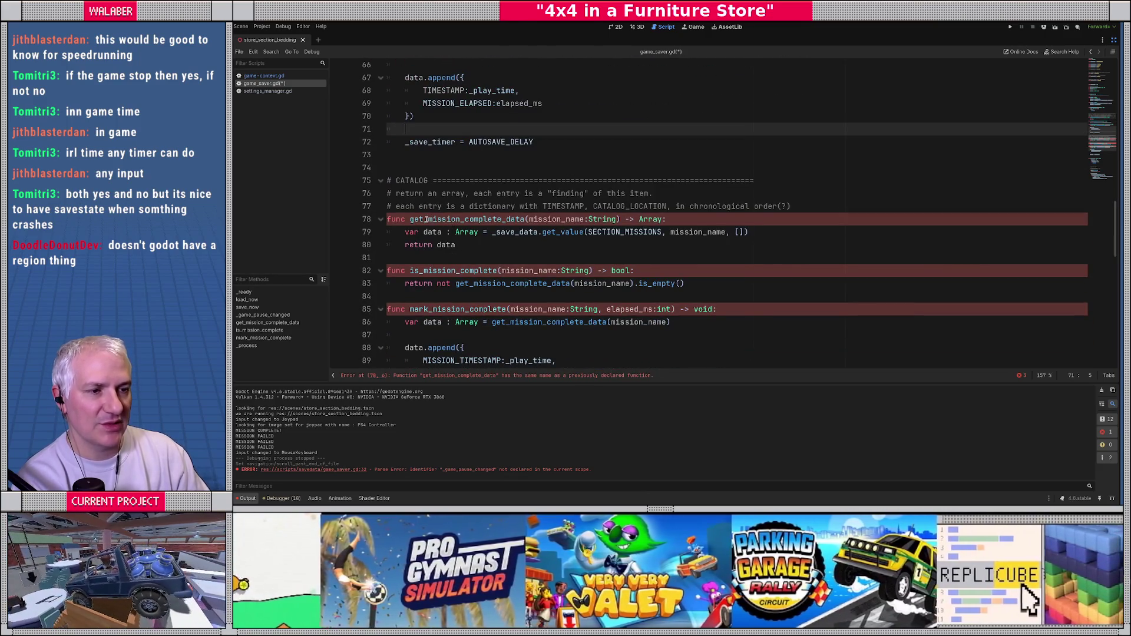
pyautogui.click(427, 219)
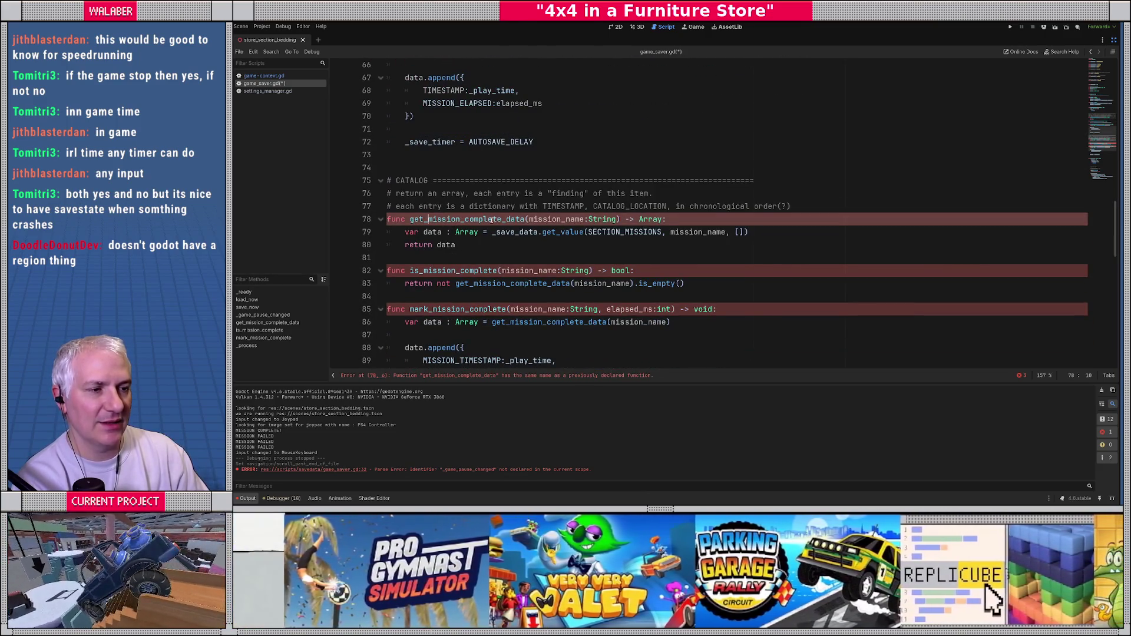
pyautogui.keyDown('shift'); pyautogui.click(460, 219); pyautogui.keyUp('shift')
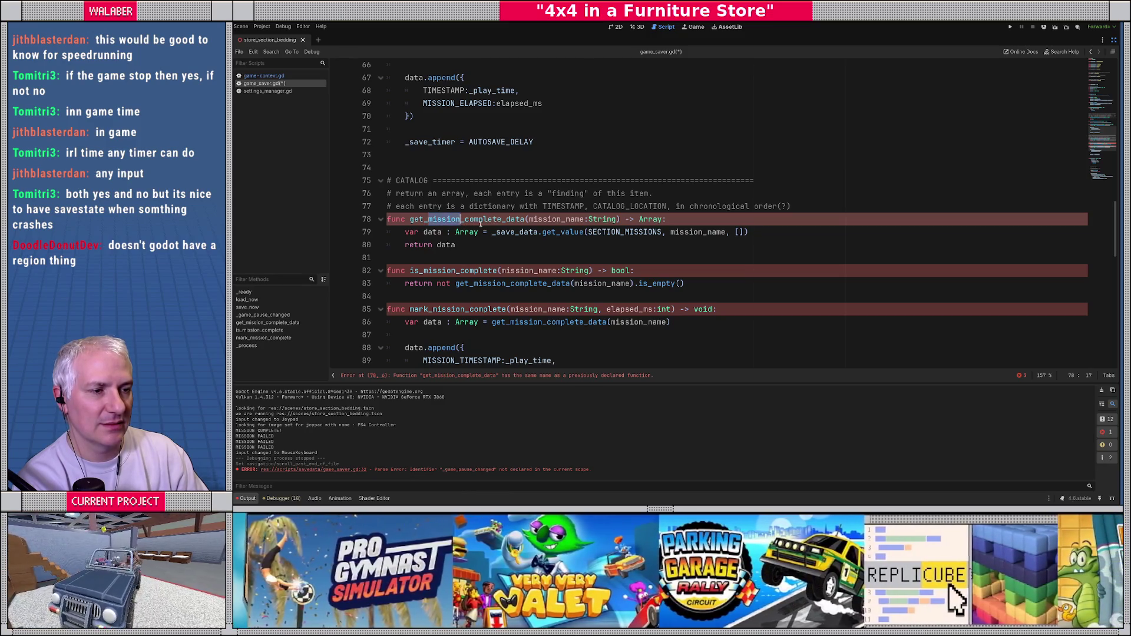
pyautogui.keyDown('shift'); pyautogui.click(501, 219); pyautogui.keyUp('shift')
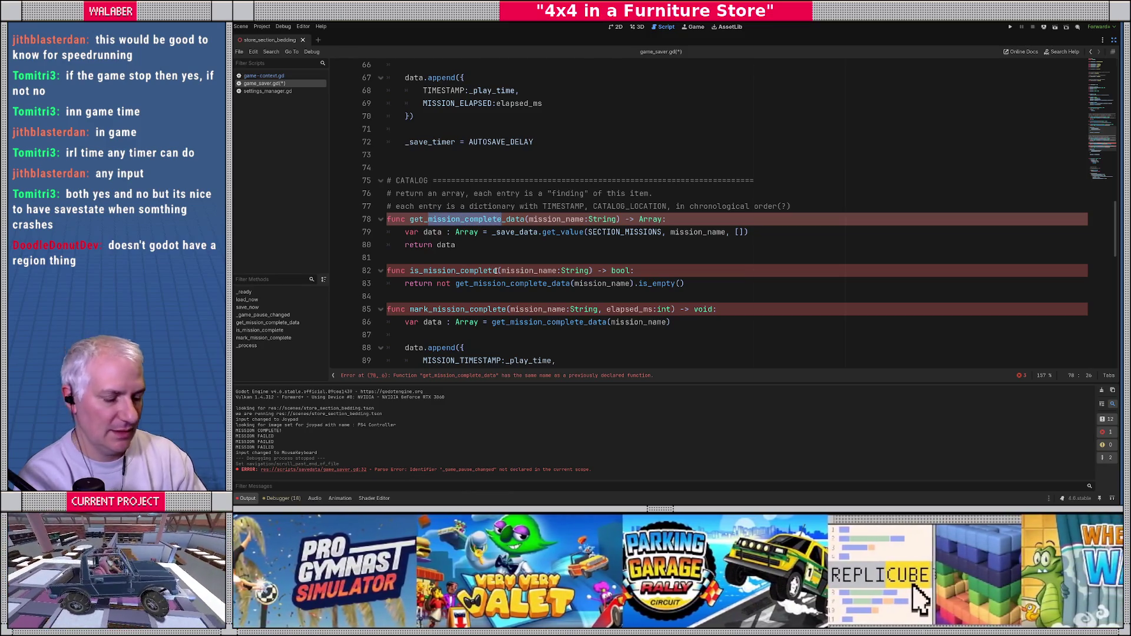
pyautogui.write('catalog')
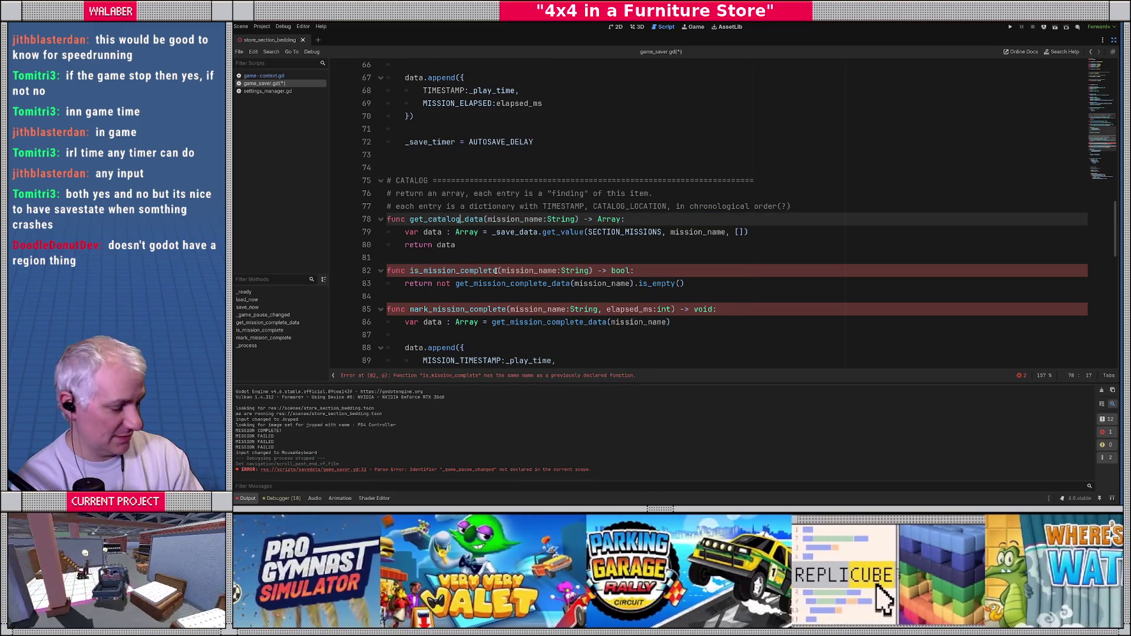
pyautogui.write('_inventory')
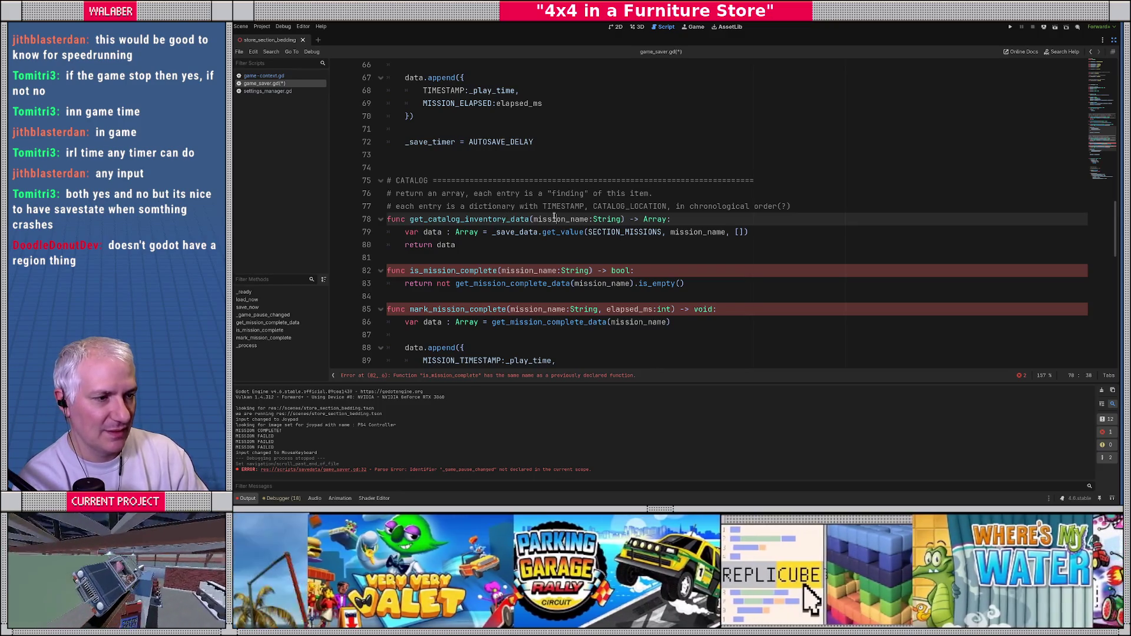
# Make the getter take item_name and read it from SECTION_CATALOG
pyautogui.doubleClick(554, 219)
pyautogui.write('item_name')
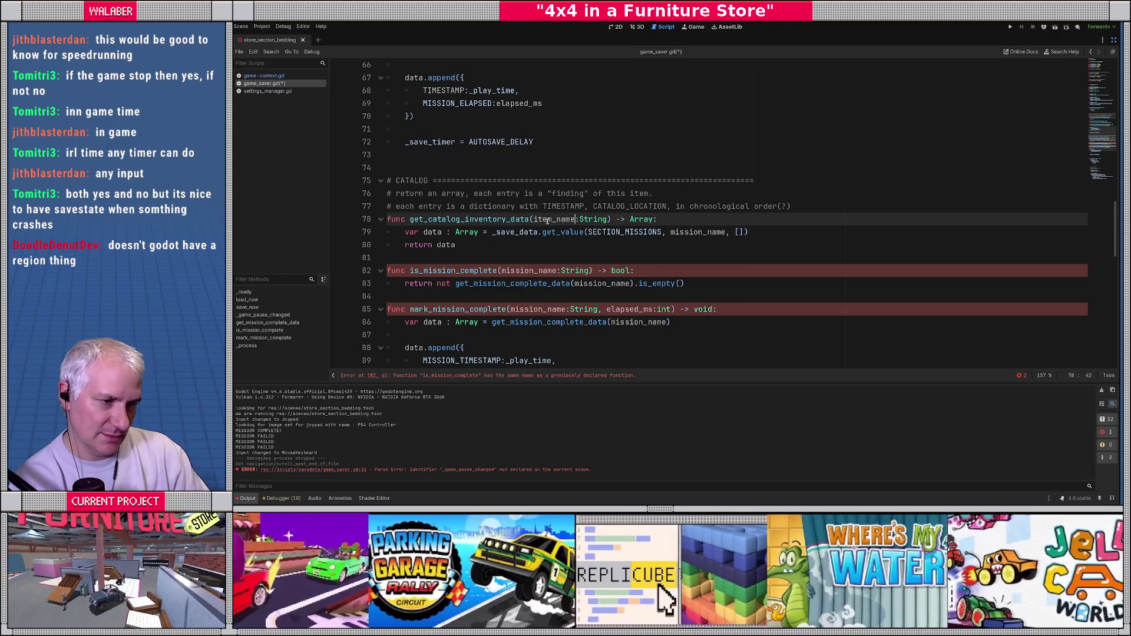
pyautogui.doubleClick(596, 231)
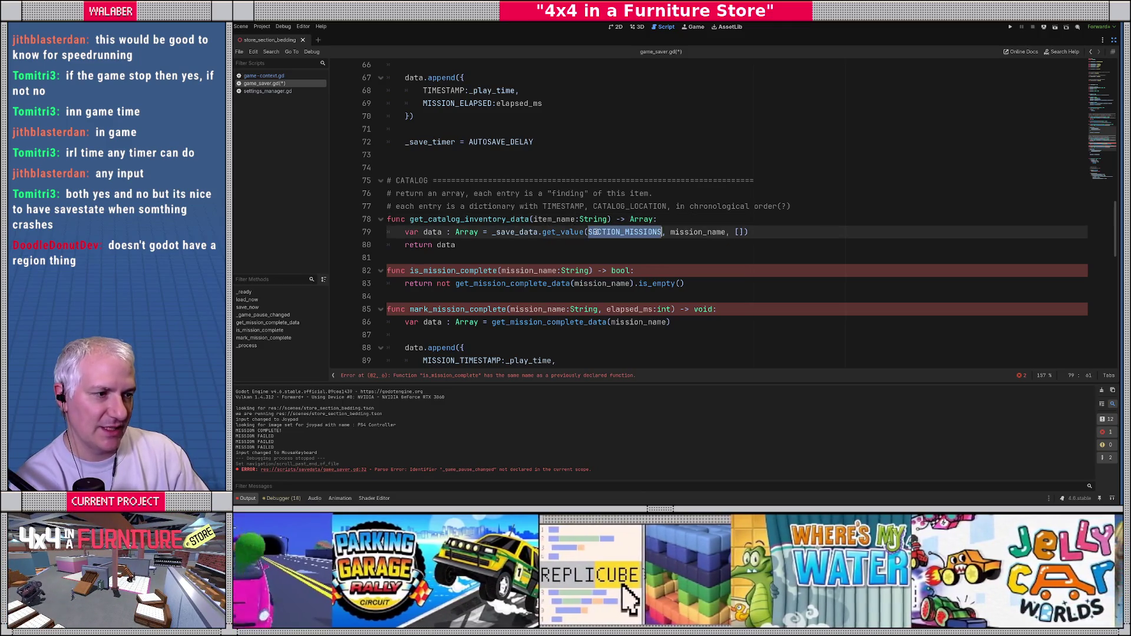
pyautogui.write('SECTION_')
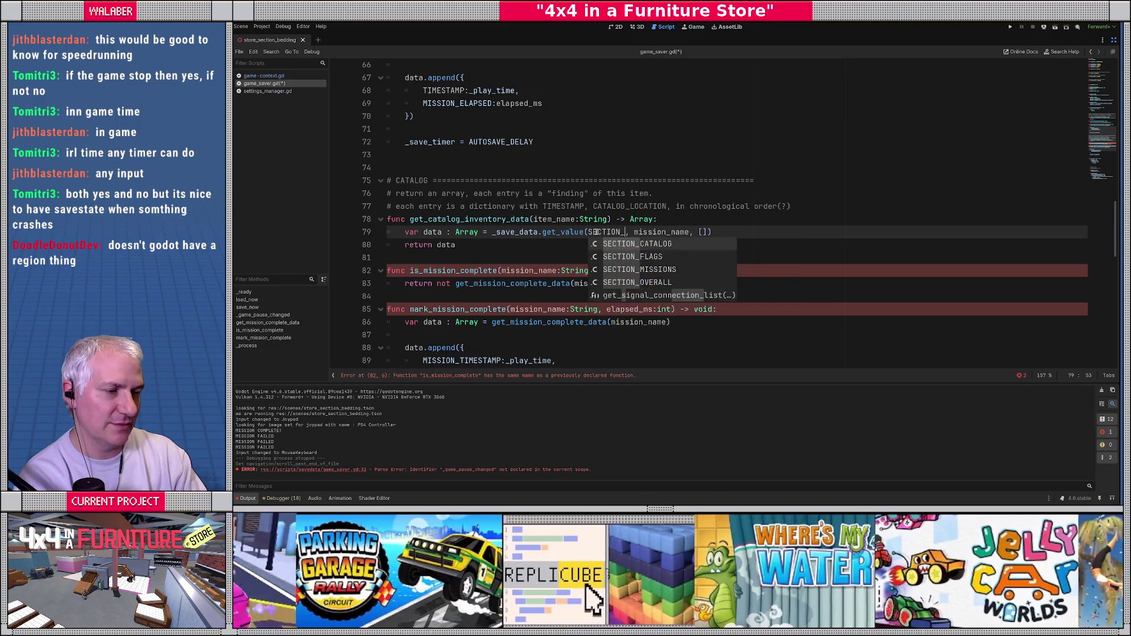
pyautogui.press('Return')
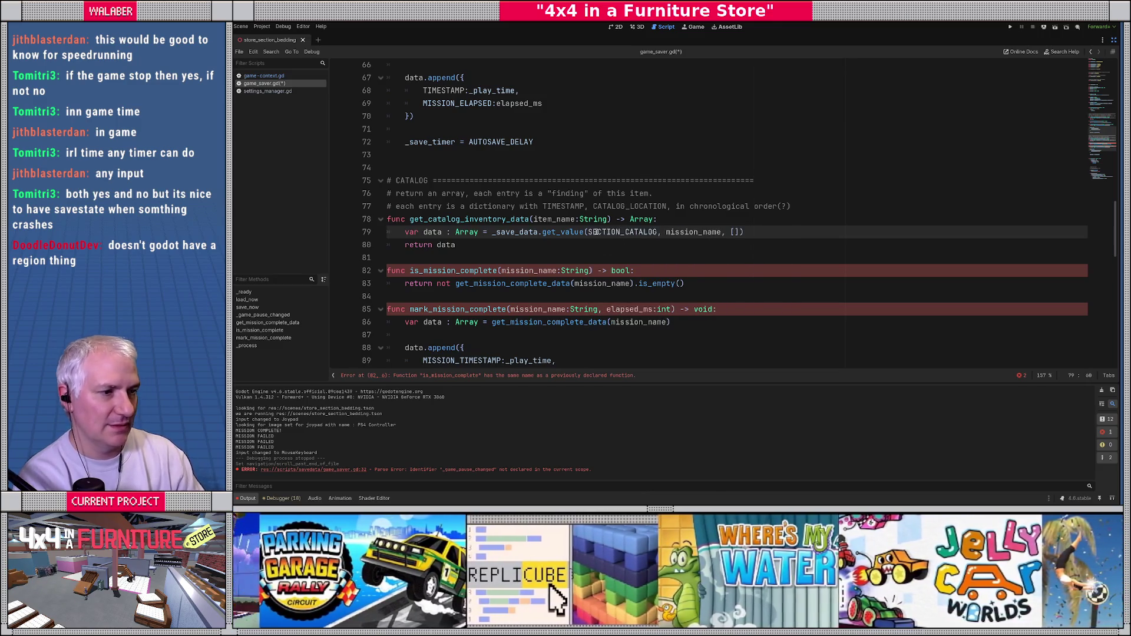
pyautogui.doubleClick(561, 220)
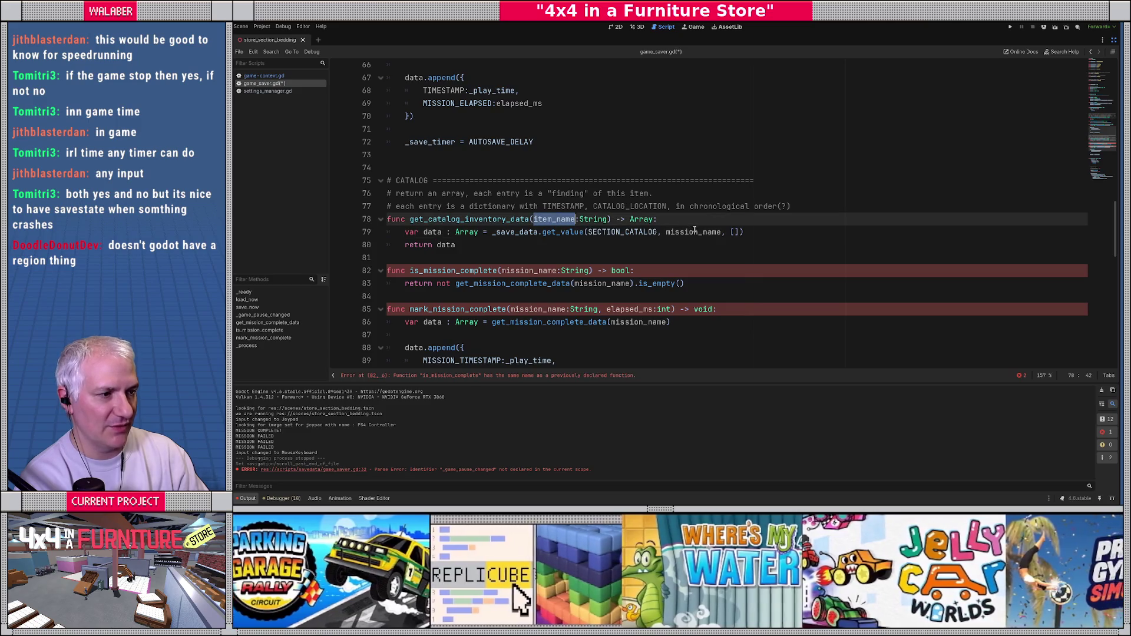
pyautogui.hotkey('ctrl', 'c')
pyautogui.doubleClick(695, 231)
pyautogui.hotkey('ctrl', 'v')
pyautogui.click(473, 246)
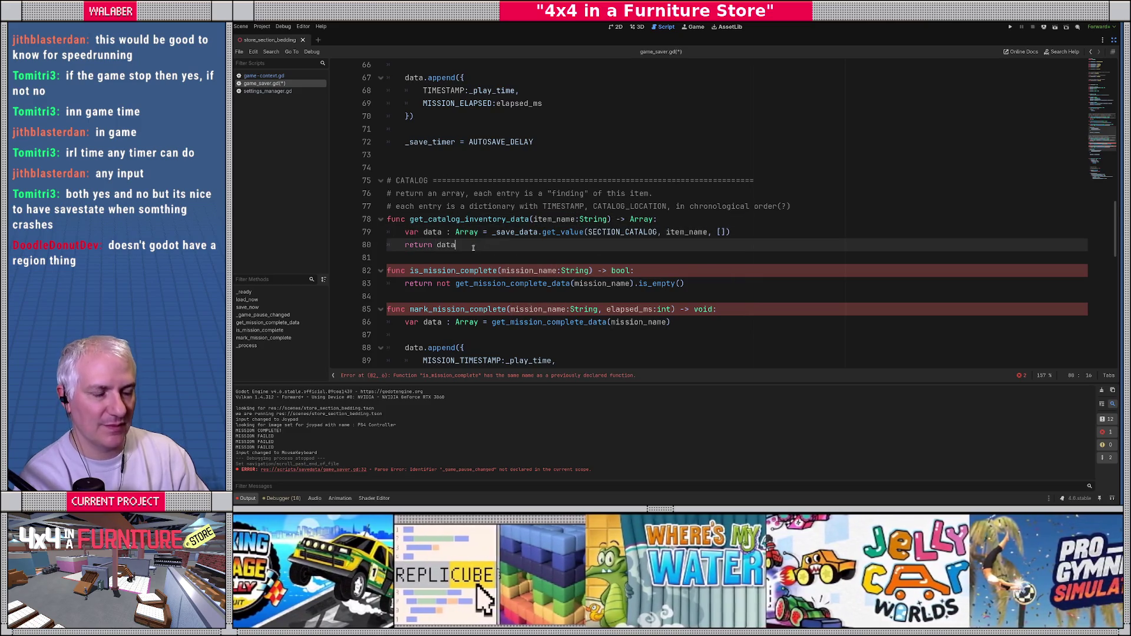
pyautogui.scroll(-1, 473, 247)
# Rename is_mission_complete to has_found_catalog_item and the getter to get_catalog_item_data
pyautogui.click(424, 233)
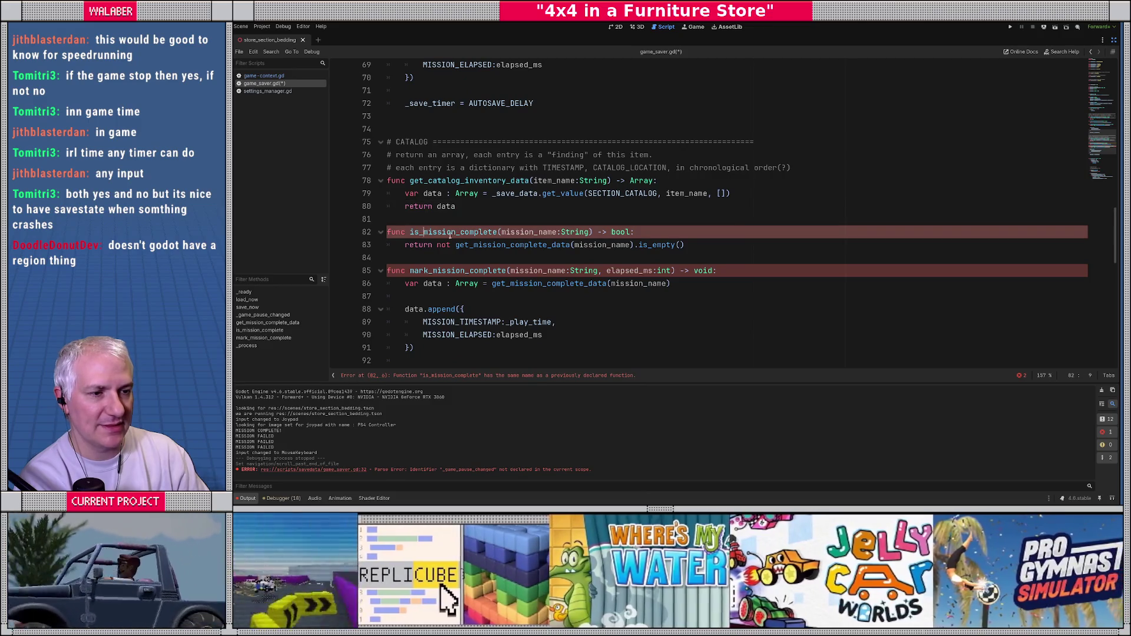
pyautogui.keyDown('shift'); pyautogui.click(498, 232); pyautogui.keyUp('shift')
pyautogui.press('BackSpace')
pyautogui.press('BackSpace')
pyautogui.press('BackSpace')
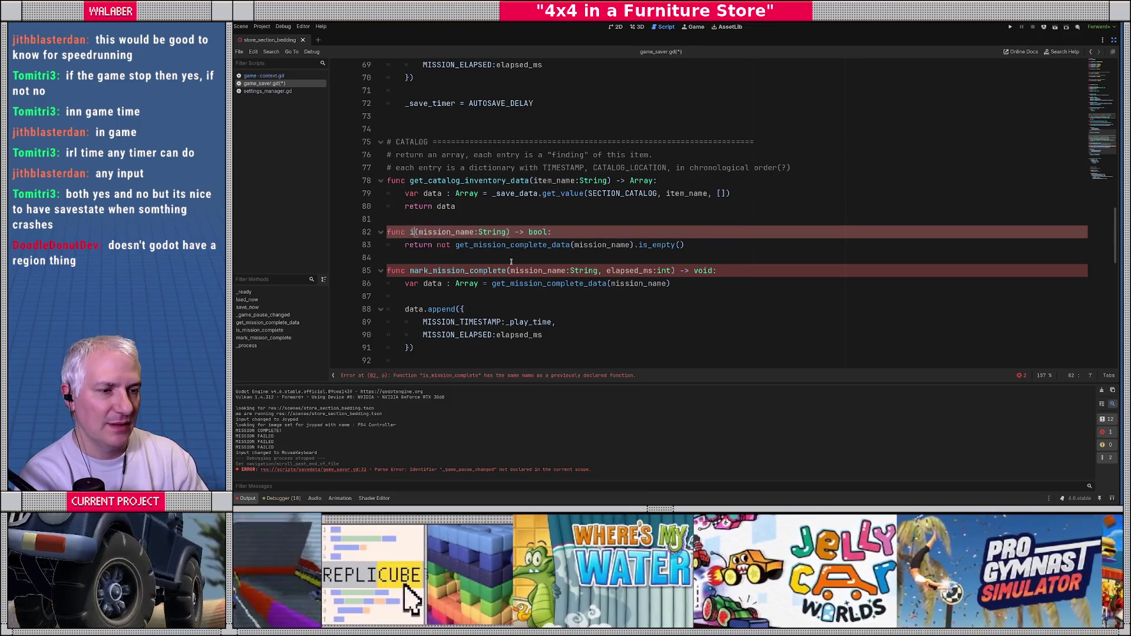
pyautogui.write('has_found_')
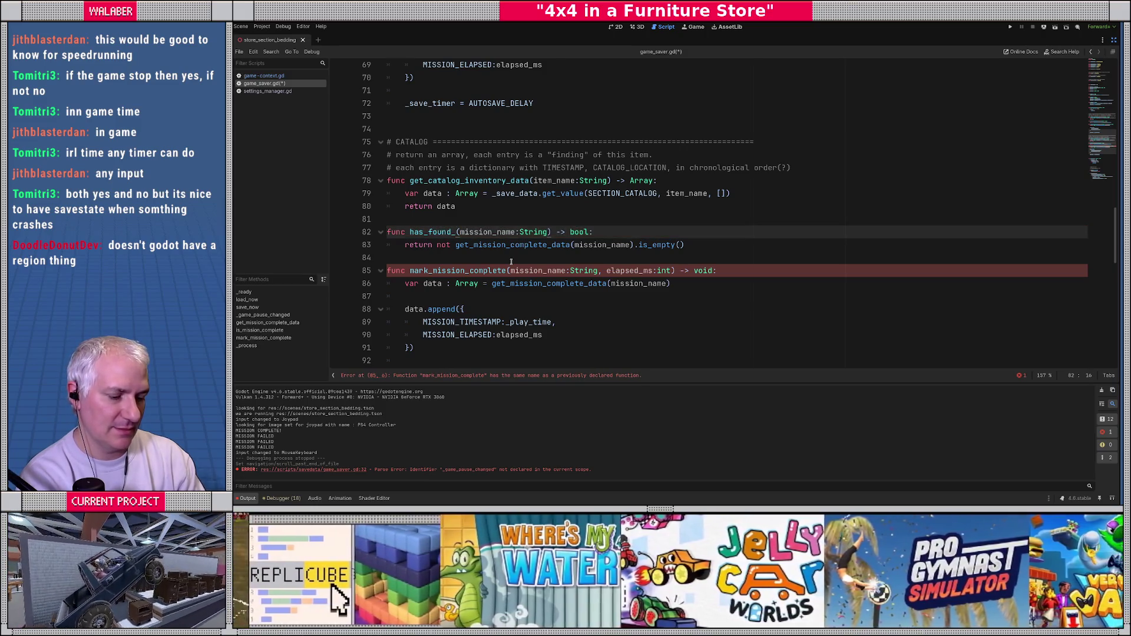
pyautogui.write('catalog_item')
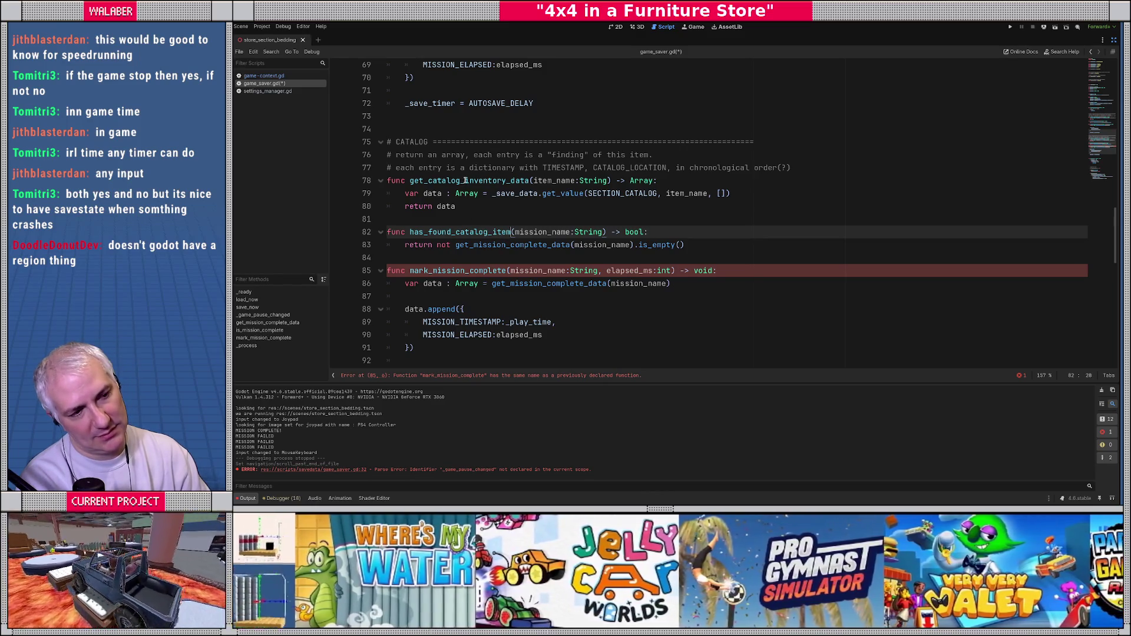
pyautogui.moveTo(464, 180); pyautogui.dragTo(508, 180)
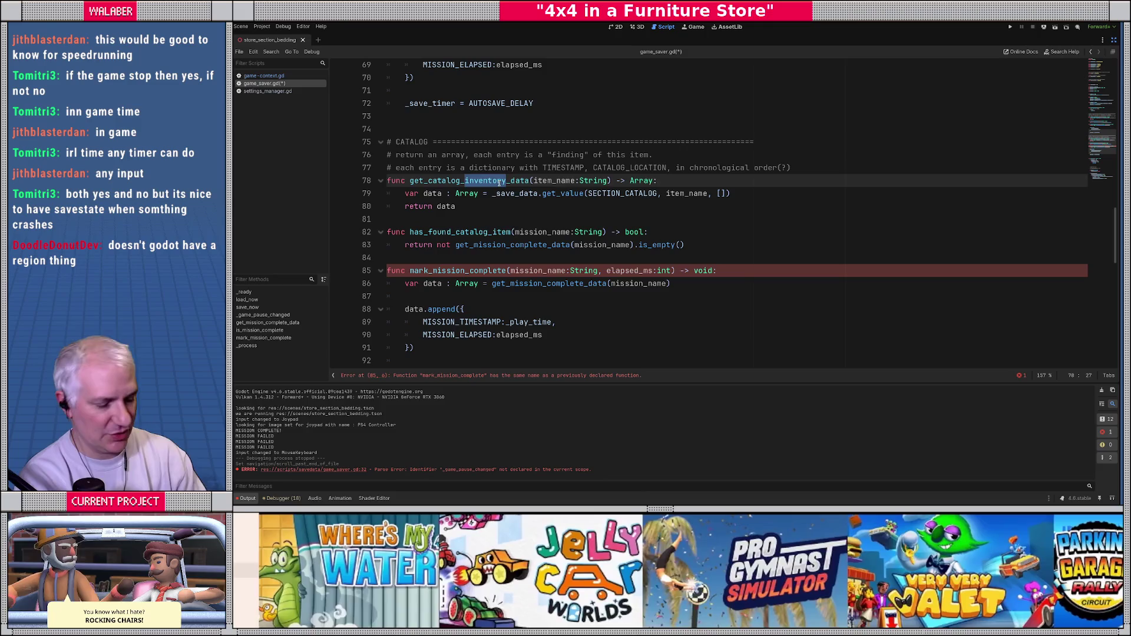
pyautogui.write('item')
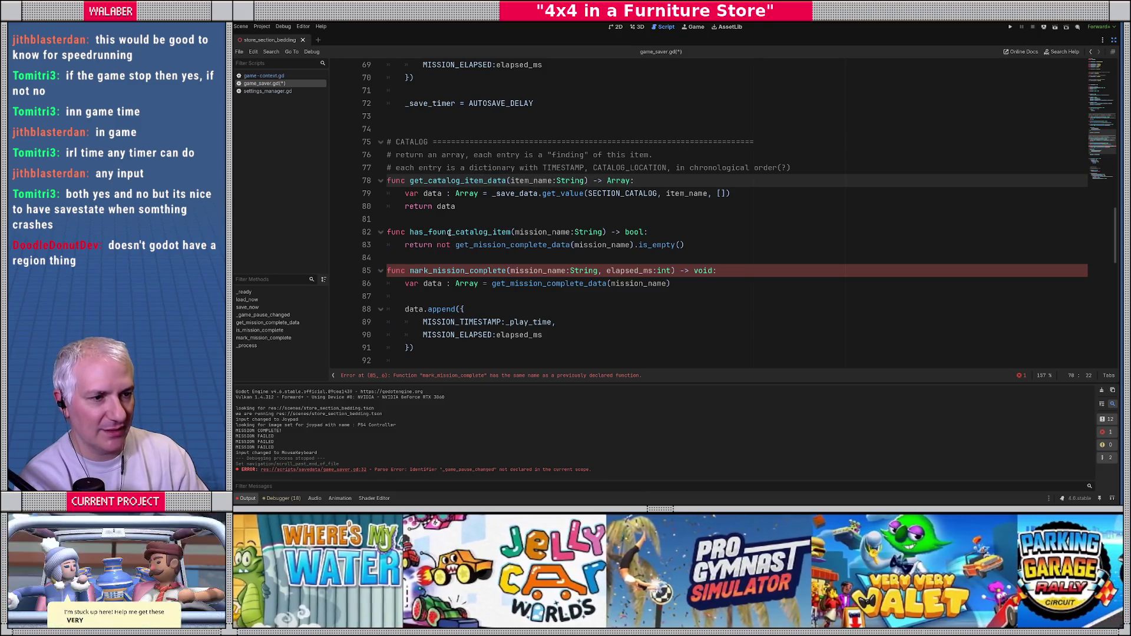
# Switch has_found_catalog_item's parameter and call argument from mission_name to item_name
pyautogui.doubleClick(450, 232)
pyautogui.doubleClick(533, 232)
pyautogui.write('ite')
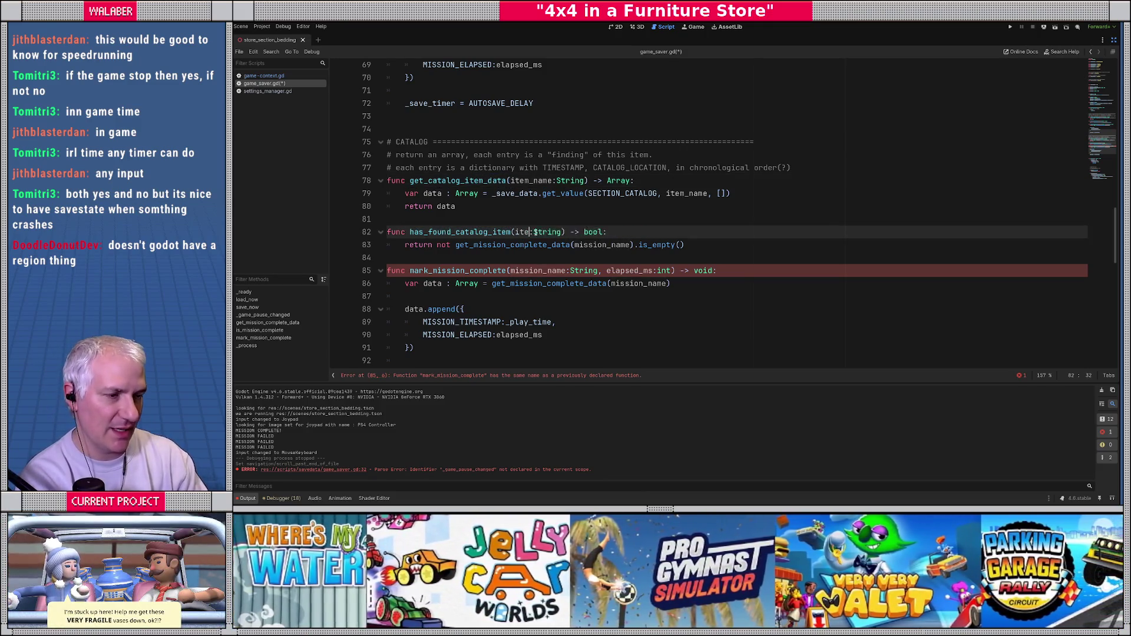
pyautogui.write('m_name')
pyautogui.doubleClick(536, 232)
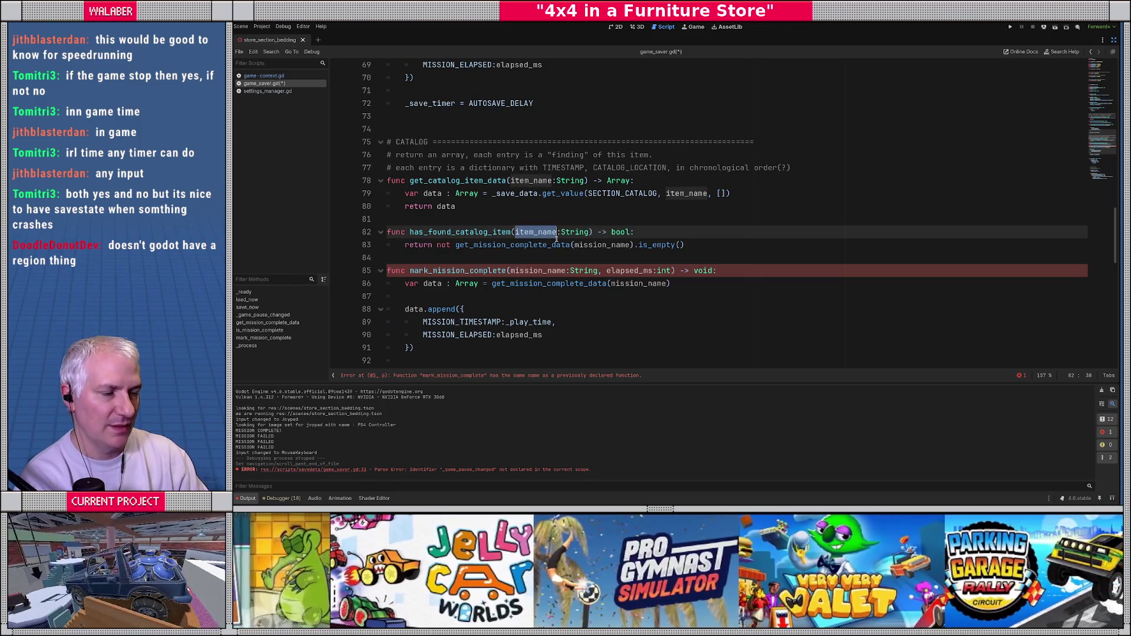
pyautogui.doubleClick(589, 245)
pyautogui.hotkey('ctrl', 'v')
# Rename the mark function to mark_catalog_item_found with parameters item_name and location: Vector3
pyautogui.moveTo(433, 271); pyautogui.dragTo(507, 270)
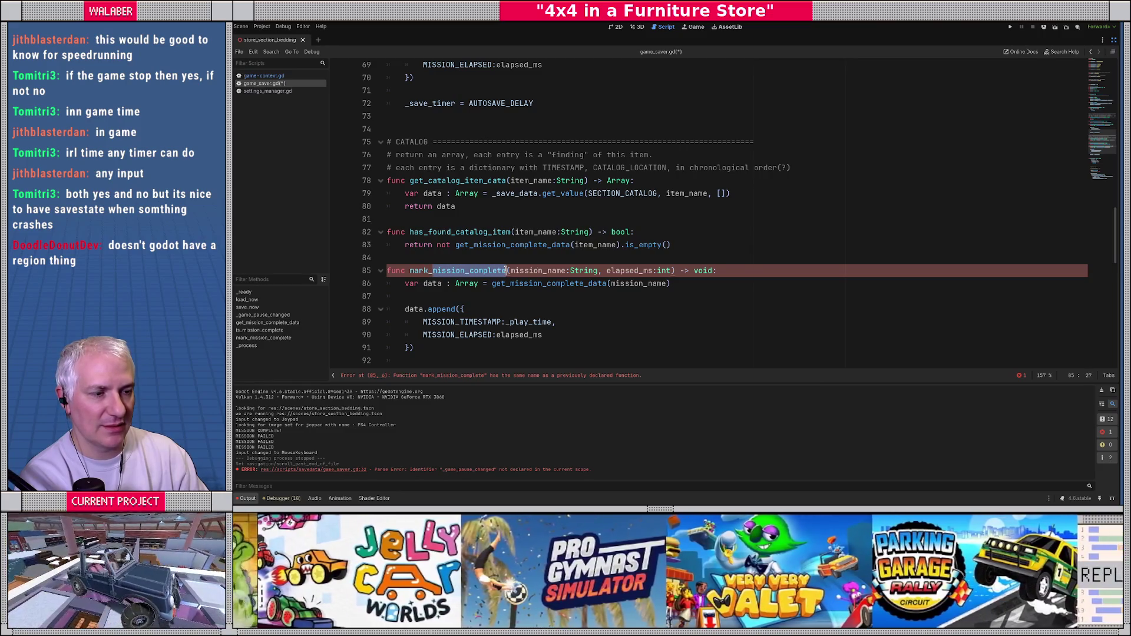
pyautogui.write('catalog_it')
pyautogui.write('em_found')
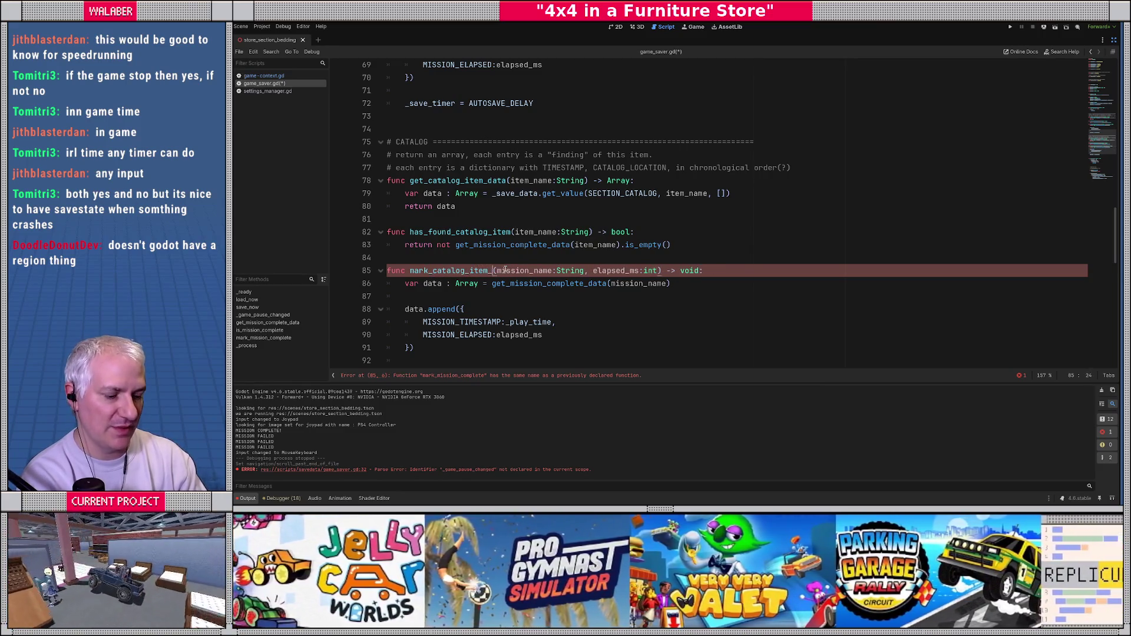
pyautogui.doubleClick(538, 271)
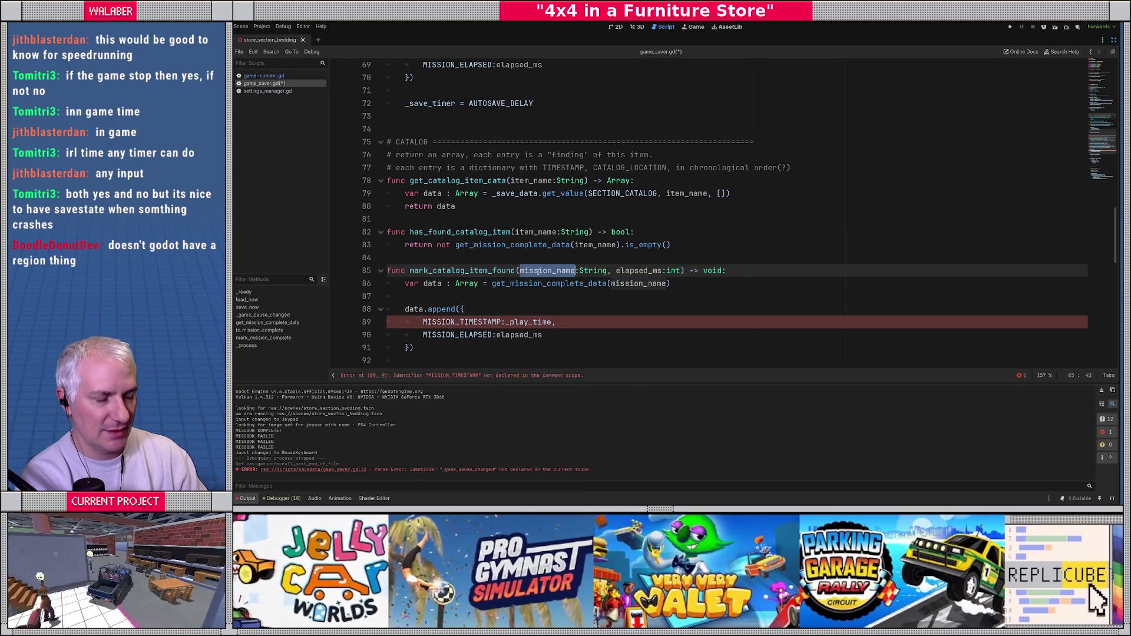
pyautogui.write('item_name')
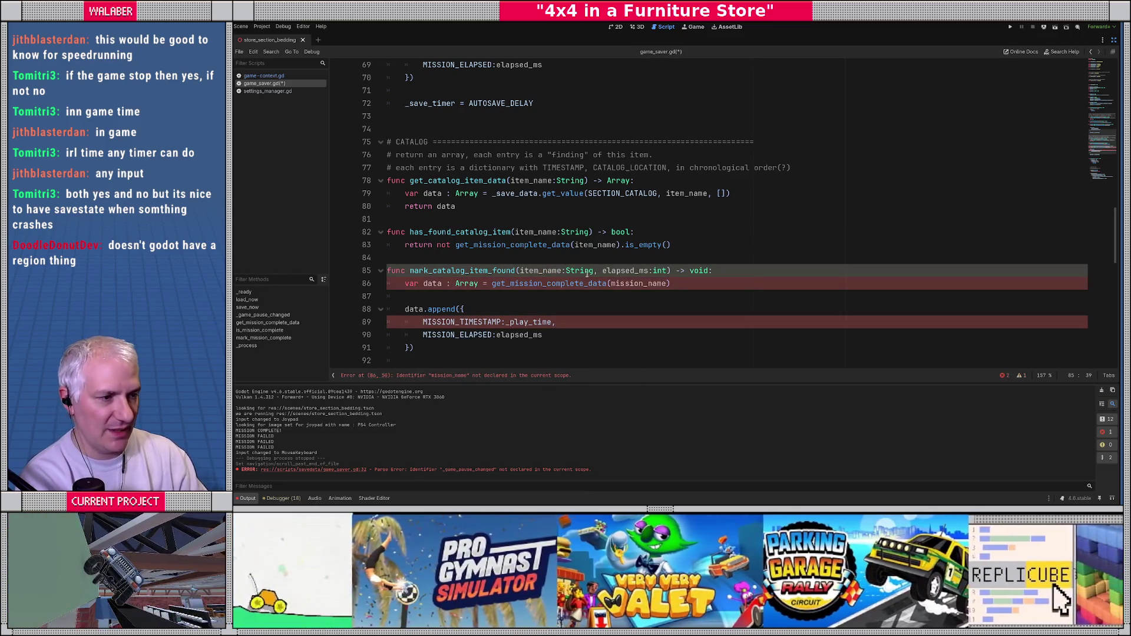
pyautogui.doubleClick(624, 270)
pyautogui.write('location')
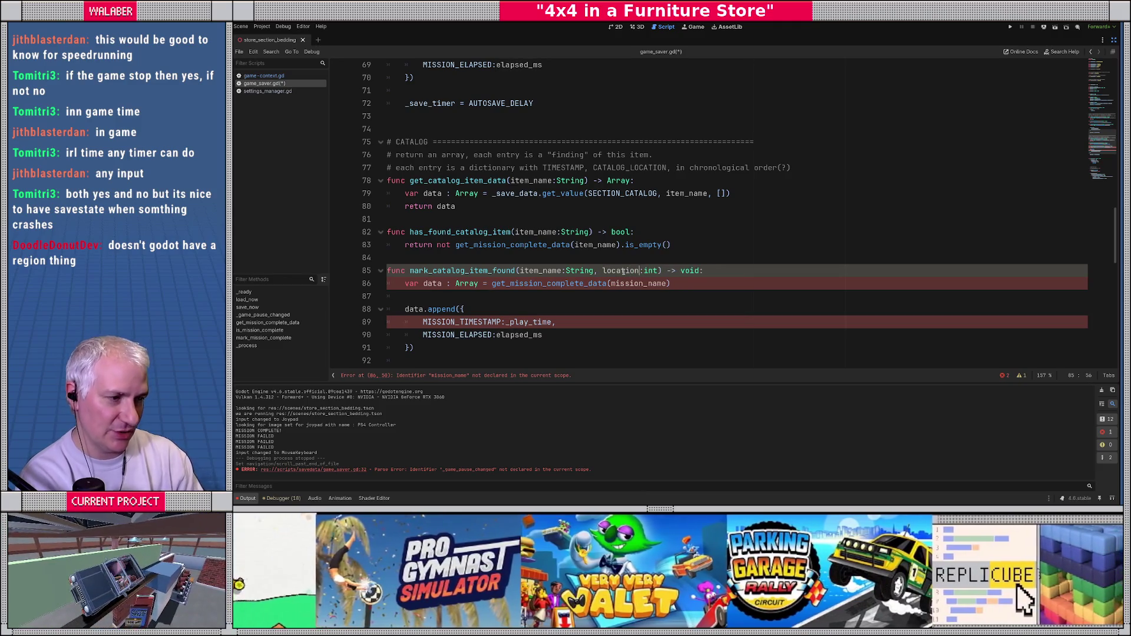
pyautogui.press('Right')
pyautogui.hotkey('ctrl', 'shift', 'Right')
pyautogui.write('Vector3')
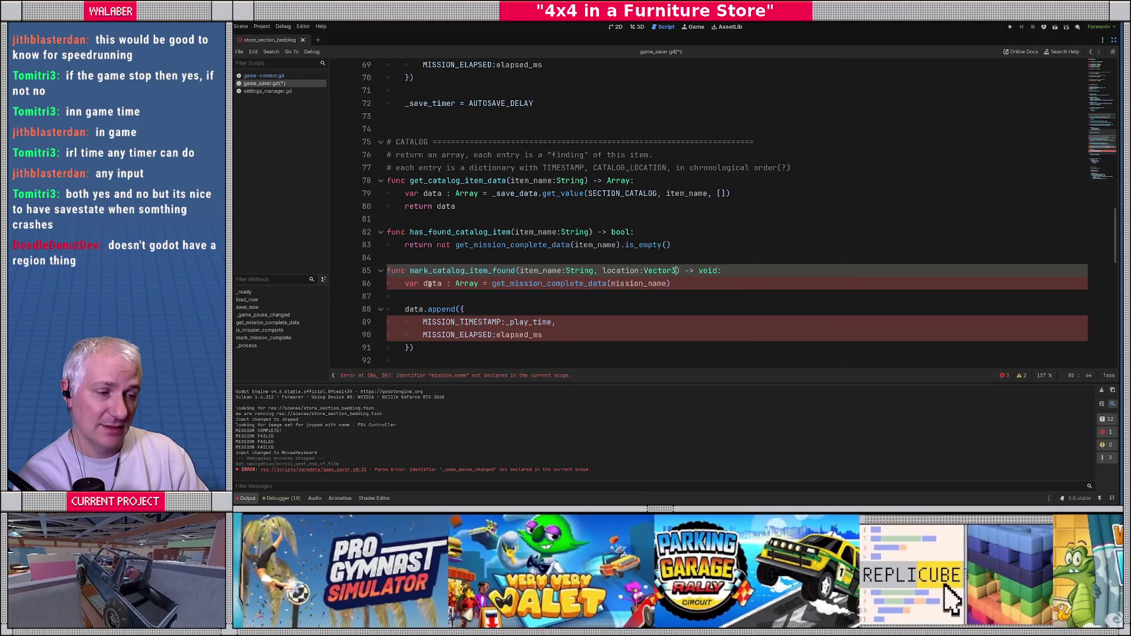
# Have mark_catalog_item_found call get_catalog_item_data with item_name
pyautogui.doubleClick(513, 286)
pyautogui.write('get_c')
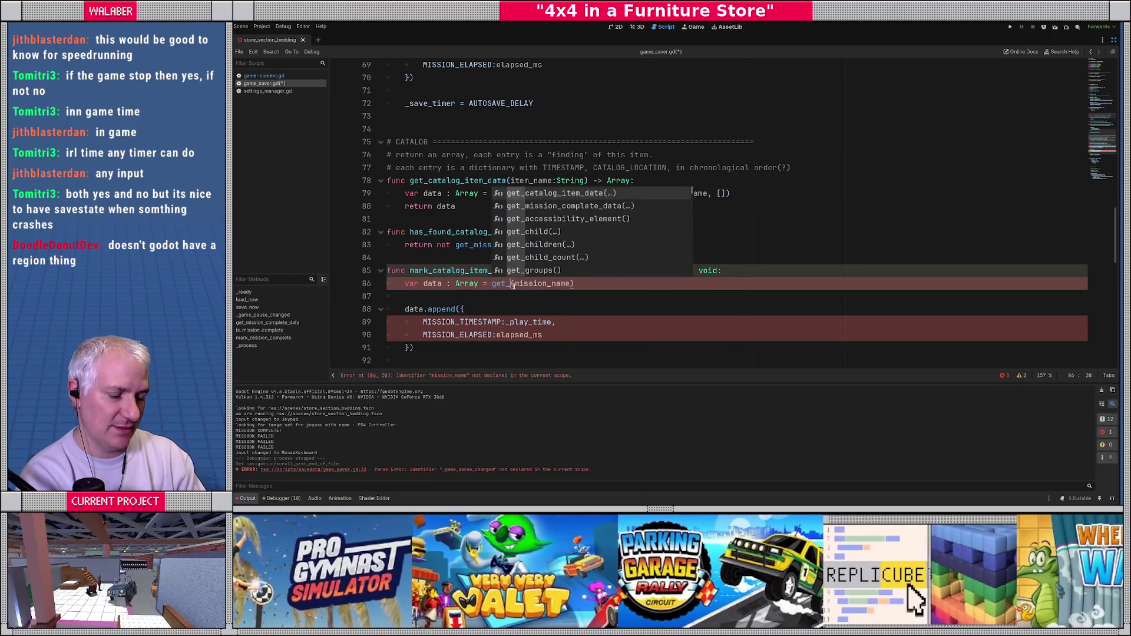
pyautogui.press('BackSpace')
pyautogui.write('data')
pyautogui.press('Return')
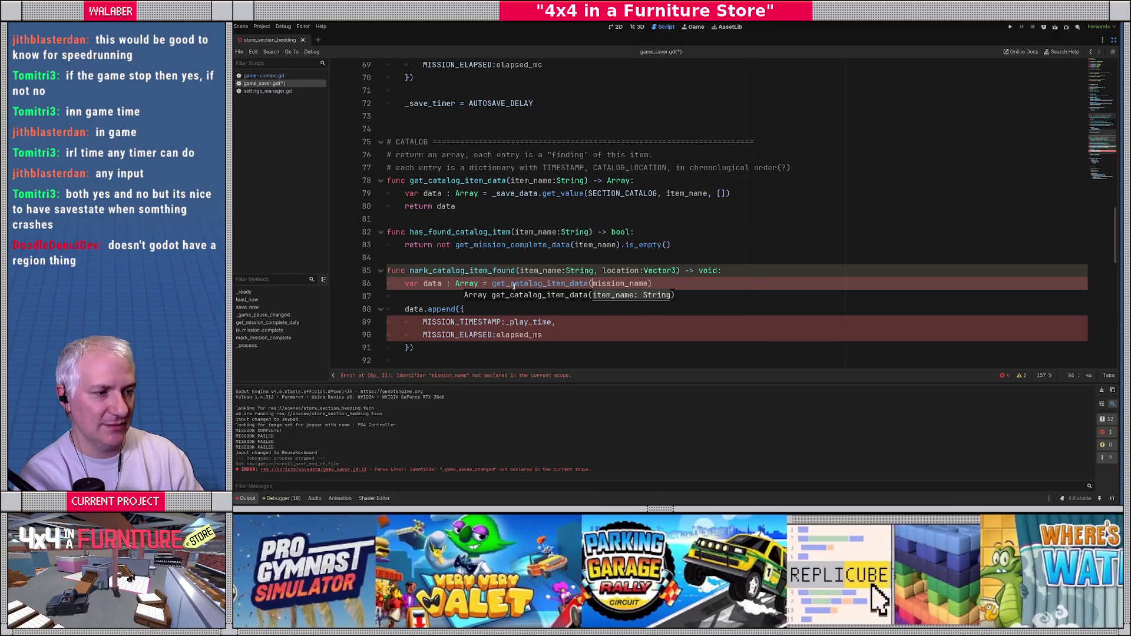
pyautogui.doubleClick(540, 270)
pyautogui.hotkey('ctrl', 'c')
pyautogui.doubleClick(618, 284)
pyautogui.hotkey('ctrl', 'v')
# Append TIMESTAMP and CATALOG_LOCATION: location entries in mark_catalog_item_found
pyautogui.scroll(-2, 526, 268)
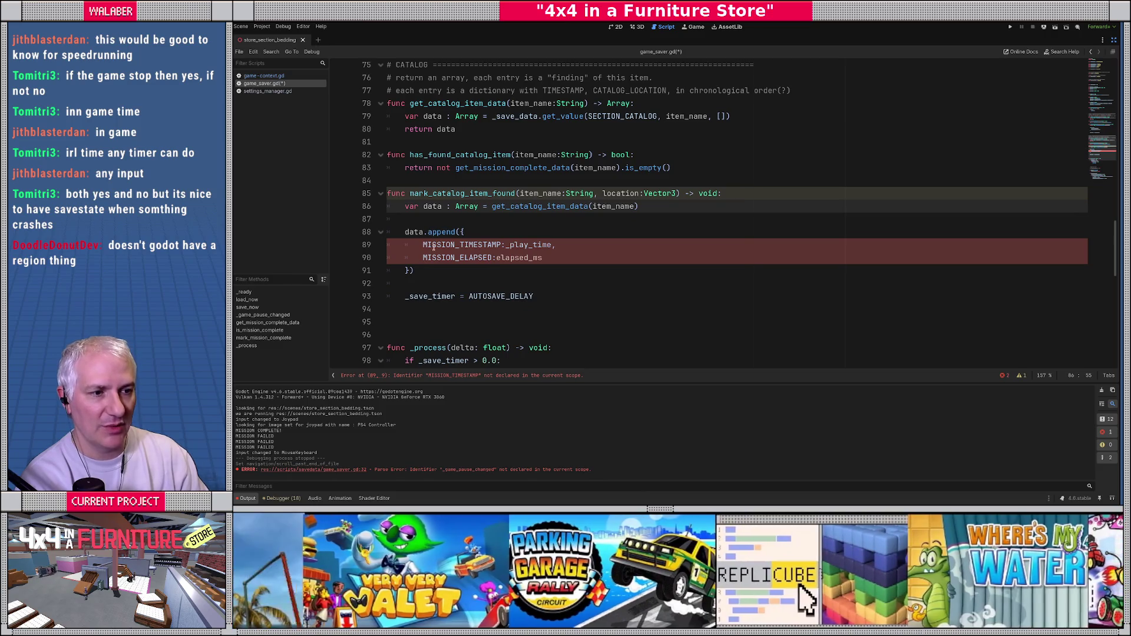
pyautogui.click(458, 245)
pyautogui.hotkey('ctrl', 'BackSpace')
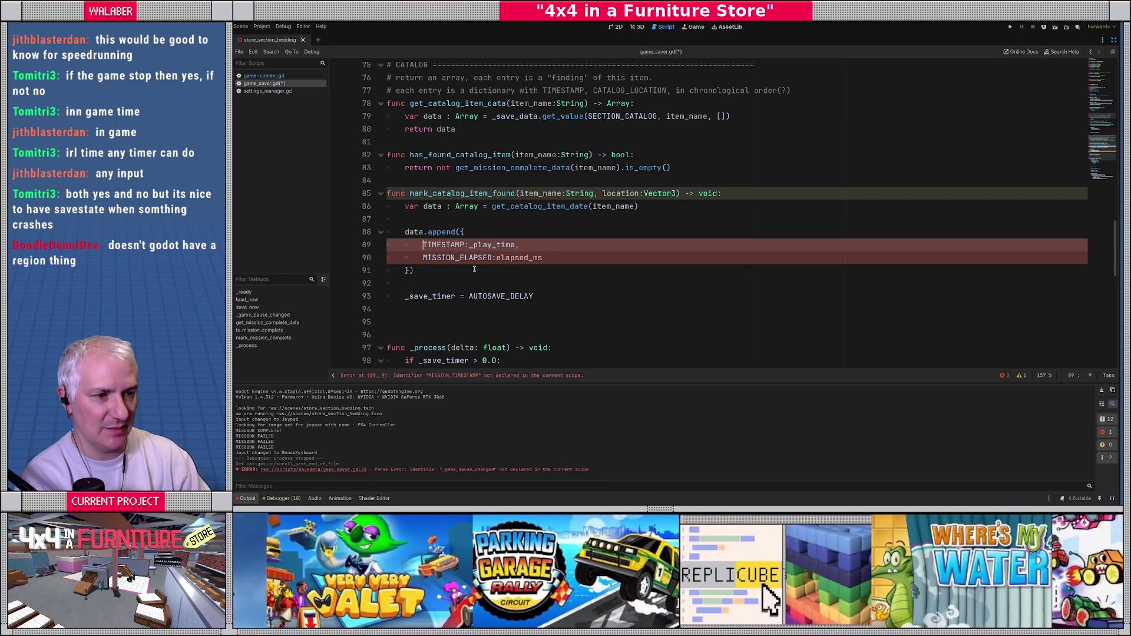
pyautogui.doubleClick(455, 258)
pyautogui.write('CATALOG_L')
pyautogui.press('Return')
pyautogui.hotkey('shift', 'End')
pyautogui.write('location')
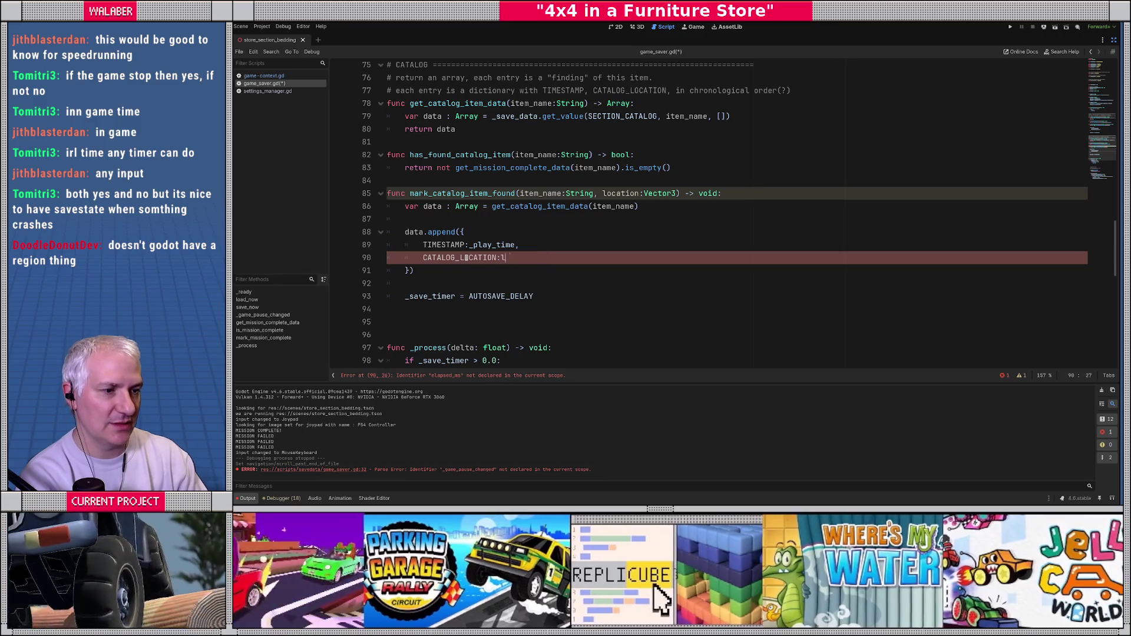
pyautogui.press('Down')
pyautogui.press('Down')
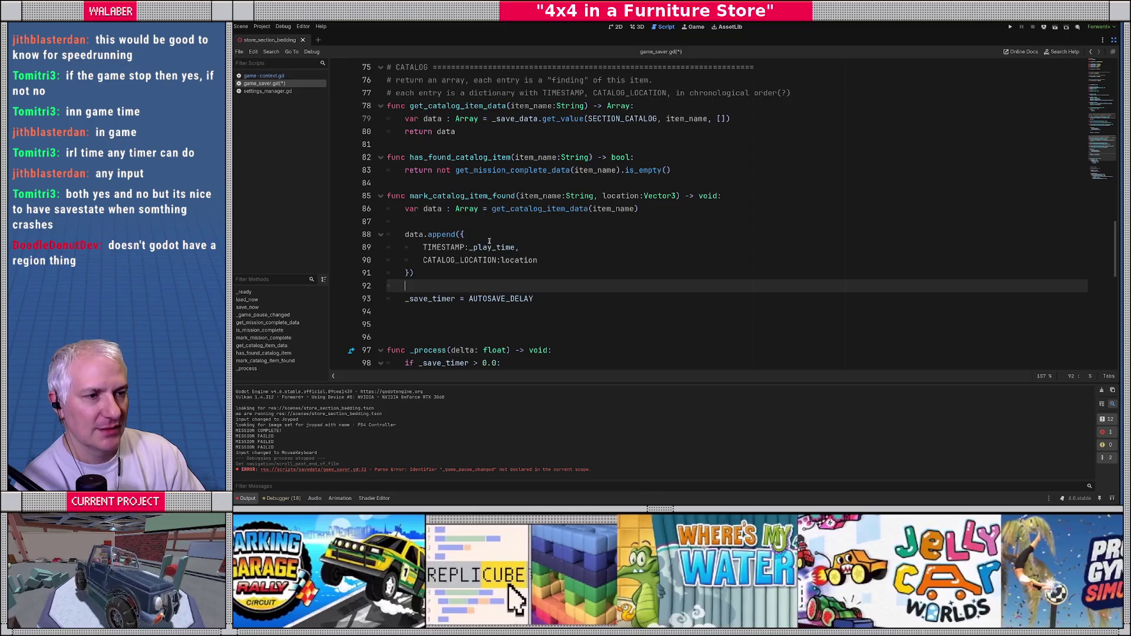
pyautogui.scroll(7, 489, 241)
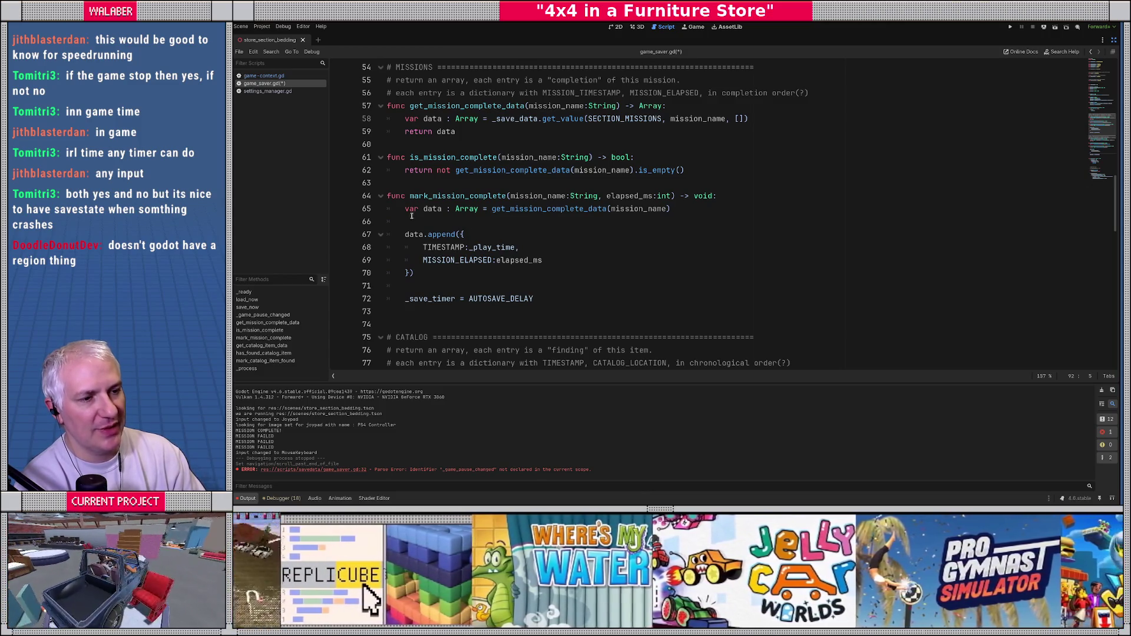
pyautogui.moveTo(388, 106)
pyautogui.mouseDown()
pyautogui.moveTo(501, 121)
pyautogui.moveTo(596, 175)
pyautogui.mouseUp()
pyautogui.click(603, 147)
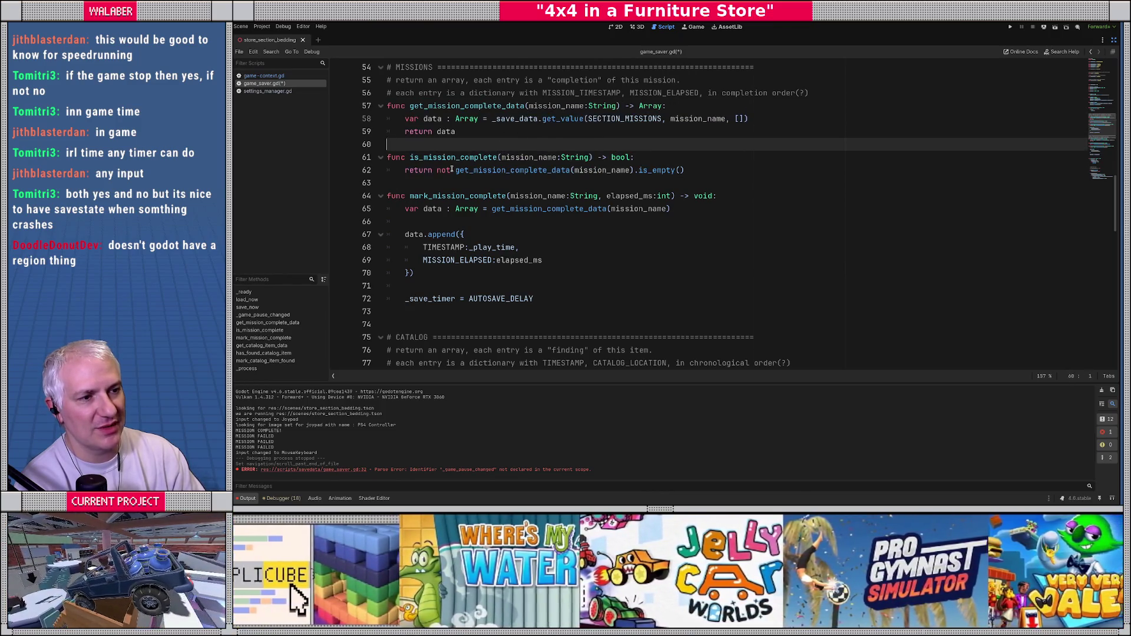
pyautogui.click(536, 119)
pyautogui.moveTo(511, 119); pyautogui.dragTo(587, 119)
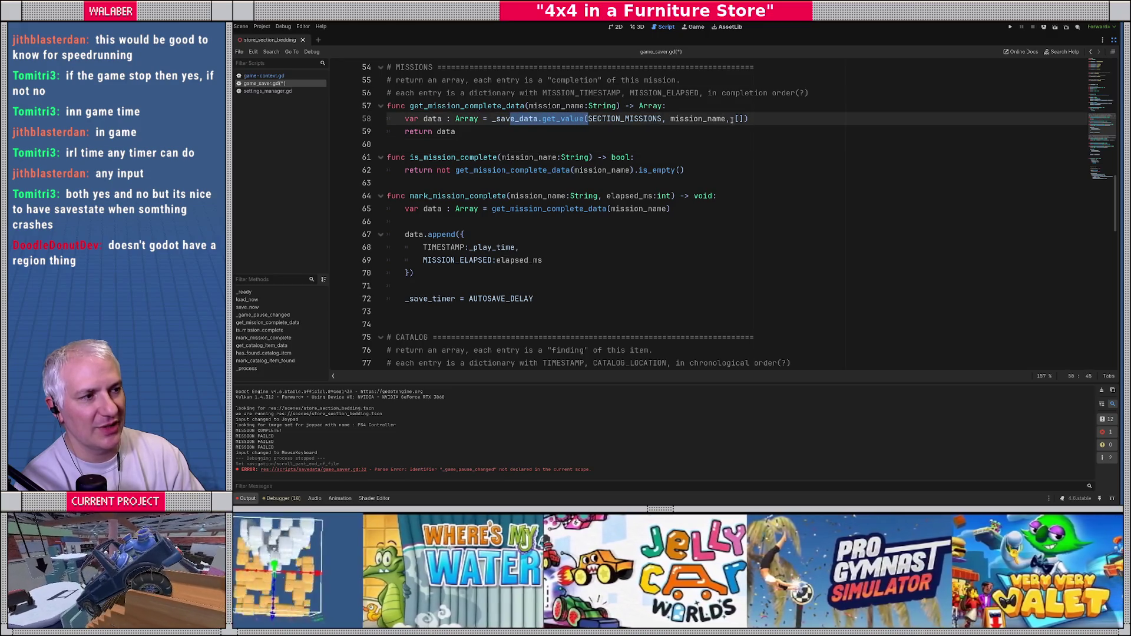
pyautogui.moveTo(734, 119); pyautogui.dragTo(745, 119)
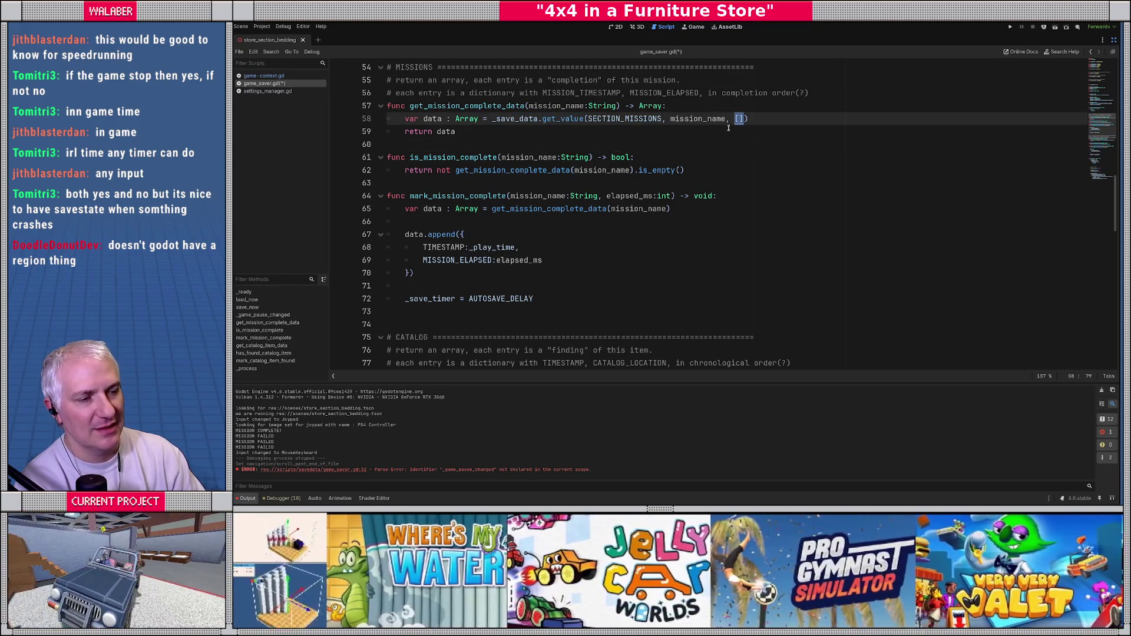
pyautogui.moveTo(407, 209); pyautogui.dragTo(703, 209)
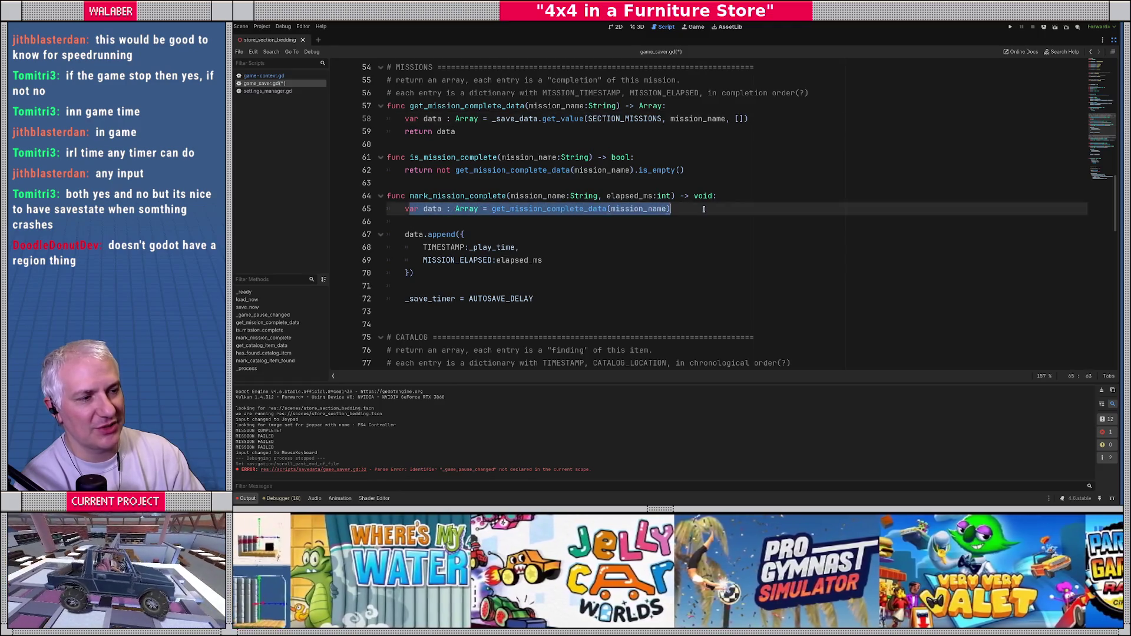
pyautogui.moveTo(399, 239); pyautogui.dragTo(422, 274)
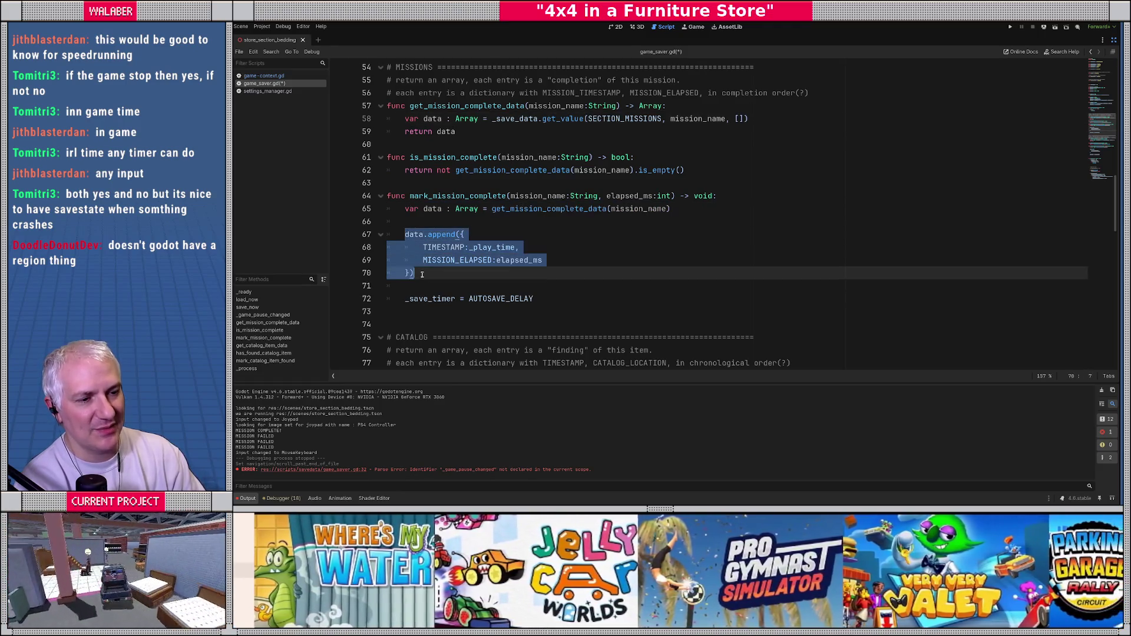
pyautogui.click(419, 288)
pyautogui.press('Down')
pyautogui.press('Down')
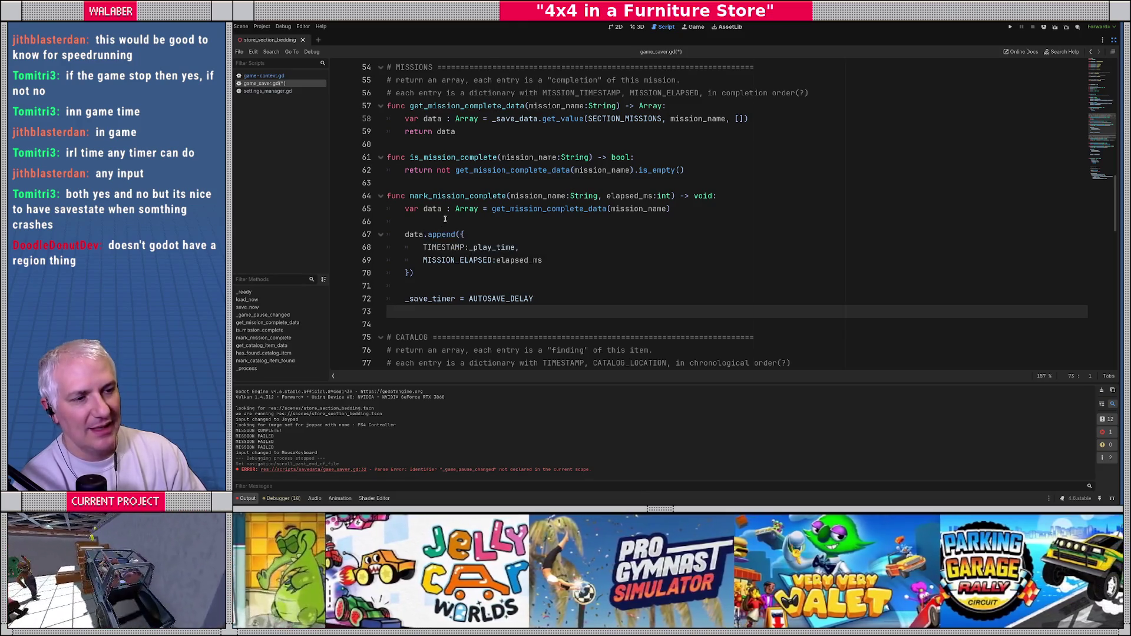
pyautogui.click(448, 222)
pyautogui.doubleClick(524, 121)
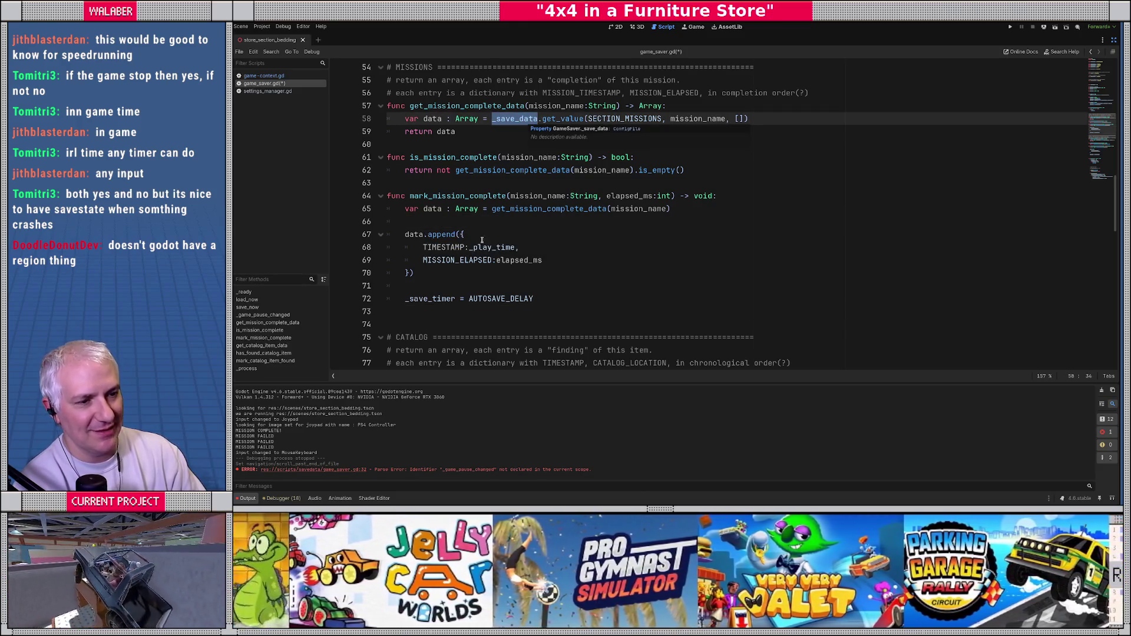
pyautogui.click(424, 278)
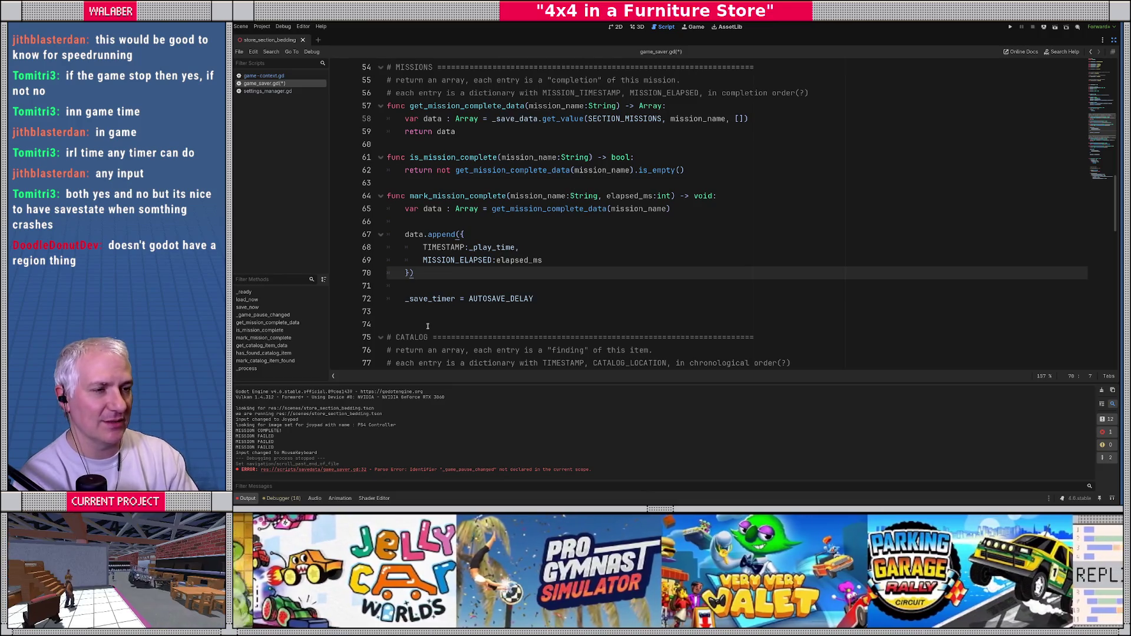
# Add _save_data.set_value(SECTION_MISSIONS, mission_name, data) to the mission mark function
pyautogui.press('Return')
pyautogui.press('Return')
pyautogui.write('_save_data.')
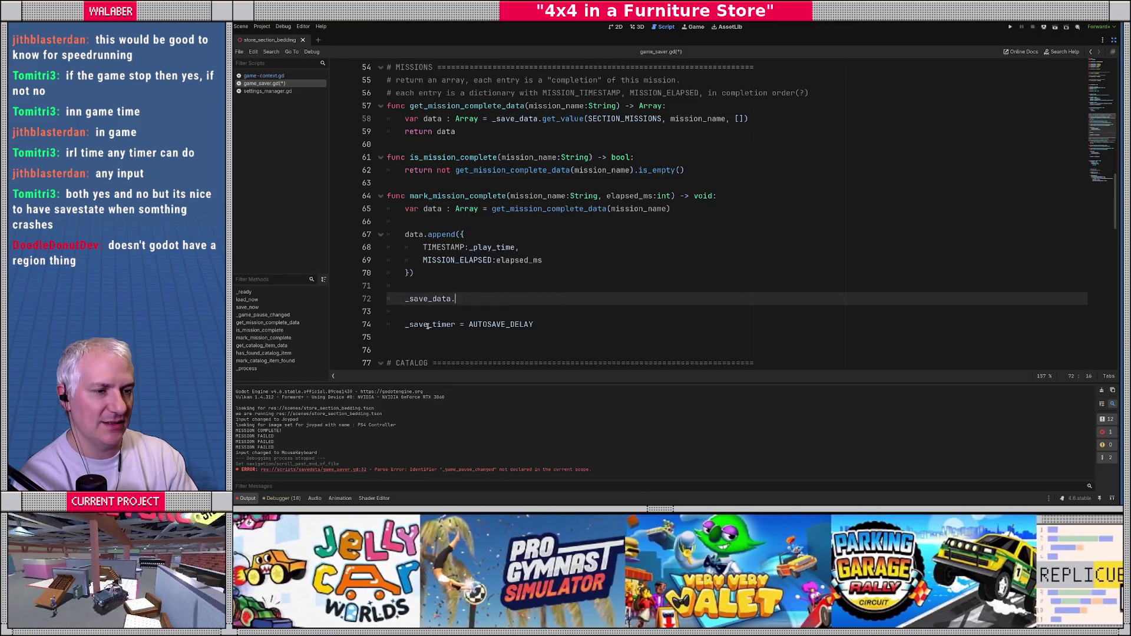
pyautogui.write('set_valu(')
pyautogui.press('BackSpace')
pyautogui.write('e(sectio')
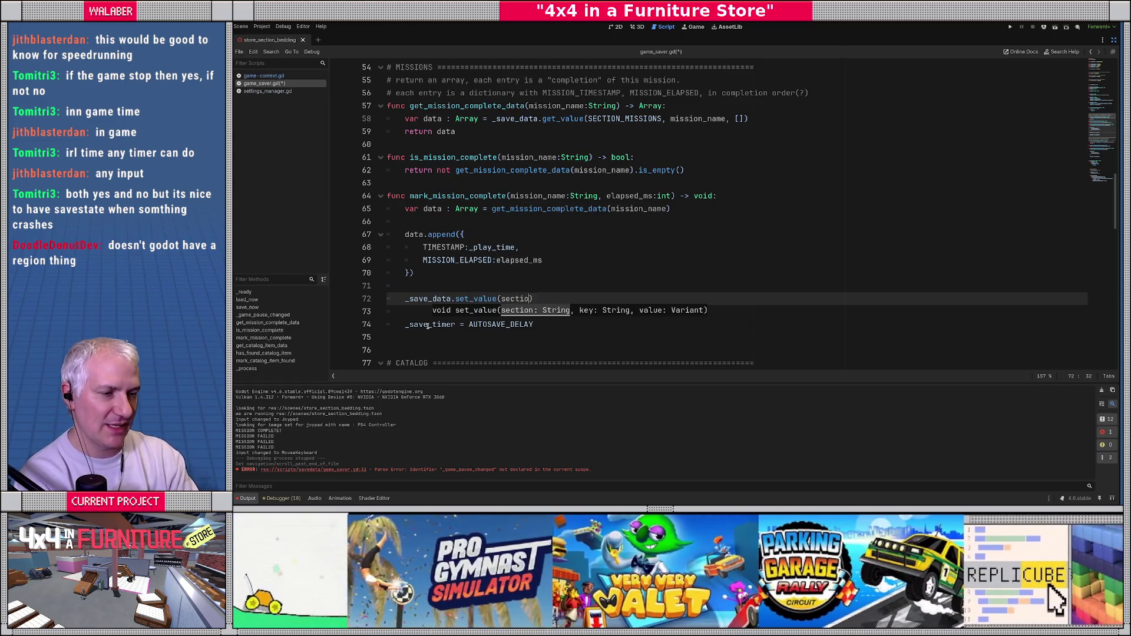
pyautogui.write('n_mi')
pyautogui.press('Return')
pyautogui.write(', mission_name,')
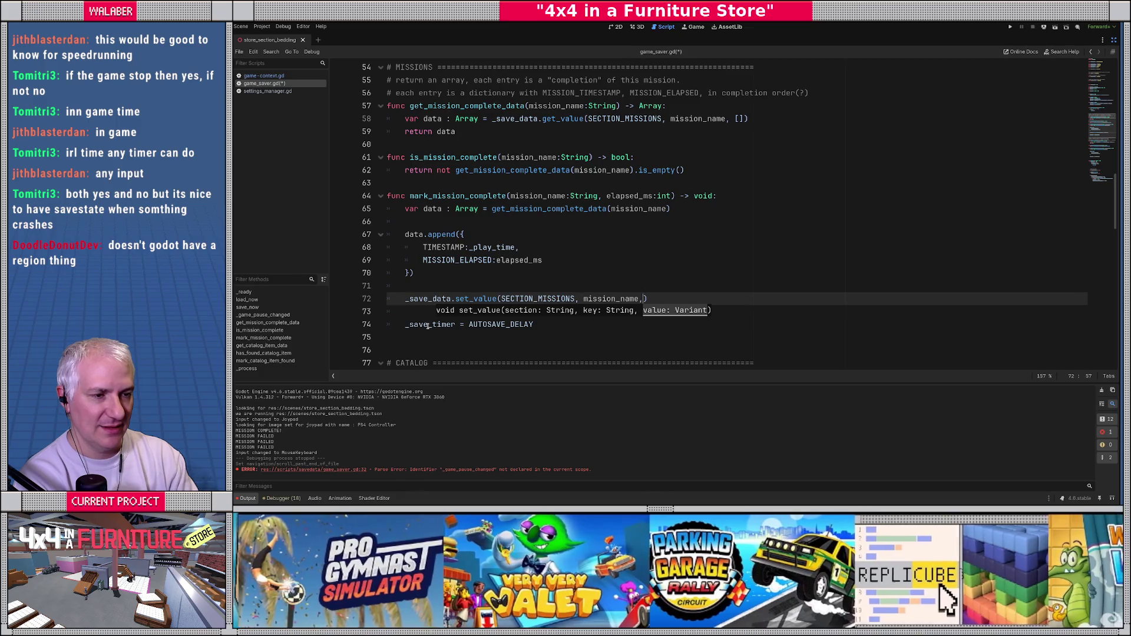
pyautogui.write(' data)')
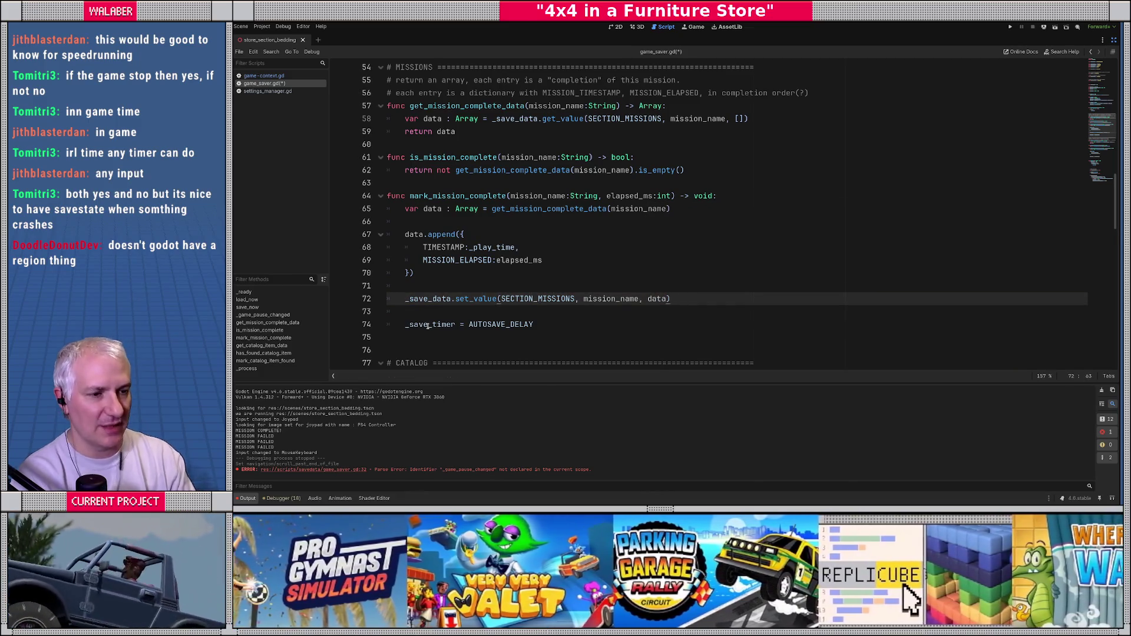
pyautogui.moveTo(414, 208); pyautogui.dragTo(672, 209)
pyautogui.moveTo(397, 234); pyautogui.dragTo(543, 260)
pyautogui.moveTo(488, 298); pyautogui.dragTo(734, 300)
pyautogui.click(734, 301)
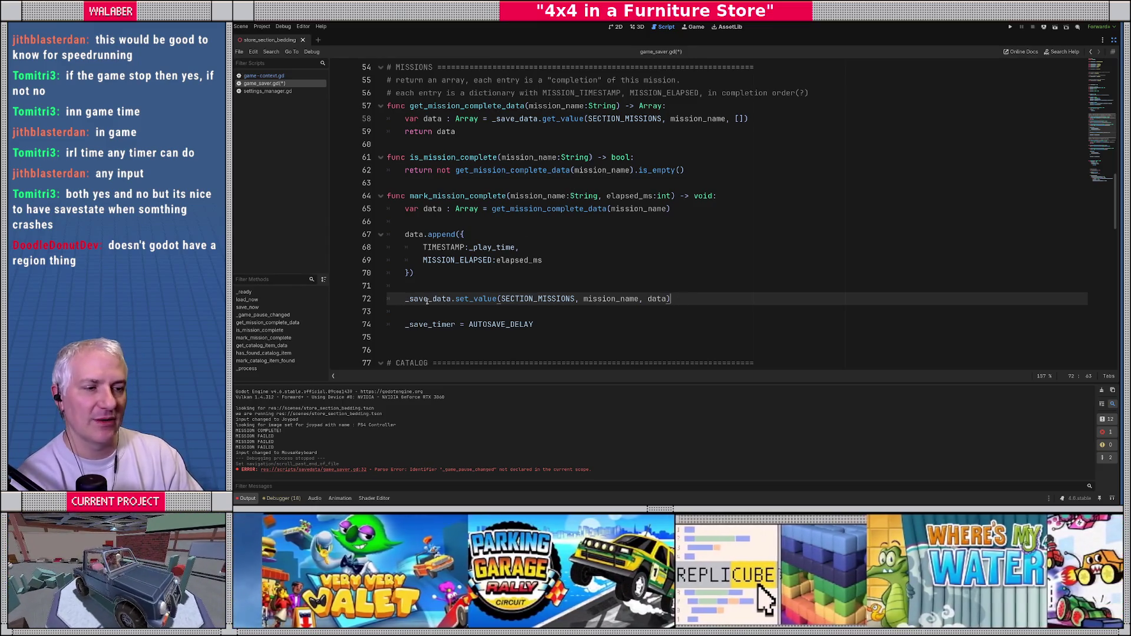
# Add _save_data.set_value(SECTION_CATALOG, item_name, data) to mark_catalog_item_found and save the script
pyautogui.click(462, 285)
pyautogui.scroll(-4, 462, 285)
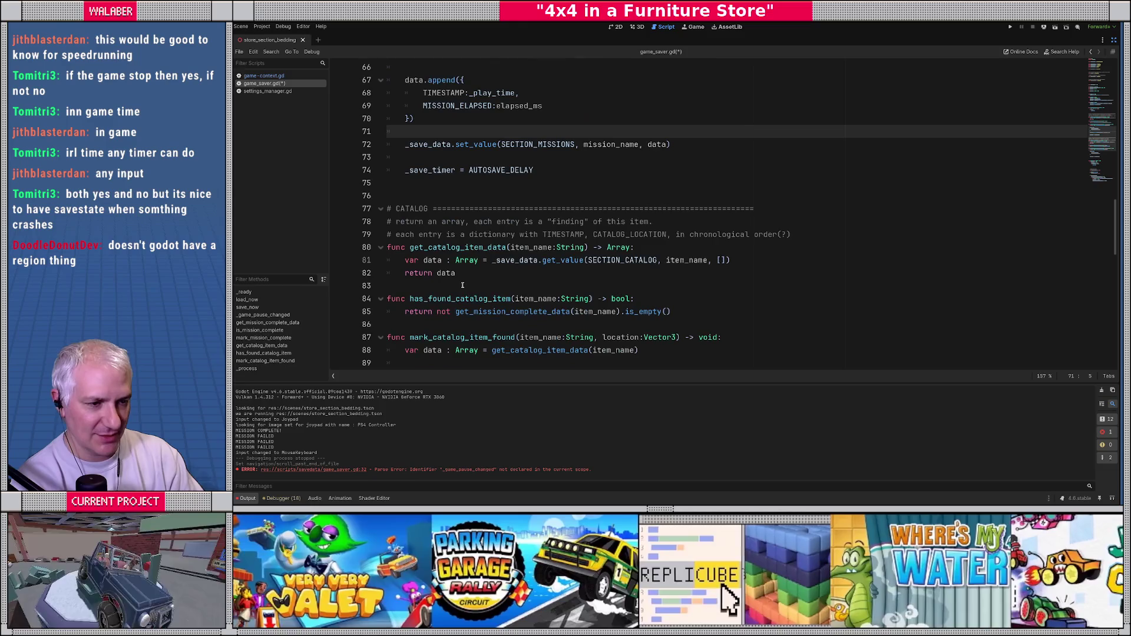
pyautogui.scroll(-3, 456, 243)
pyautogui.click(435, 312)
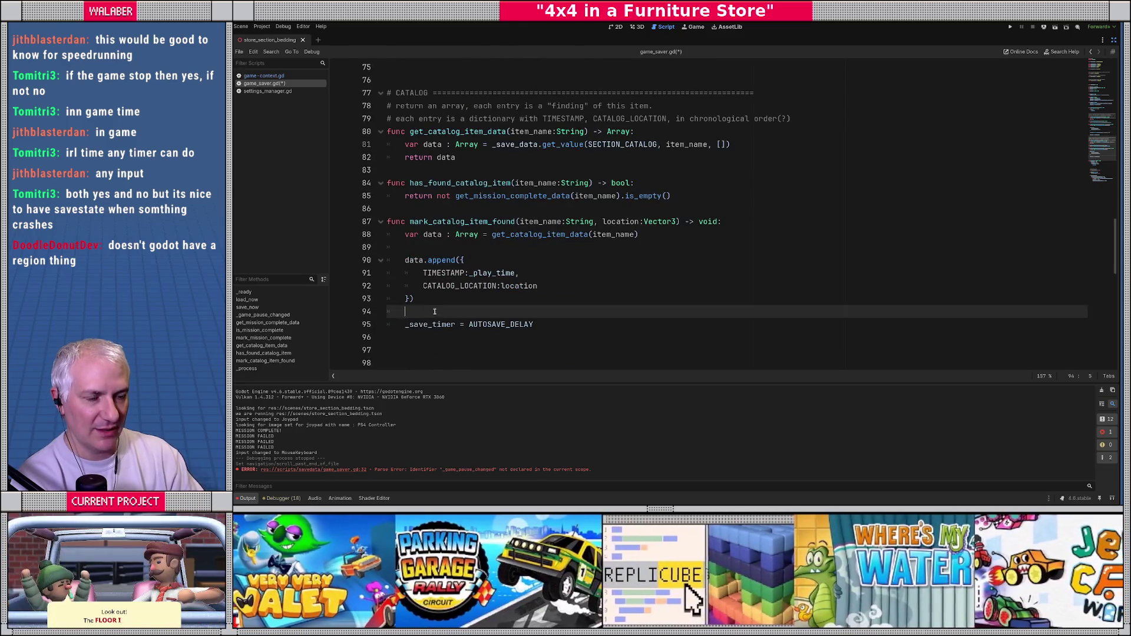
pyautogui.press('Return')
pyautogui.write('_save_data.set_value(')
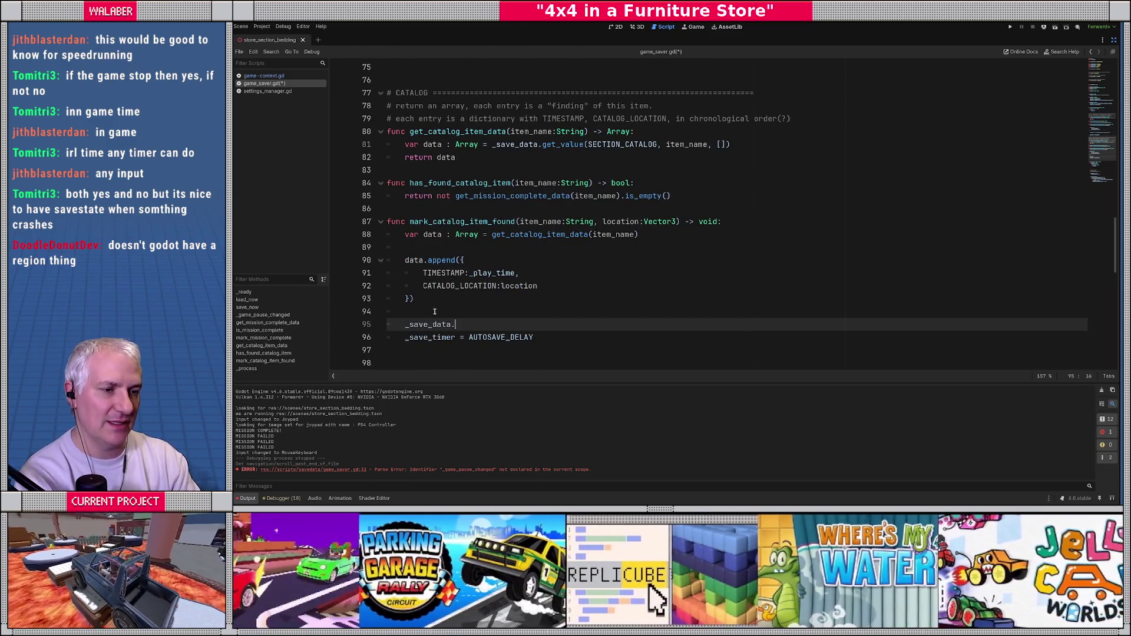
pyautogui.write('SECTION_')
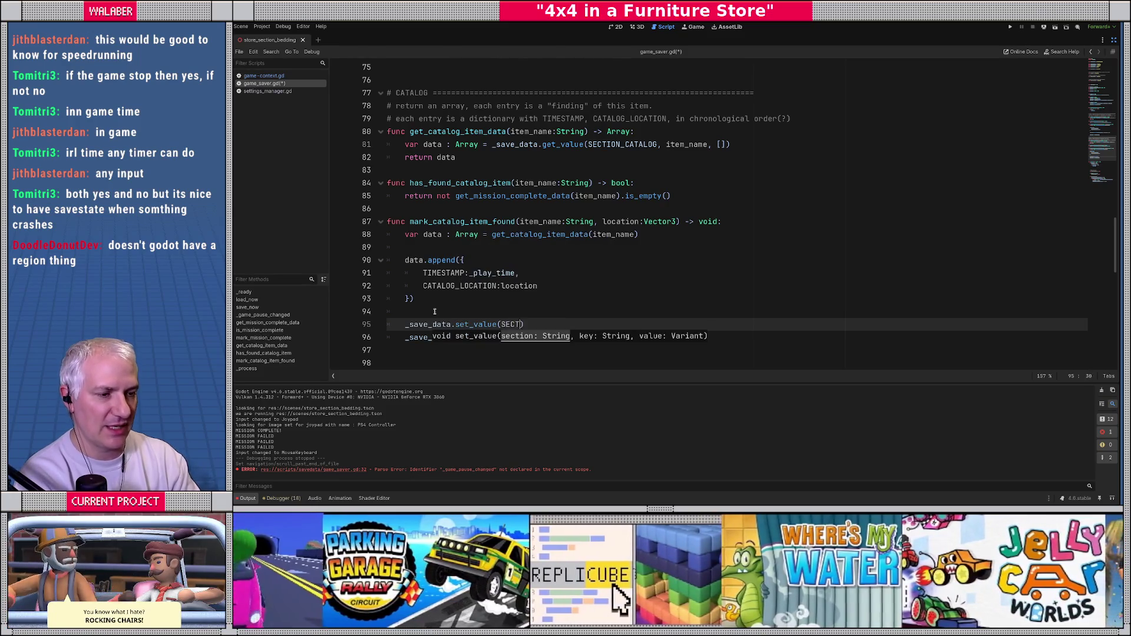
pyautogui.press('Return')
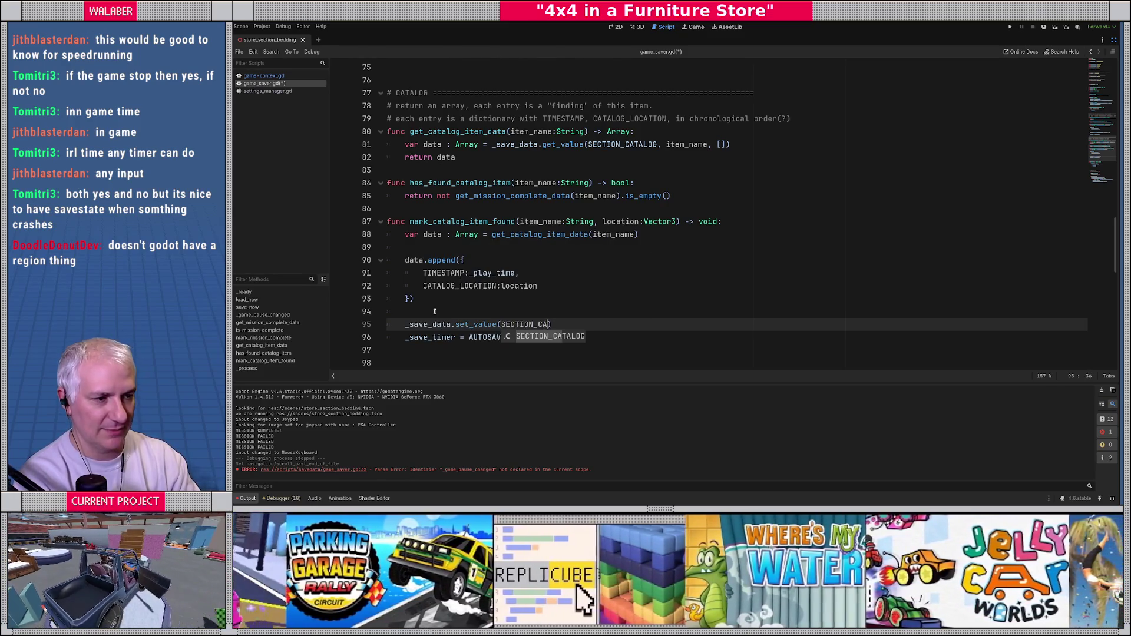
pyautogui.write(',')
pyautogui.write(' item_name')
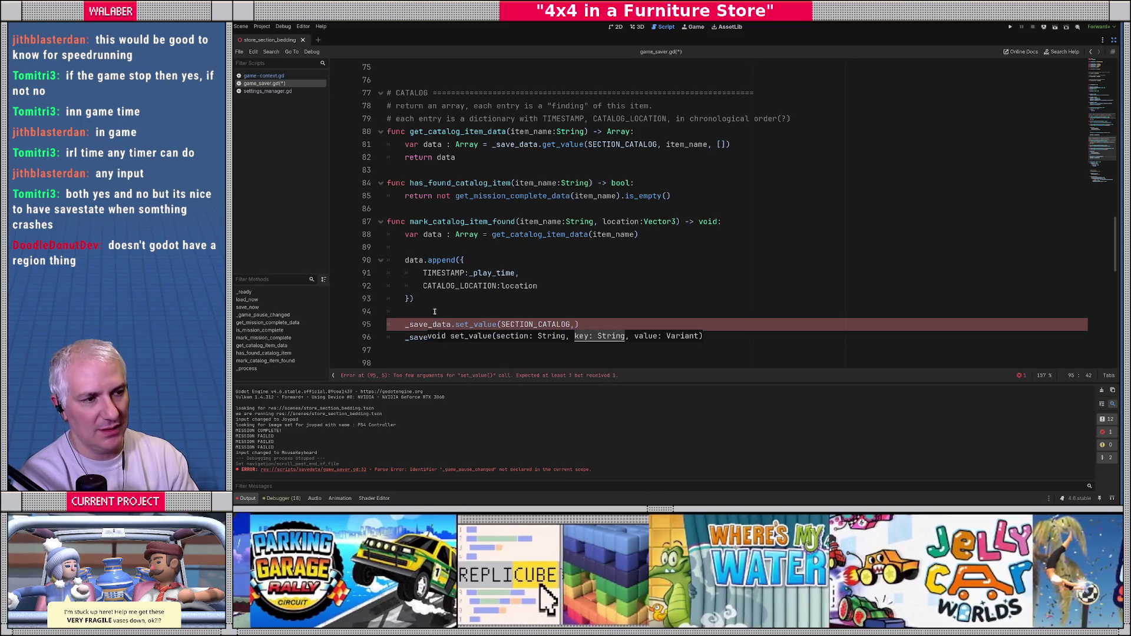
pyautogui.write(',')
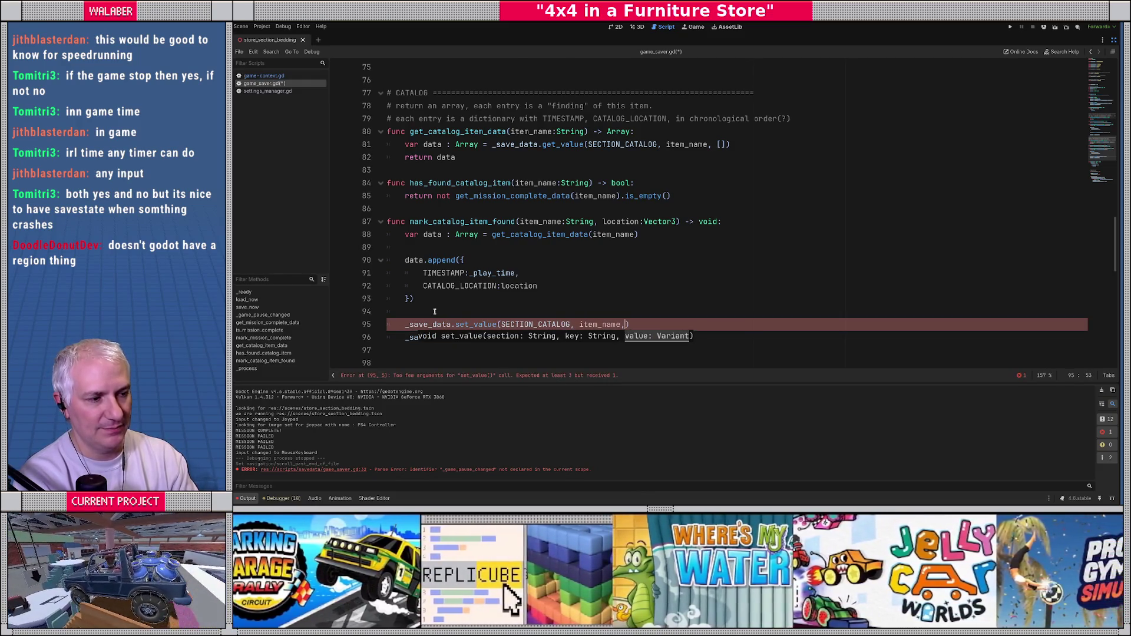
pyautogui.write(' data')
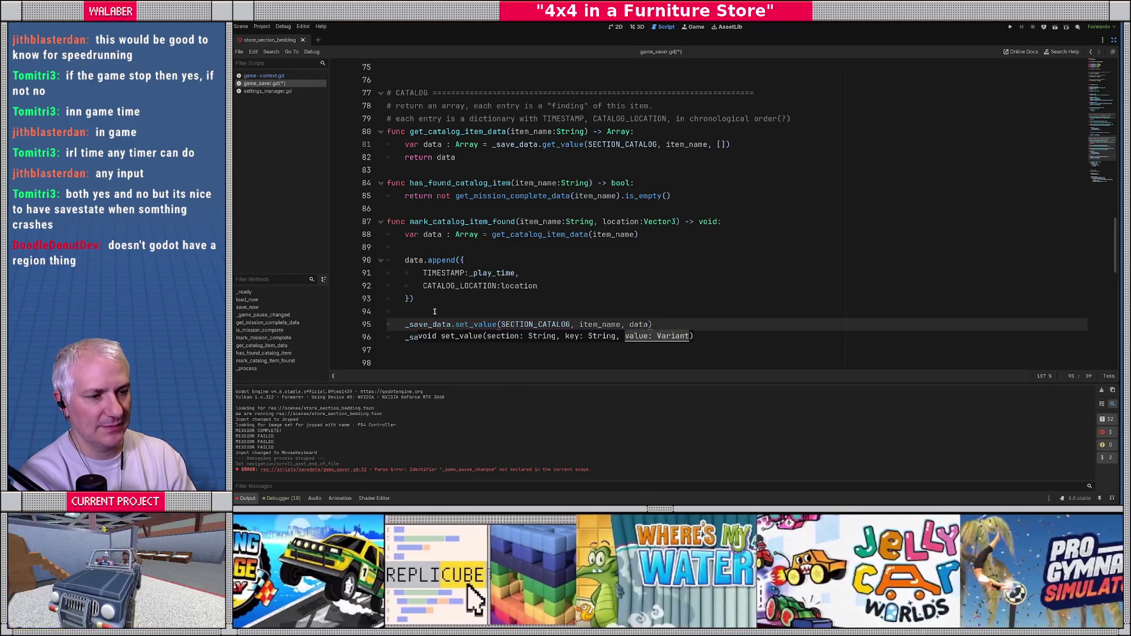
pyautogui.press('Return')
pyautogui.click(540, 296)
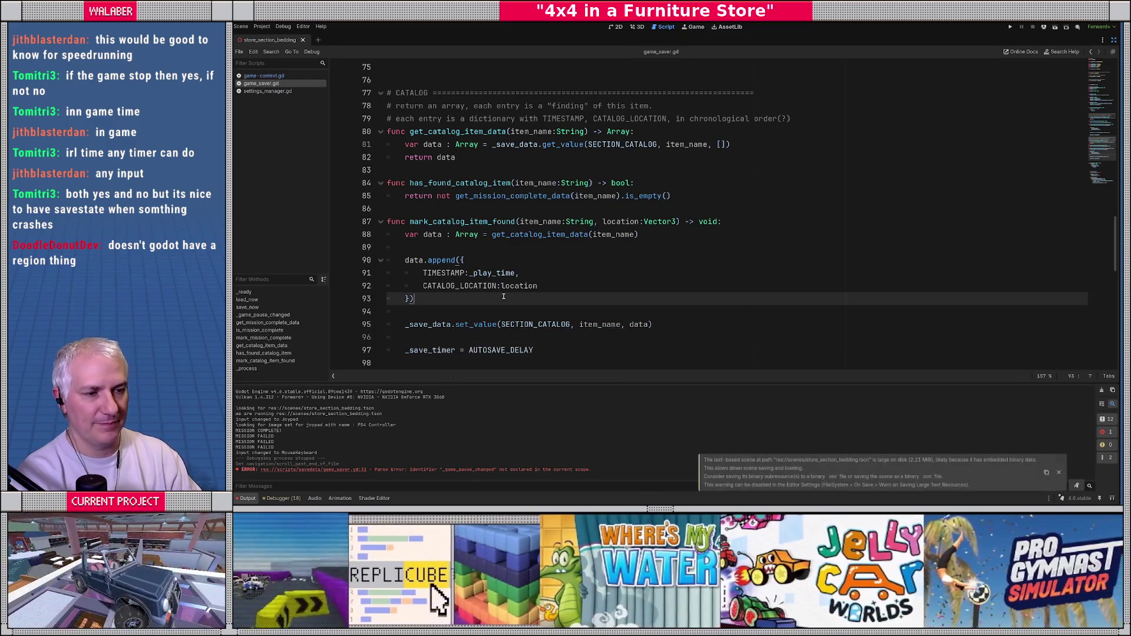
pyautogui.hotkey('ctrl', 's')
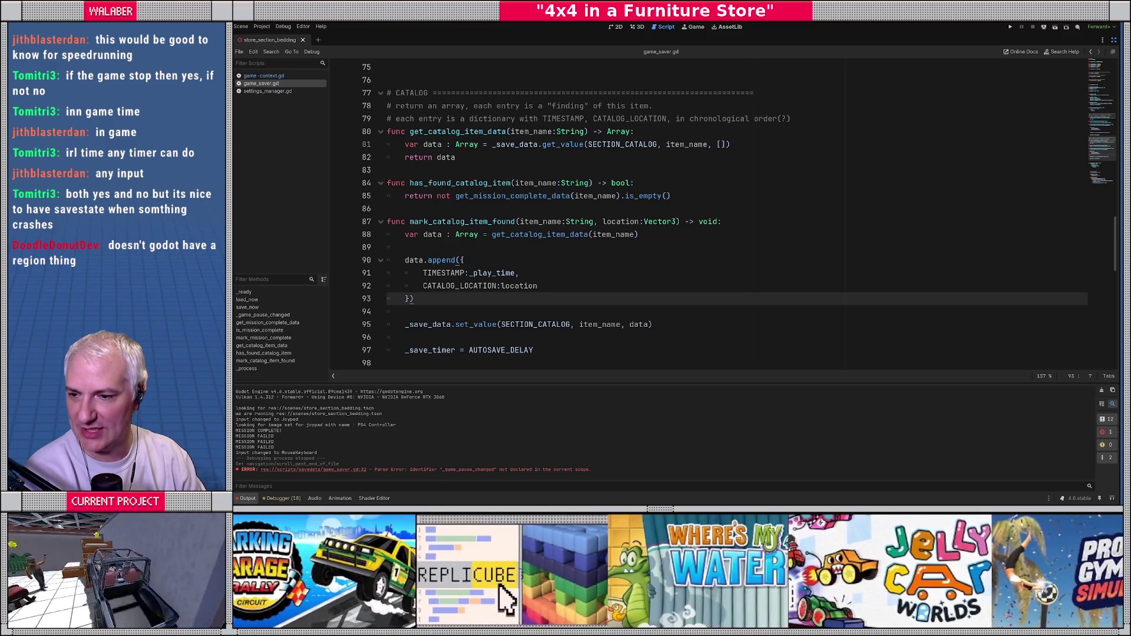
pyautogui.click(541, 252)
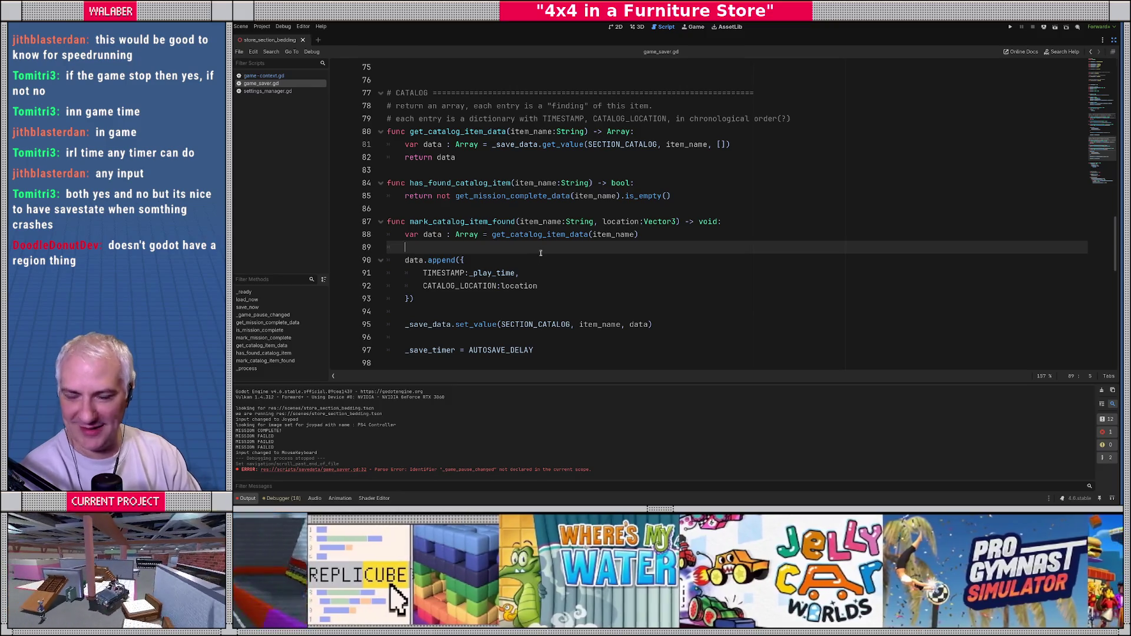
pyautogui.click(499, 293)
pyautogui.scroll(-3, 459, 277)
pyautogui.click(417, 262)
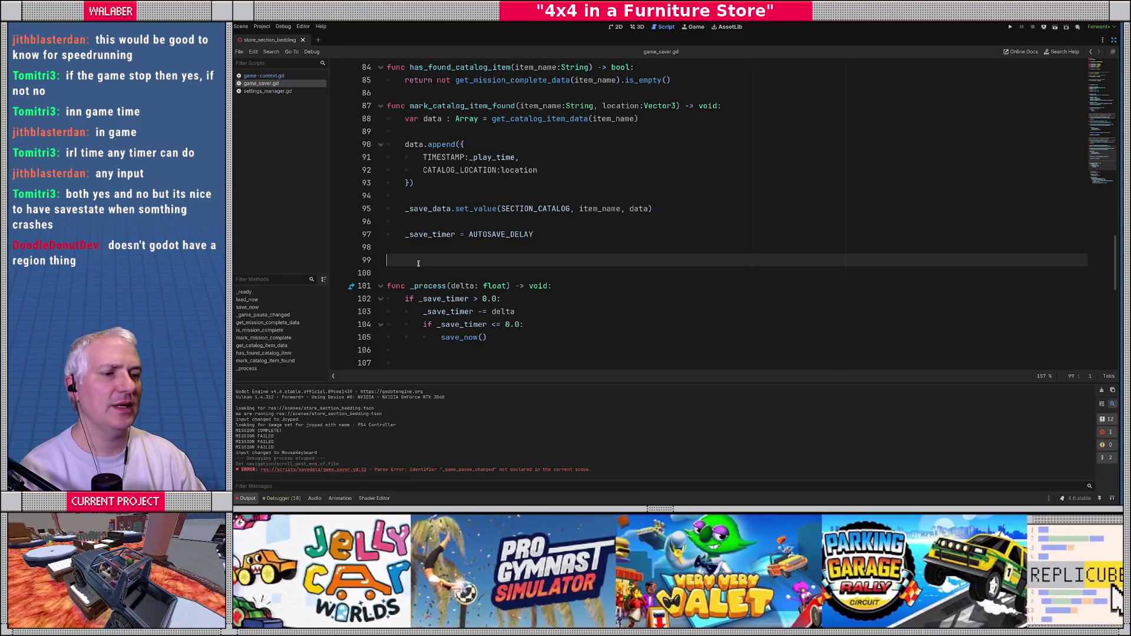
pyautogui.click(493, 267)
pyautogui.scroll(18, 493, 267)
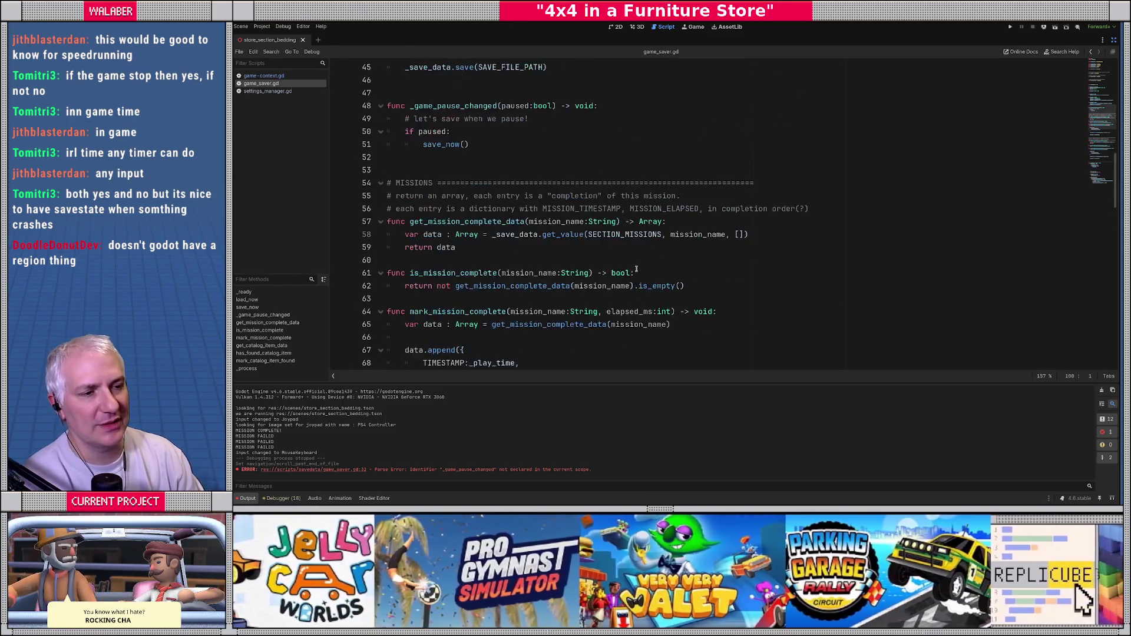
pyautogui.scroll(7, 561, 215)
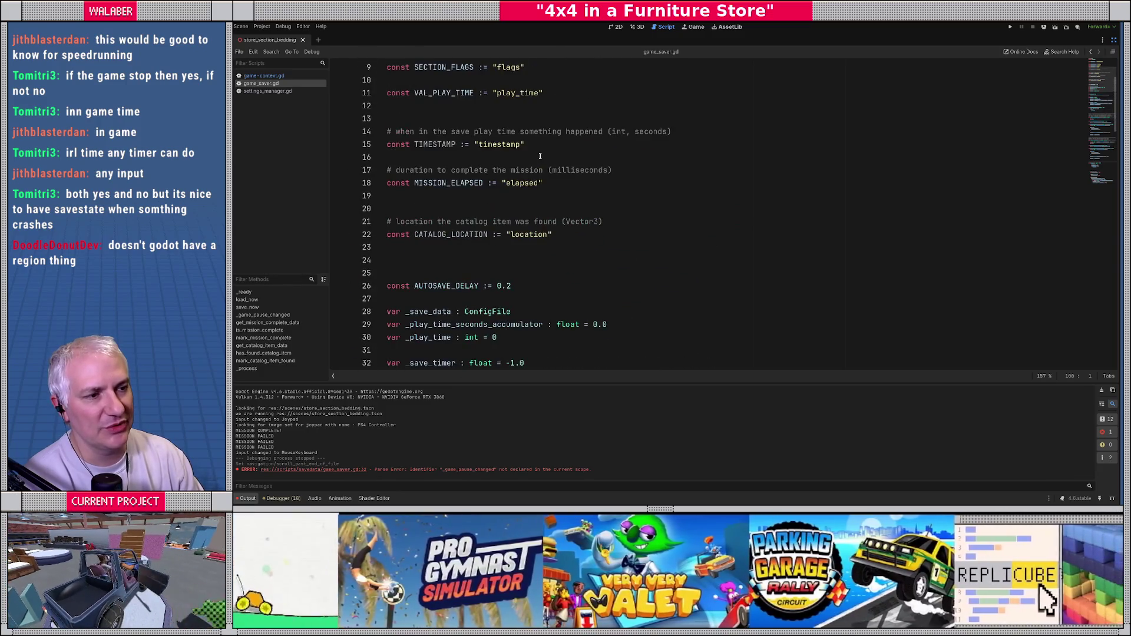
pyautogui.scroll(3, 512, 183)
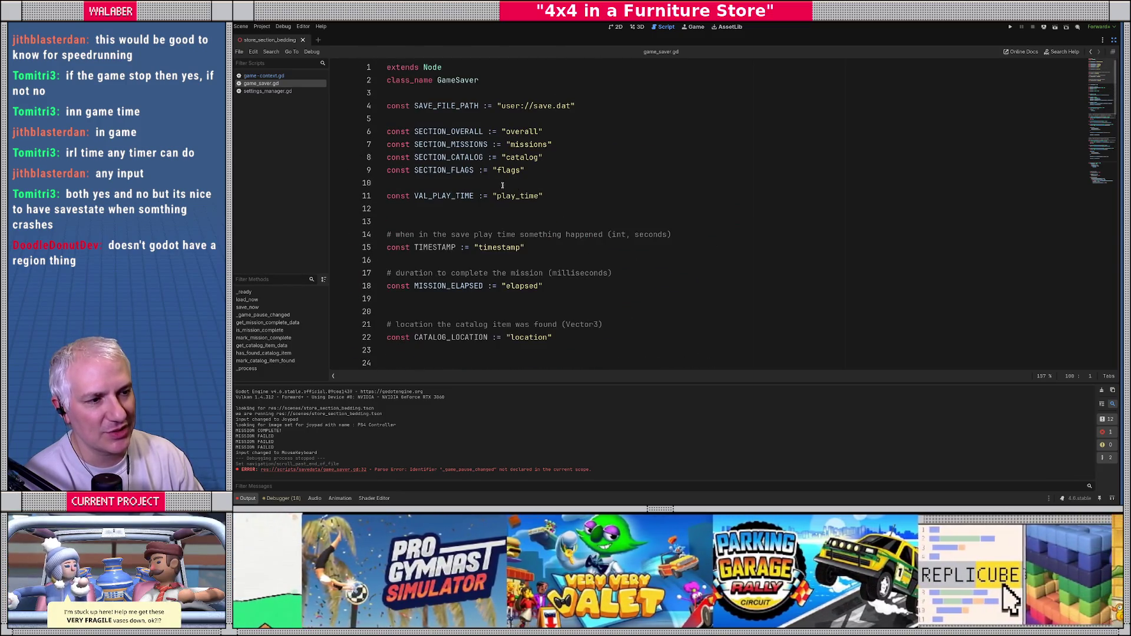
pyautogui.moveTo(526, 172)
pyautogui.mouseDown()
pyautogui.moveTo(477, 158)
pyautogui.moveTo(390, 158)
pyautogui.moveTo(424, 170)
pyautogui.moveTo(387, 170)
pyautogui.mouseUp()
pyautogui.scroll(-19, 387, 245)
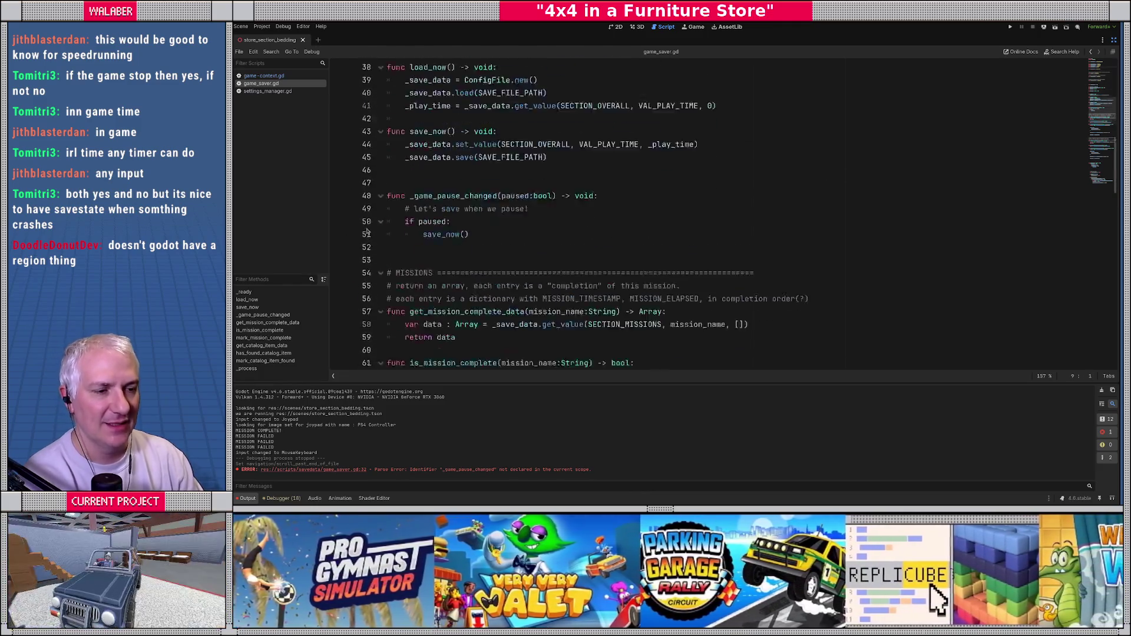
pyautogui.scroll(-9, 387, 245)
pyautogui.scroll(5, 546, 181)
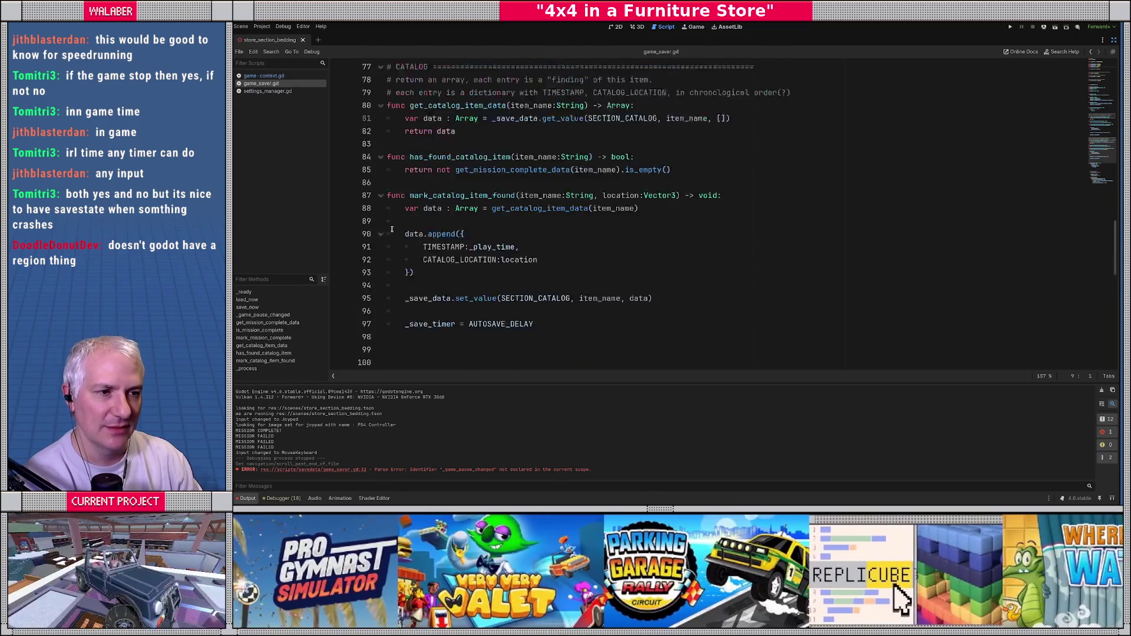
pyautogui.moveTo(754, 158); pyautogui.dragTo(296, 158)
pyautogui.hotkey('ctrl', 'c')
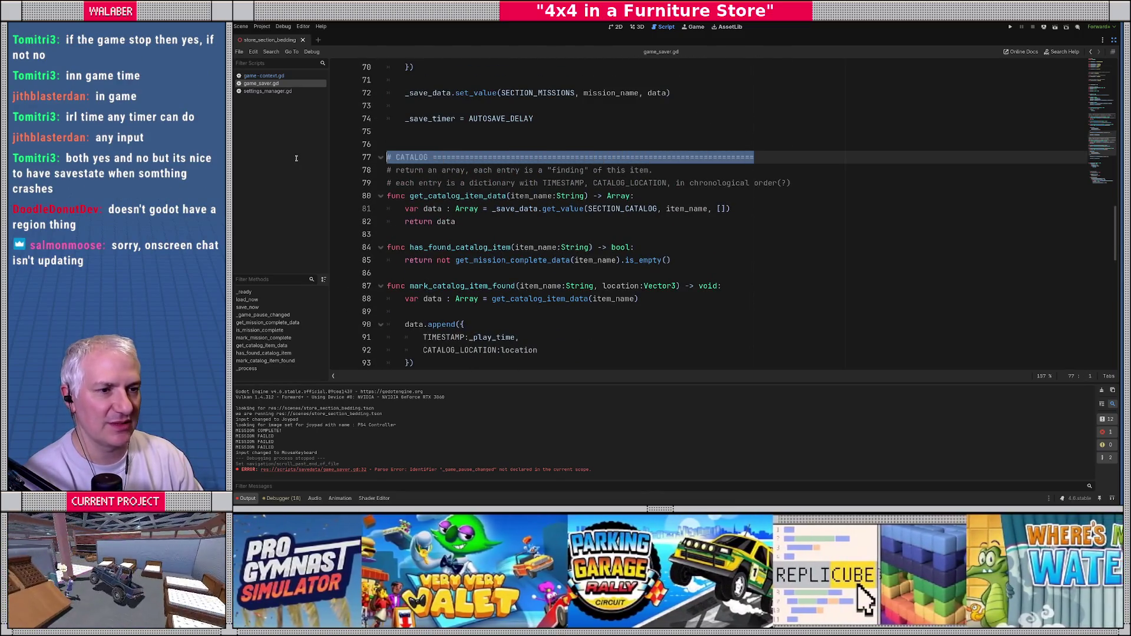
pyautogui.scroll(-7, 395, 200)
# Add a '# FLAGS' section heading below line 98 by pasting the copied CATALOG header
pyautogui.click(392, 160)
pyautogui.press('Return')
pyautogui.press('Return')
pyautogui.hotkey('ctrl', 'v')
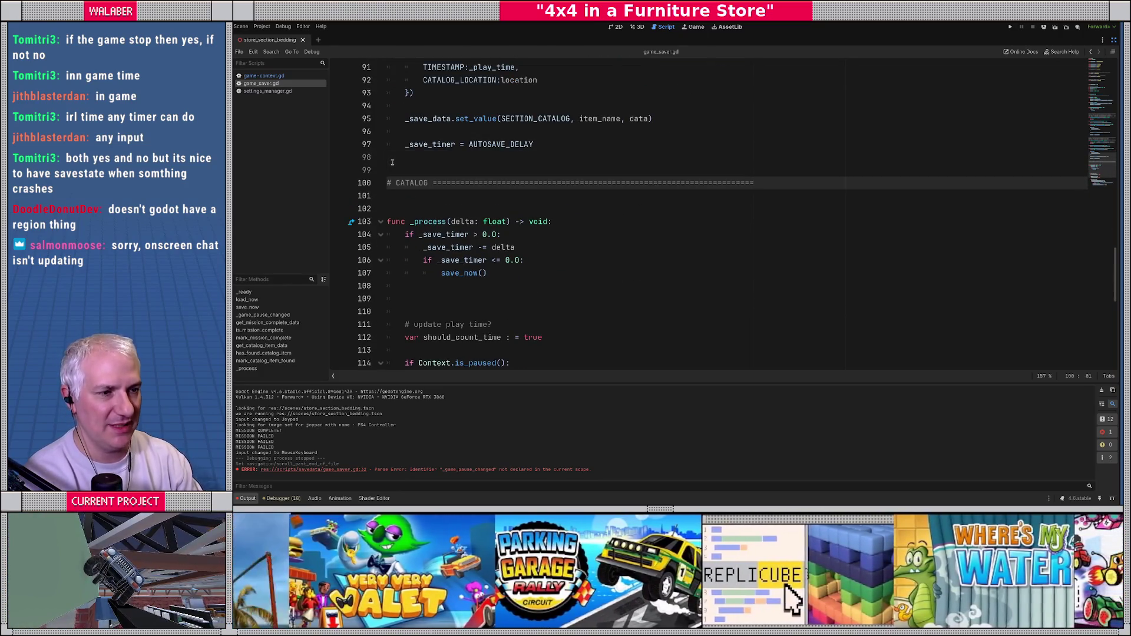
pyautogui.write('FLAGS')
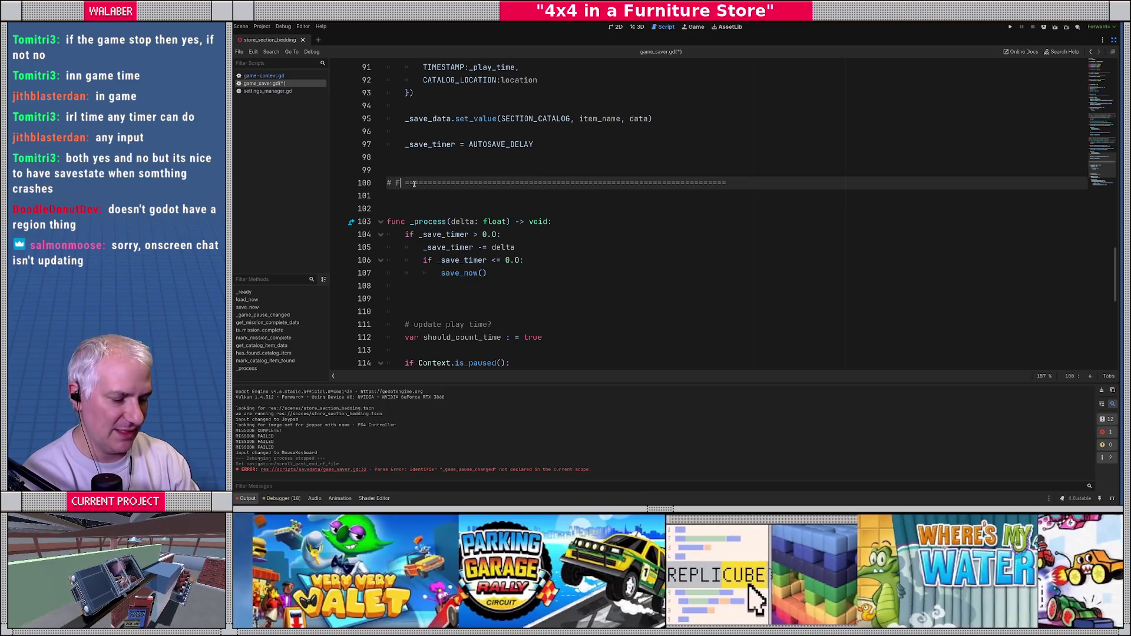
pyautogui.press('Down')
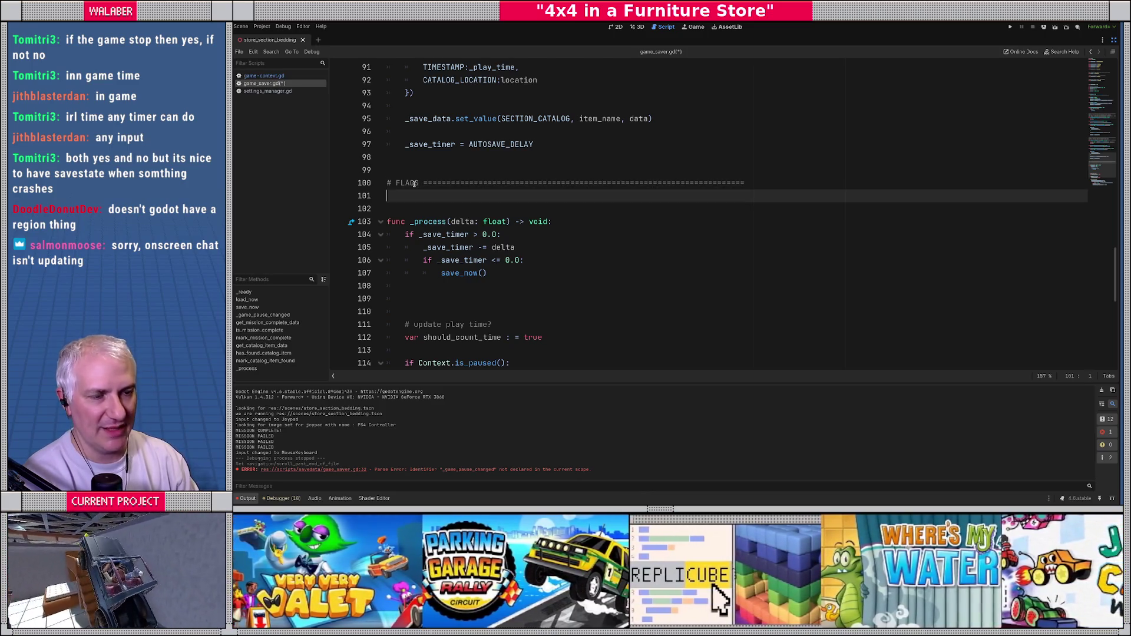
pyautogui.scroll(-1, 537, 239)
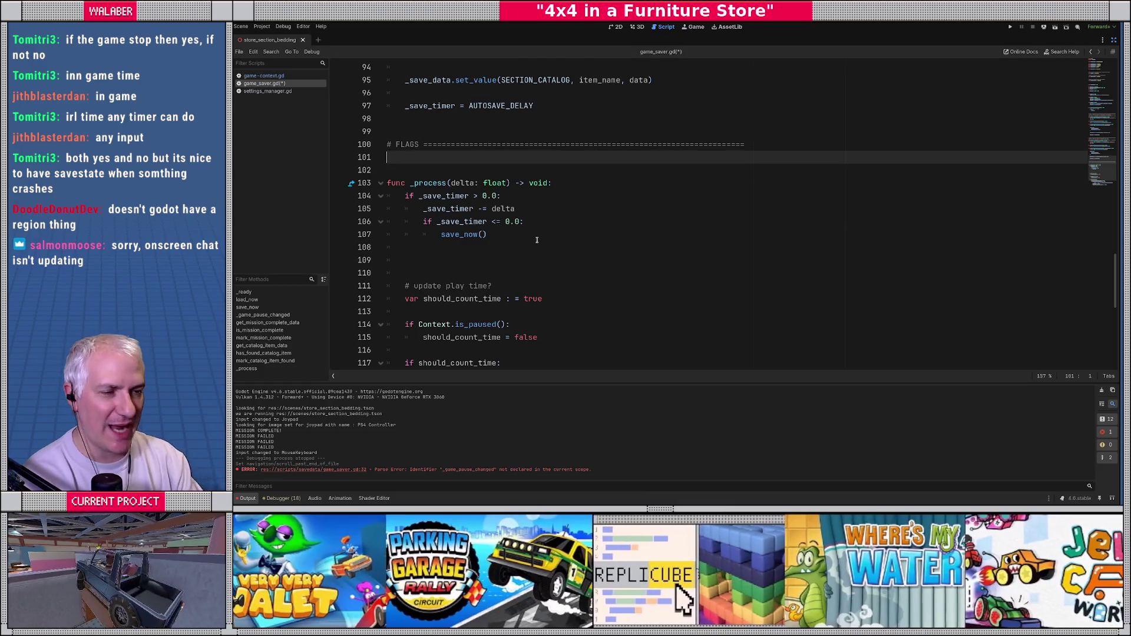
# Declare has_flag(flag_name:String) -> bool and begin its 'return _save_data' line
pyautogui.write('func ')
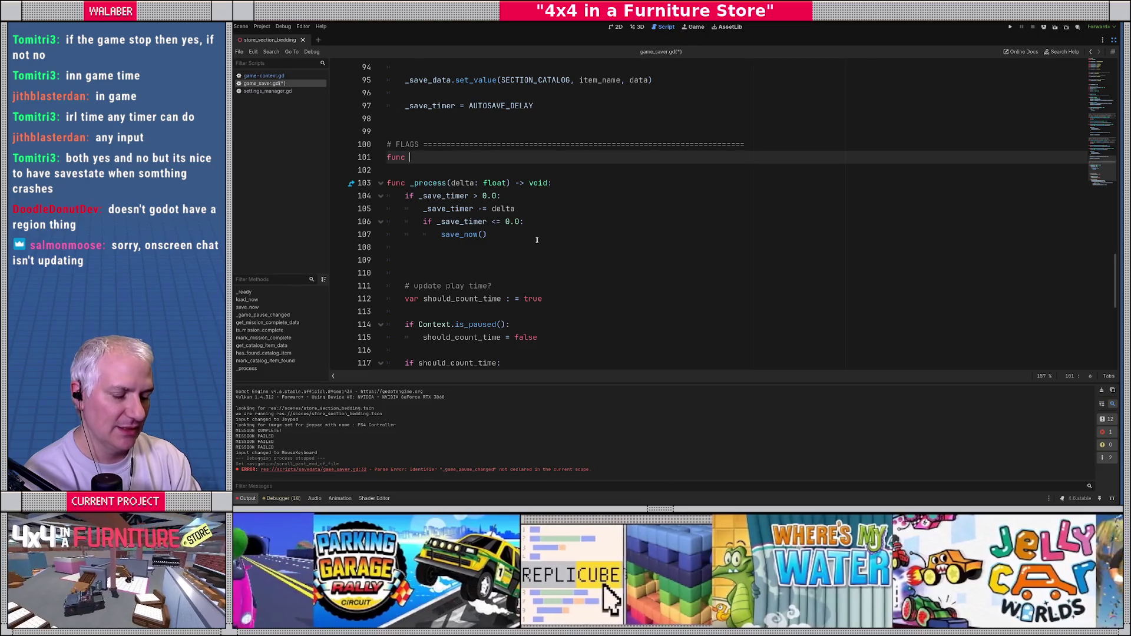
pyautogui.write('has_flag(f')
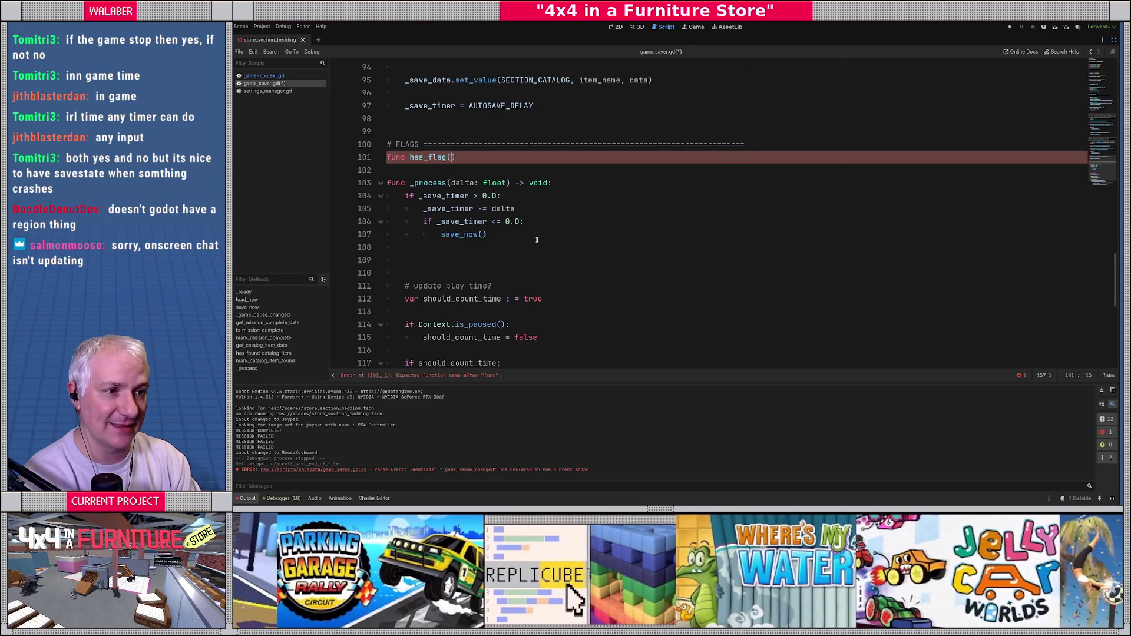
pyautogui.write('lag_name:String) -> ')
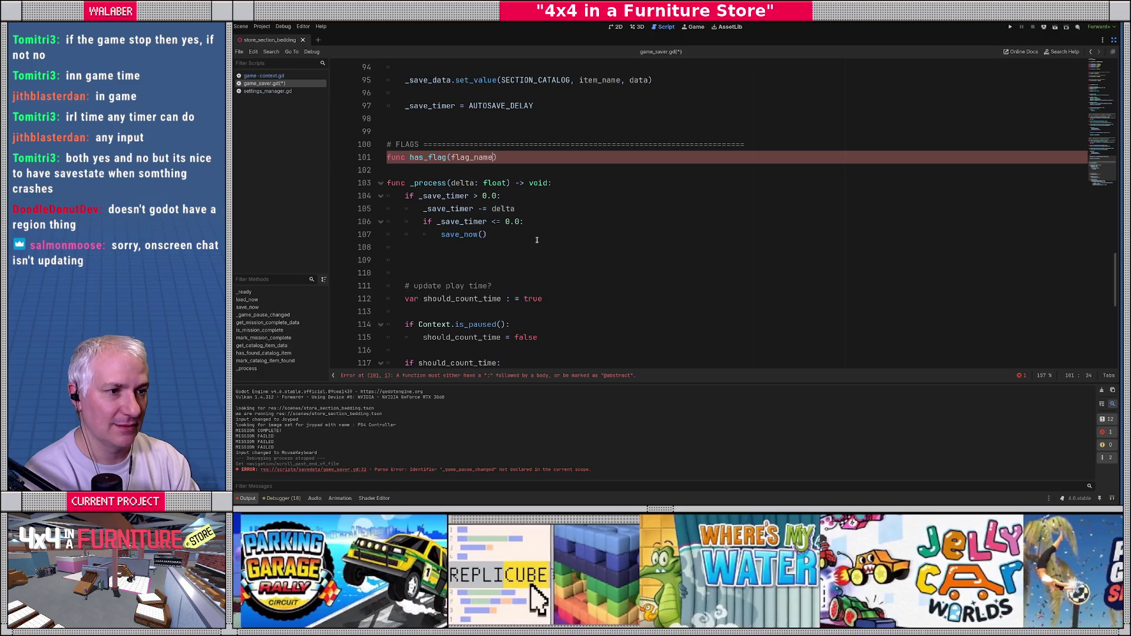
pyautogui.write('bool:')
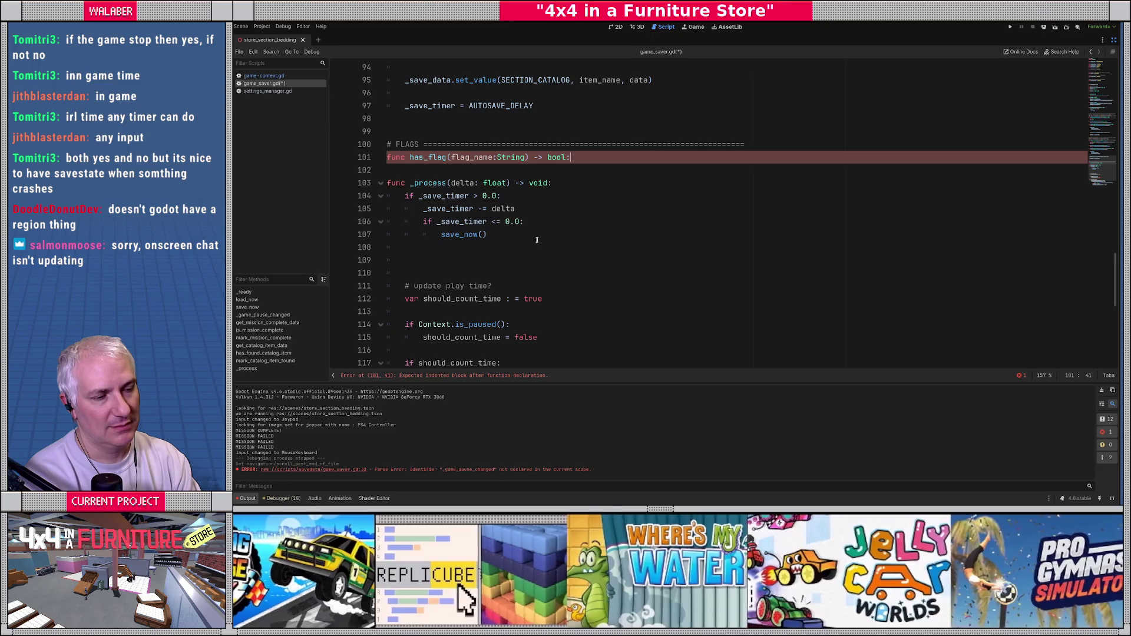
pyautogui.press('Return')
pyautogui.write('return _sa')
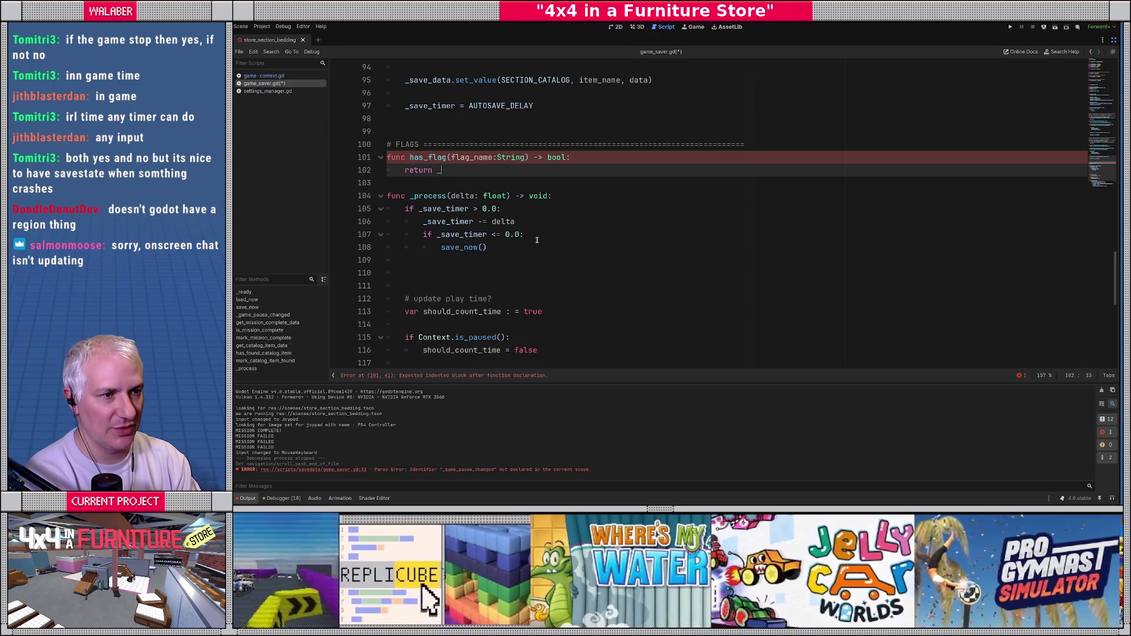
pyautogui.press('Return')
pyautogui.write('.has')
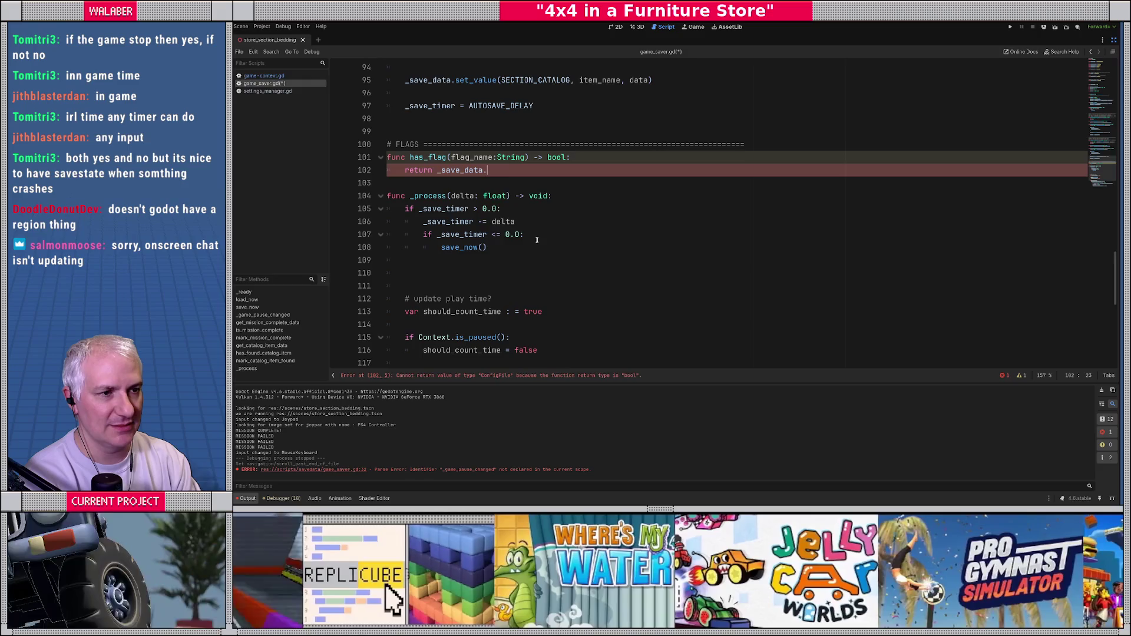
pyautogui.write('_va')
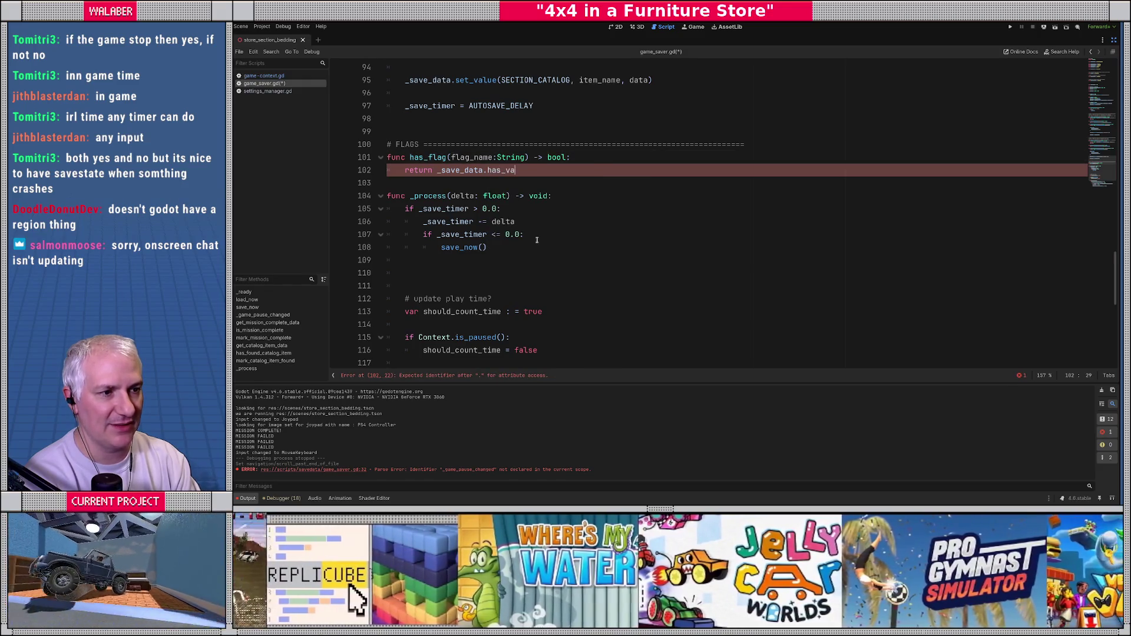
pyautogui.press('BackSpace')
pyautogui.press('BackSpace')
pyautogui.write('get_')
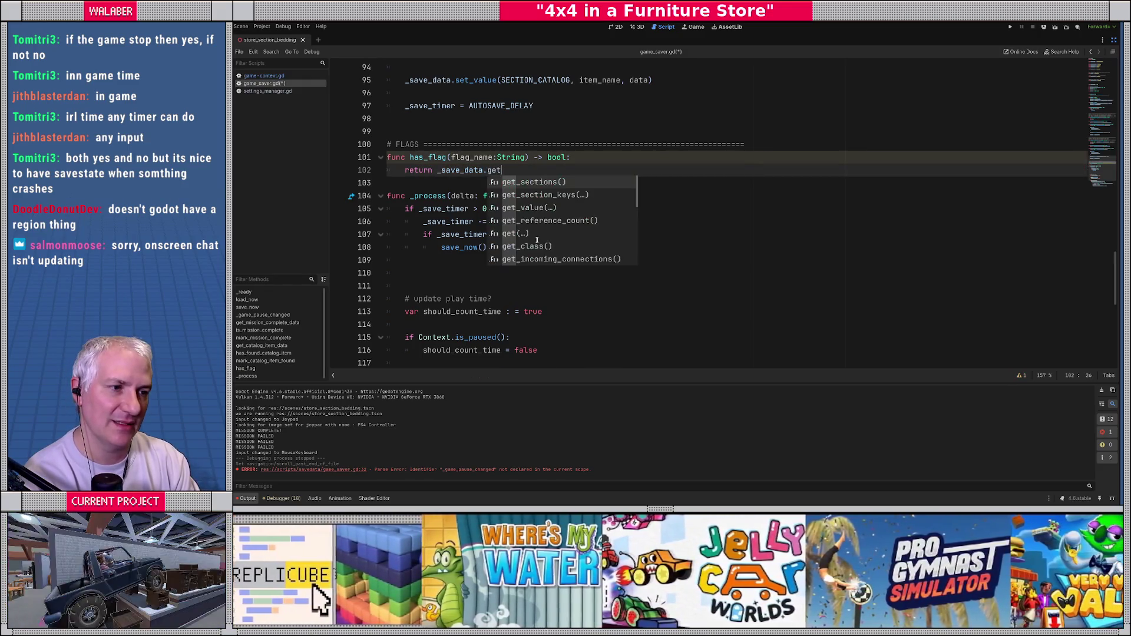
pyautogui.write('va')
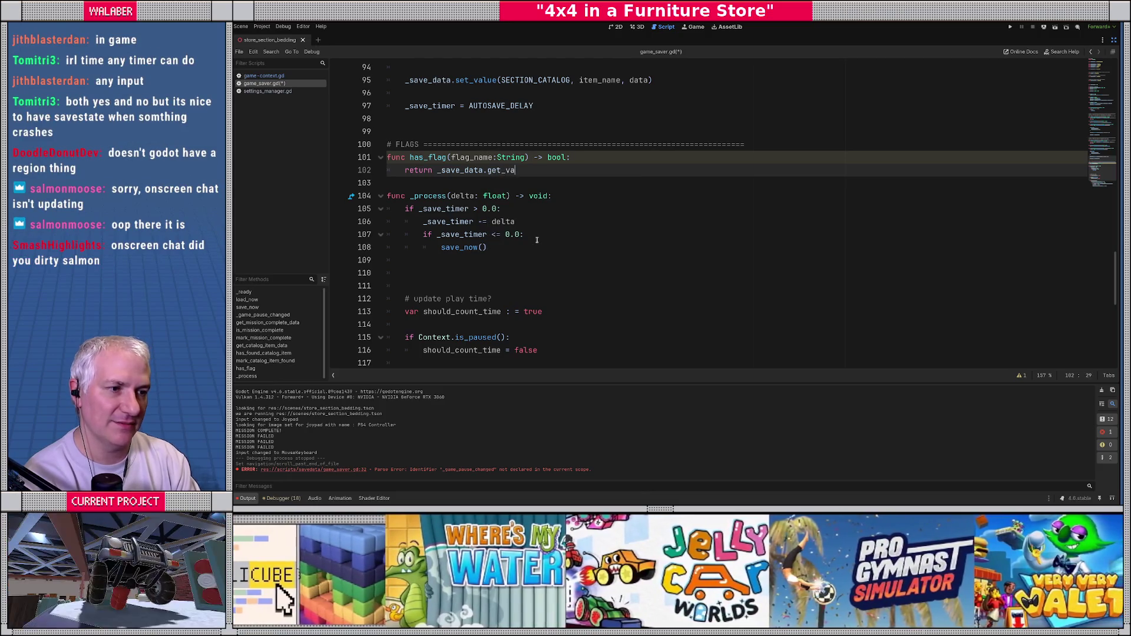
pyautogui.press('BackSpace')
pyautogui.press('BackSpace')
pyautogui.press('BackSpace')
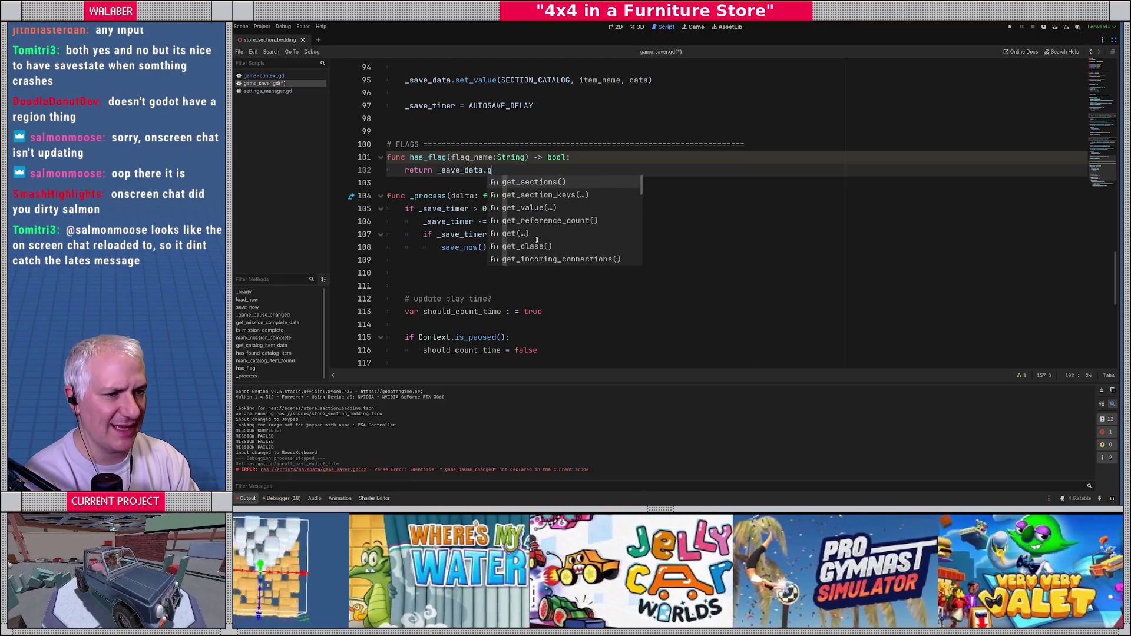
pyautogui.write('has')
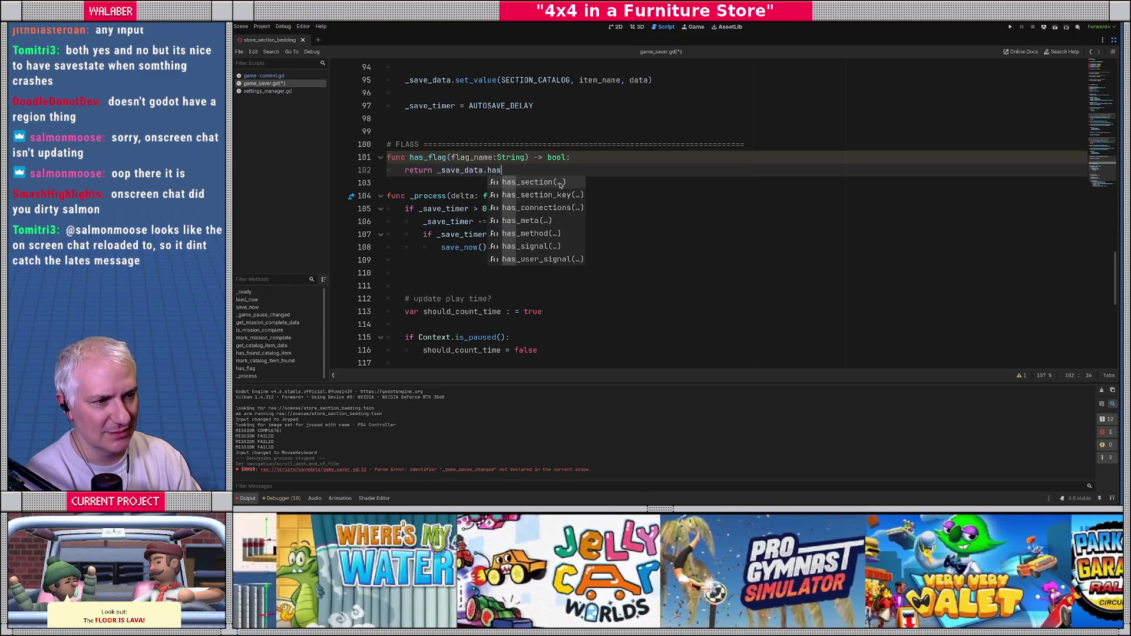
pyautogui.press('BackSpace')
pyautogui.press('BackSpace')
pyautogui.press('BackSpace')
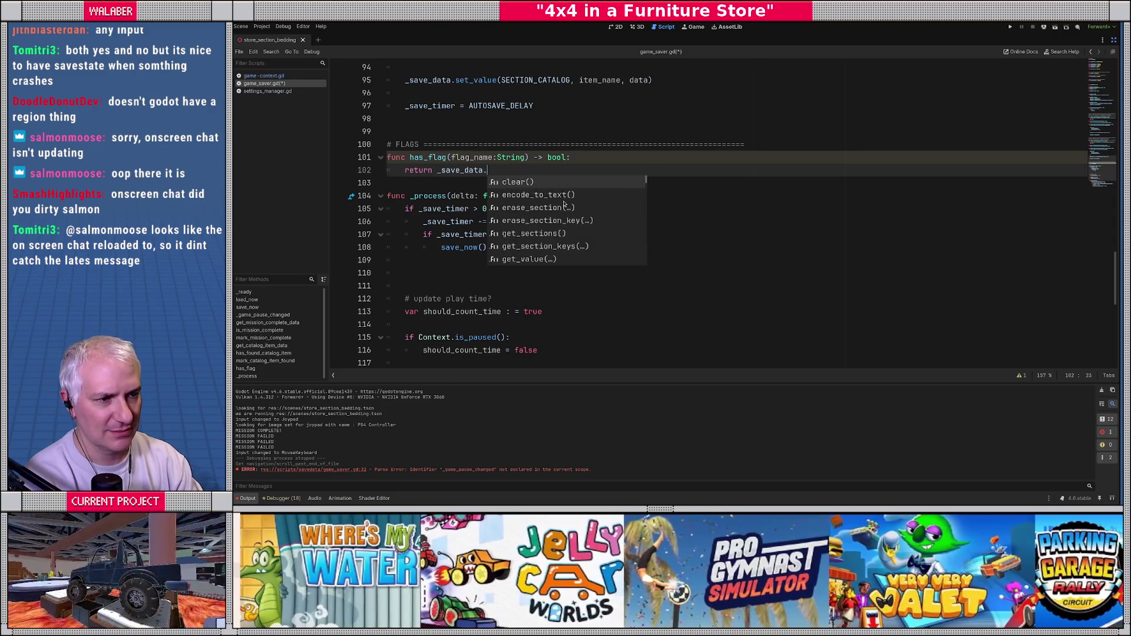
pyautogui.write('val')
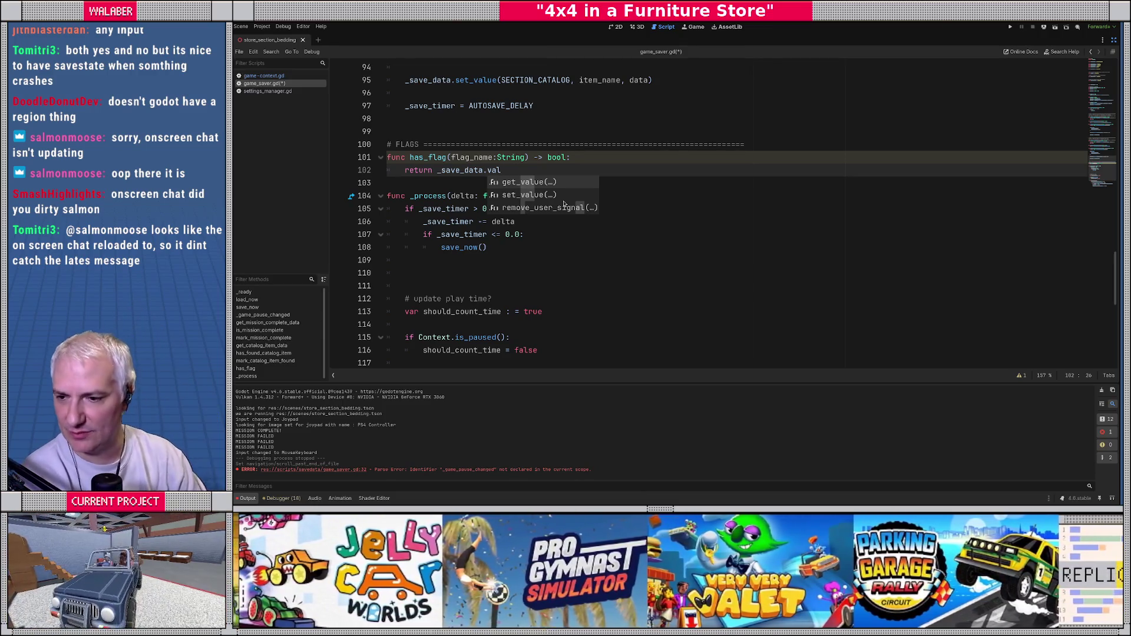
pyautogui.click(407, 181)
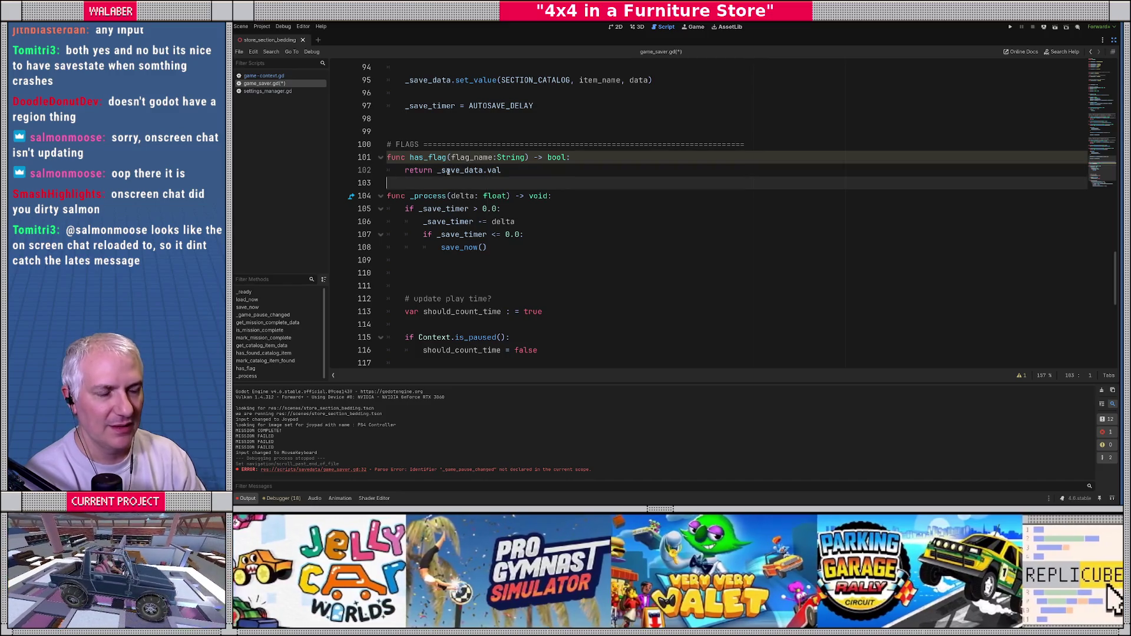
pyautogui.scroll(20, 463, 170)
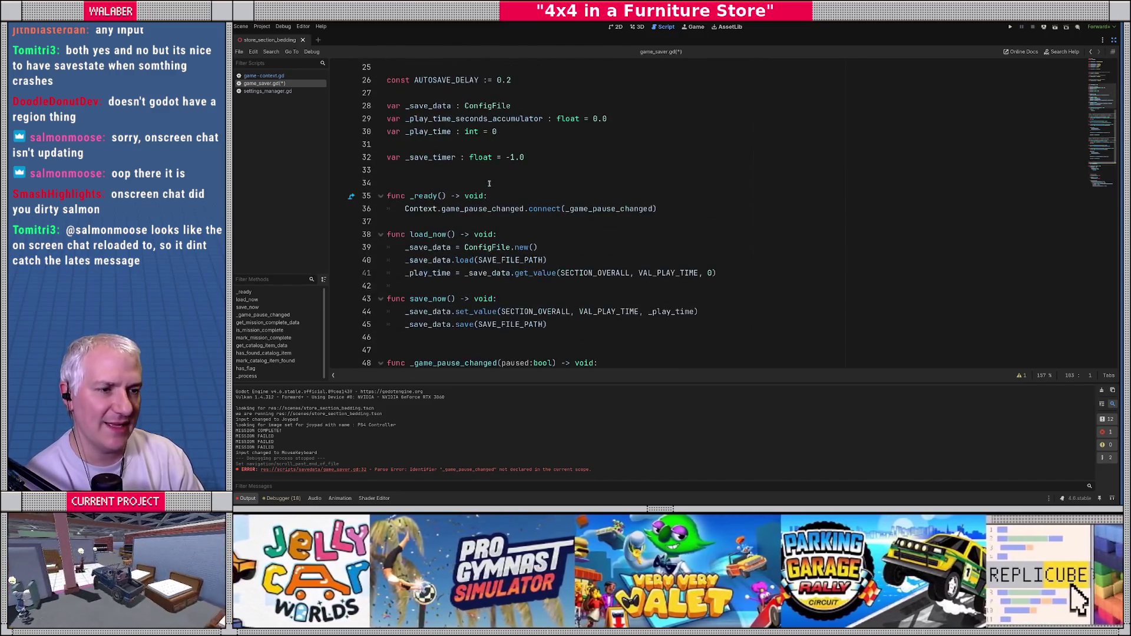
pyautogui.keyDown('ctrl'); pyautogui.click(487, 107); pyautogui.keyUp('ctrl')
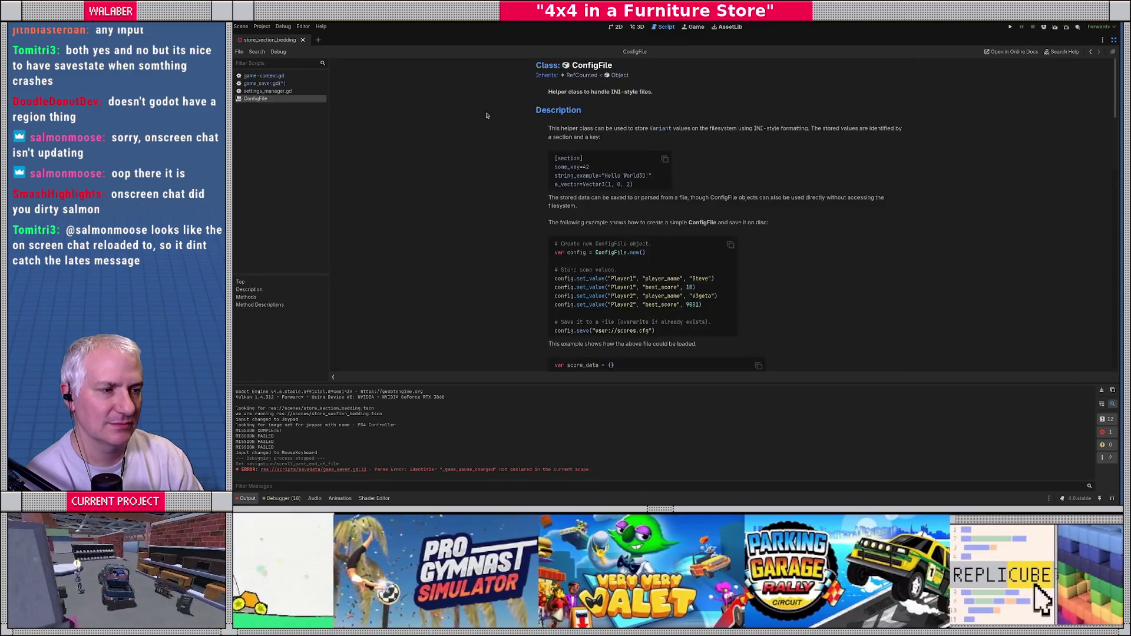
pyautogui.scroll(-3, 545, 241)
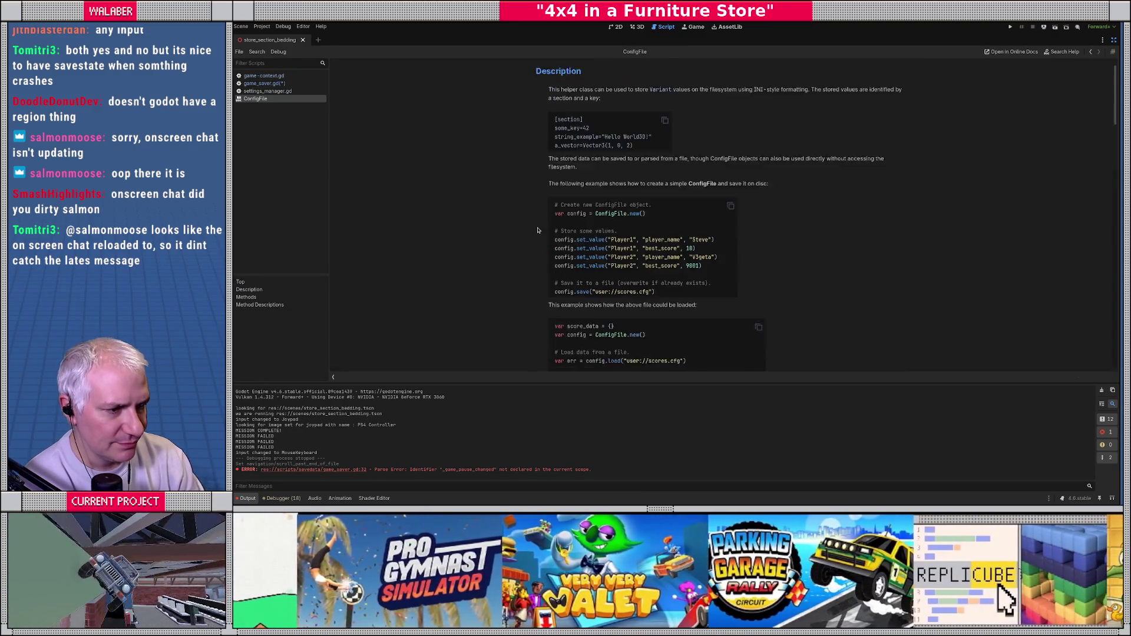
pyautogui.scroll(-4, 538, 230)
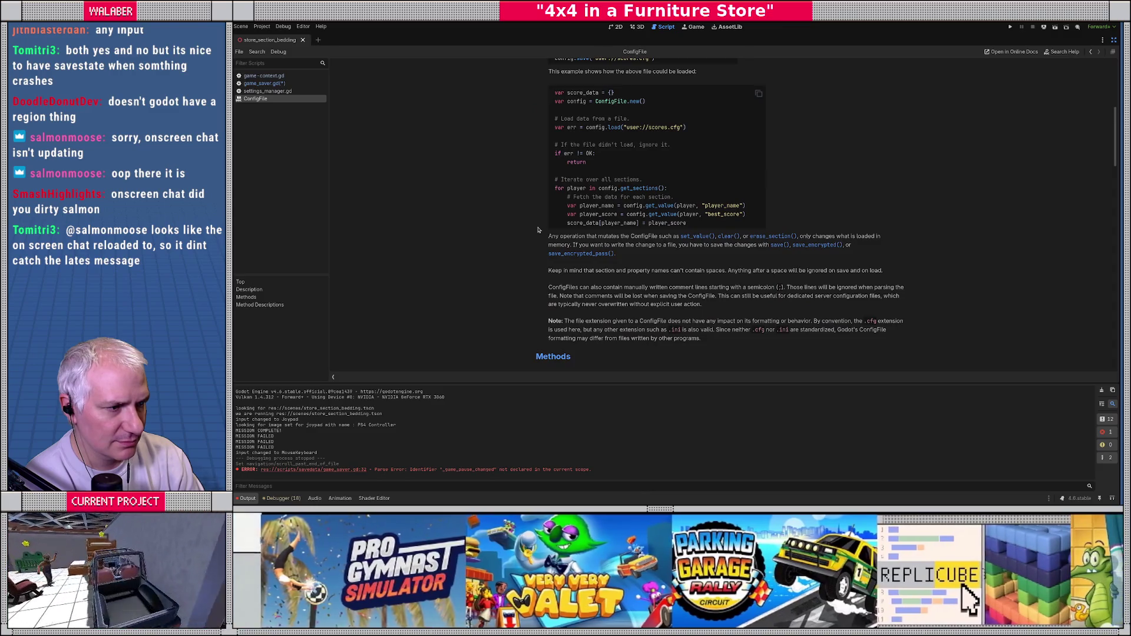
pyautogui.scroll(-5, 538, 230)
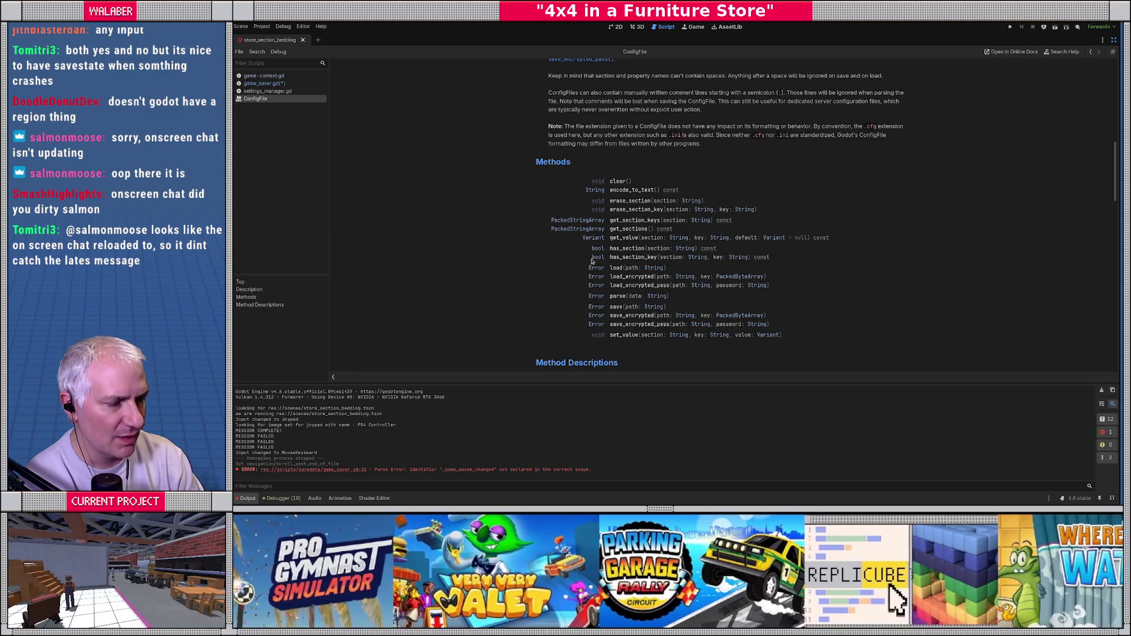
pyautogui.click(633, 257)
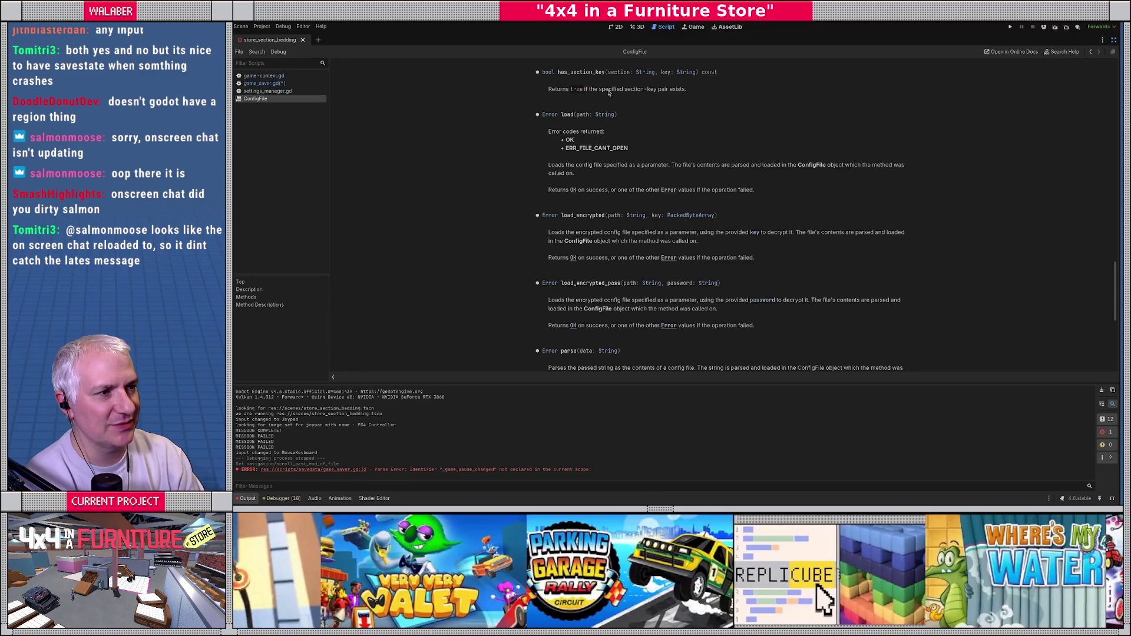
pyautogui.hotkey('alt', 'Left')
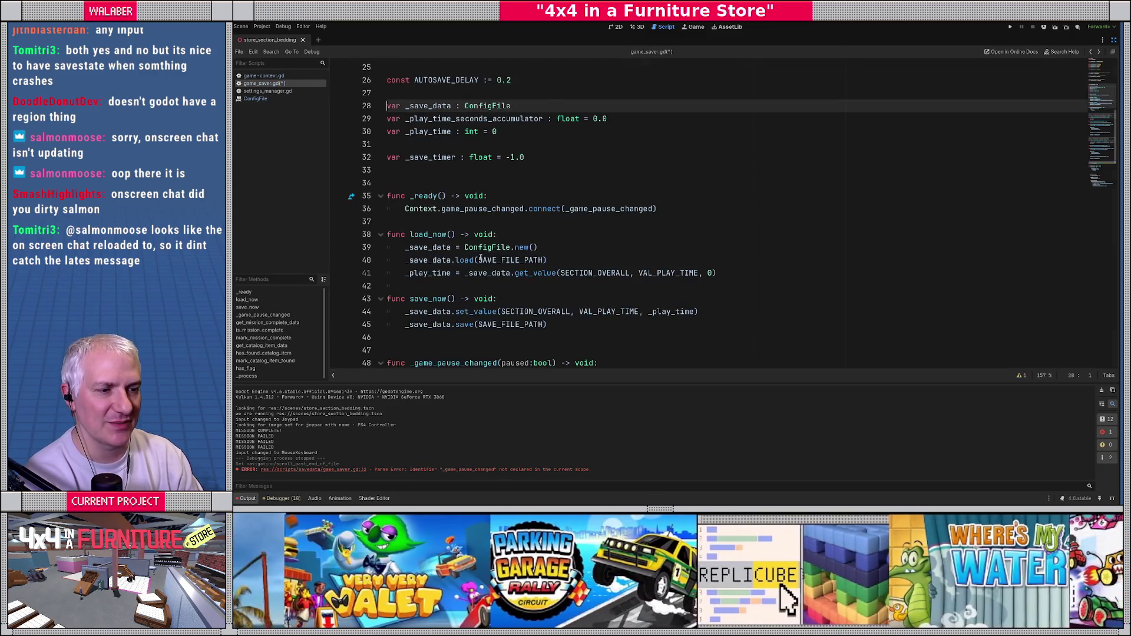
# Complete has_flag to return _save_data.has_section_key(SECTION_FLAGS, flag_name)
pyautogui.hotkey('alt', 'Left')
pyautogui.scroll(-1, 483, 247)
pyautogui.scroll(2, 486, 242)
pyautogui.doubleClick(493, 235)
pyautogui.write('has_s')
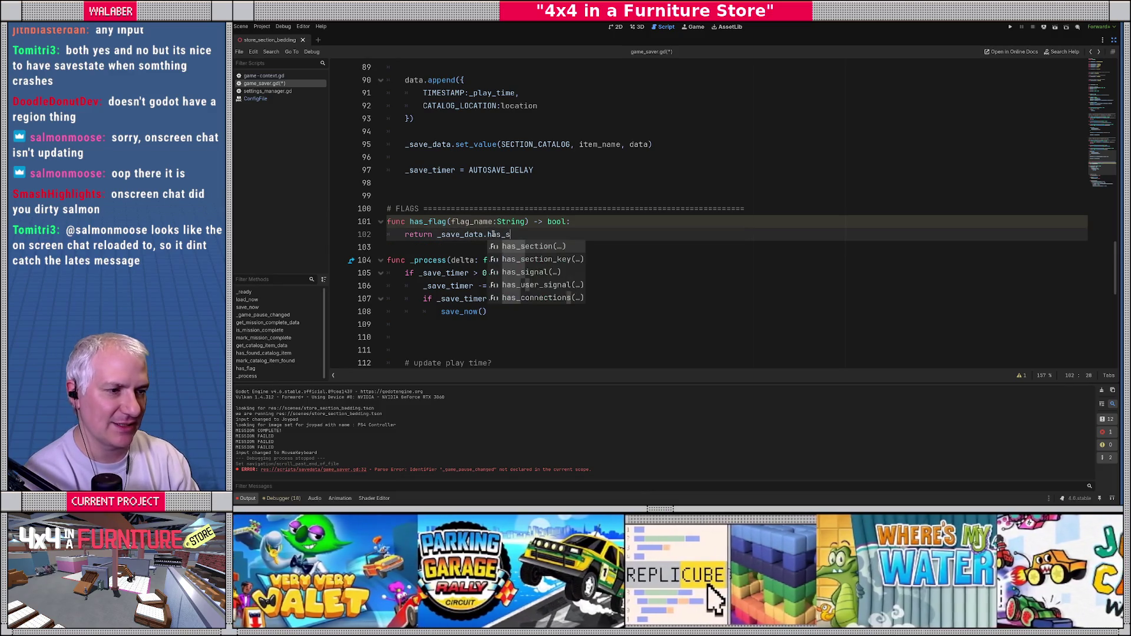
pyautogui.press('Return')
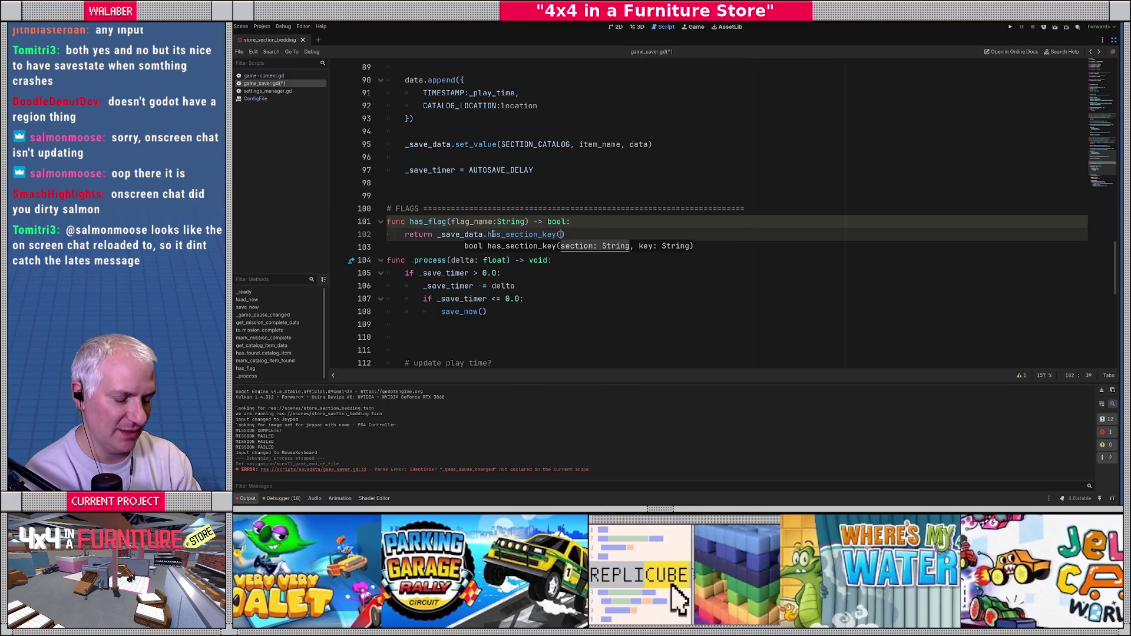
pyautogui.write('SECTION_FL')
pyautogui.press('Return')
pyautogui.write(', flag_name)')
# Add get_flag(flag_name:String) -> Variant returning _save_data.get_value(SECTION_FLAGS, flag_name)
pyautogui.press('Return')
pyautogui.press('Return')
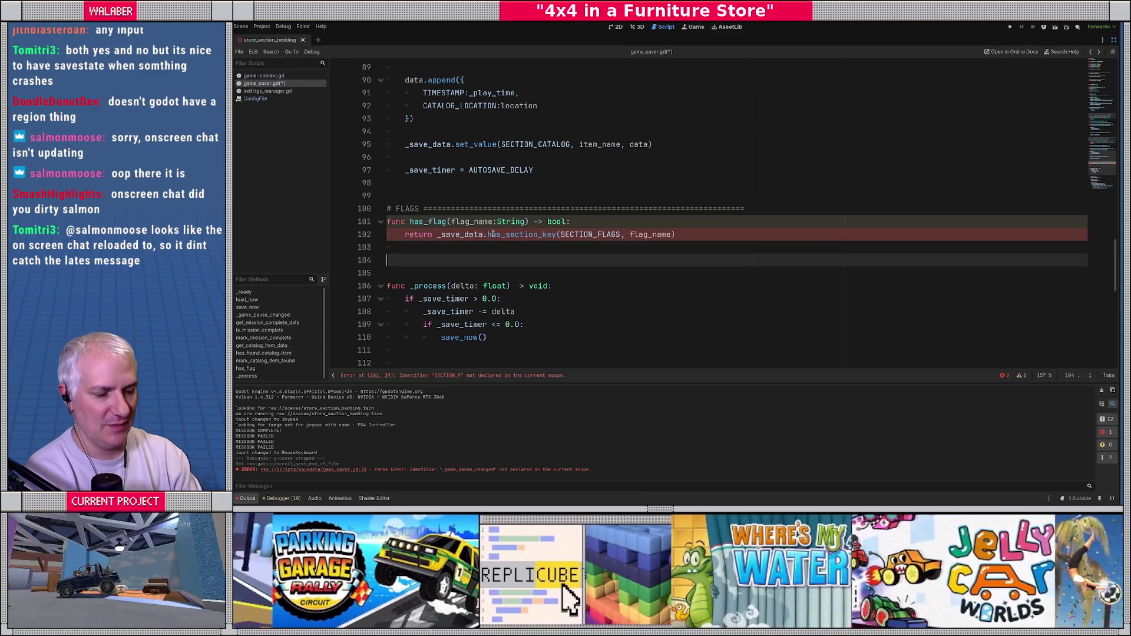
pyautogui.write('func get_flag(')
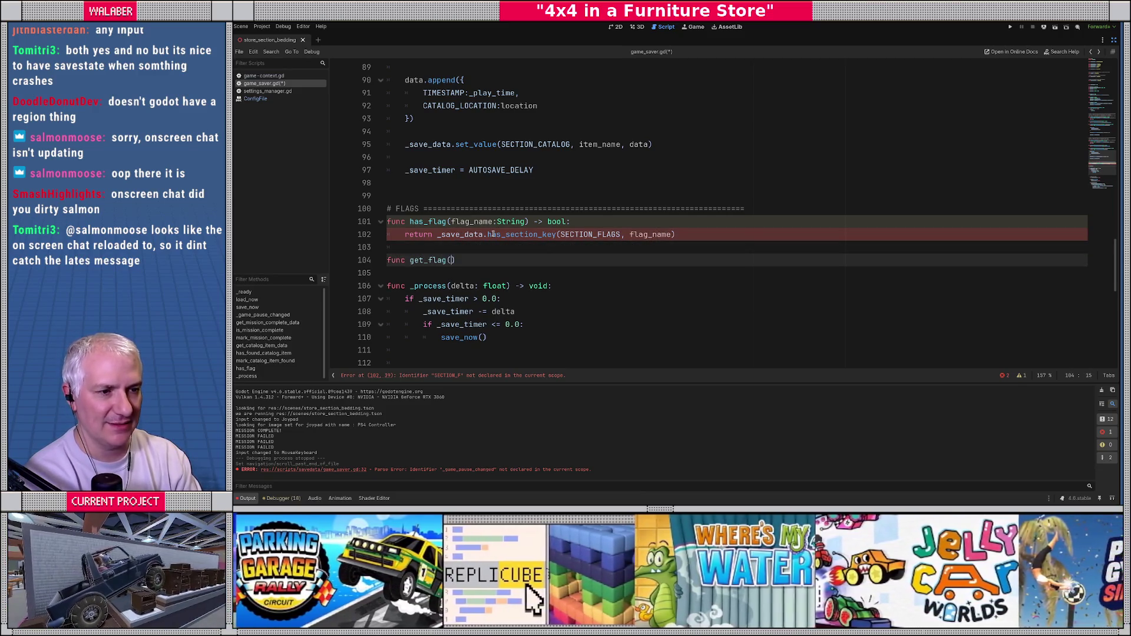
pyautogui.write('flag_name:String')
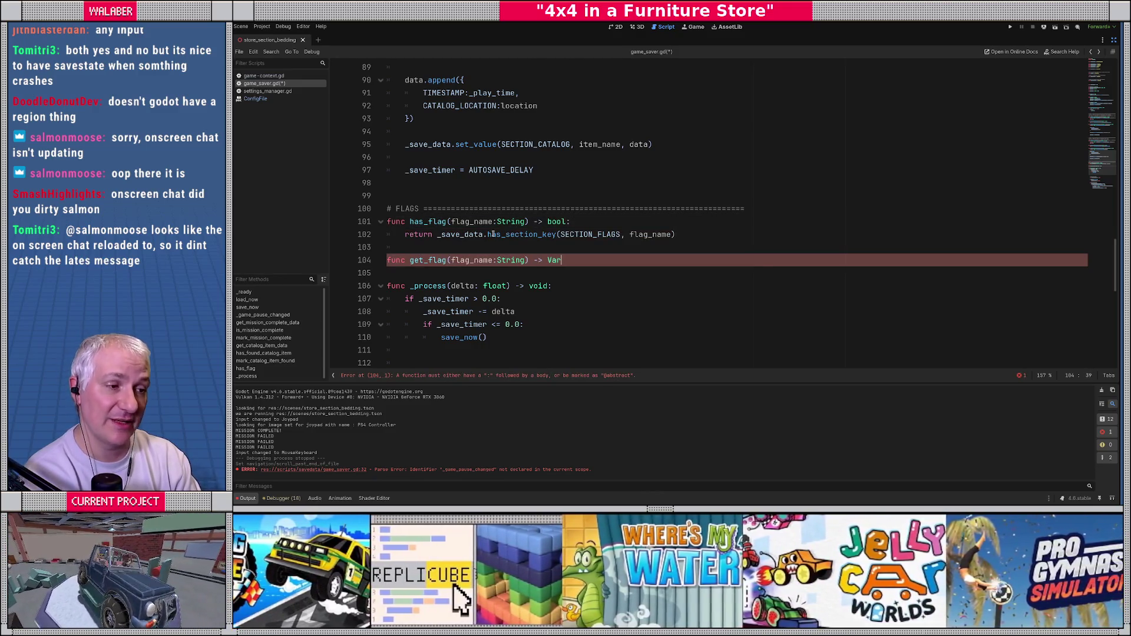
pyautogui.press('Return')
pyautogui.write(':')
pyautogui.press('Return')
pyautogui.write('ret')
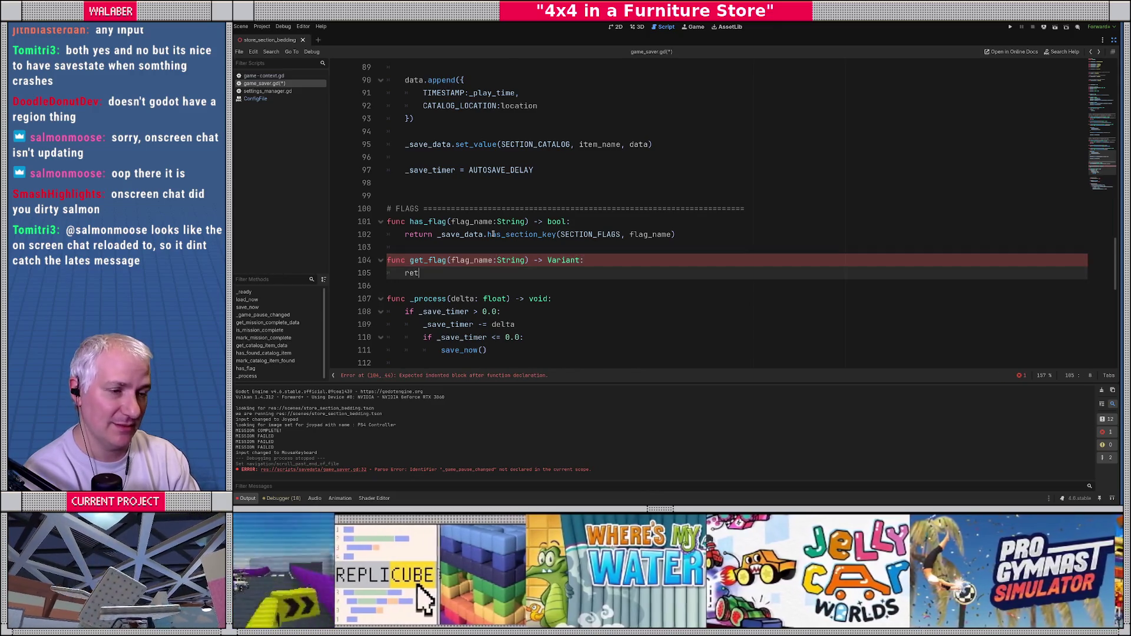
pyautogui.write('urn _save_data.')
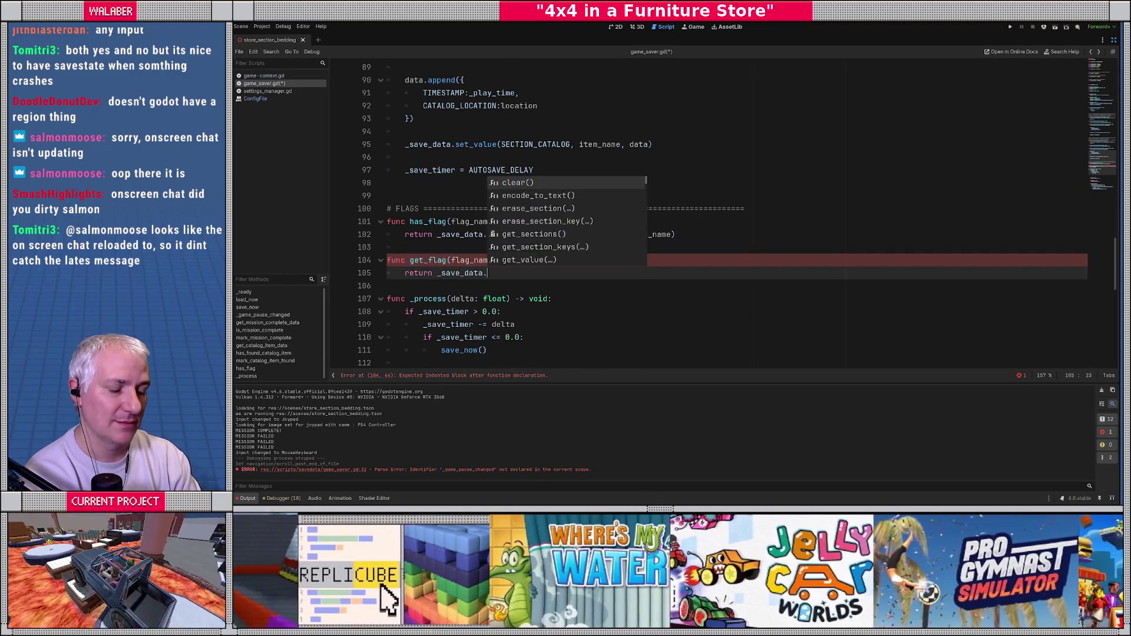
pyautogui.write('get_va')
pyautogui.press('Return')
pyautogui.write('SECTION_F')
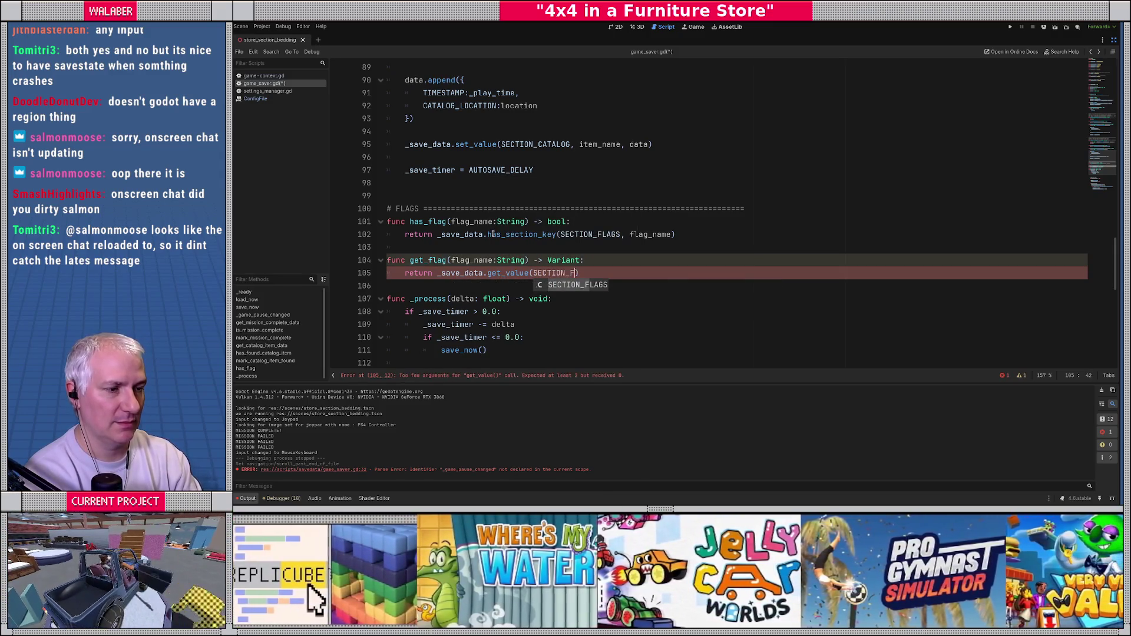
pyautogui.press('Return')
pyautogui.write(',')
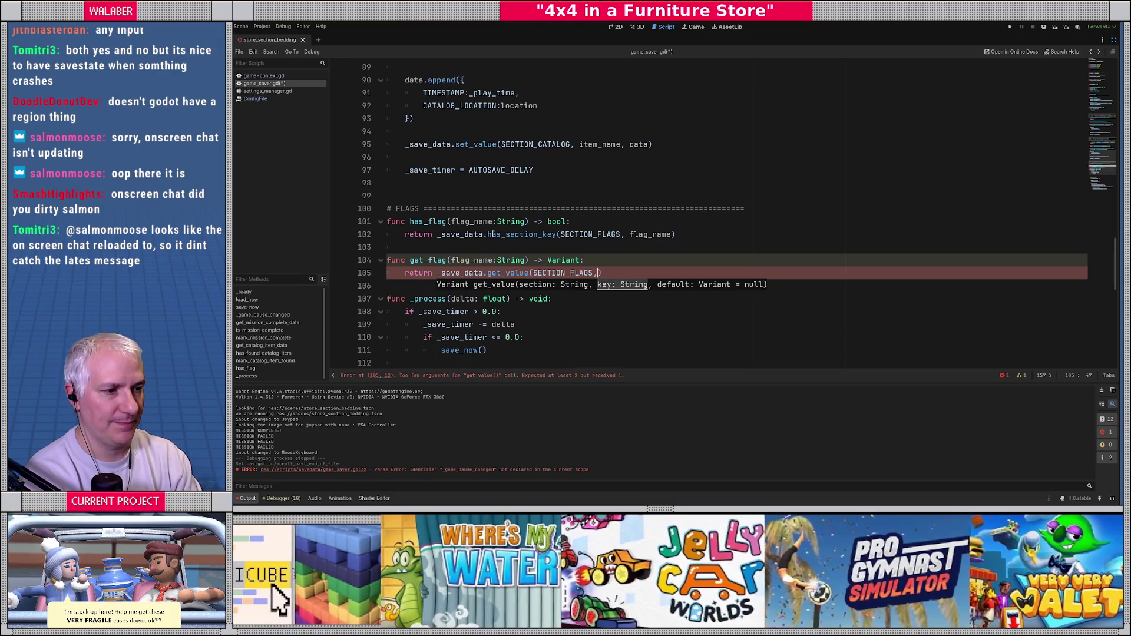
pyautogui.write(' flag_name')
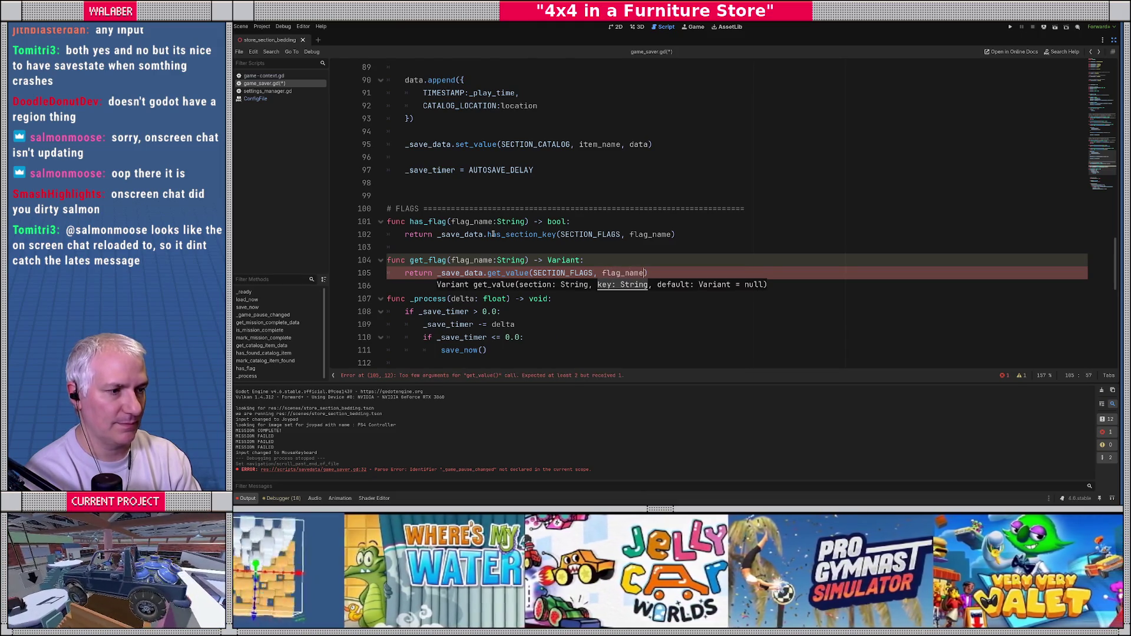
pyautogui.write(')')
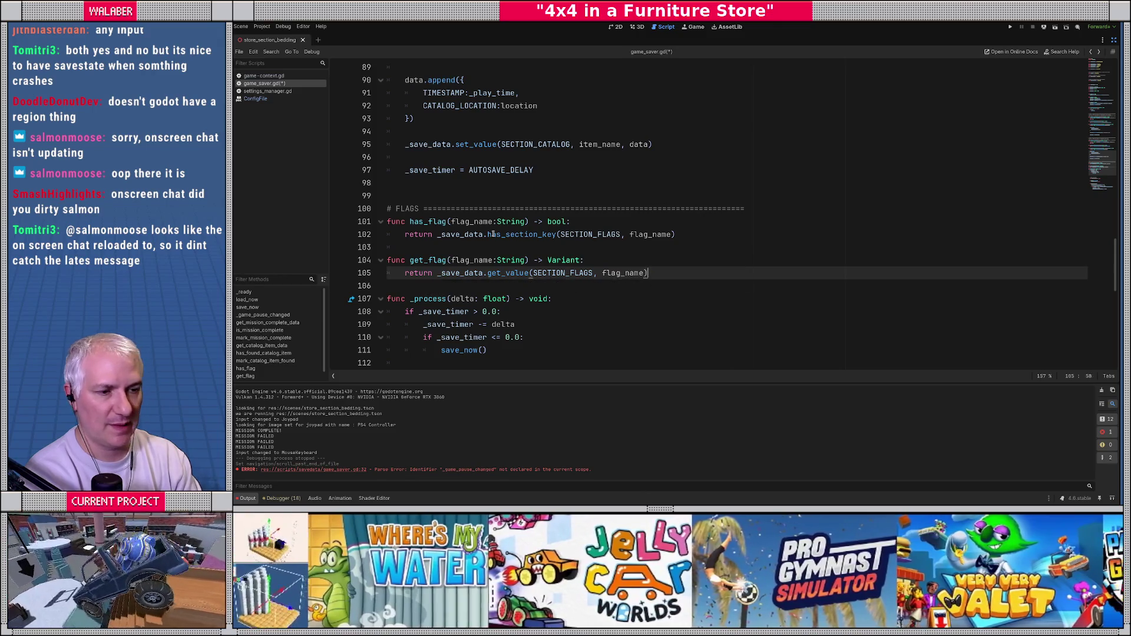
# Add set_flag(flag_name:String, val:Variant) -> void calling _save_data.set_value(SECTION_FLAGS, flag_name, val)
pyautogui.press('Return')
pyautogui.press('Return')
pyautogui.write('func set')
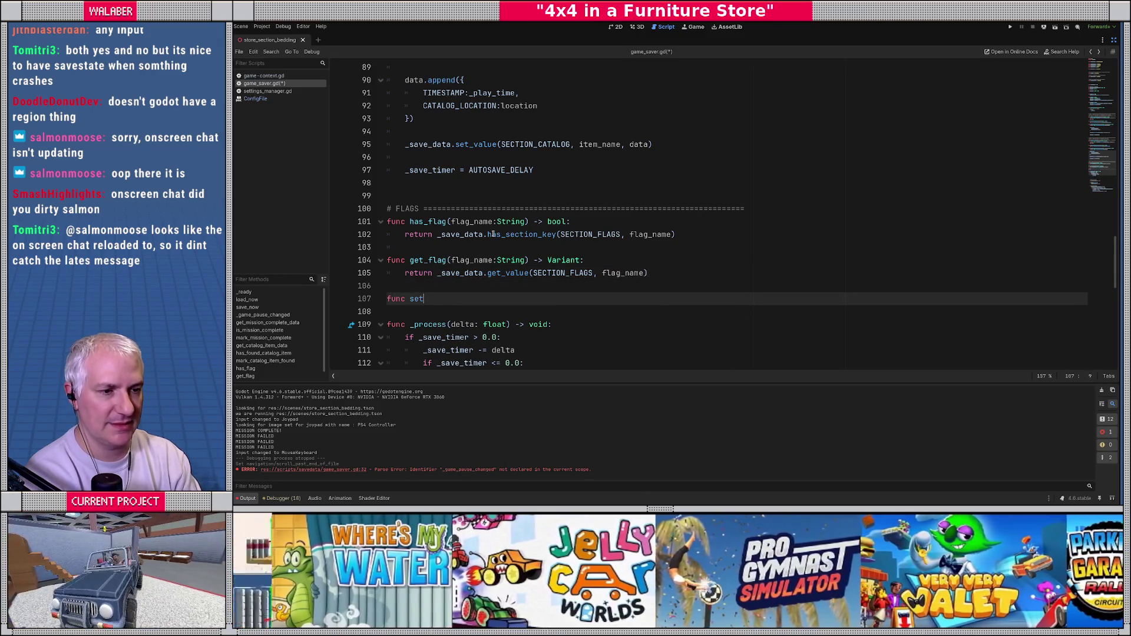
pyautogui.write('_flag(flag_name:String, va')
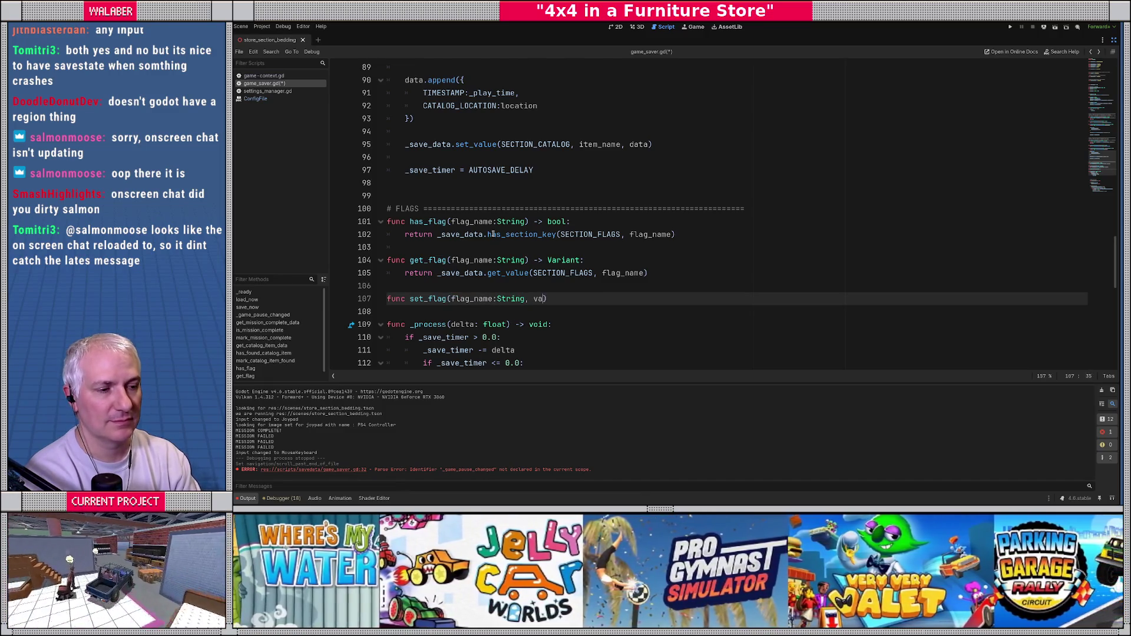
pyautogui.write('l:Variant) -> void:')
pyautogui.press('Return')
pyautogui.write('ave_data.set')
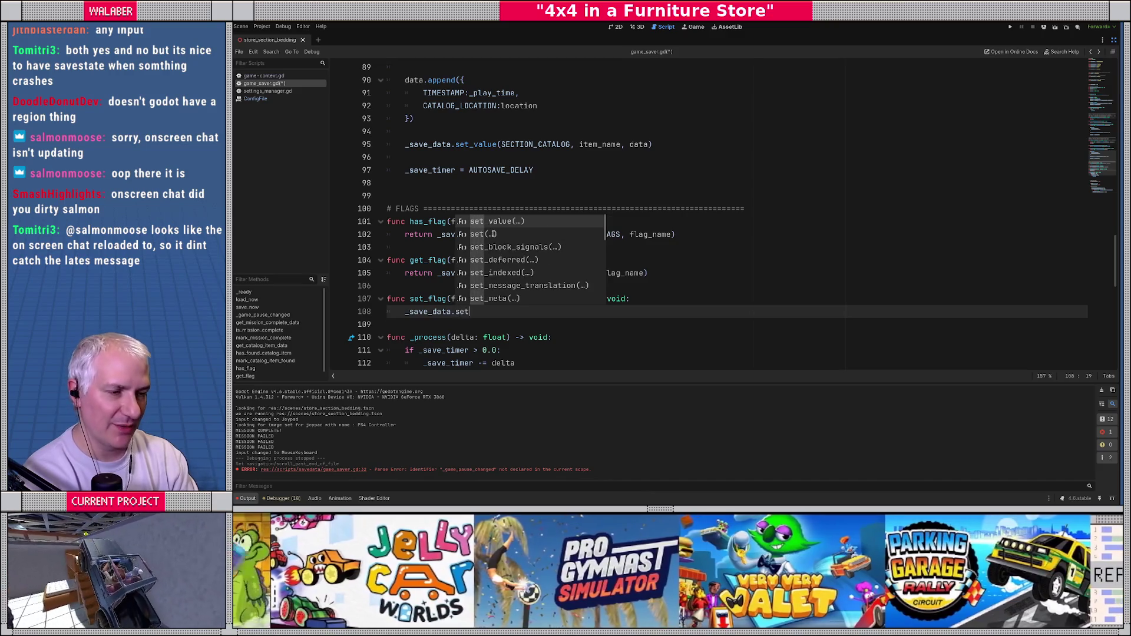
pyautogui.press('Return')
pyautogui.write('SECTION_')
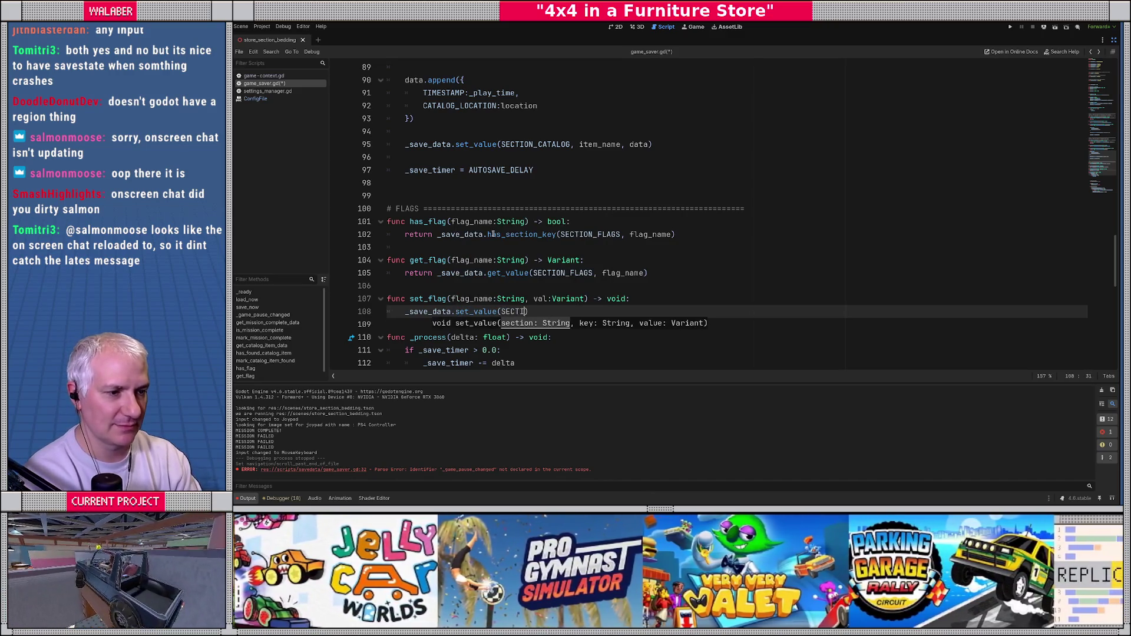
pyautogui.write('FLA')
pyautogui.press('Return')
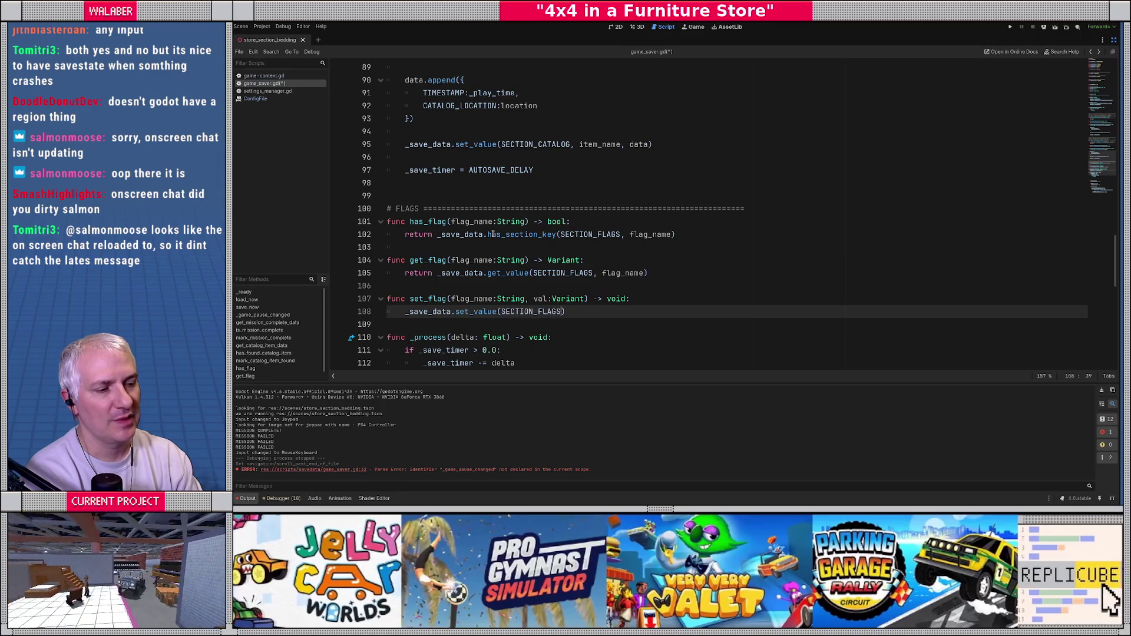
pyautogui.write(', flag_nam')
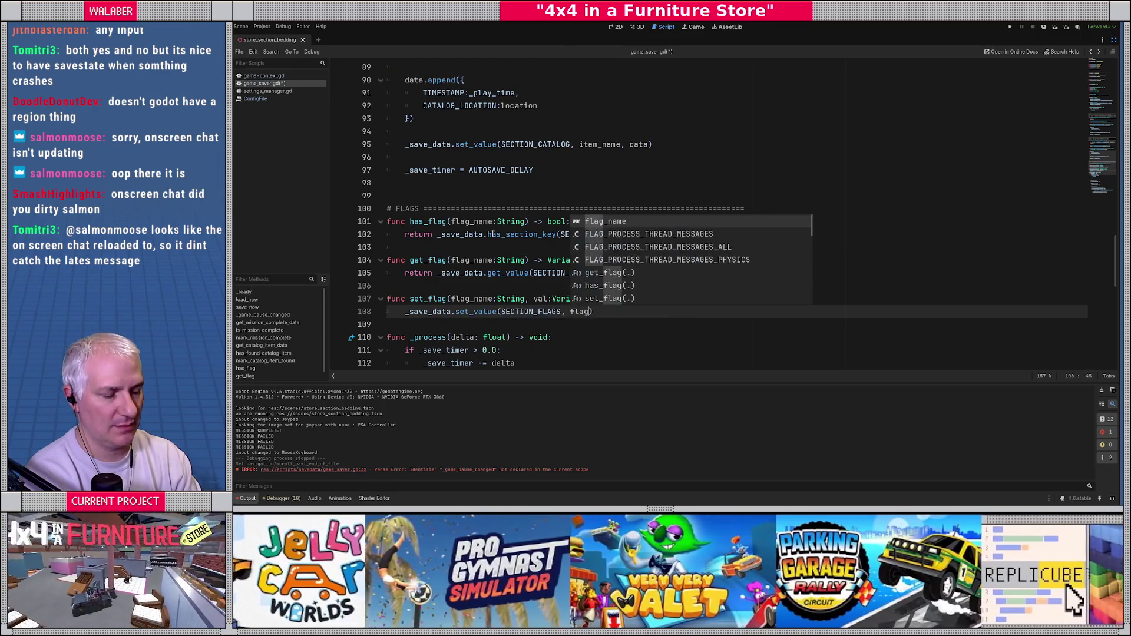
pyautogui.write('e, val)')
# Reset _save_timer to AUTOSAVE_DELAY in set_flag and save game_saver.gd
pyautogui.press('Return')
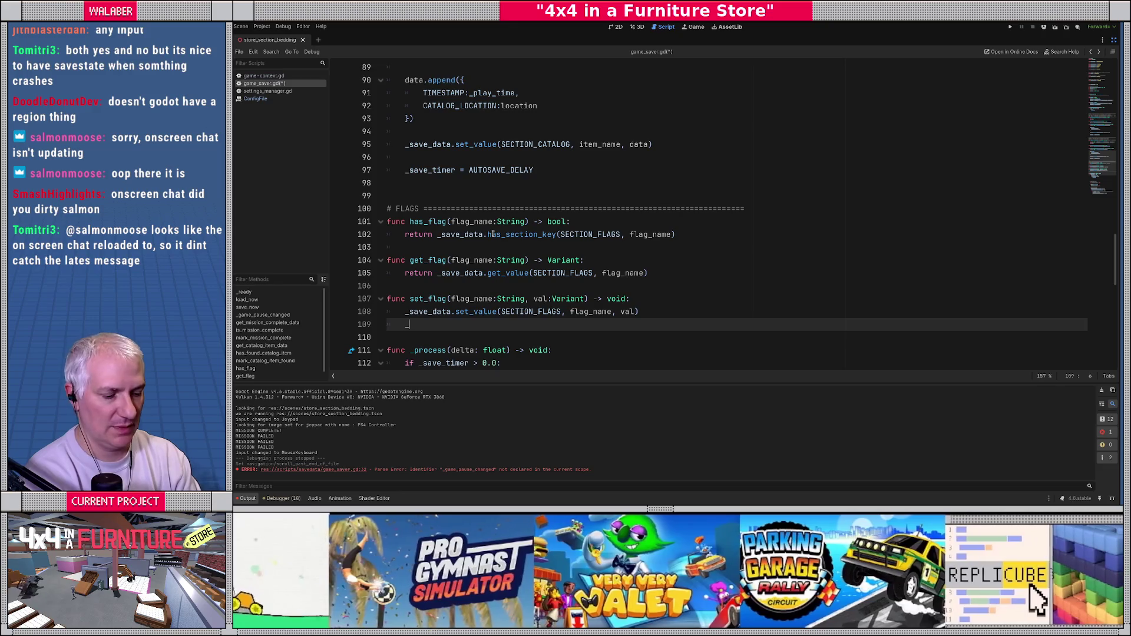
pyautogui.write('save')
pyautogui.press('Down')
pyautogui.press('Return')
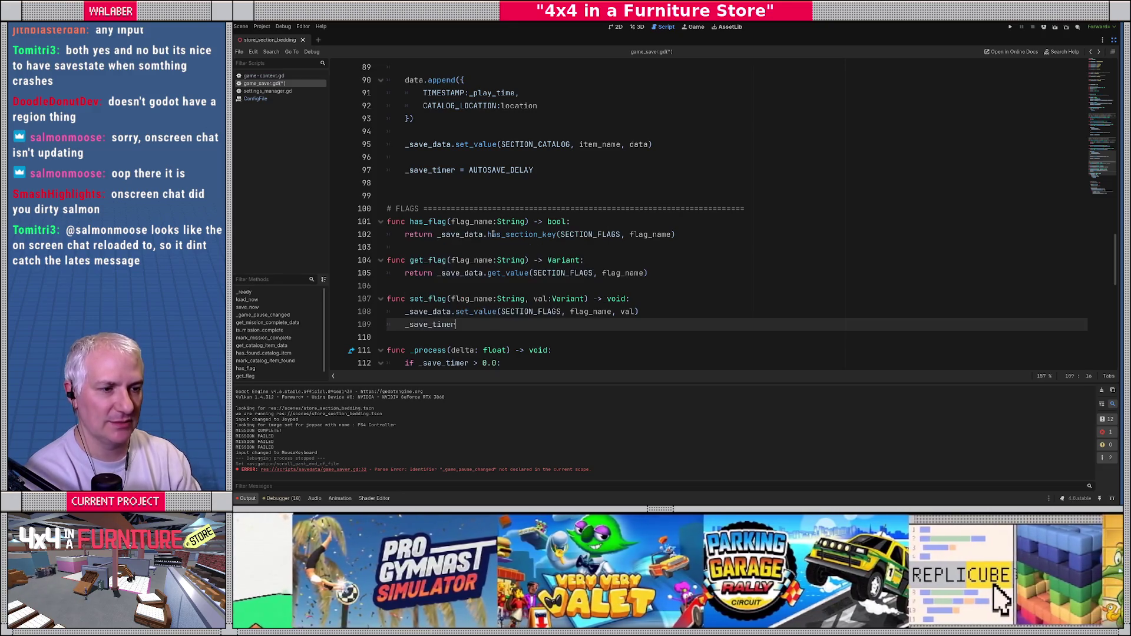
pyautogui.write('AUTO')
pyautogui.press('Return')
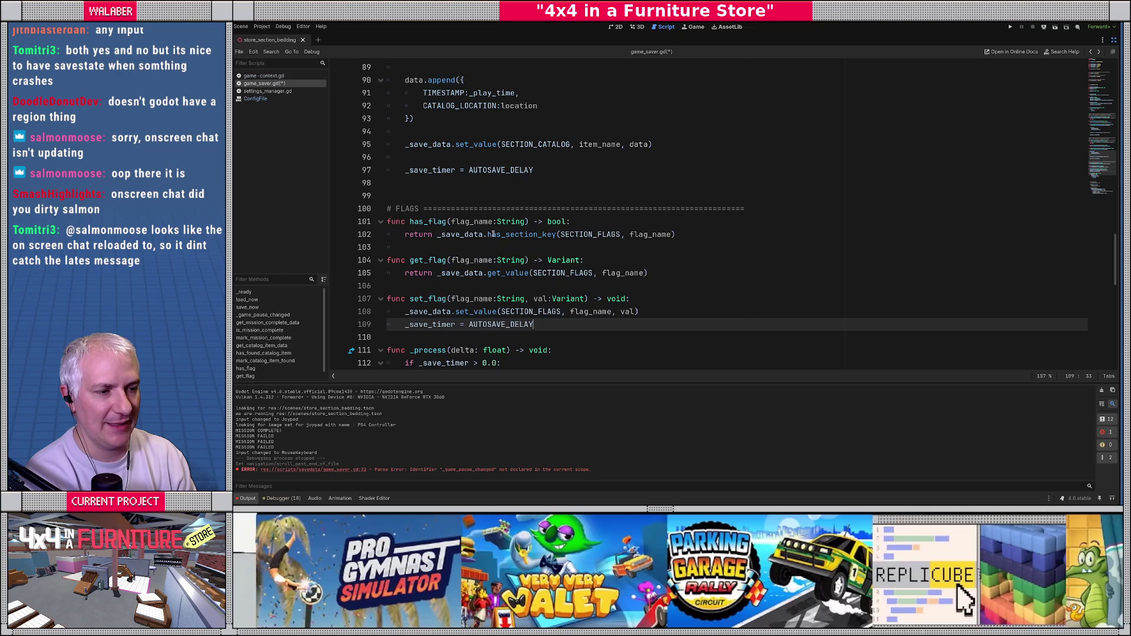
pyautogui.press('Down')
pyautogui.press('Return')
pyautogui.press('Return')
pyautogui.press('Return')
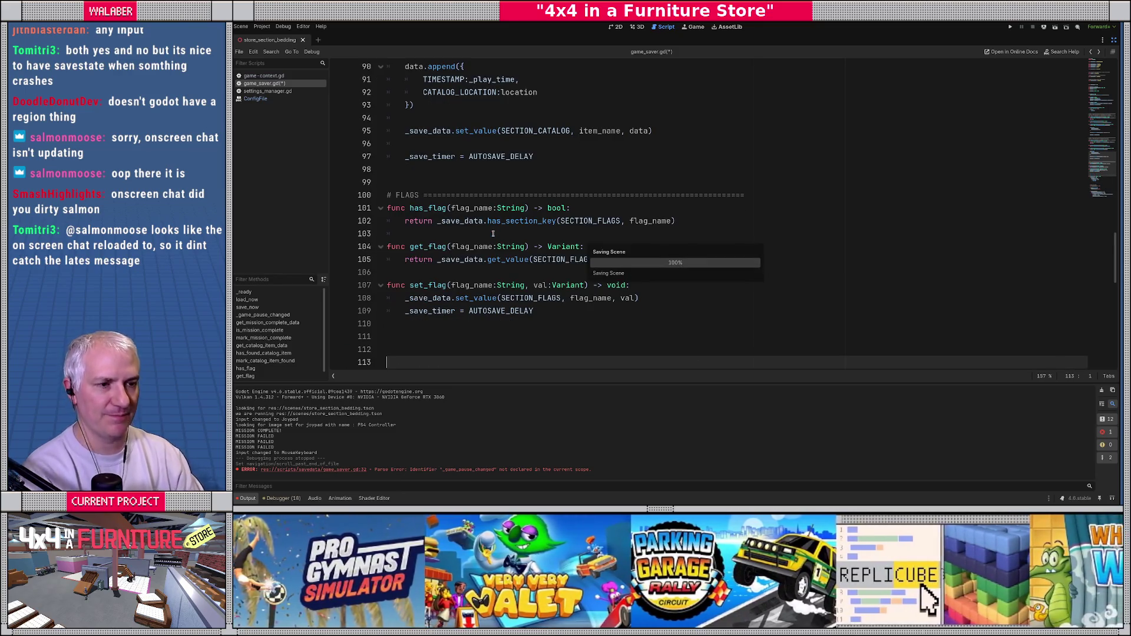
pyautogui.hotkey('ctrl', 's')
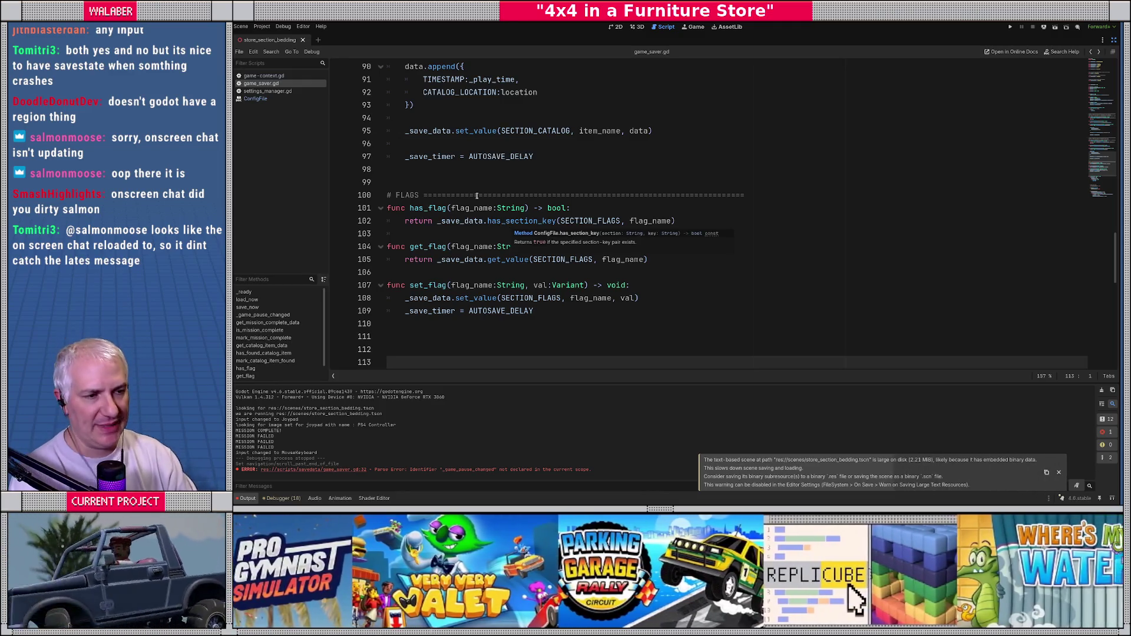
pyautogui.scroll(-2, 435, 189)
pyautogui.scroll(20, 436, 188)
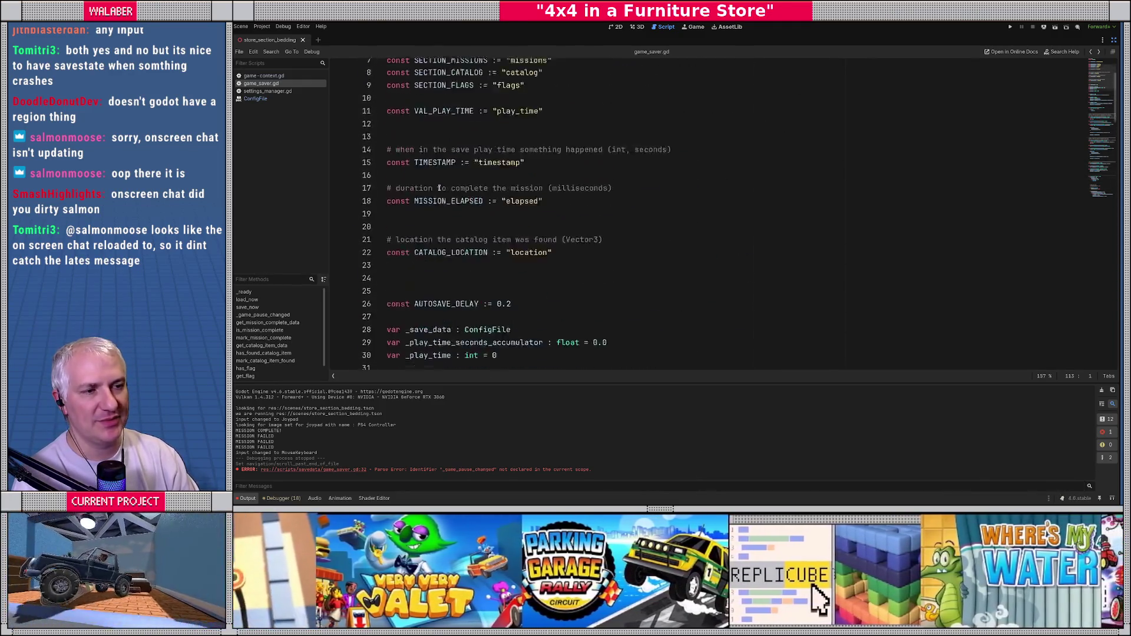
pyautogui.scroll(-16, 415, 216)
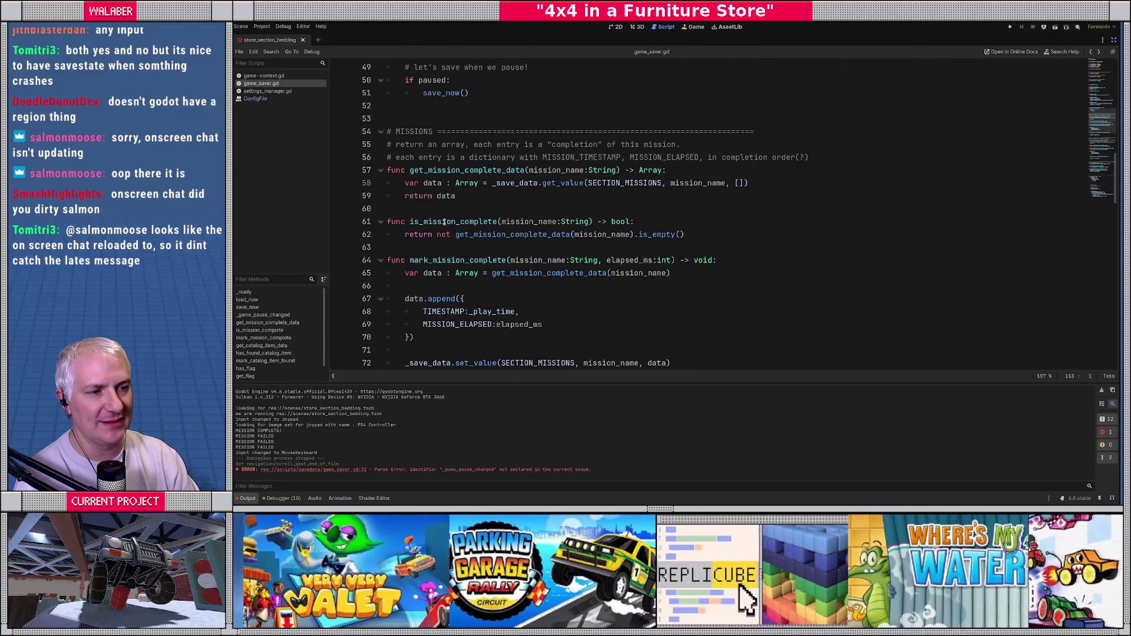
pyautogui.moveTo(387, 170); pyautogui.dragTo(565, 170)
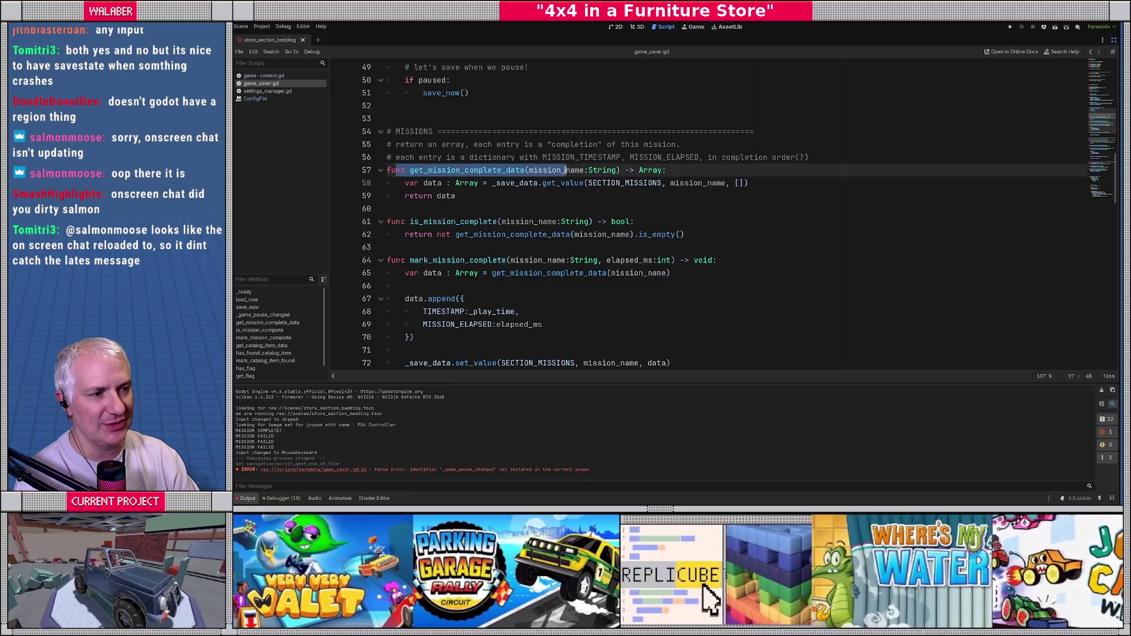
pyautogui.moveTo(431, 228); pyautogui.dragTo(560, 223)
pyautogui.click(414, 259)
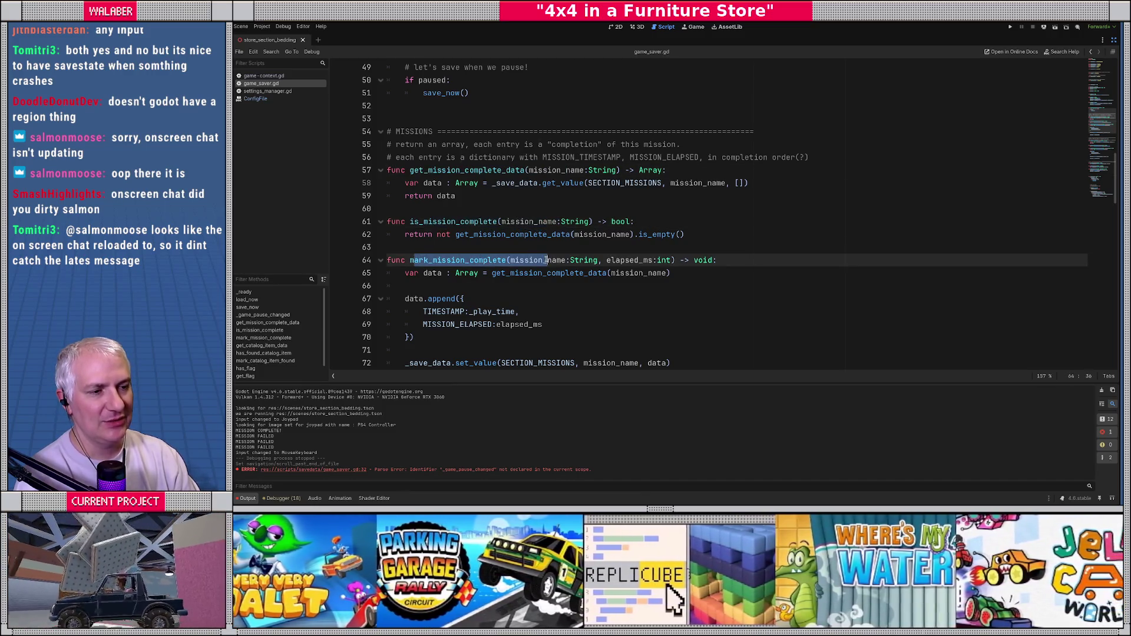
pyautogui.click(529, 234)
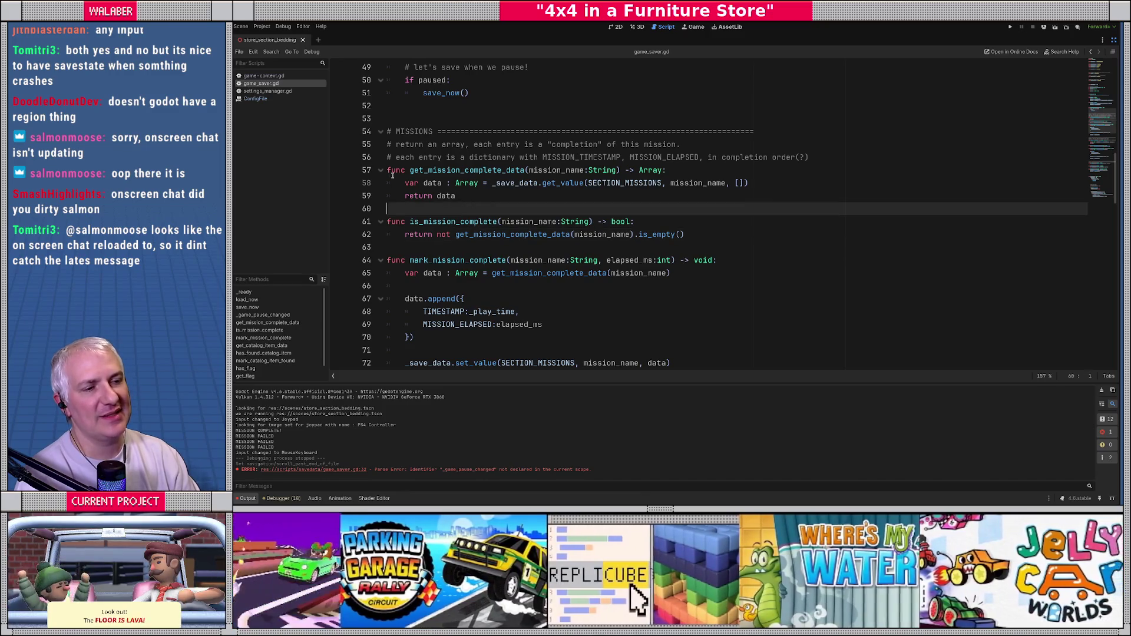
pyautogui.moveTo(473, 202); pyautogui.dragTo(665, 167)
pyautogui.press('Right')
pyautogui.doubleClick(649, 170)
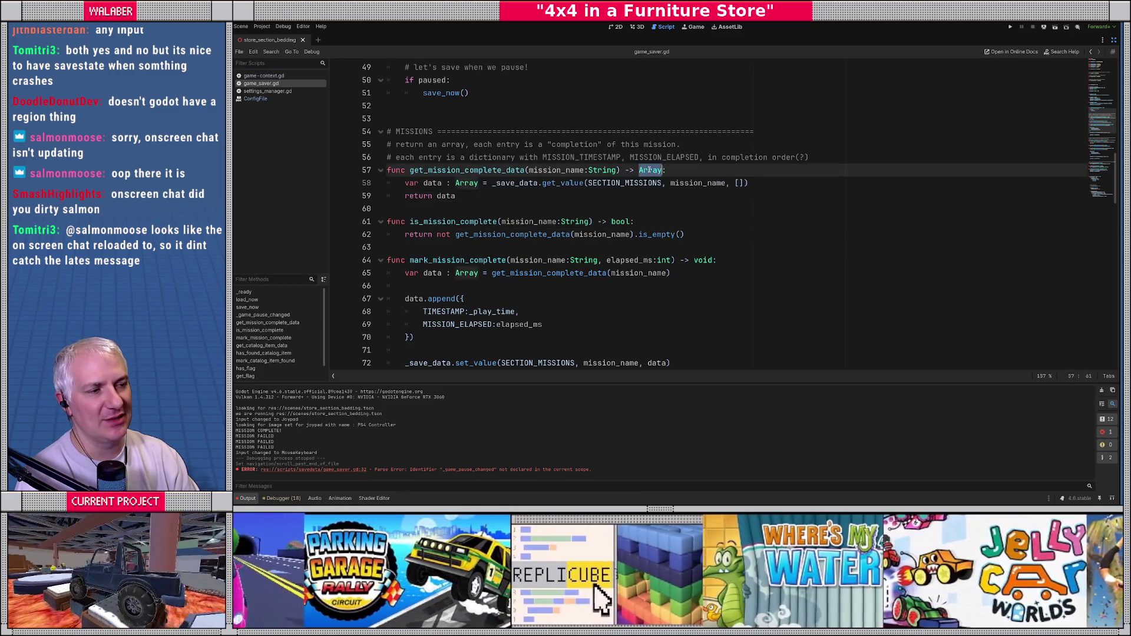
pyautogui.click(460, 222)
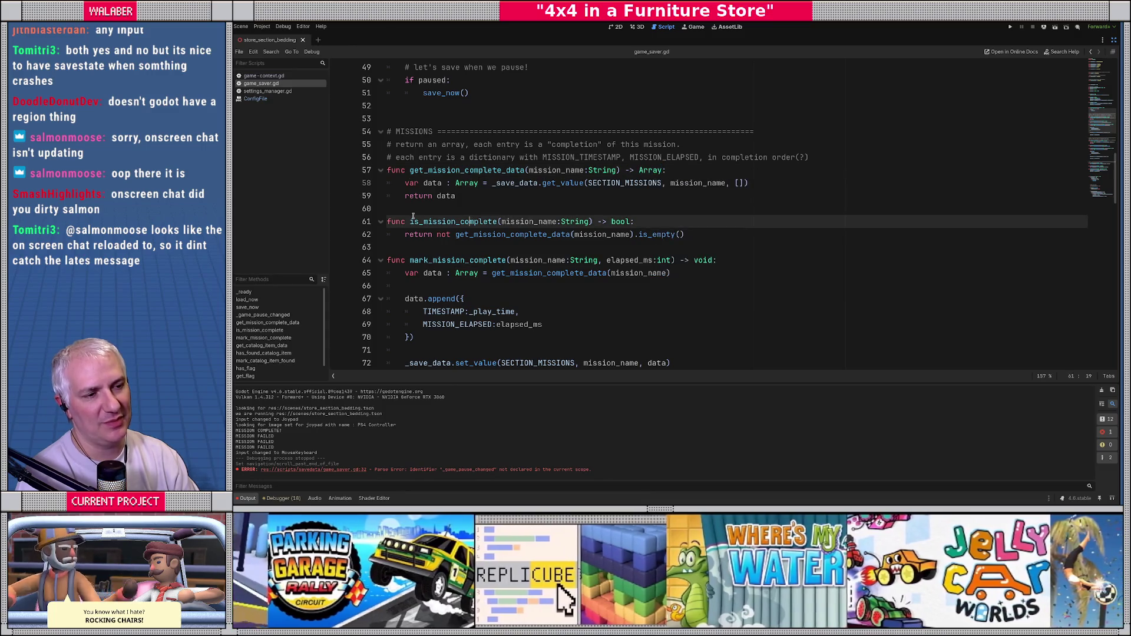
pyautogui.moveTo(394, 221); pyautogui.dragTo(690, 221)
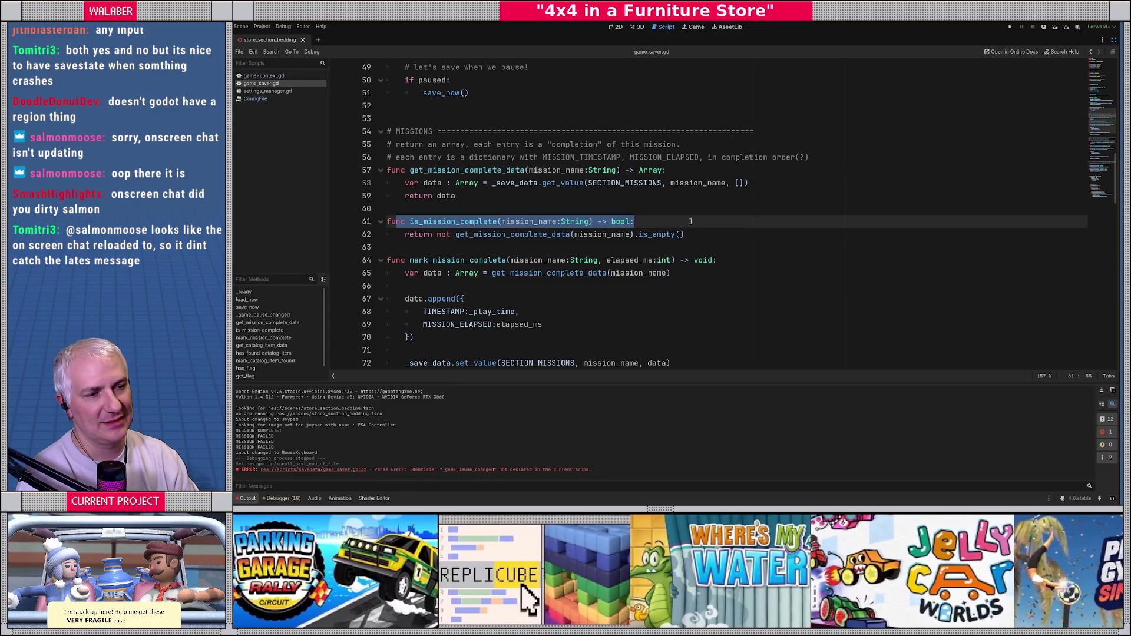
pyautogui.click(469, 195)
pyautogui.press('Return')
pyautogui.press('Return')
# Declare get_mission_fastest_complete_time(mission_name:String) -> int under a '# -1 means incomplete' comment
pyautogui.write('func get_mission_fast')
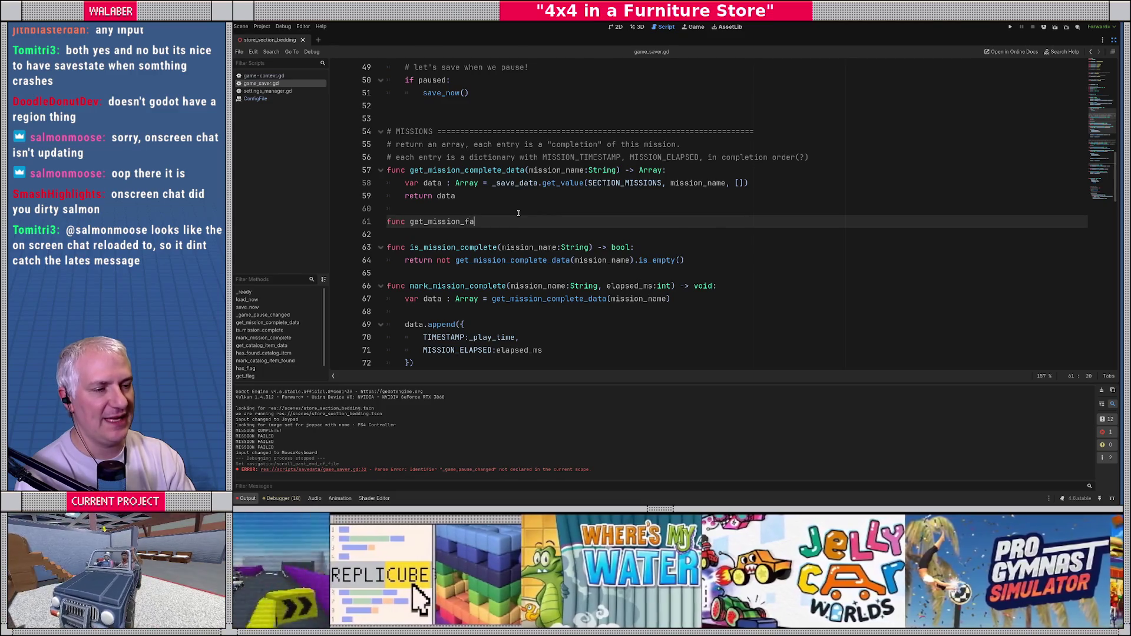
pyautogui.write('est_complete_time(')
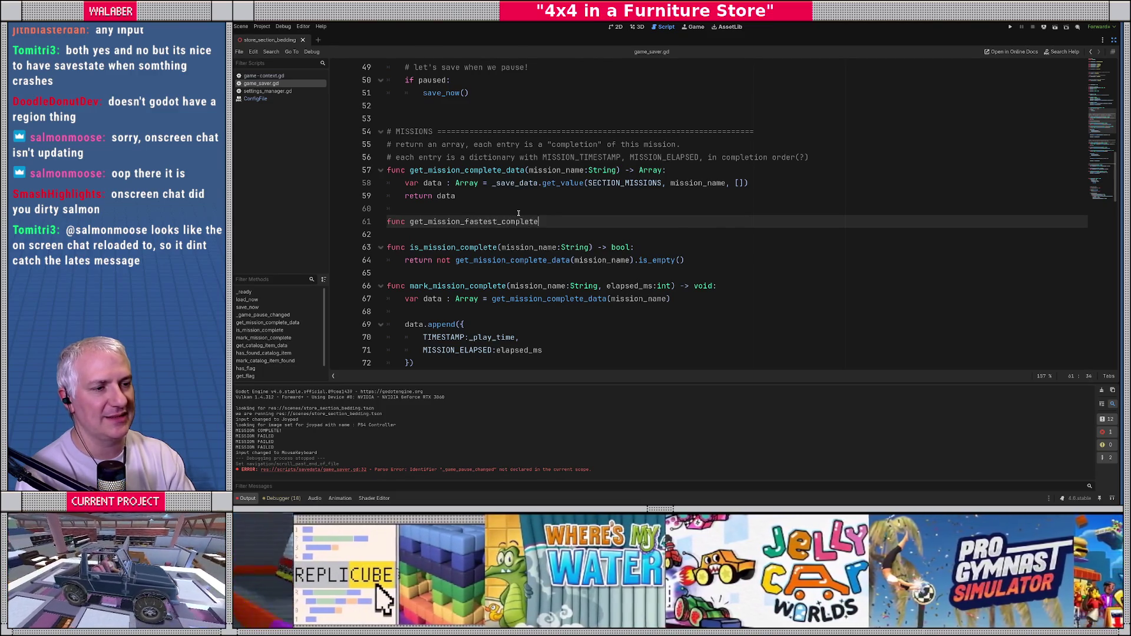
pyautogui.write('mission_name:St')
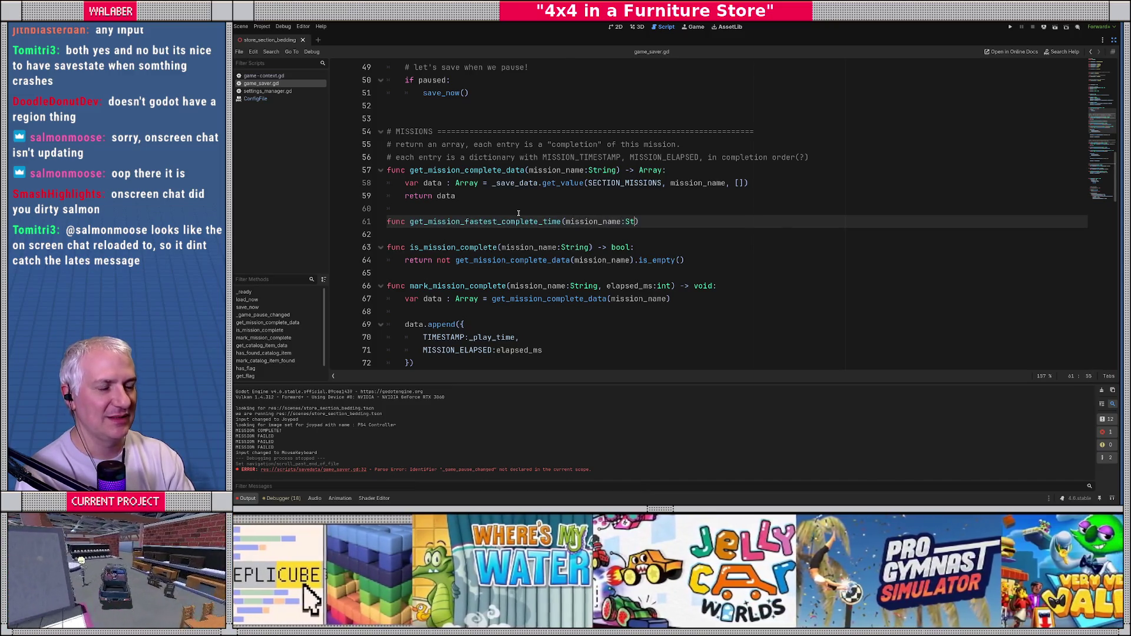
pyautogui.write('ring) -> ')
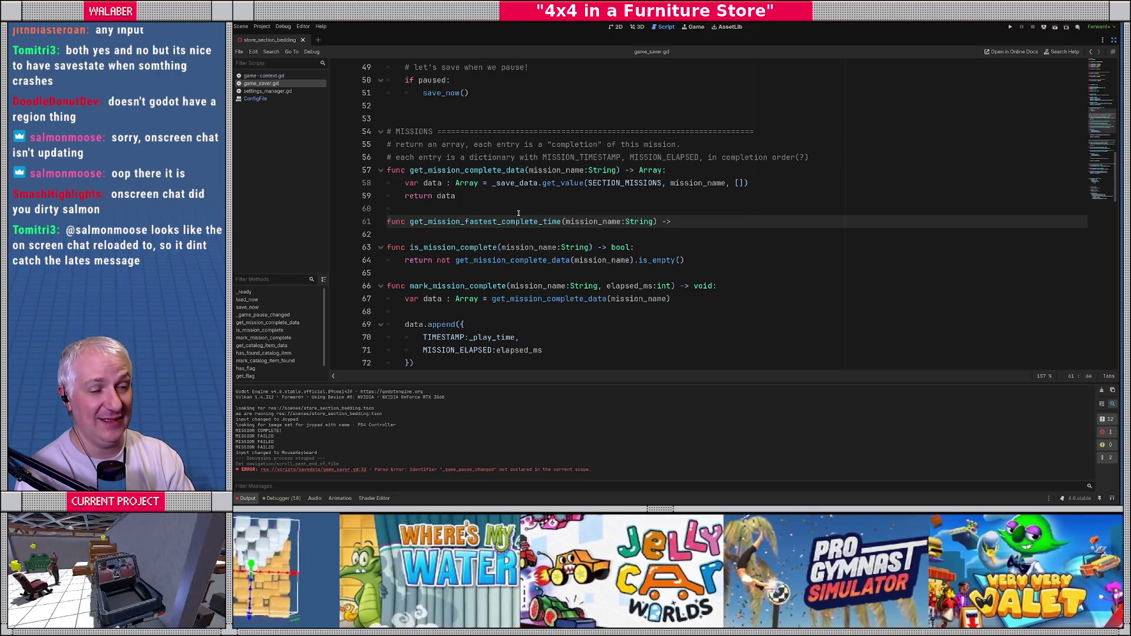
pyautogui.write('int:')
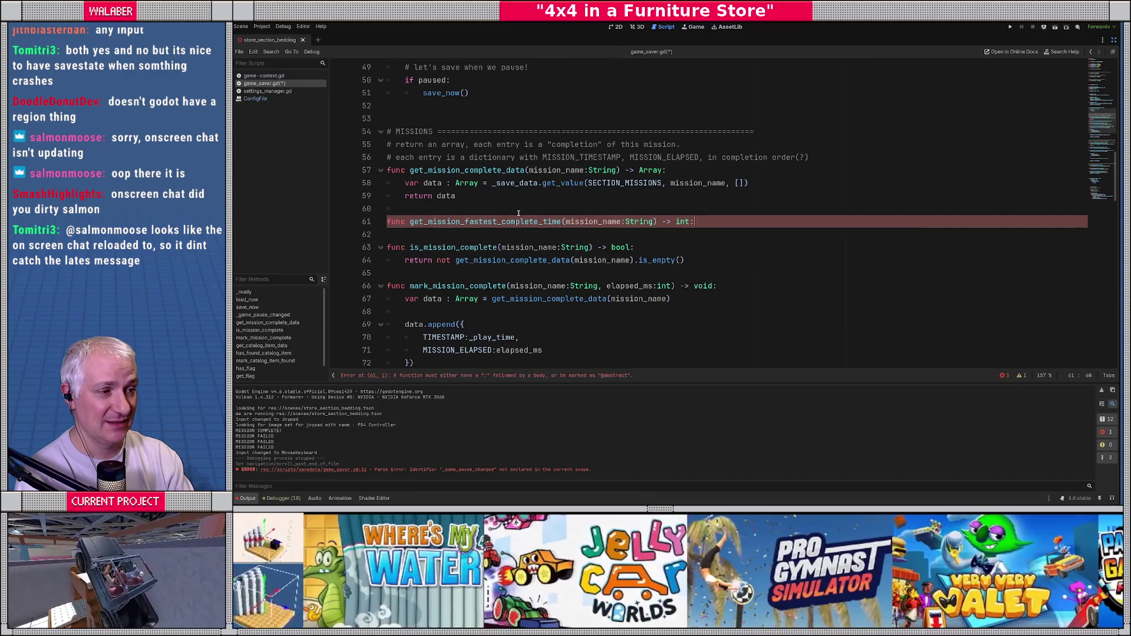
pyautogui.press('Up')
pyautogui.press('Return')
pyautogui.write('#')
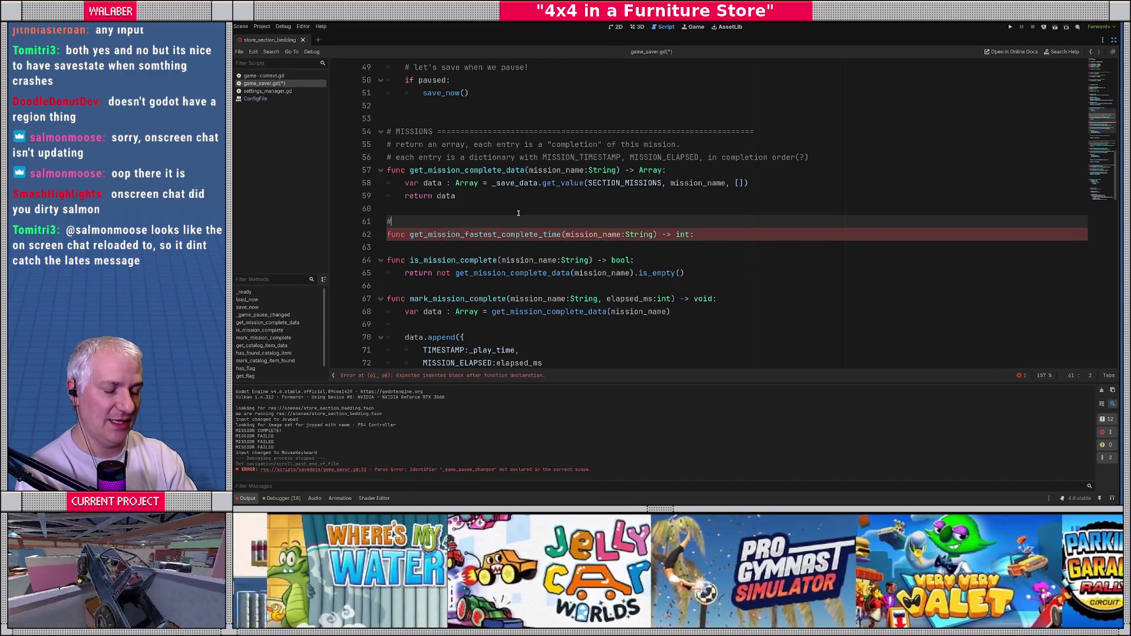
pyautogui.write(' -1 means incomplete')
pyautogui.press('Down')
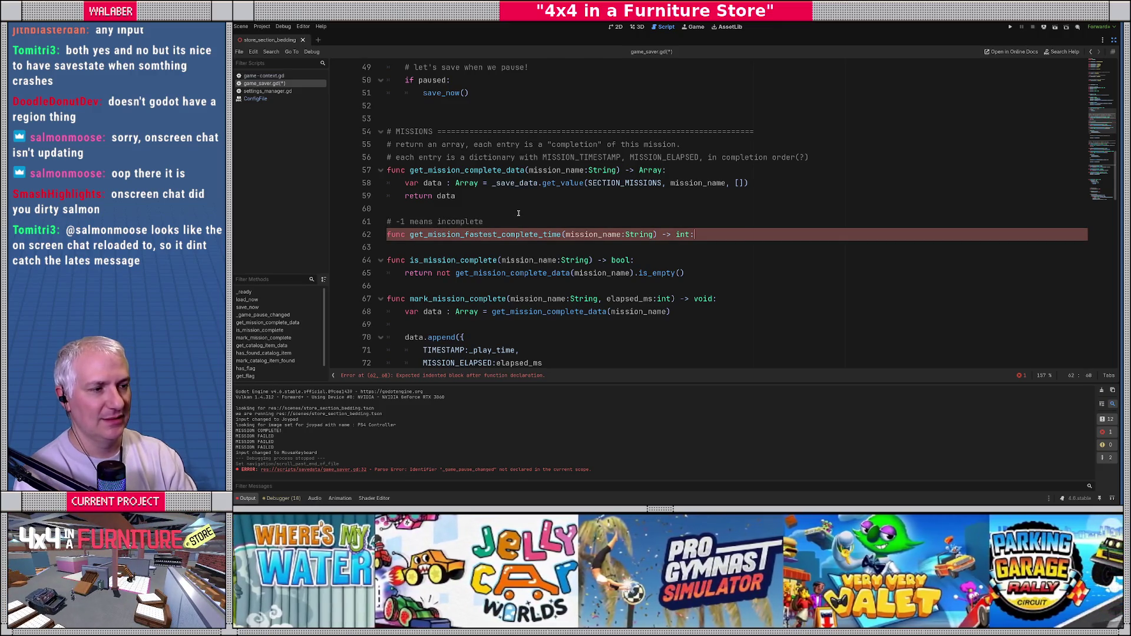
pyautogui.press('Return')
# Load 'data : Array' from get_mission_complete_data(mission_name) in the function body
pyautogui.write('data : Array = get')
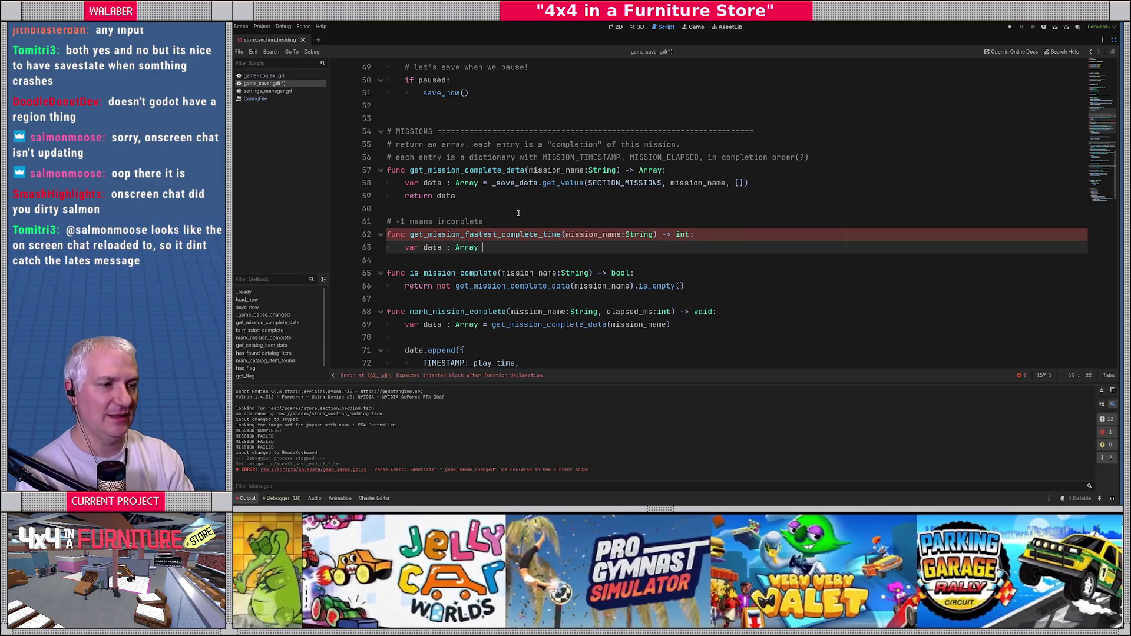
pyautogui.write('_mi')
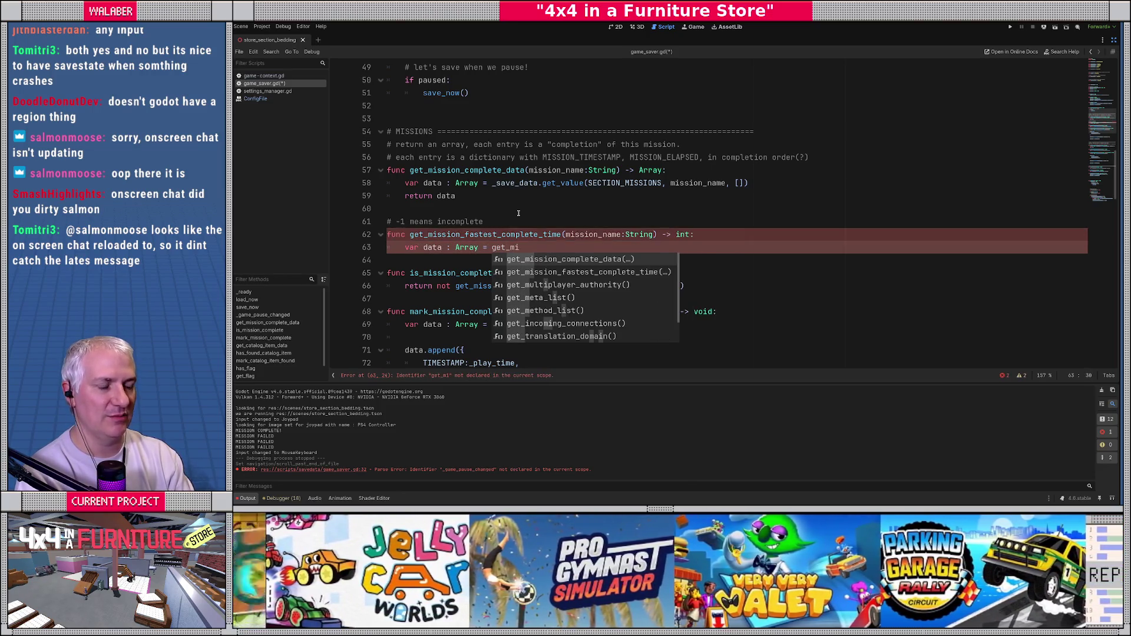
pyautogui.press('Return')
pyautogui.write('n')
pyautogui.press('BackSpace')
pyautogui.write('mission_complete_data(mi')
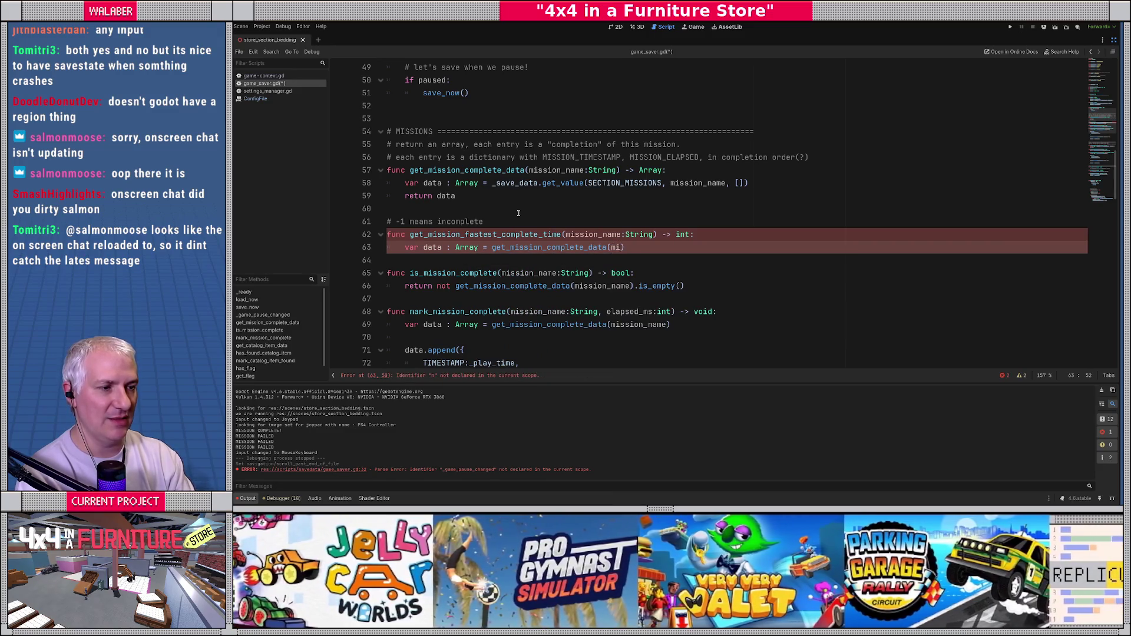
pyautogui.press('Return')
pyautogui.press('End')
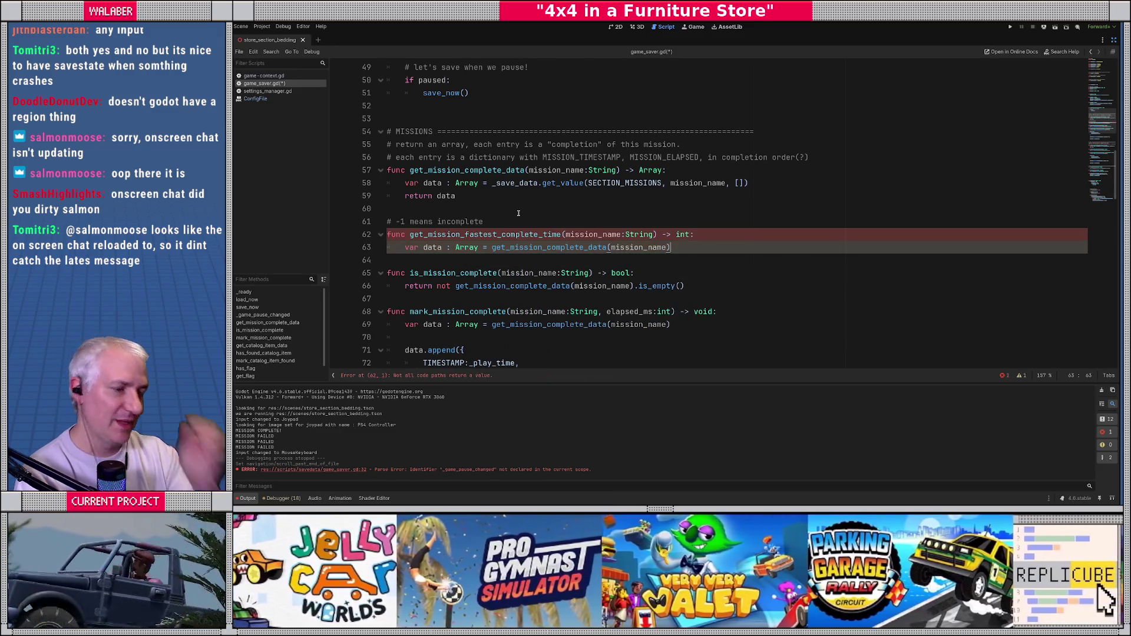
pyautogui.press('Return')
# Return -1 when data.is_empty(), then begin 'var fastest := INF'
pyautogui.write('if data.')
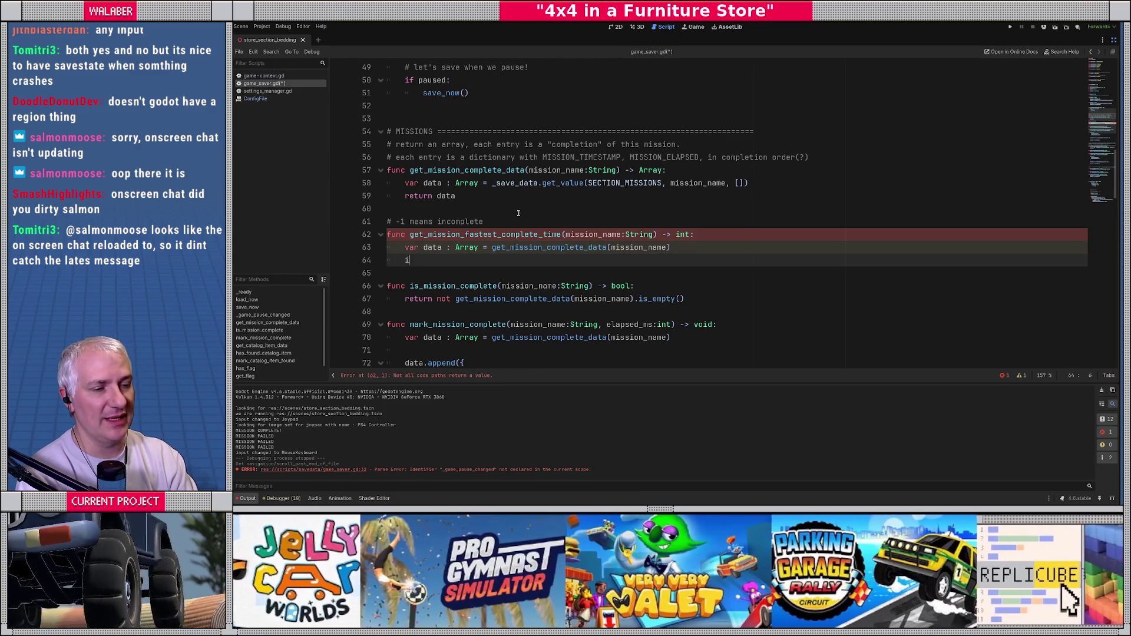
pyautogui.write('is_empty():')
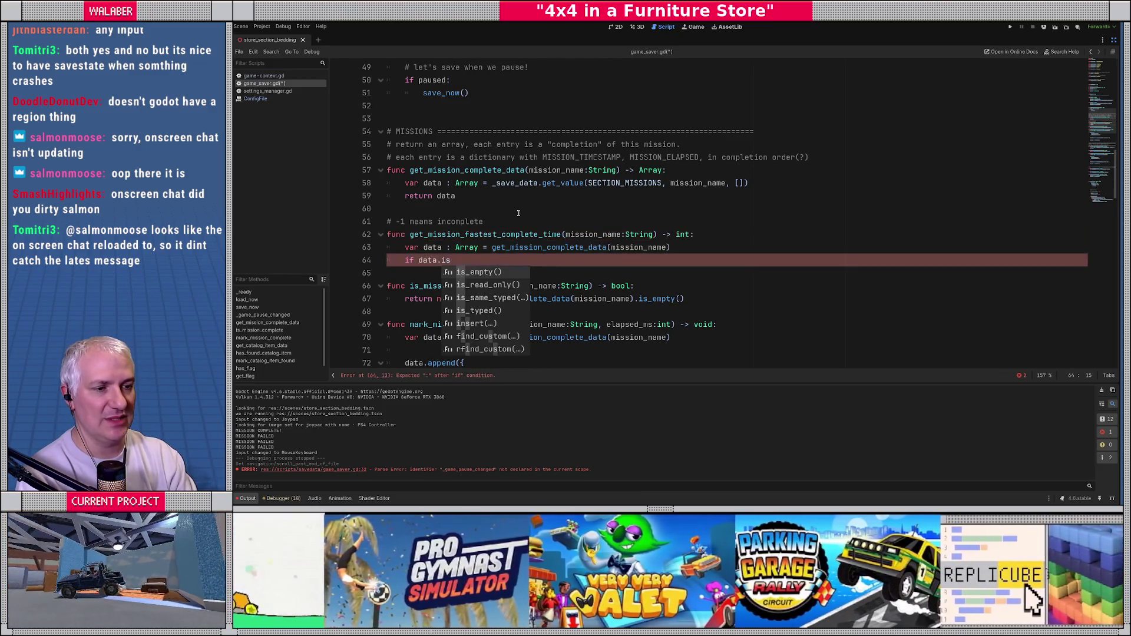
pyautogui.press('Return')
pyautogui.write('return -1')
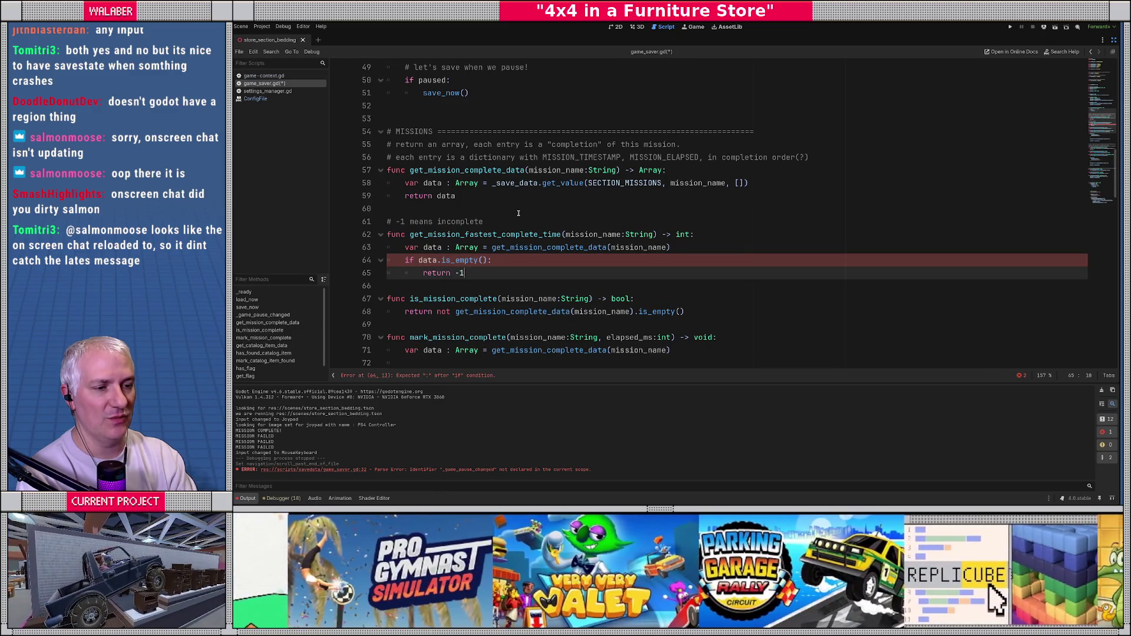
pyautogui.press('Return')
pyautogui.press('Return')
pyautogui.scroll(-2, 518, 213)
pyautogui.write('var fas')
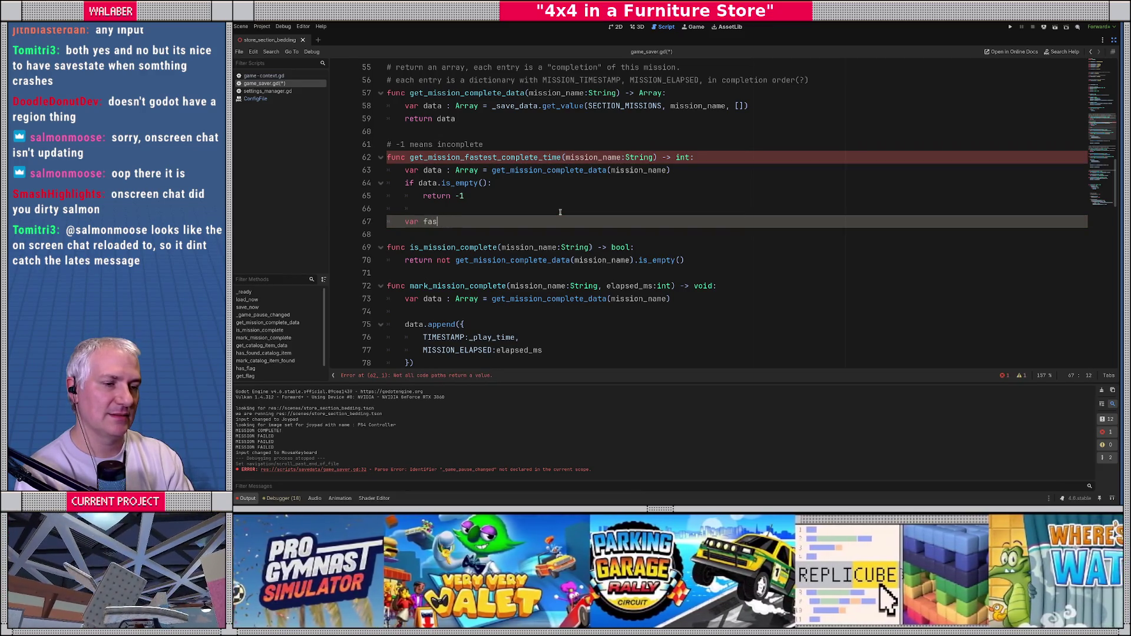
pyautogui.write('test := ')
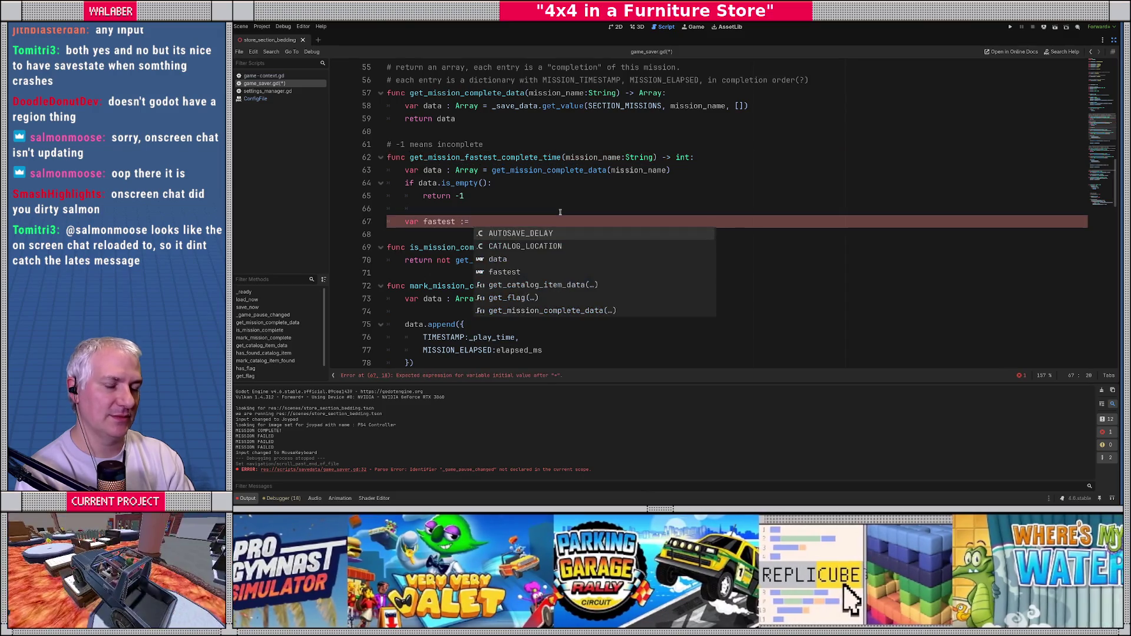
pyautogui.write('INF')
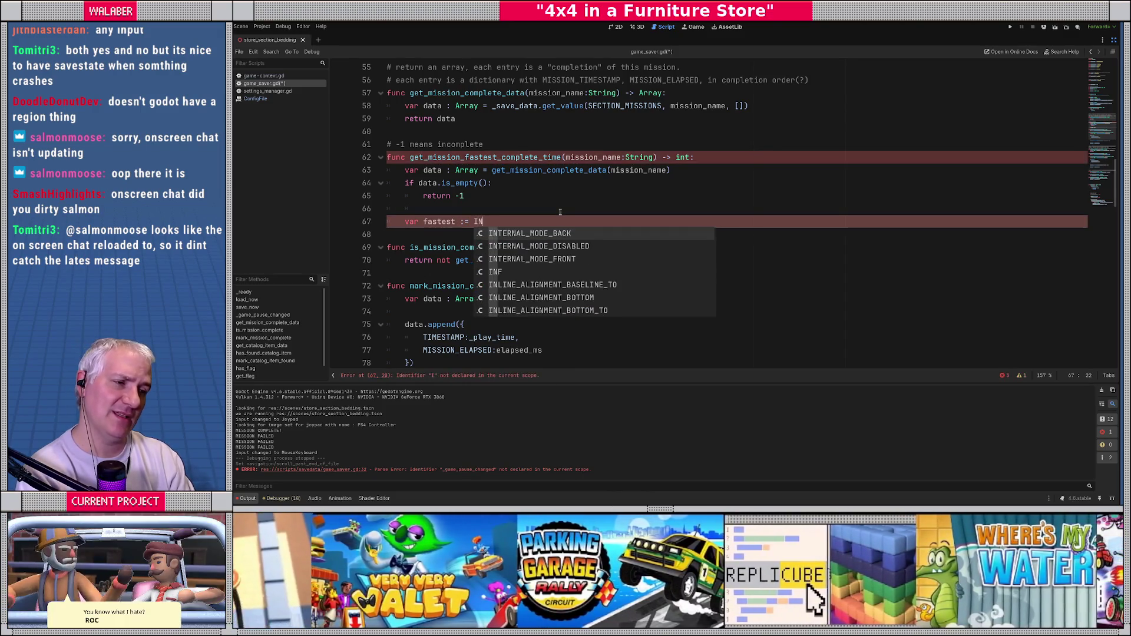
# Settle on INF as fastest's start value after trying MAXINT and int constants, then open INF's help
pyautogui.press('BackSpace')
pyautogui.press('BackSpace')
pyautogui.press('BackSpace')
pyautogui.write('MAXIN')
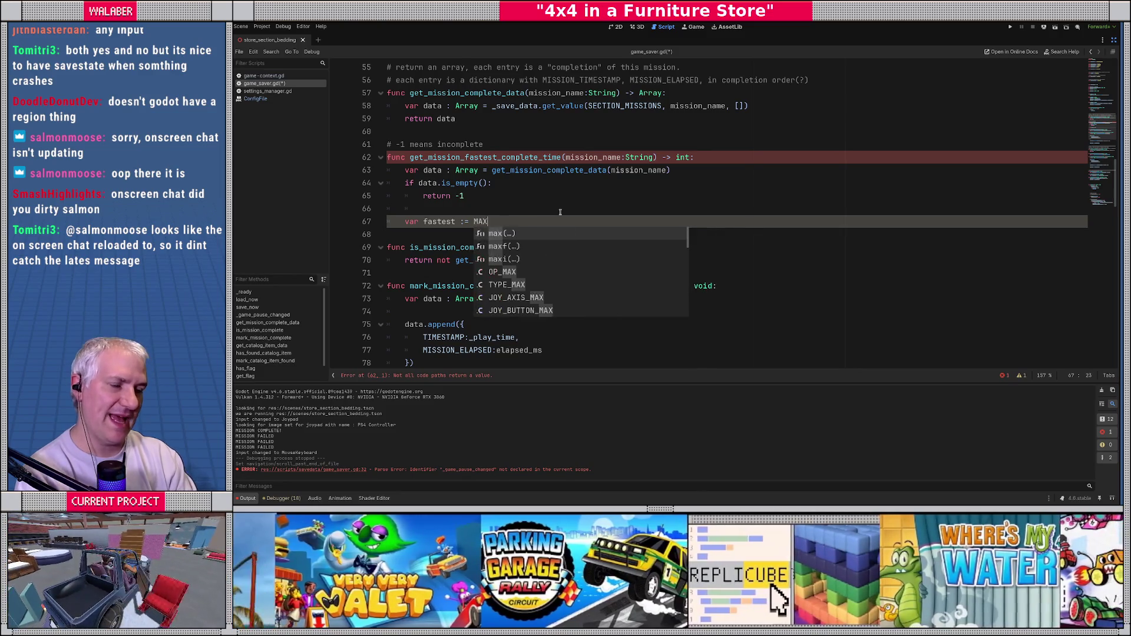
pyautogui.press('BackSpace')
pyautogui.press('BackSpace')
pyautogui.press('BackSpace')
pyautogui.write('INT')
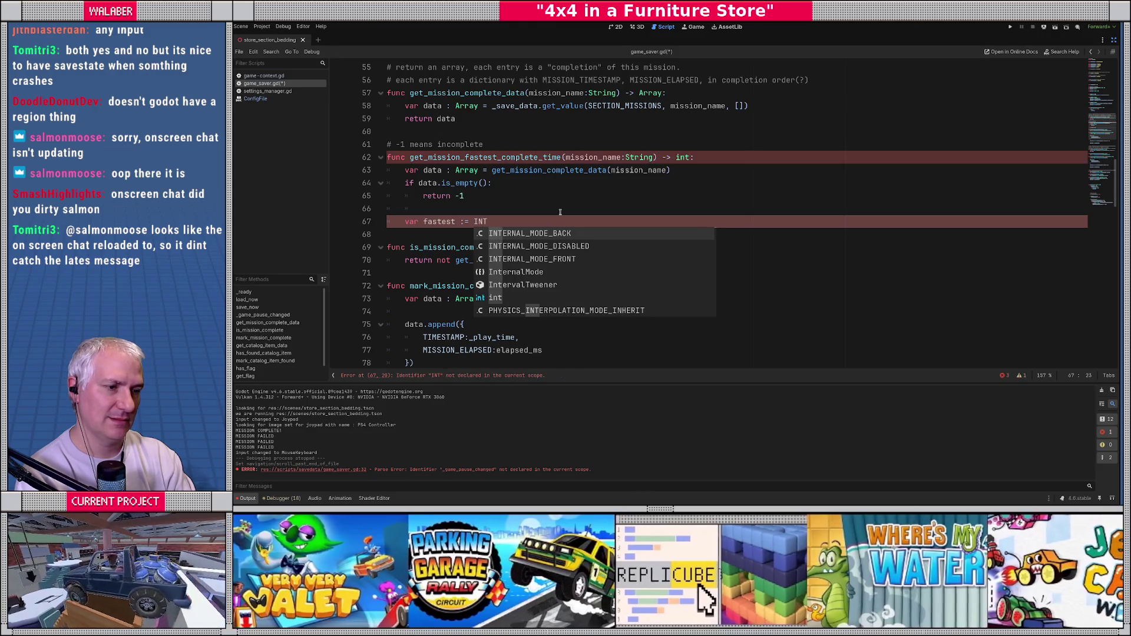
pyautogui.press('BackSpace')
pyautogui.press('BackSpace')
pyautogui.press('BackSpace')
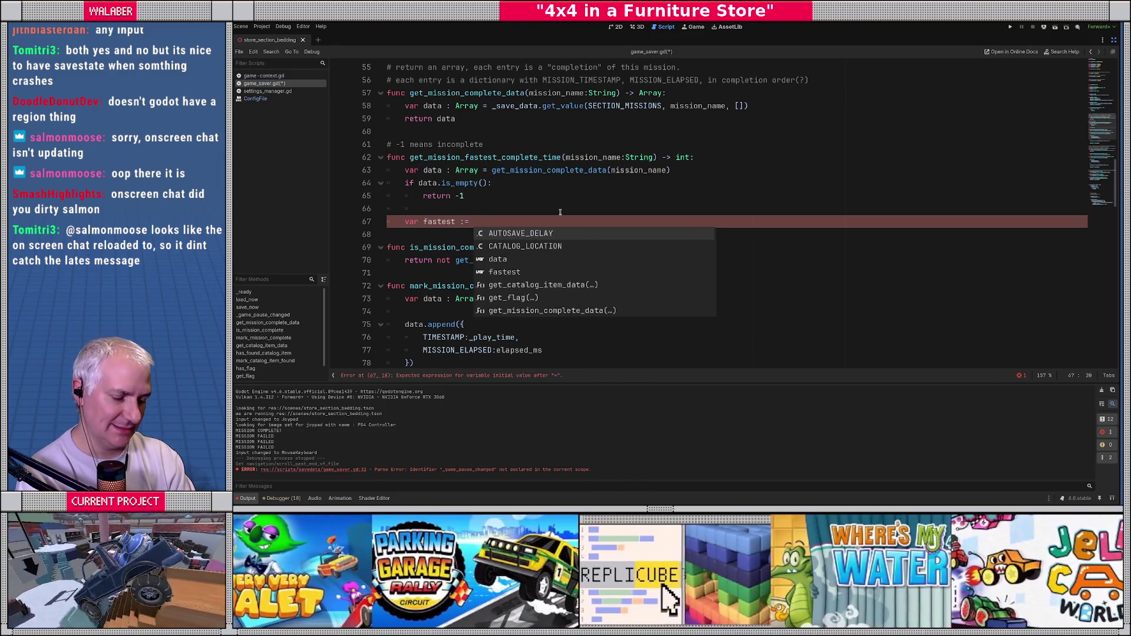
pyautogui.write('MAXINT')
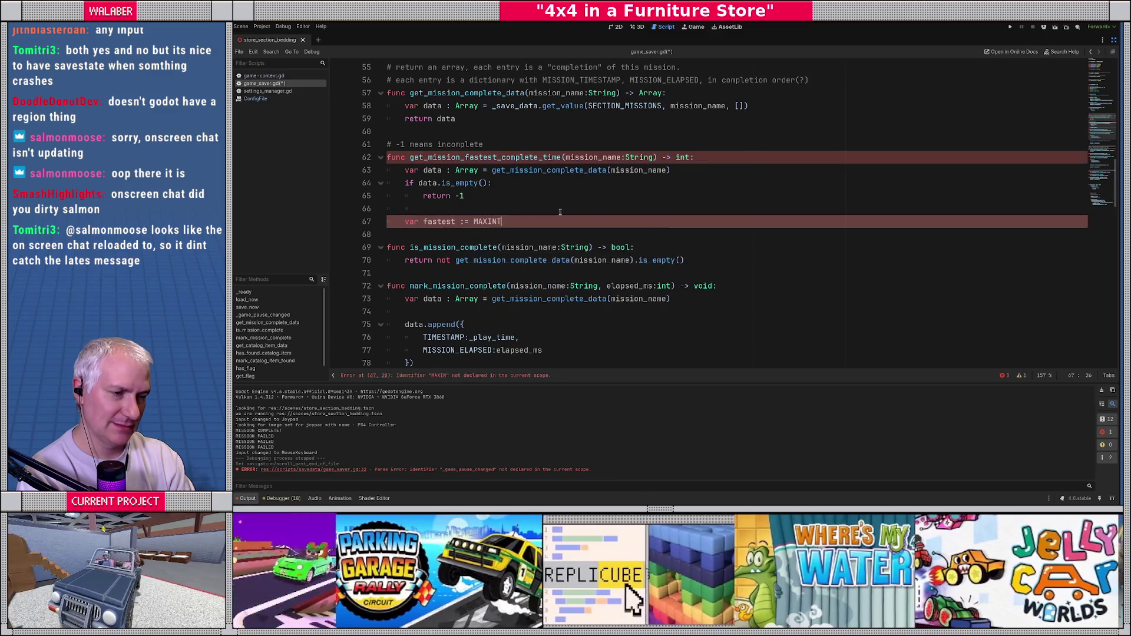
pyautogui.press('BackSpace')
pyautogui.press('BackSpace')
pyautogui.press('BackSpace')
pyautogui.write('int.m')
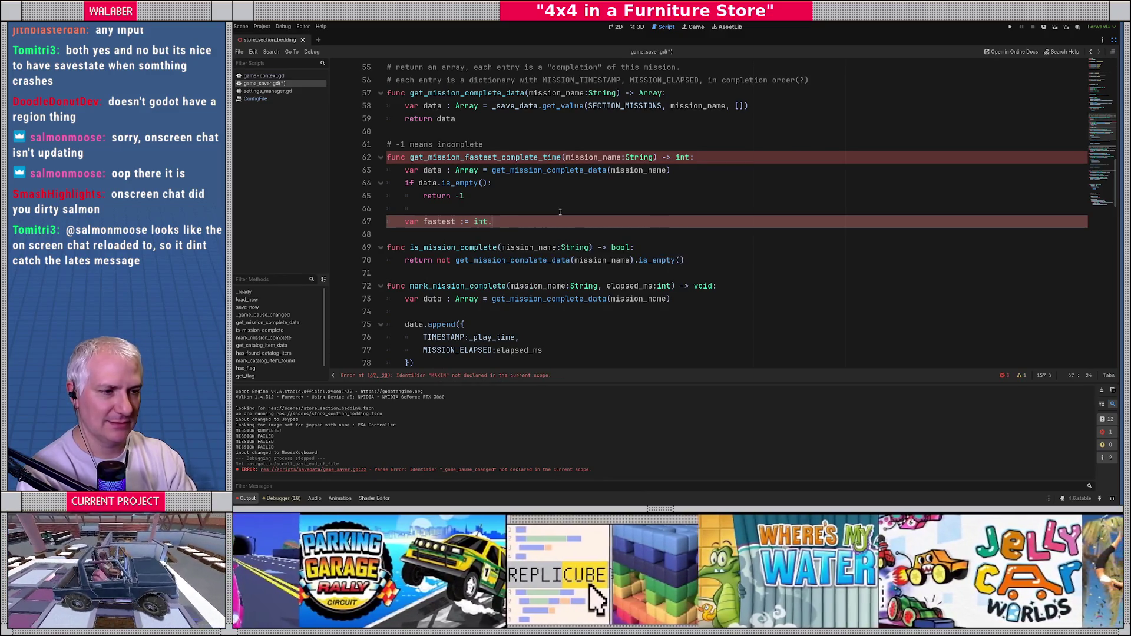
pyautogui.press('BackSpace')
pyautogui.press('BackSpace')
pyautogui.press('BackSpace')
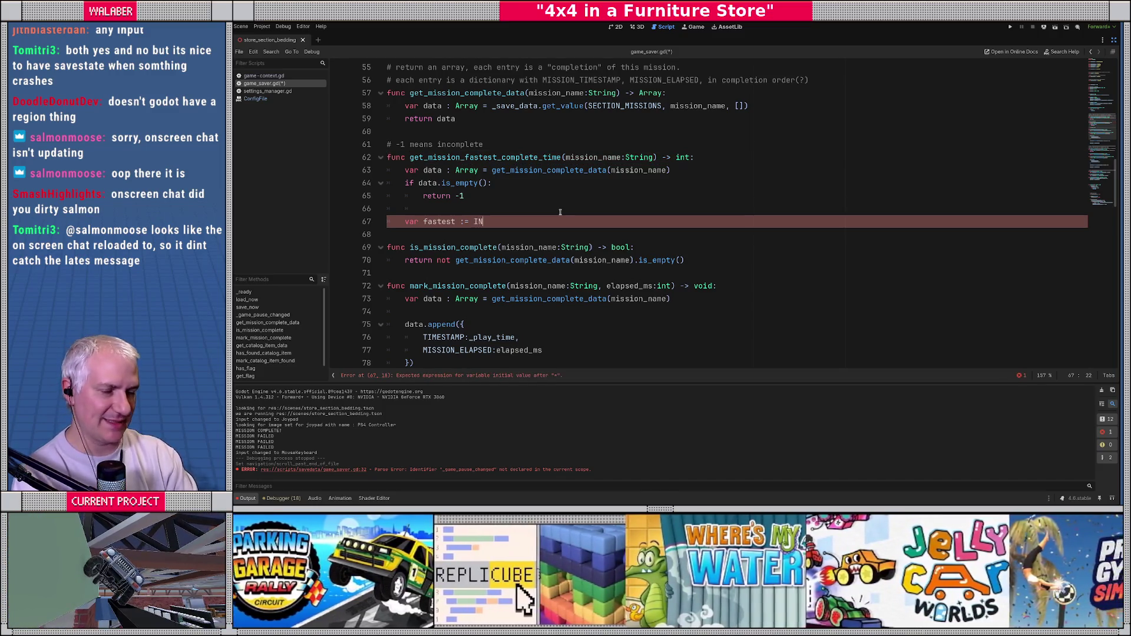
pyautogui.write('INF')
pyautogui.press('Escape')
pyautogui.press('Up')
pyautogui.keyDown('ctrl'); pyautogui.click(483, 225); pyautogui.keyUp('ctrl')
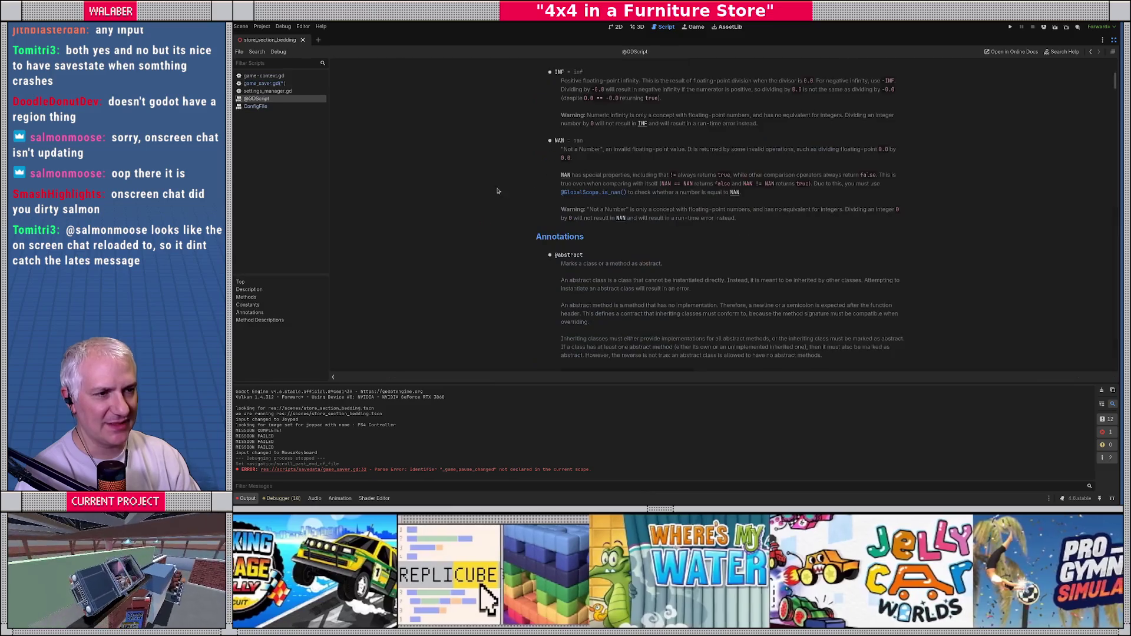
pyautogui.scroll(1, 589, 85)
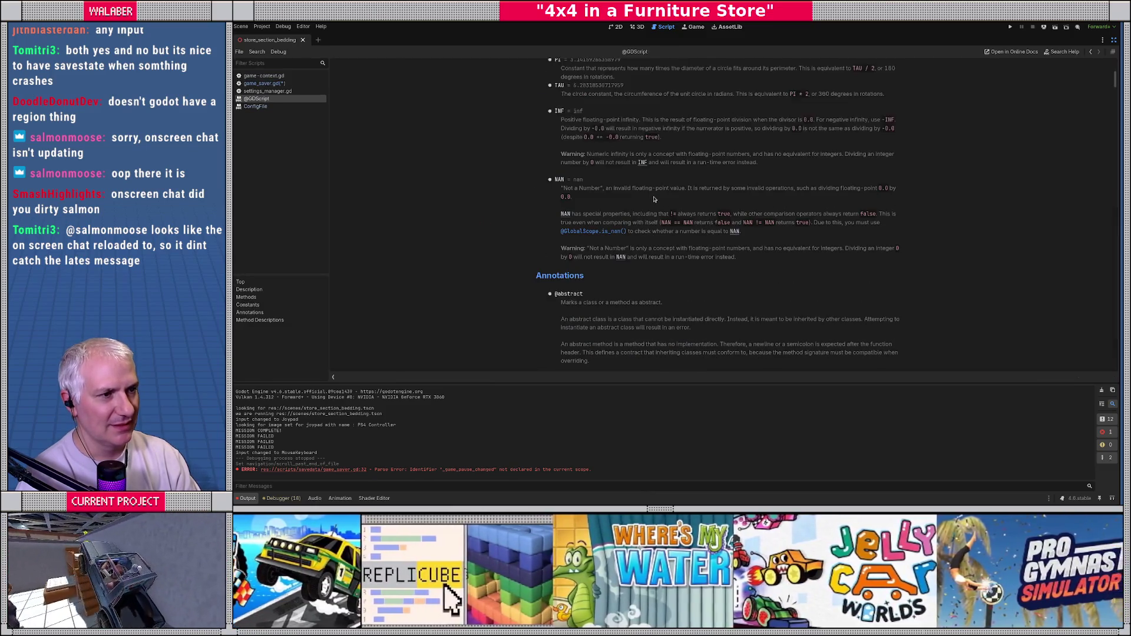
pyautogui.scroll(2, 589, 212)
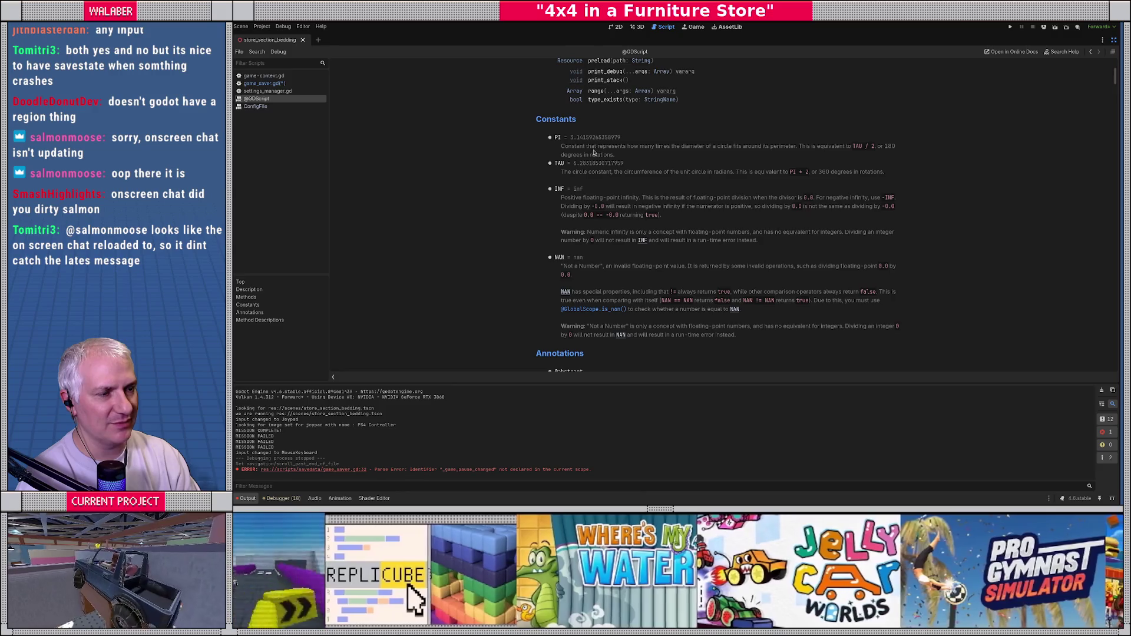
pyautogui.scroll(-8, 597, 171)
pyautogui.scroll(7, 598, 171)
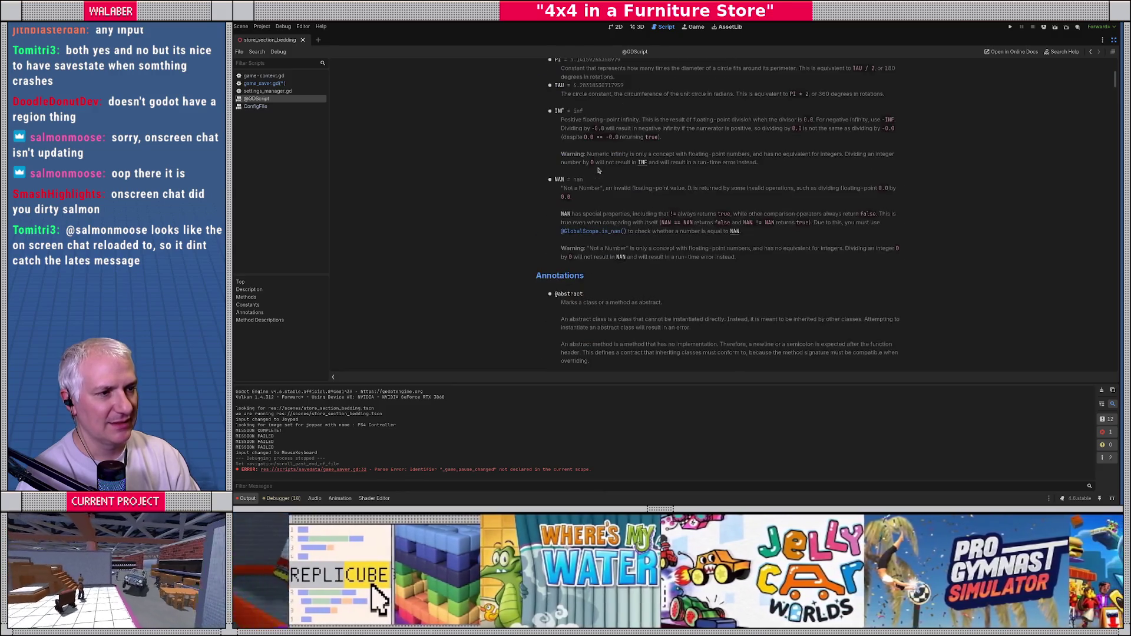
pyautogui.hotkey('alt', 'Left')
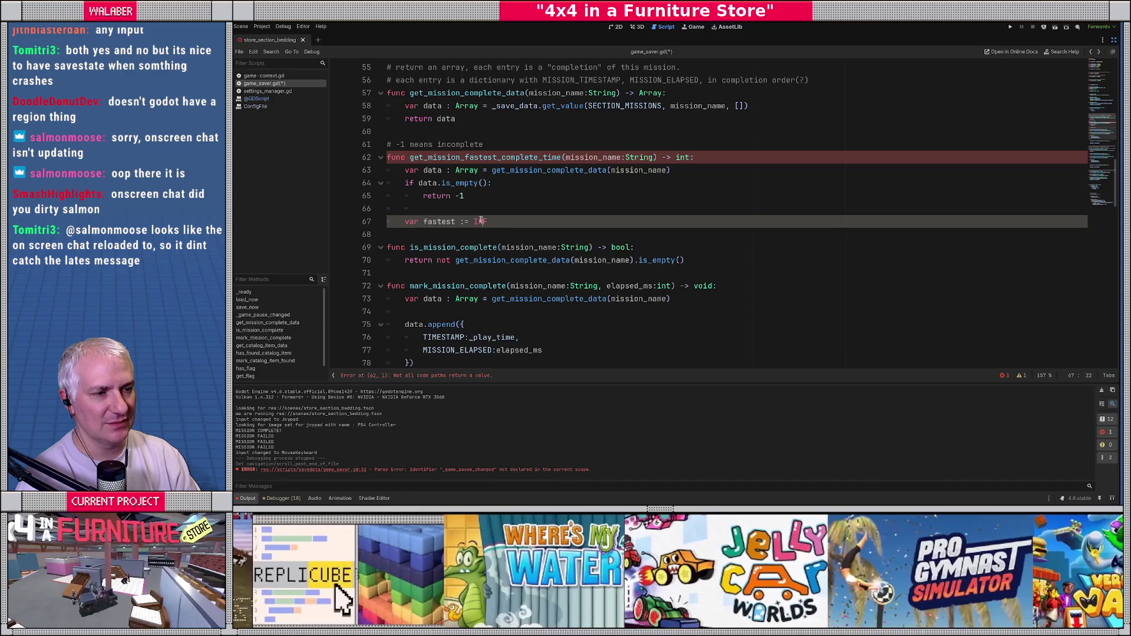
# Change fastest to 'var fastest : int = -1' and delete the empty-data check
pyautogui.doubleClick(480, 222)
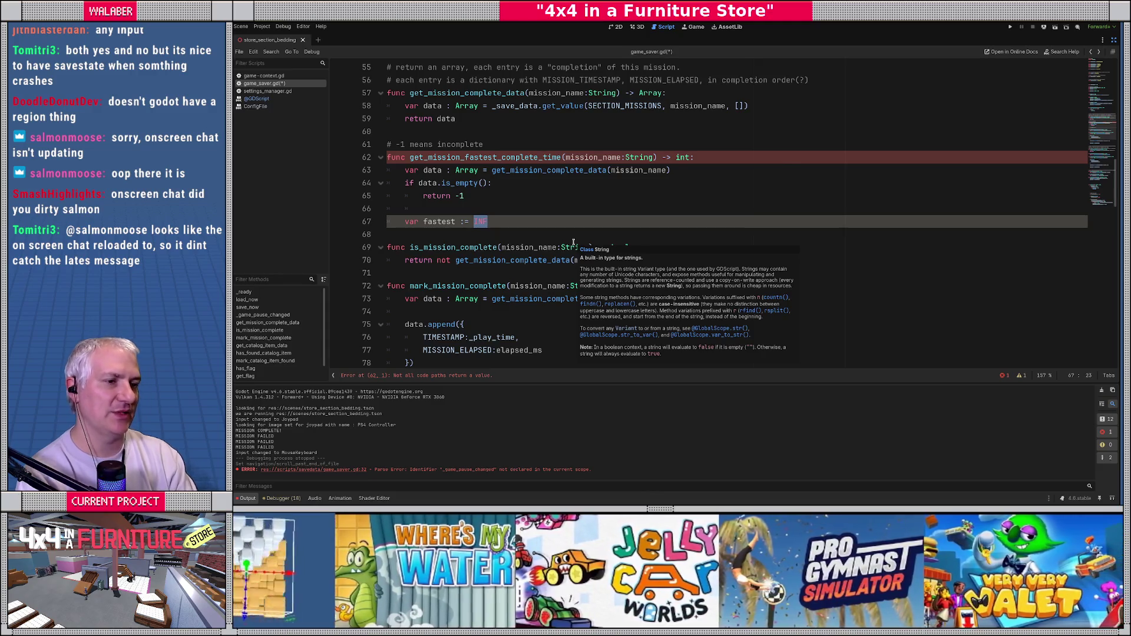
pyautogui.write('-1')
pyautogui.press('Up')
pyautogui.press('Up')
pyautogui.press('Up')
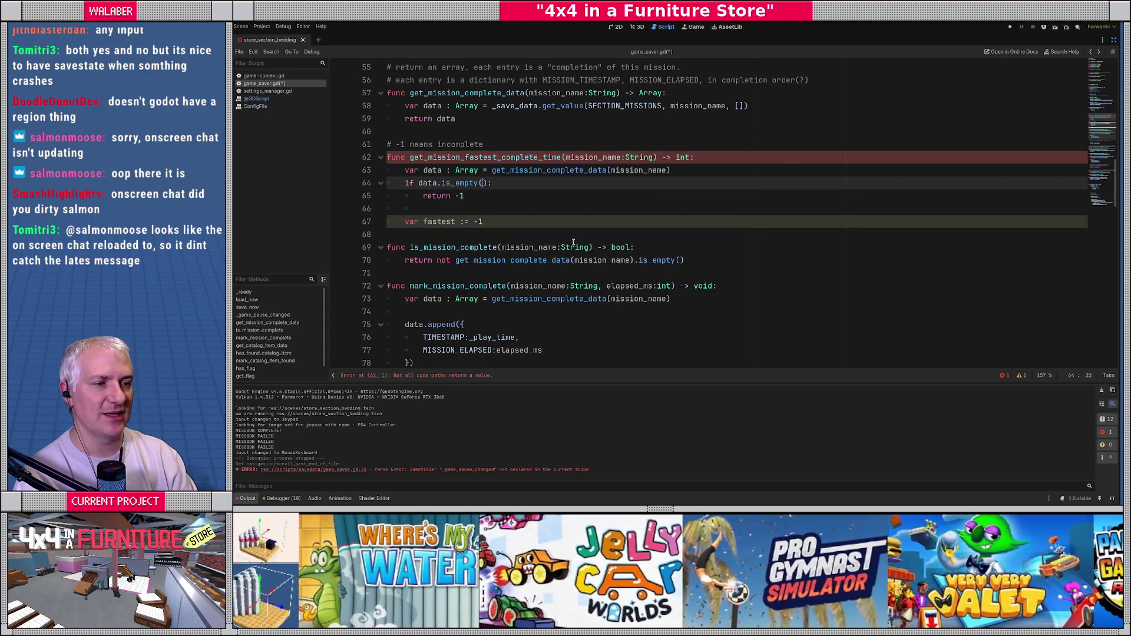
pyautogui.hotkey('shift', 'Down')
pyautogui.hotkey('shift', 'Down')
pyautogui.press('BackSpace')
pyautogui.press('Down')
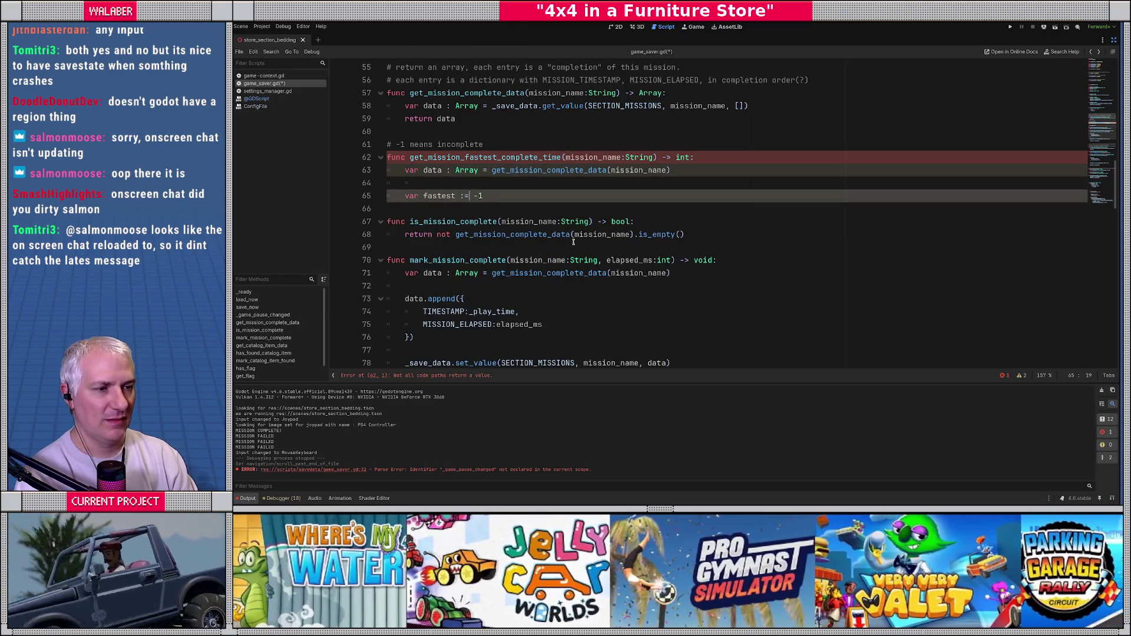
pyautogui.write('int')
# Add 'return fastest' with a 'for i in range(data.size()):' loop above it
pyautogui.press('End')
pyautogui.press('Return')
pyautogui.press('Return')
pyautogui.press('Return')
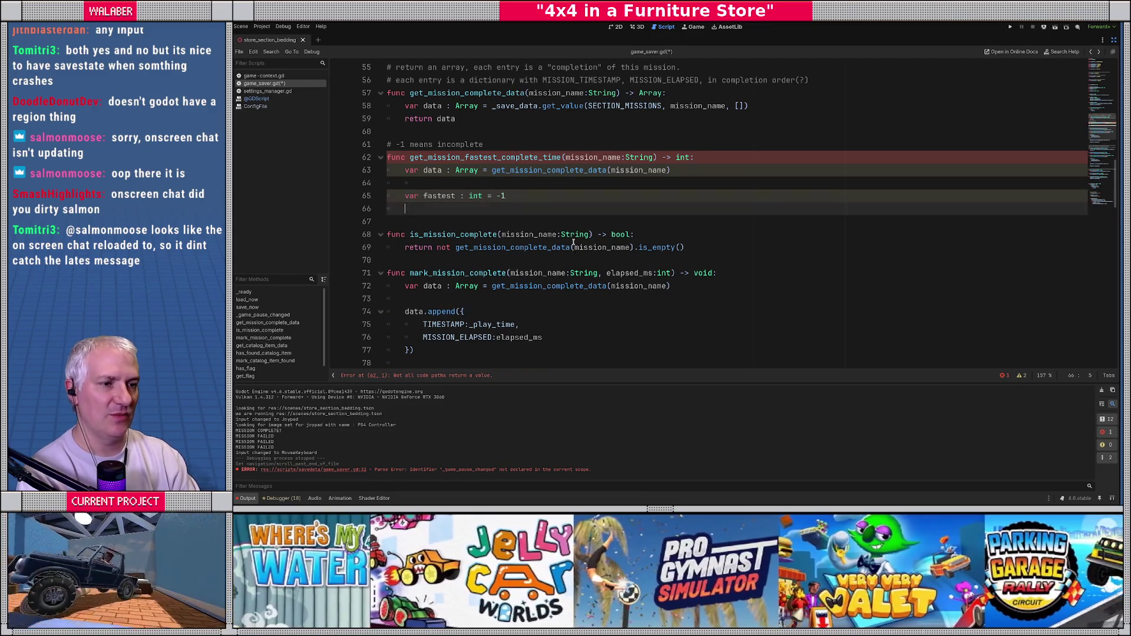
pyautogui.write('return fa')
pyautogui.press('Return')
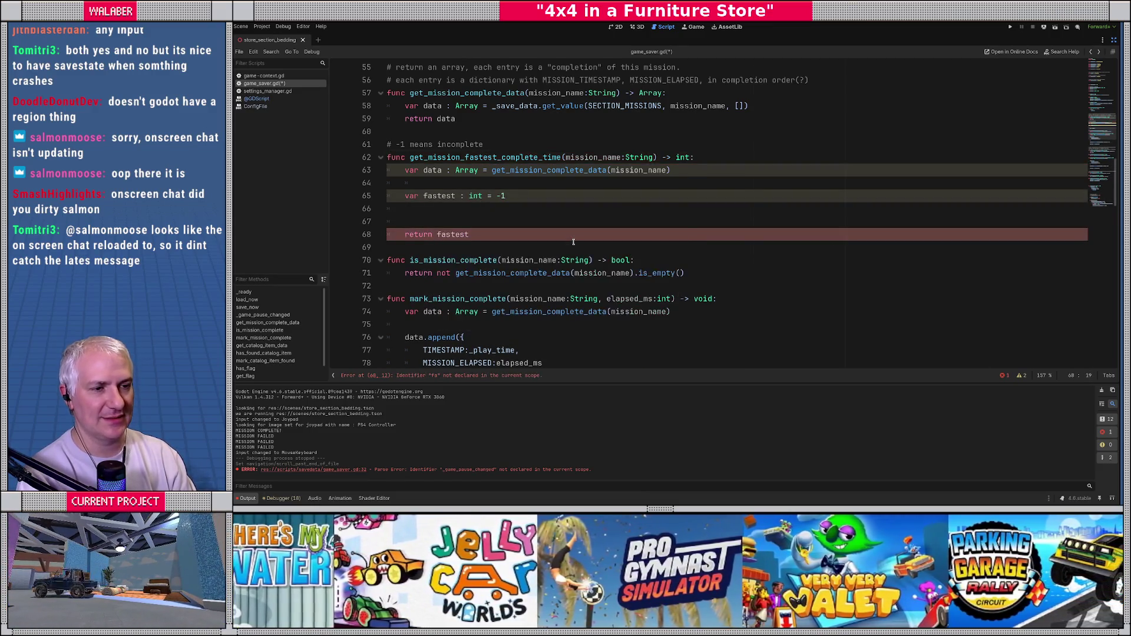
pyautogui.press('Up')
pyautogui.press('Up')
pyautogui.press('Return')
pyautogui.press('Return')
pyautogui.press('Up')
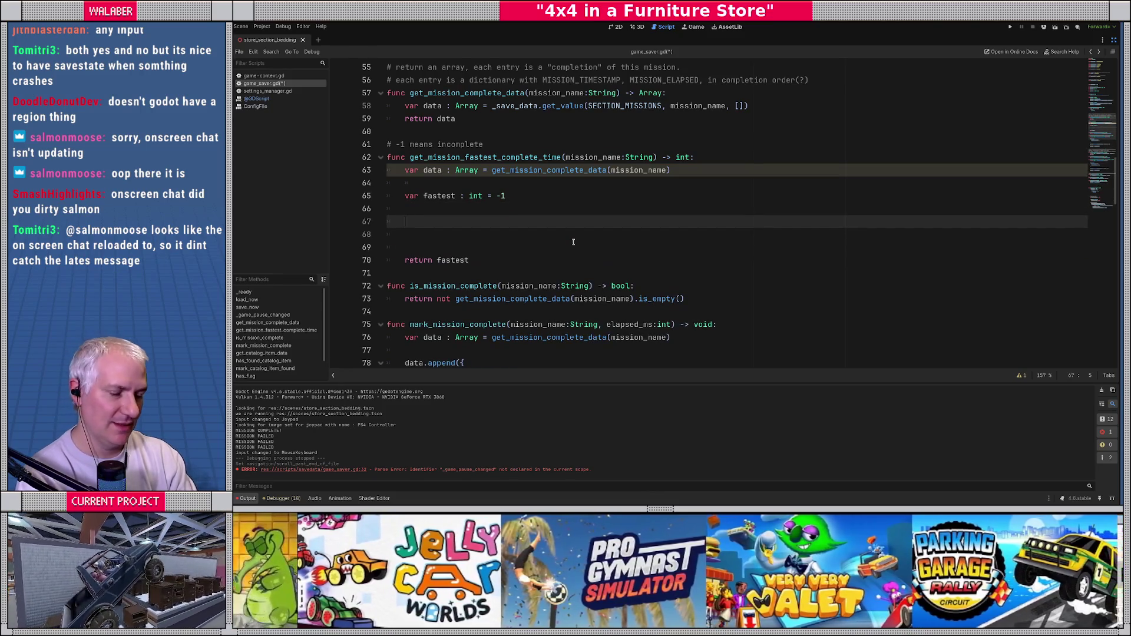
pyautogui.write('for i in range(data.size()):')
pyautogui.press('Return')
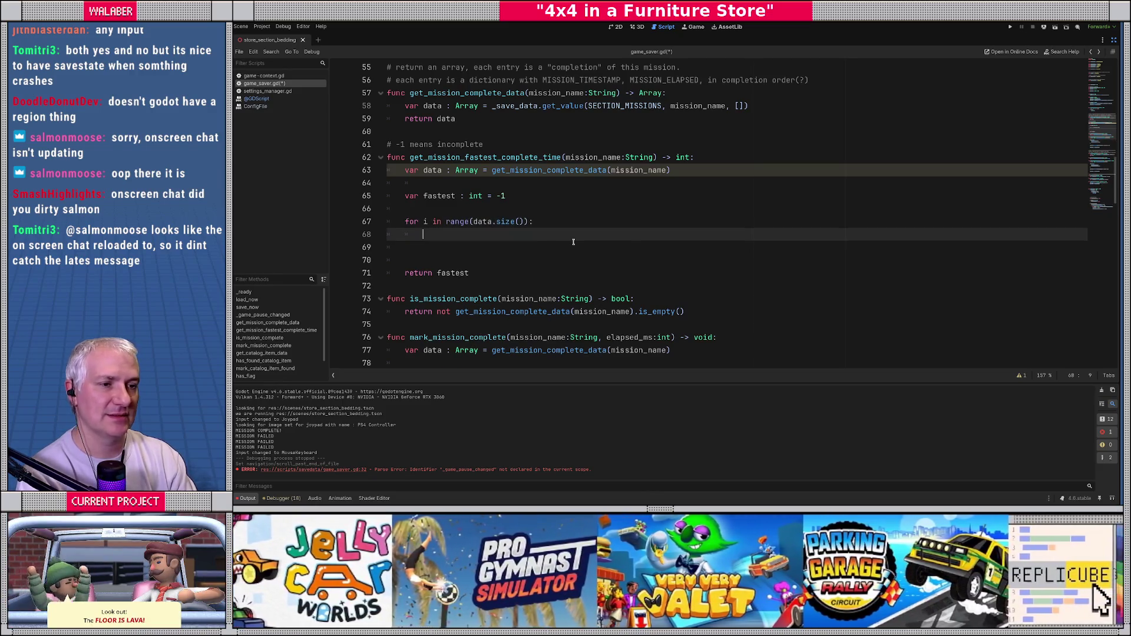
# Read elapsed from data[MISSION_ELAPSED] and set fastest = elapsed when smaller or fastest < 0
pyautogui.write('var')
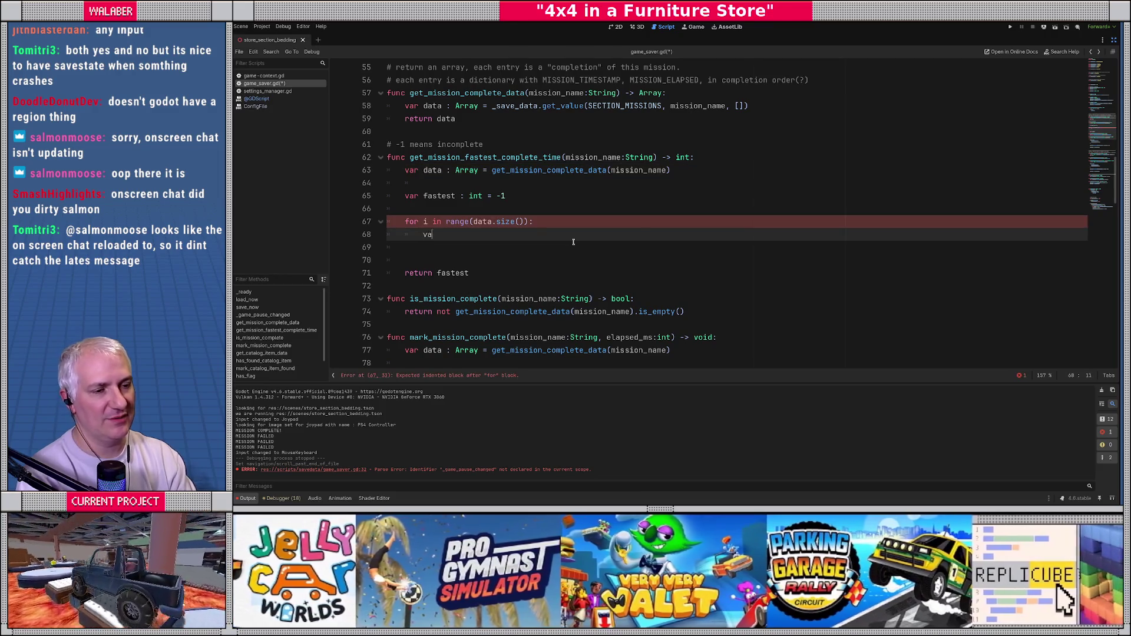
pyautogui.write(' elapsed : in')
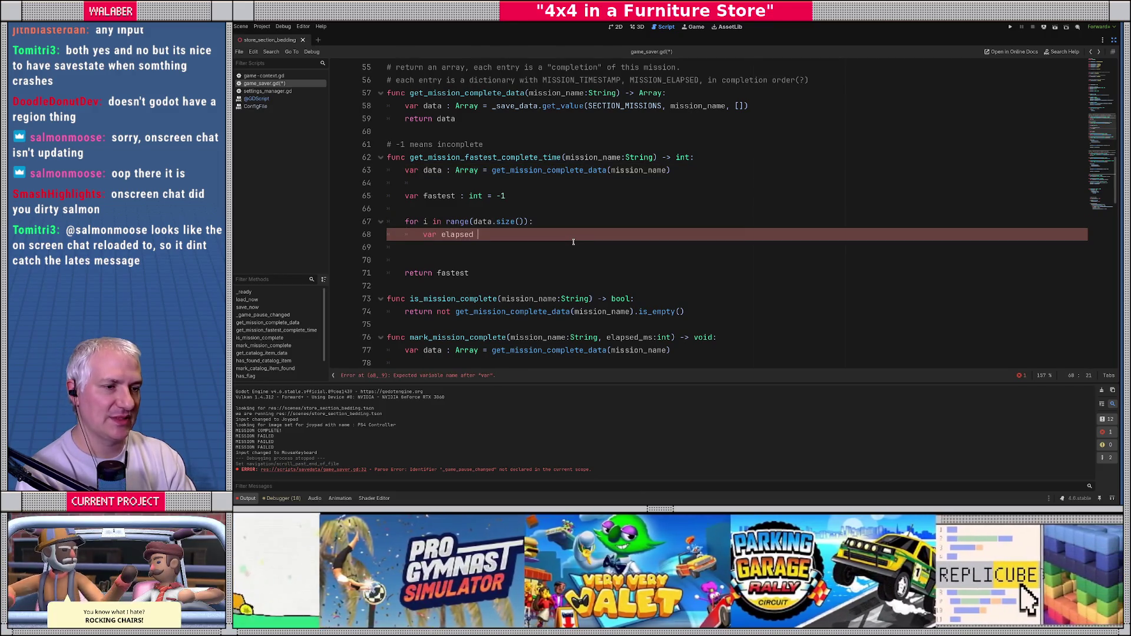
pyautogui.write('t = data')
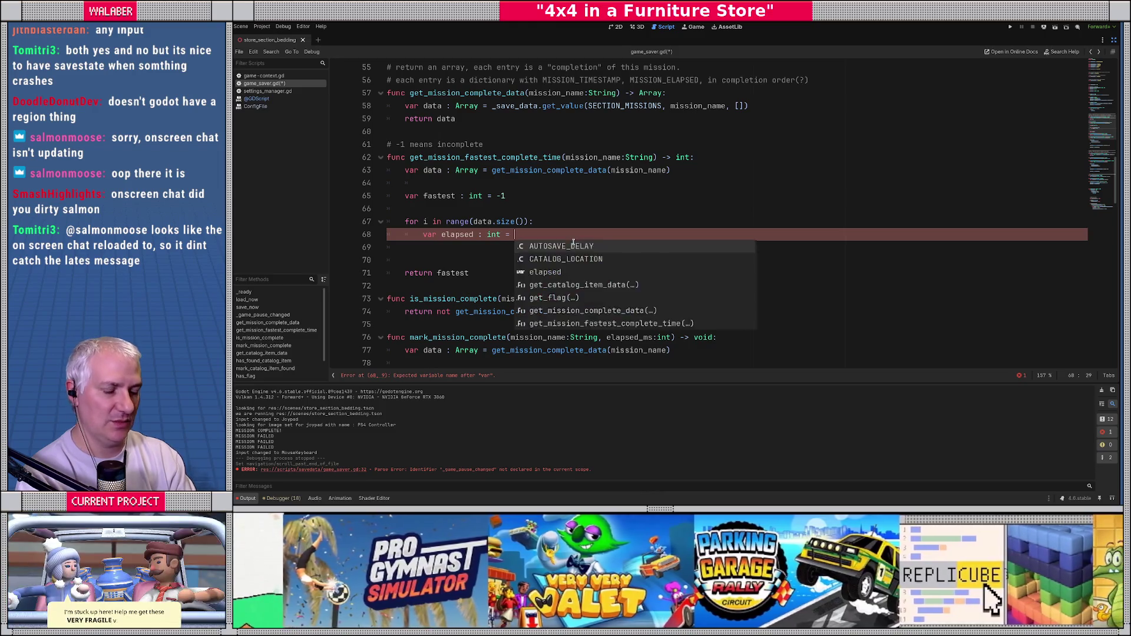
pyautogui.write('[')
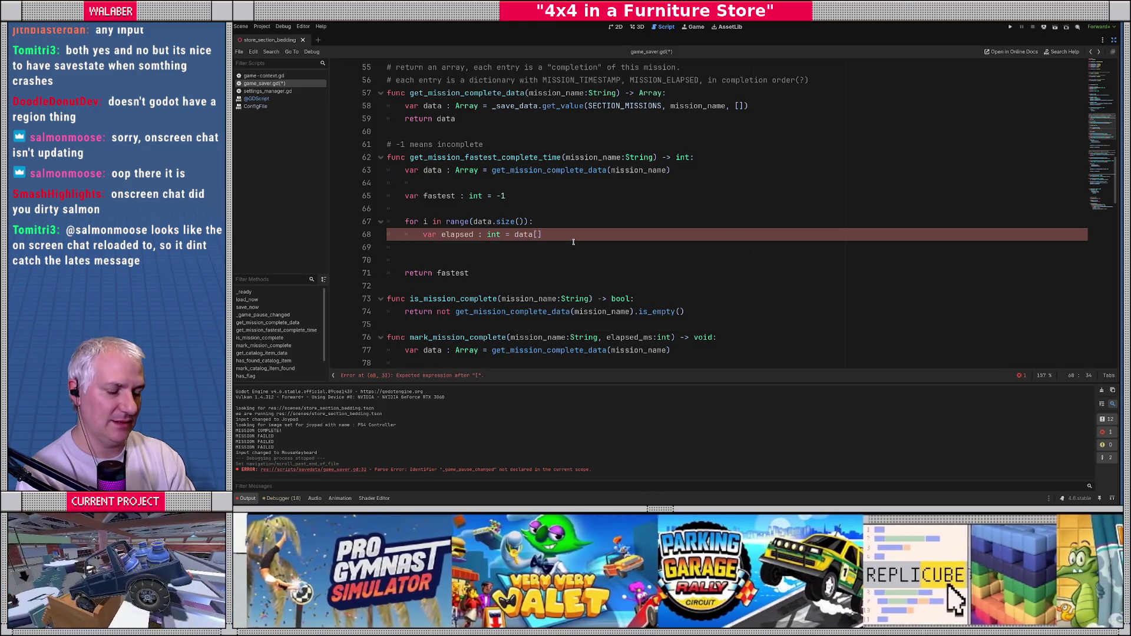
pyautogui.write('MISSION_E')
pyautogui.press('Return')
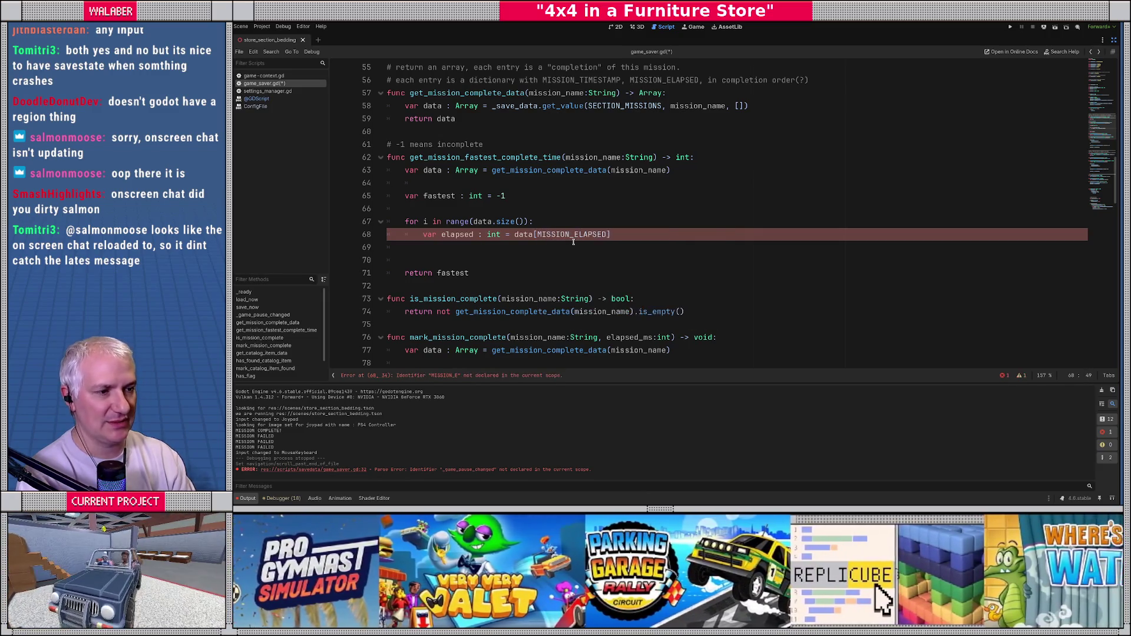
pyautogui.press('Return')
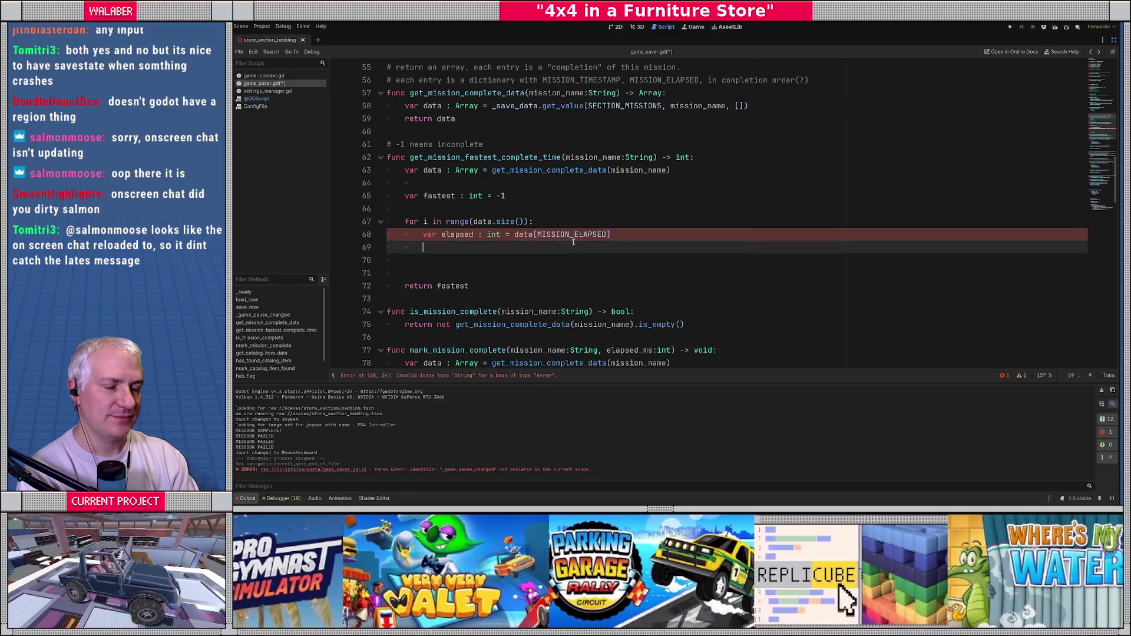
pyautogui.write('if elapsed <')
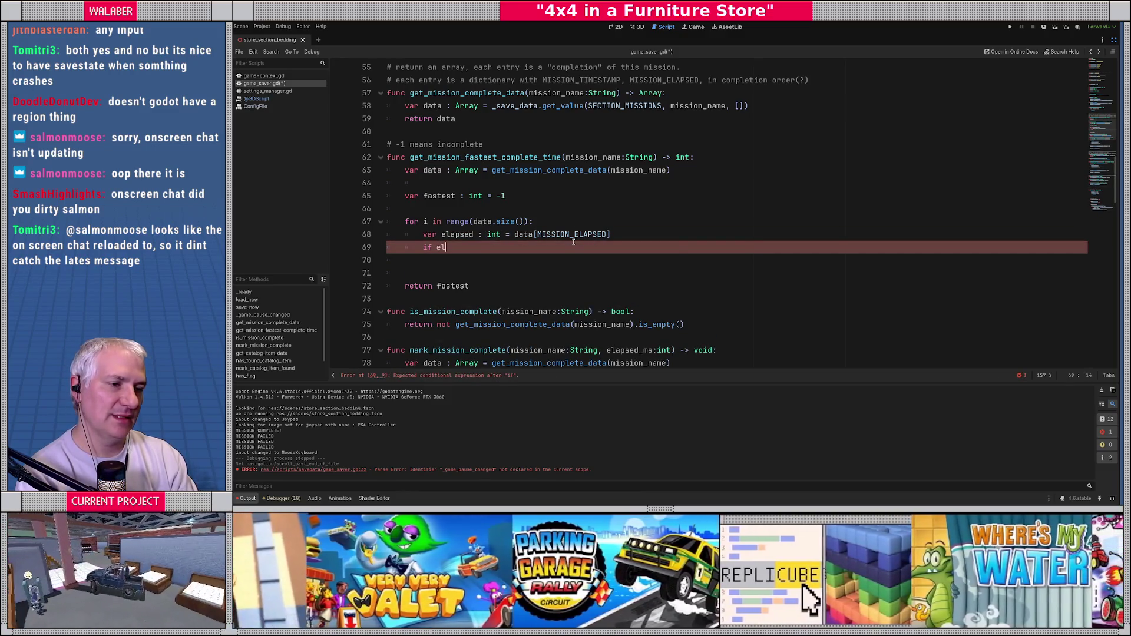
pyautogui.write(' fastest or')
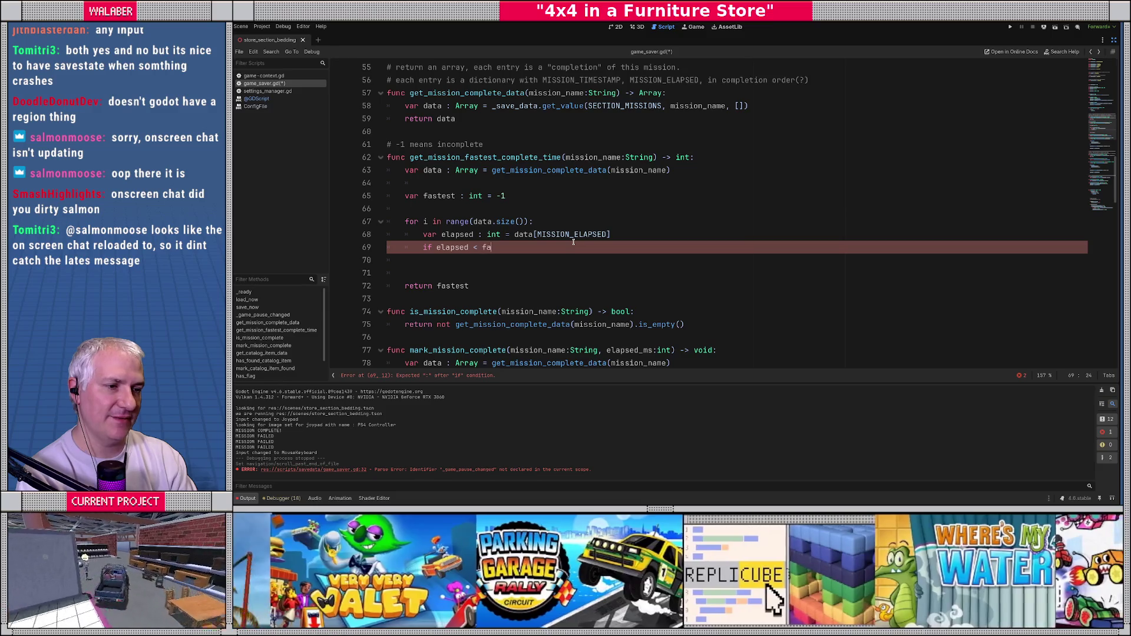
pyautogui.write(' fastest <')
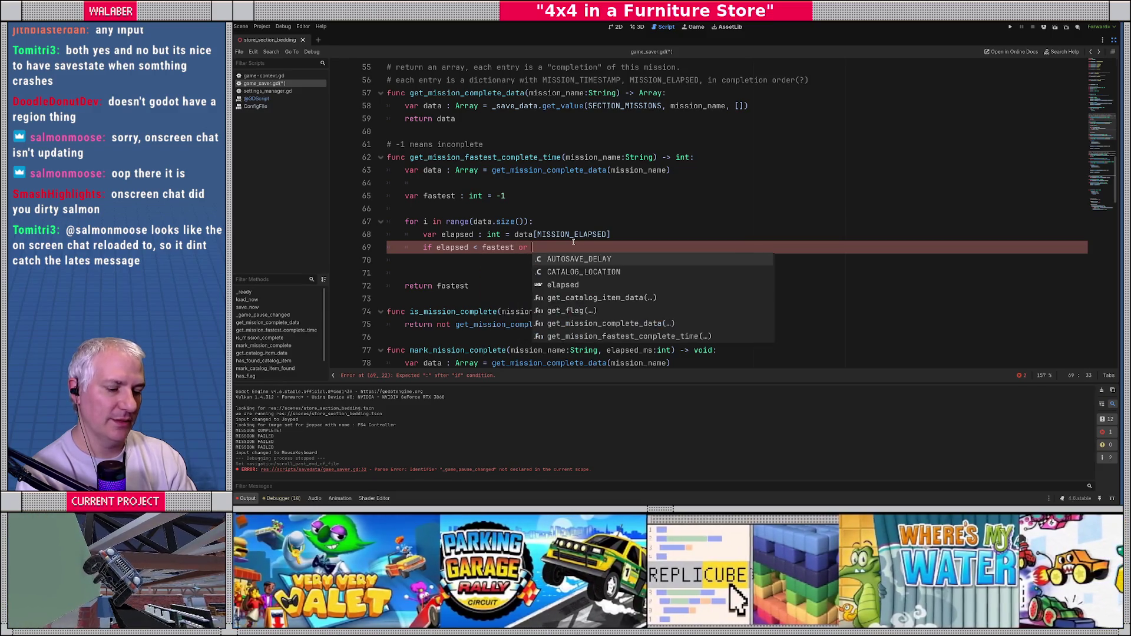
pyautogui.write(' 0:')
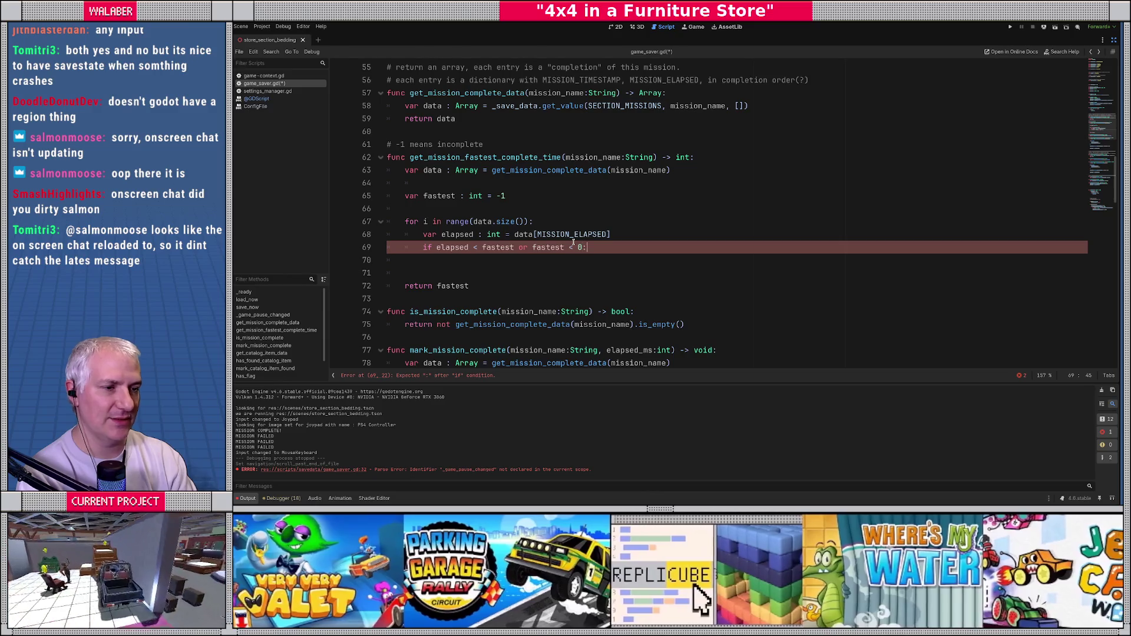
pyautogui.press('Return')
pyautogui.write('fa')
pyautogui.press('Return')
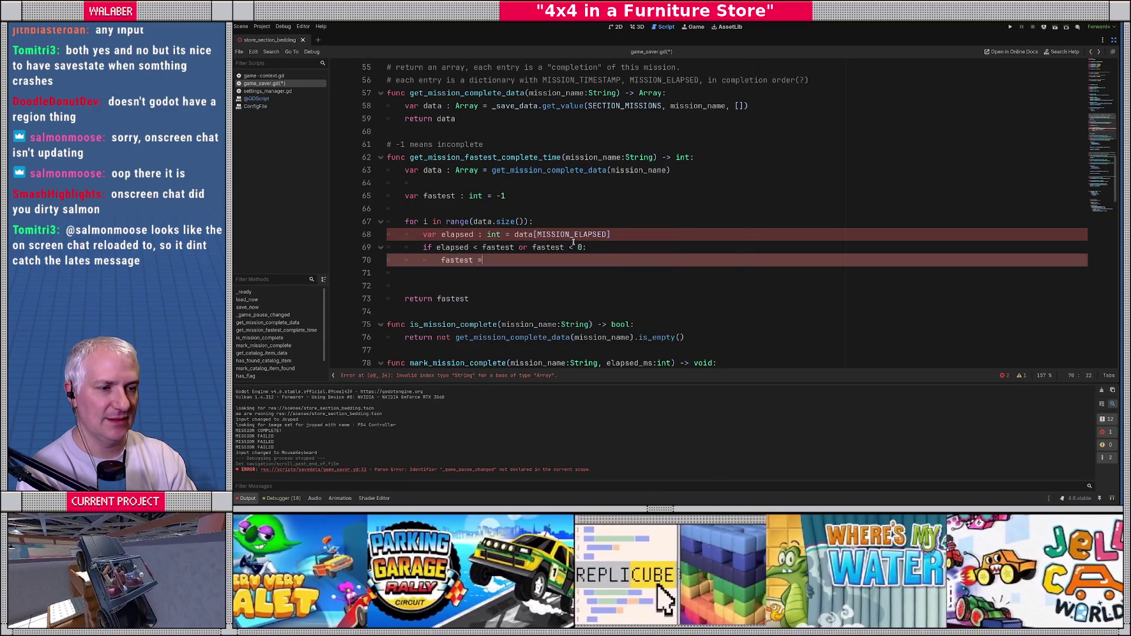
pyautogui.write('= elapsed')
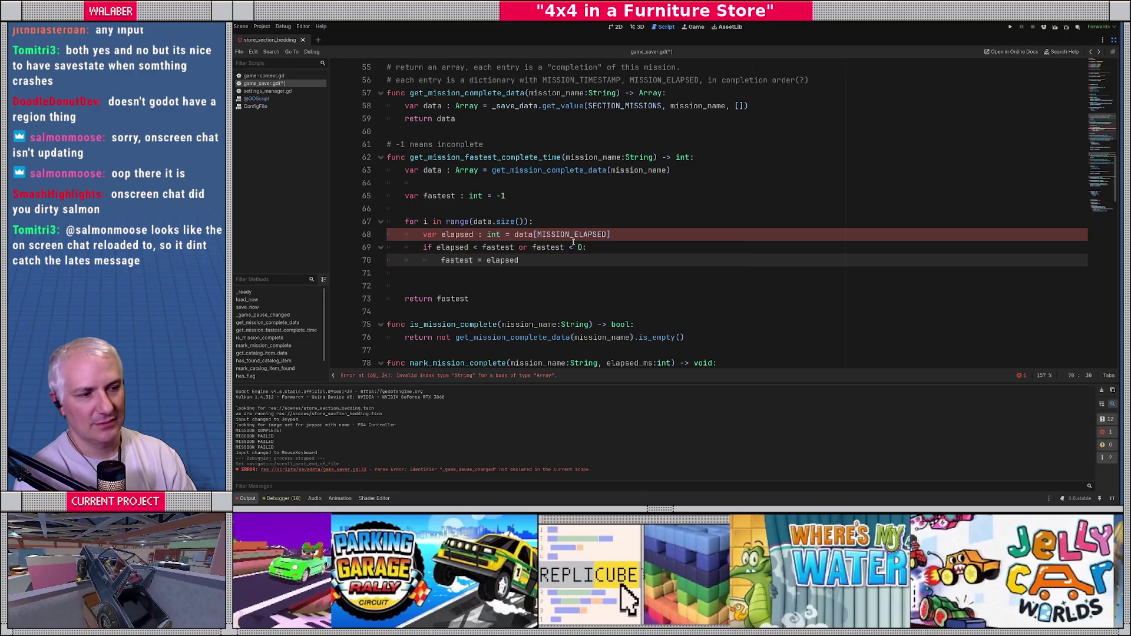
# Select the MISSION_ELAPSED index on the elapsed line so it can be replaced with i
pyautogui.press('Home')
pyautogui.press('Right')
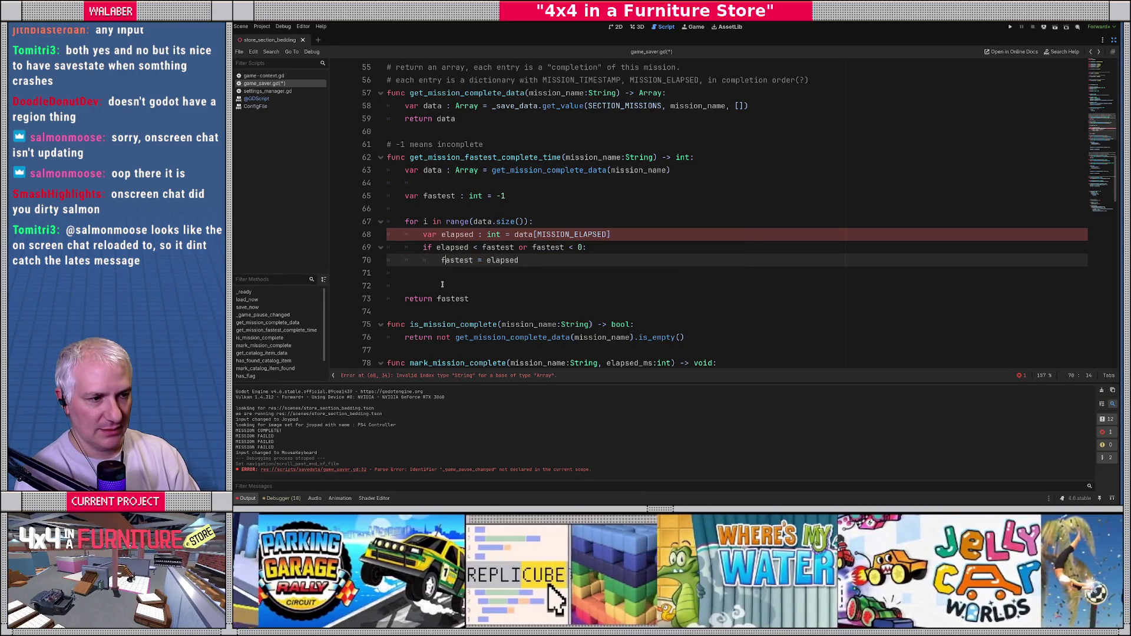
pyautogui.click(442, 284)
pyautogui.moveTo(548, 234)
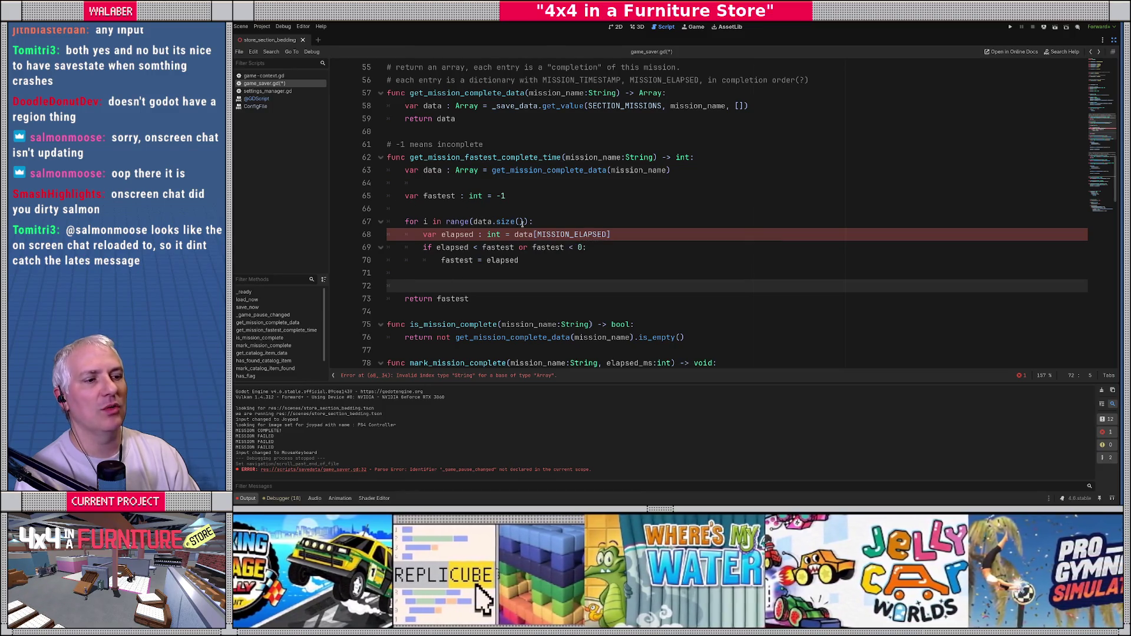
pyautogui.doubleClick(551, 235)
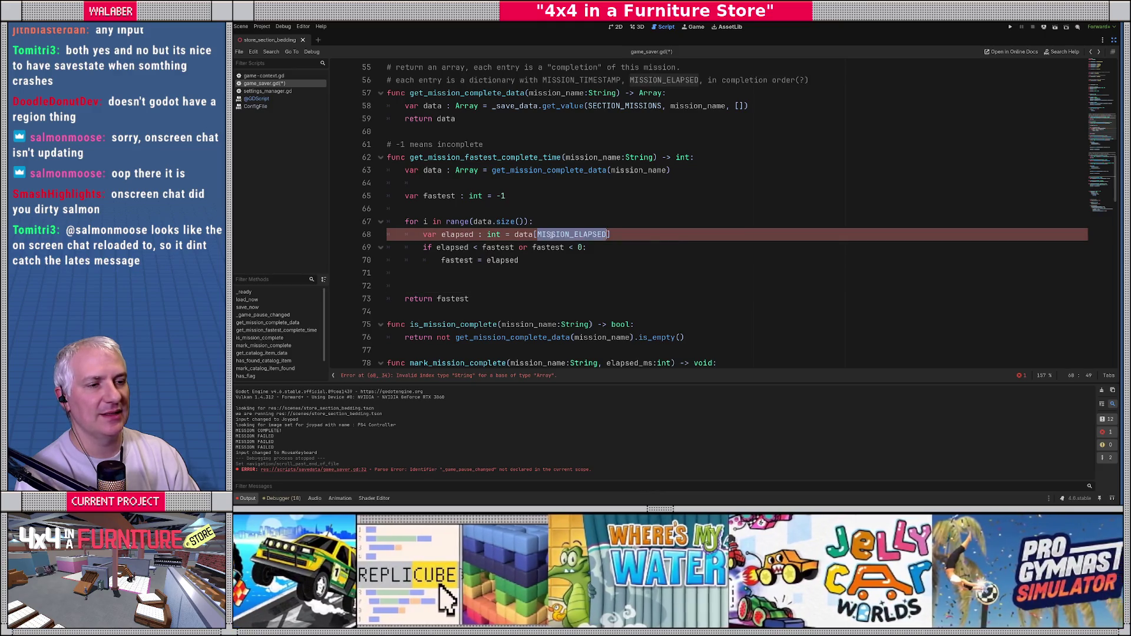
# Add 'var data_dict : Dictionary = data[i]' and read elapsed from data_dict[MISSION_ELAPSED]
pyautogui.write('i')
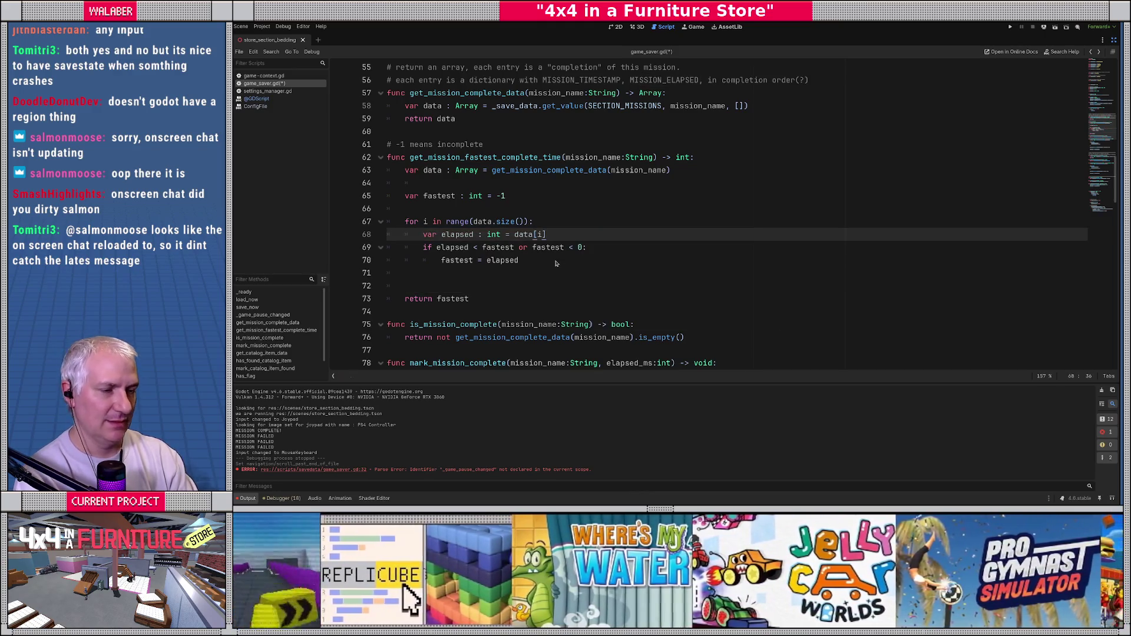
pyautogui.click(554, 221)
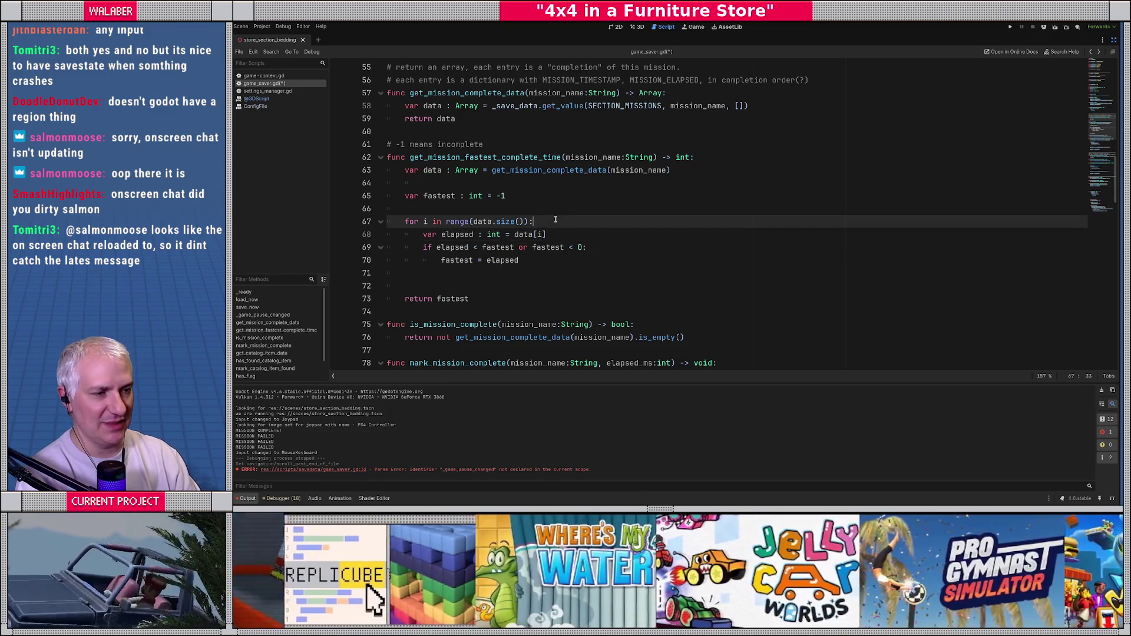
pyautogui.press('Return')
pyautogui.write('var ')
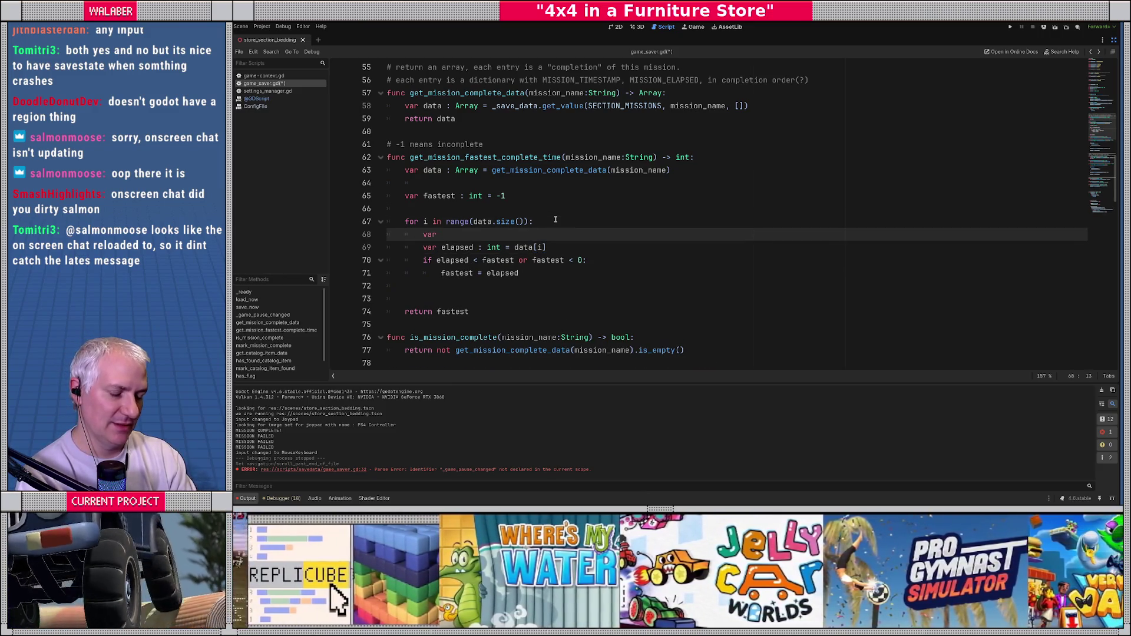
pyautogui.write('data_dict : Dictionary = data[i]')
pyautogui.press('Down')
pyautogui.press('BackSpace')
pyautogui.press('BackSpace')
pyautogui.press('BackSpace')
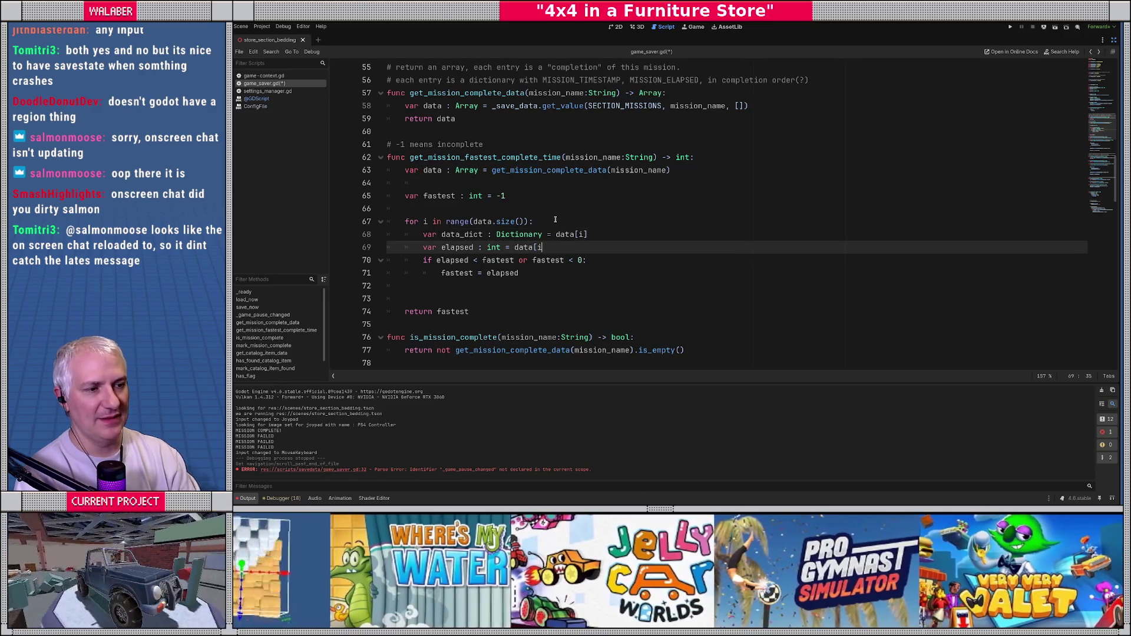
pyautogui.write('_dict')
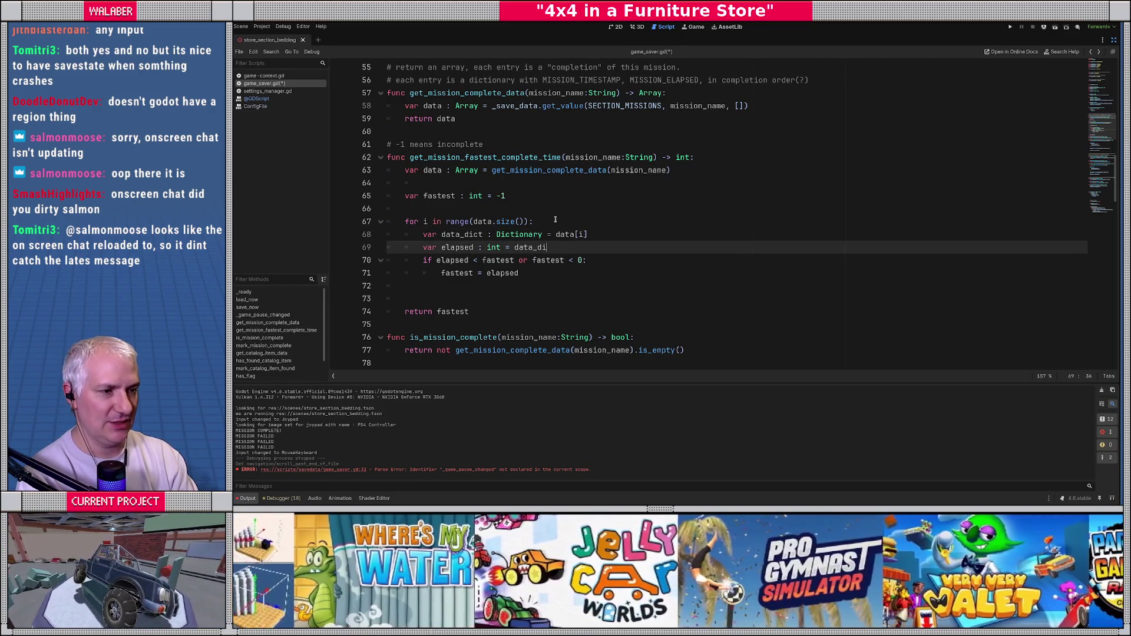
pyautogui.write('[')
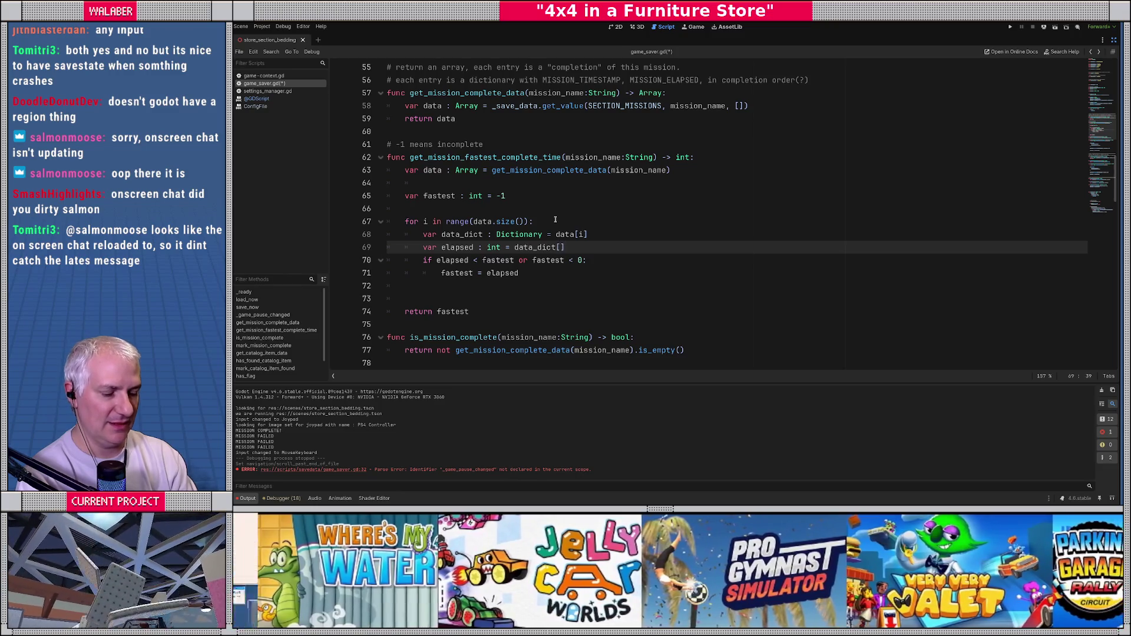
pyautogui.write('MISSION_E')
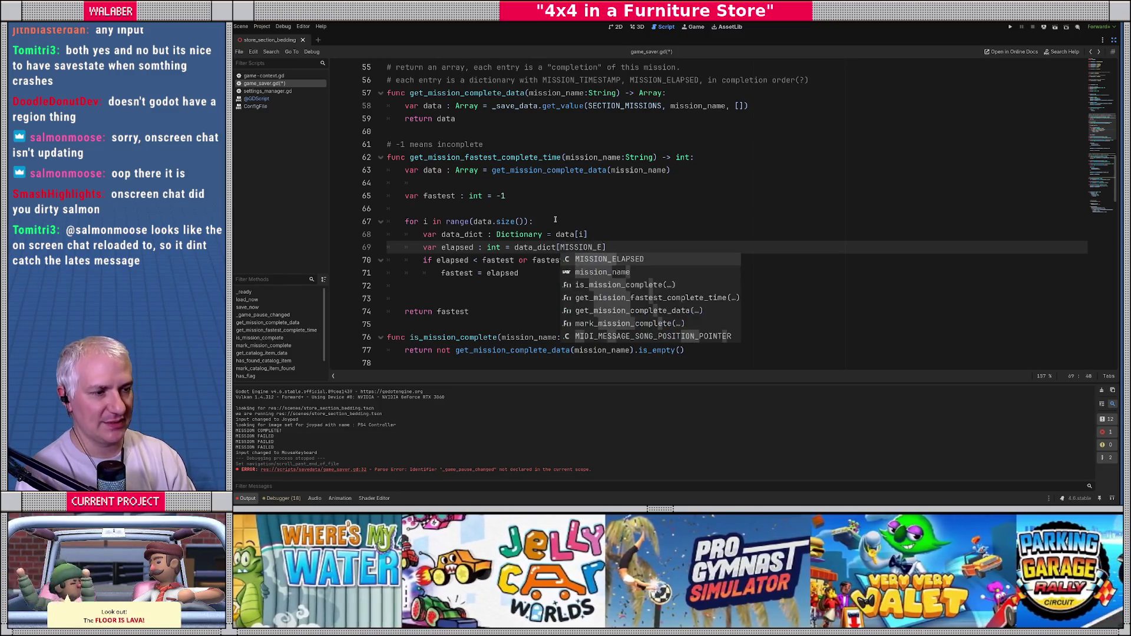
pyautogui.press('Return')
# Remove the stray blank line before 'return fastest' and select the whole function
pyautogui.click(528, 196)
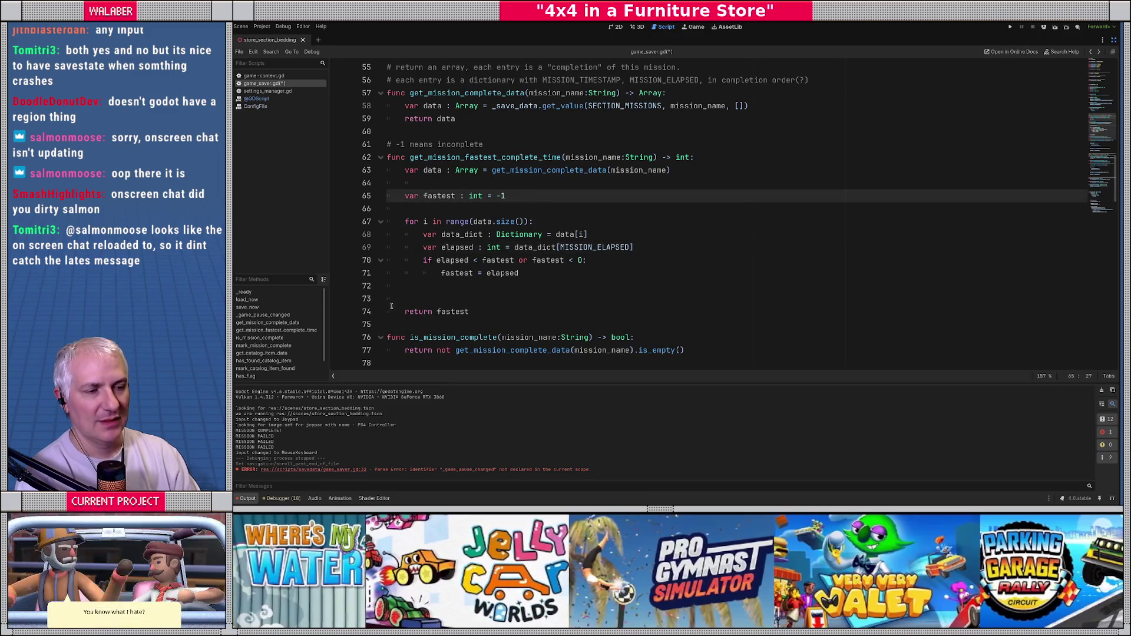
pyautogui.click(395, 286)
pyautogui.press('BackSpace')
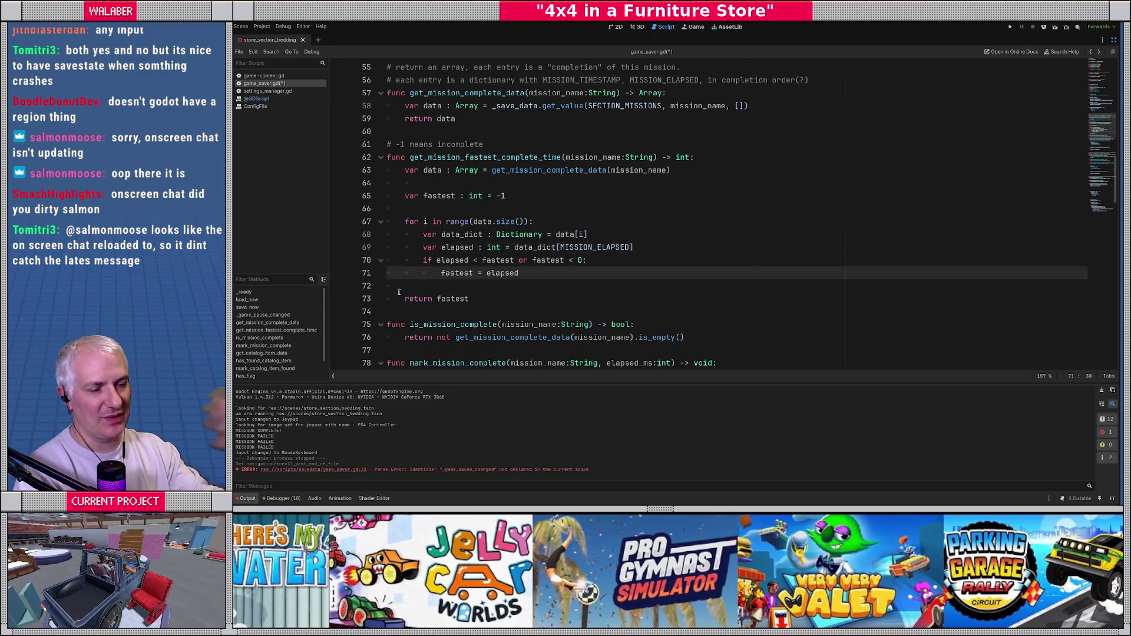
pyautogui.moveTo(472, 299); pyautogui.dragTo(392, 130)
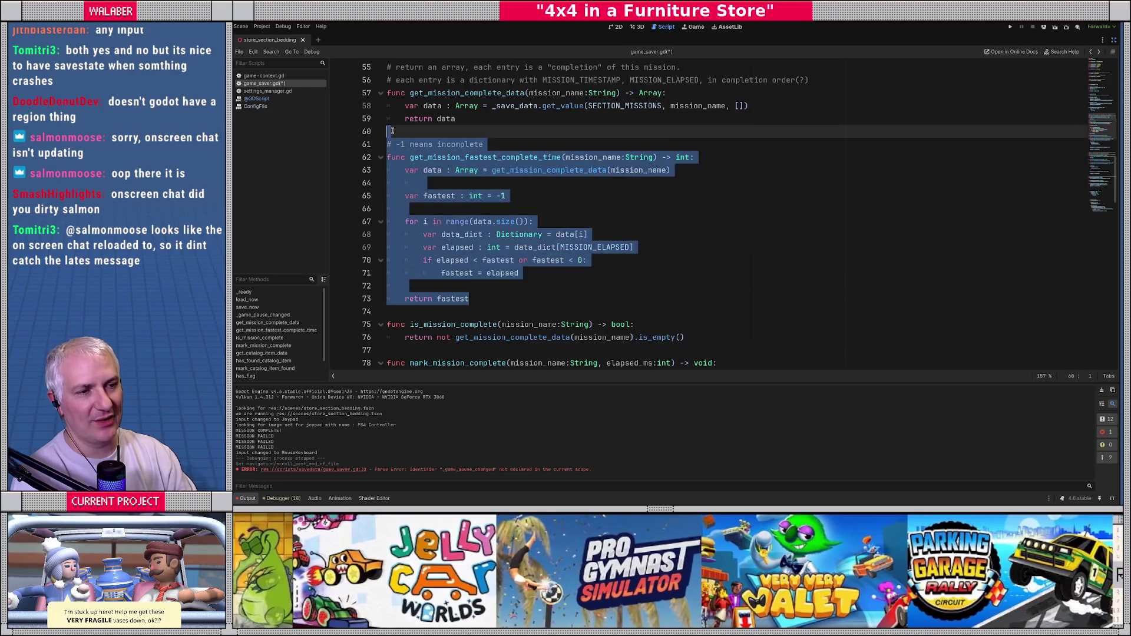
# Scroll down to the CATALOG code and select the has_found_catalog_item signature
pyautogui.click(418, 170)
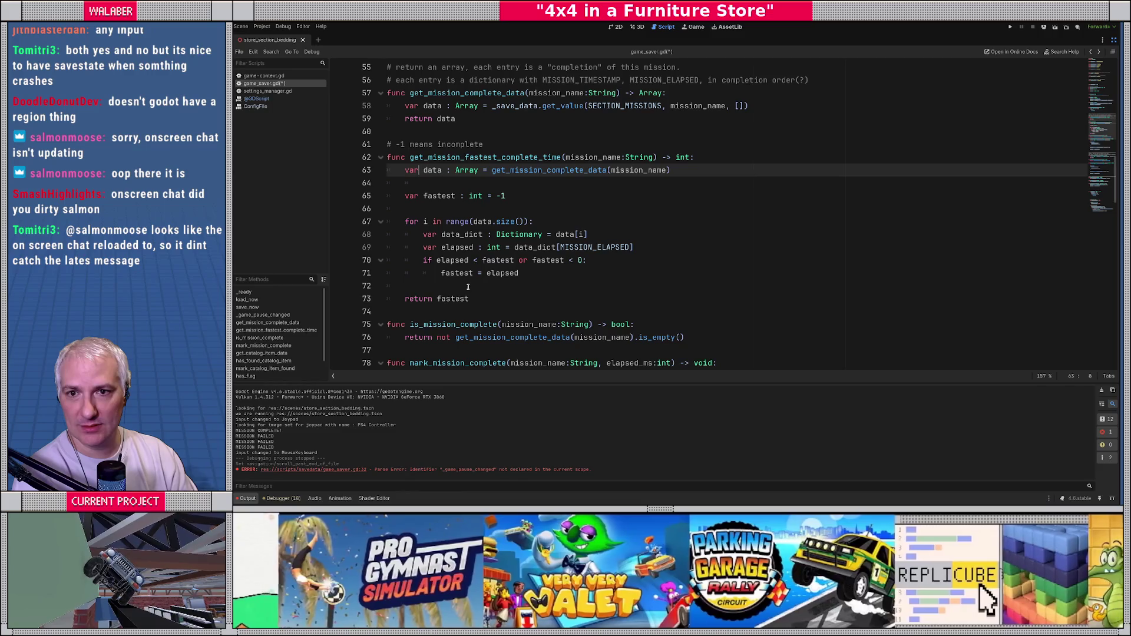
pyautogui.click(489, 299)
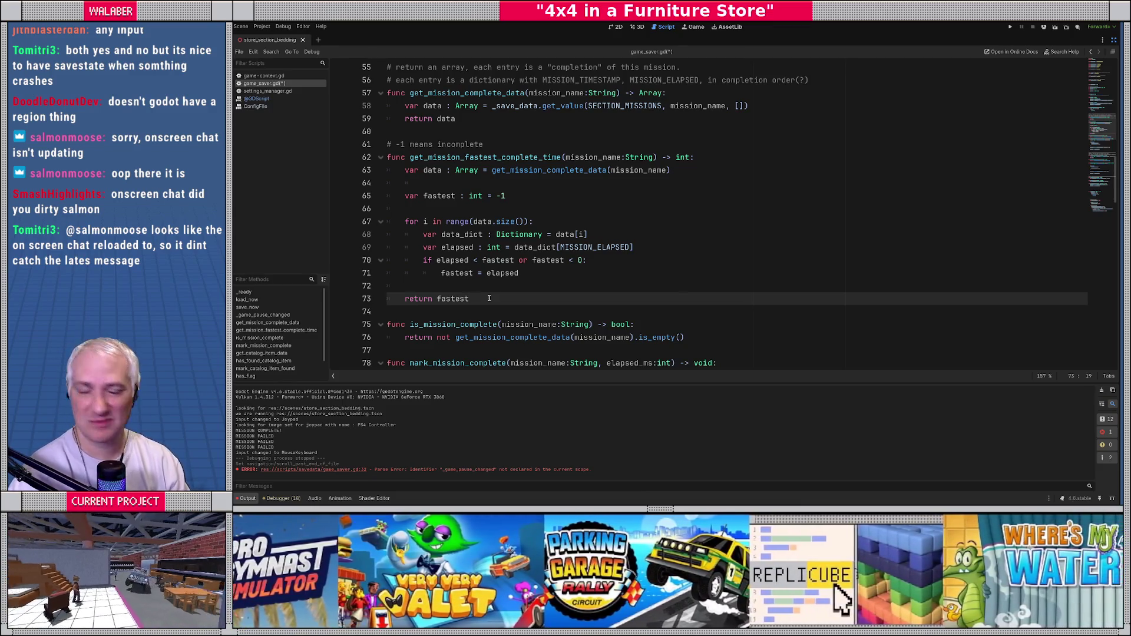
pyautogui.scroll(-10, 562, 246)
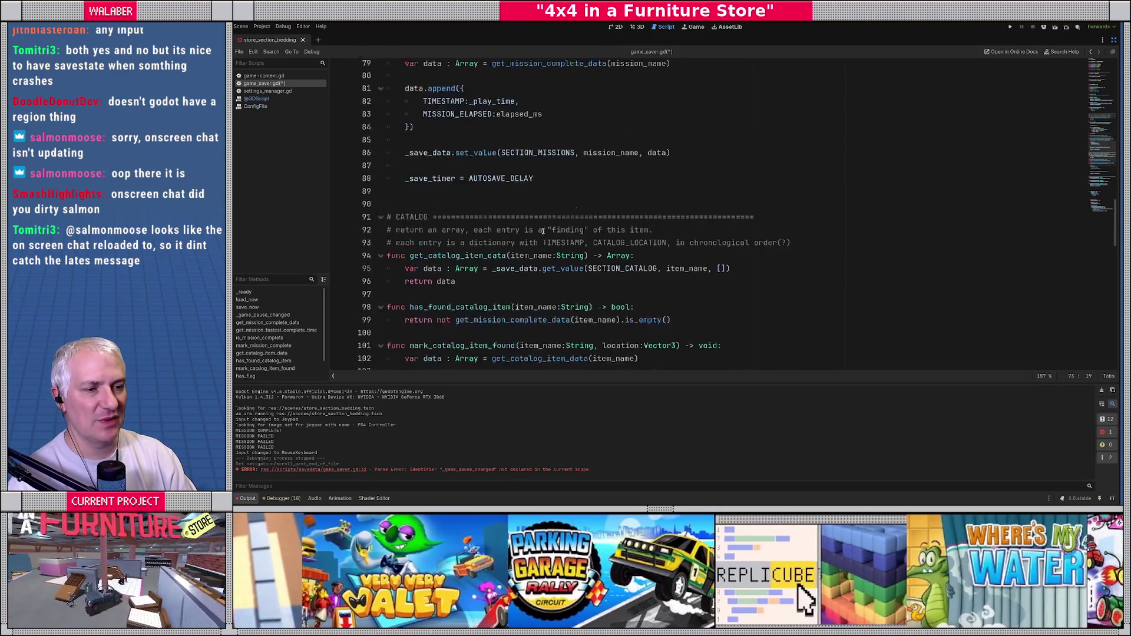
pyautogui.moveTo(409, 145)
pyautogui.mouseDown()
pyautogui.moveTo(424, 156)
pyautogui.moveTo(584, 157)
pyautogui.mouseUp()
pyautogui.click(468, 172)
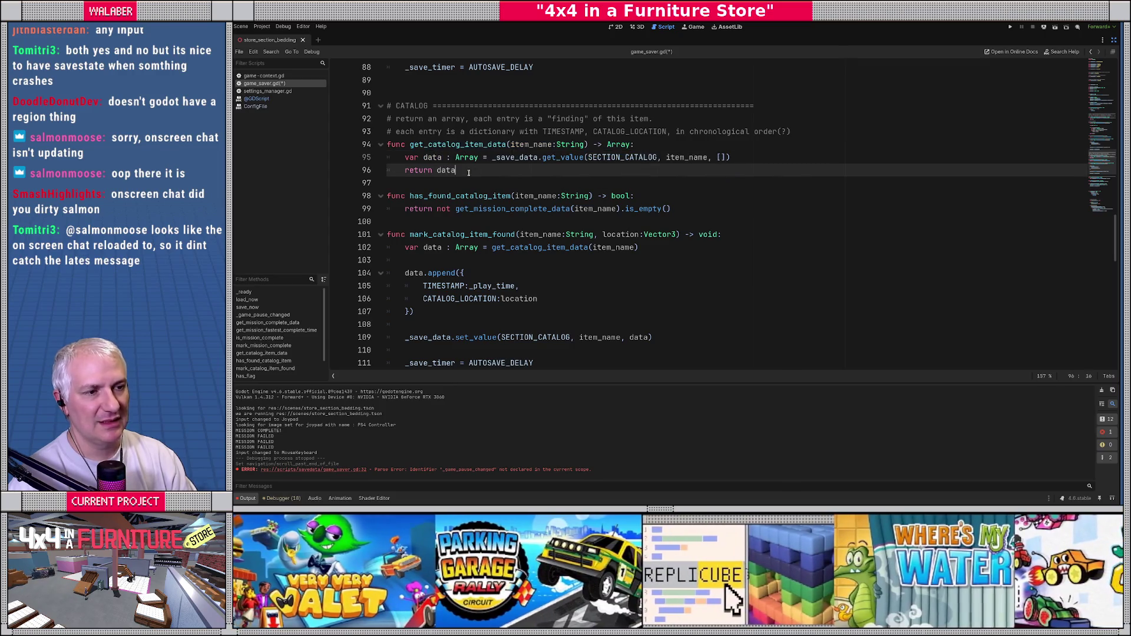
pyautogui.moveTo(410, 197); pyautogui.dragTo(683, 195)
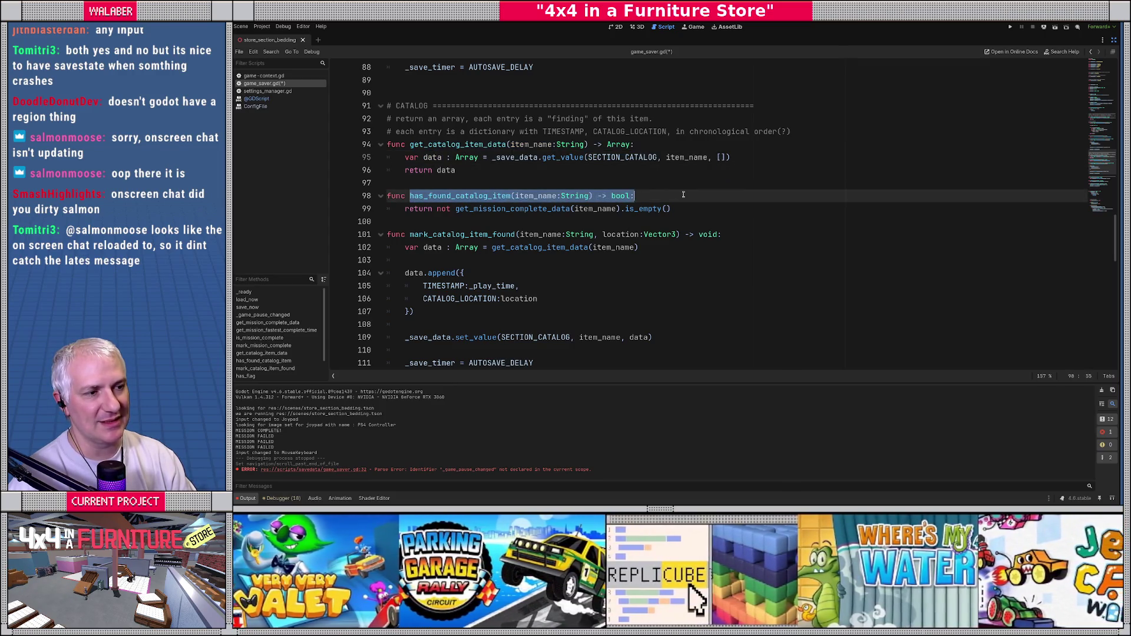
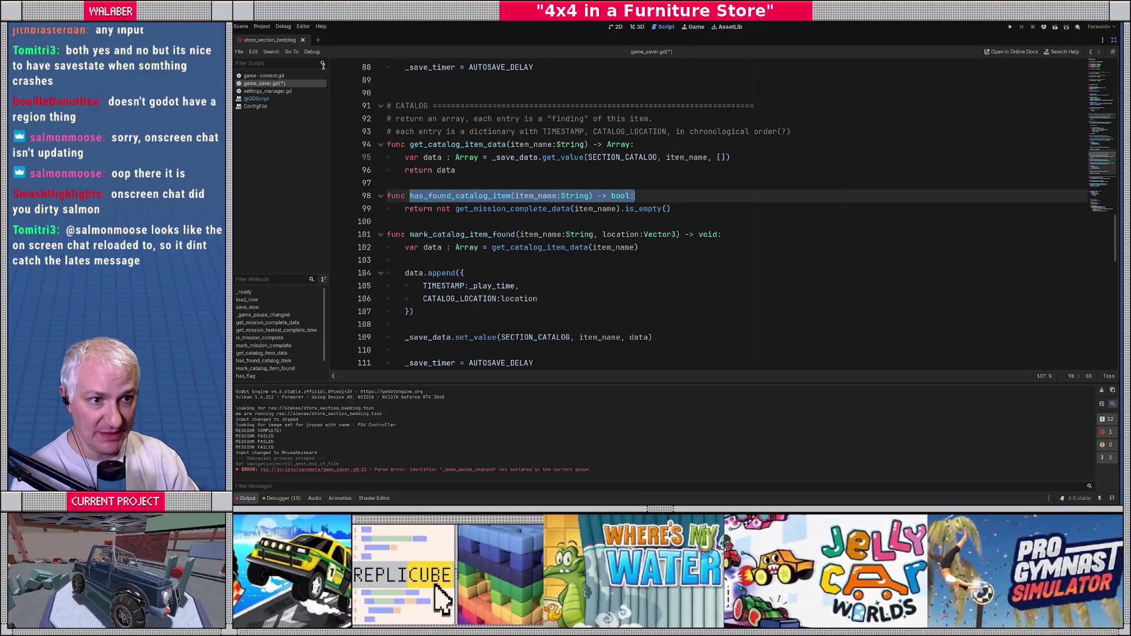
# Save game_saver.gd, leave distraction-free mode to restore the side panels, and open Project Settings
pyautogui.hotkey('ctrl', 's')
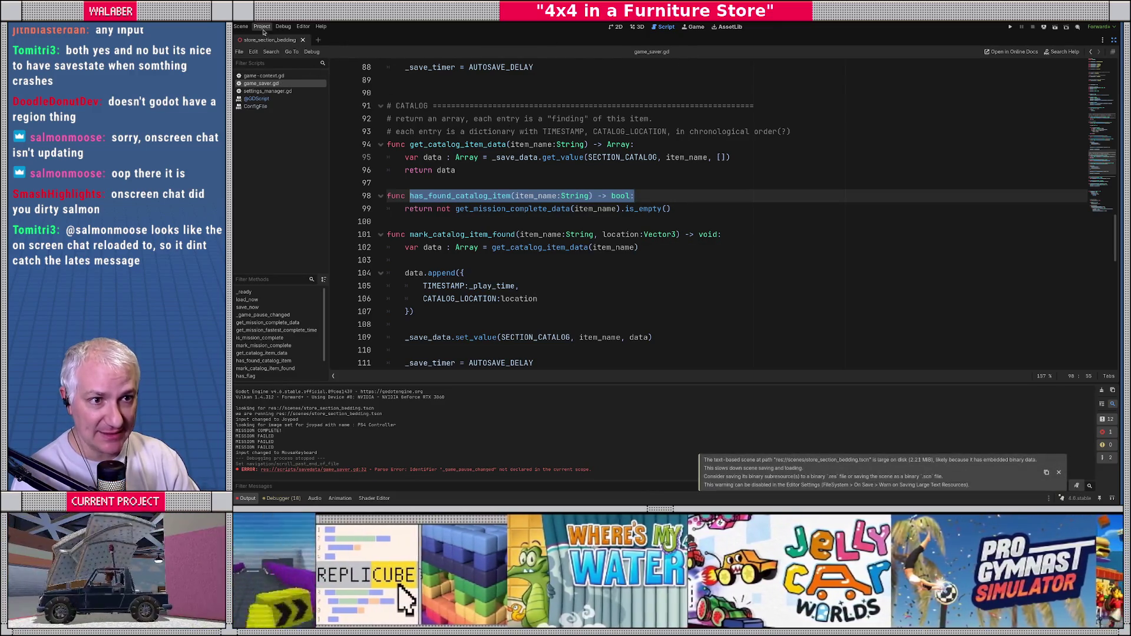
pyautogui.click(261, 27)
pyautogui.press('Escape')
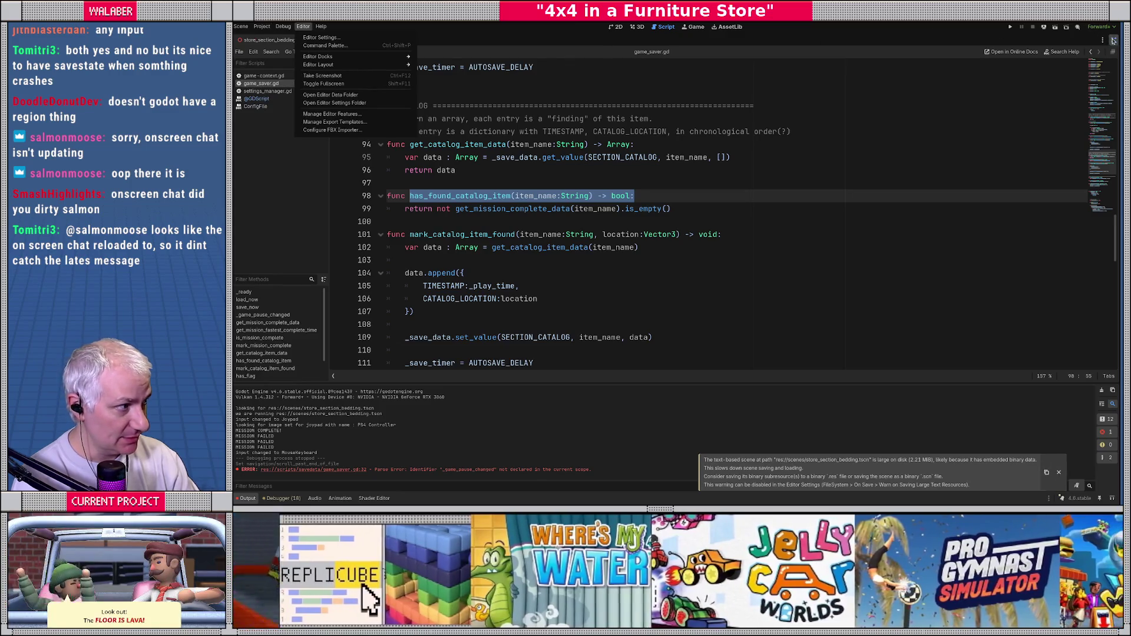
pyautogui.hotkey('ctrl', 'shift', 'F11')
pyautogui.click(283, 27)
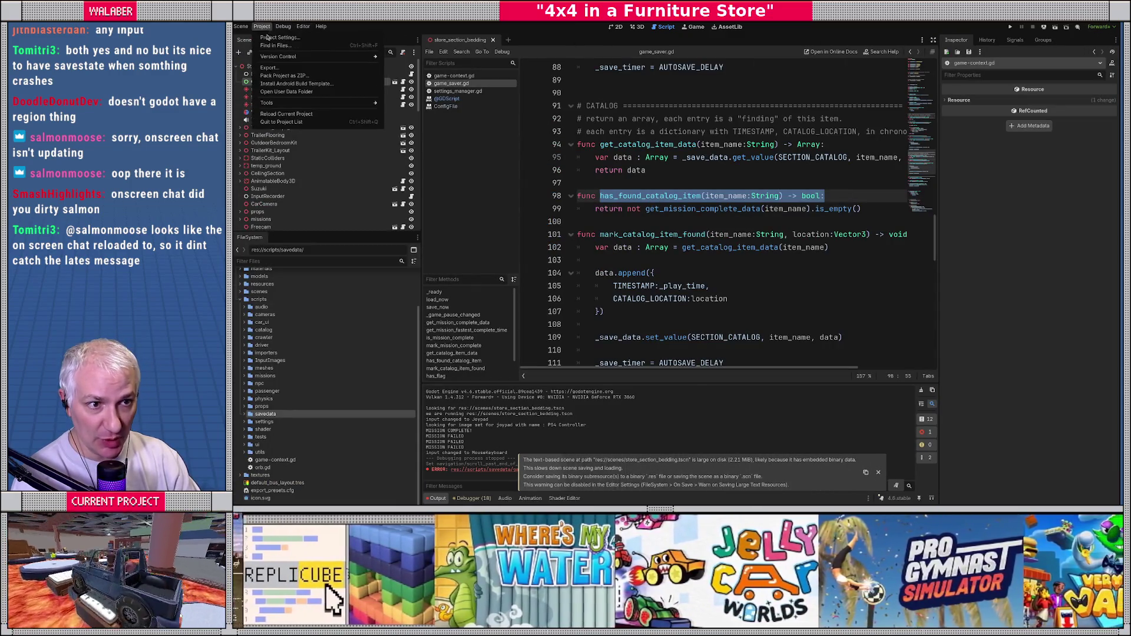
pyautogui.click(279, 37)
# In the Autoload list, pick scripts/savedata/game_saver.gd as the script to autoload
pyautogui.click(523, 75)
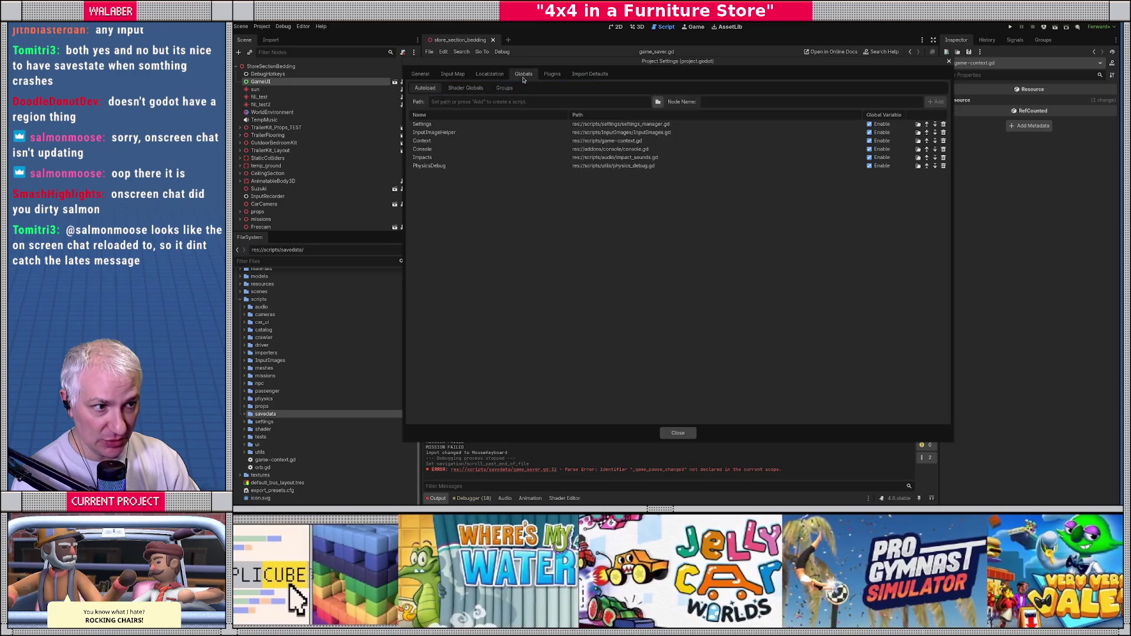
pyautogui.click(658, 102)
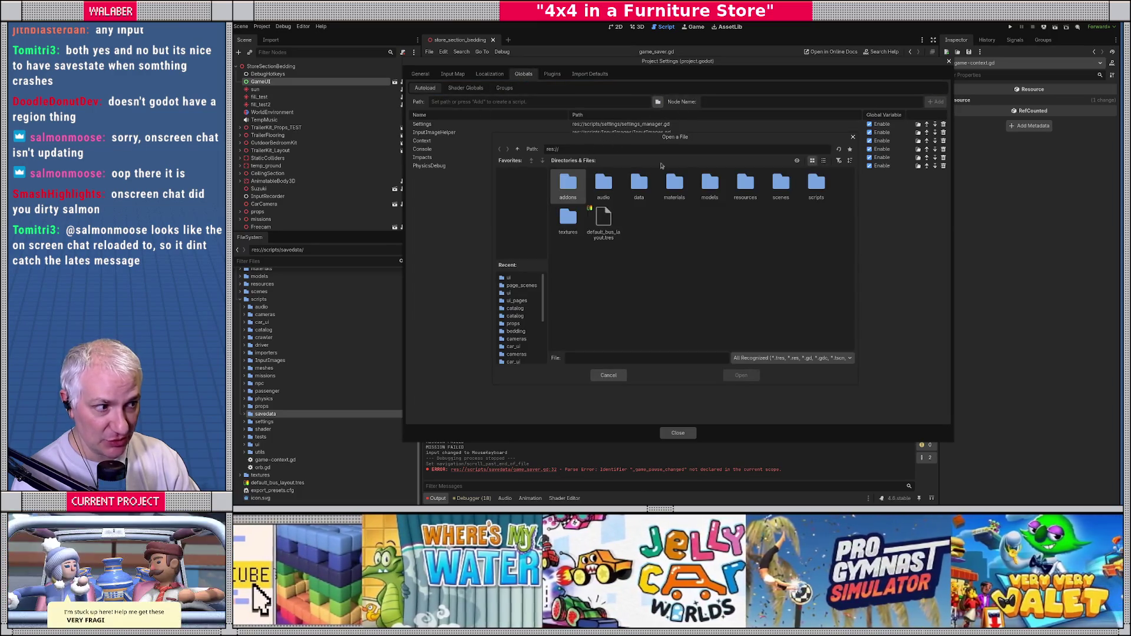
pyautogui.doubleClick(816, 187)
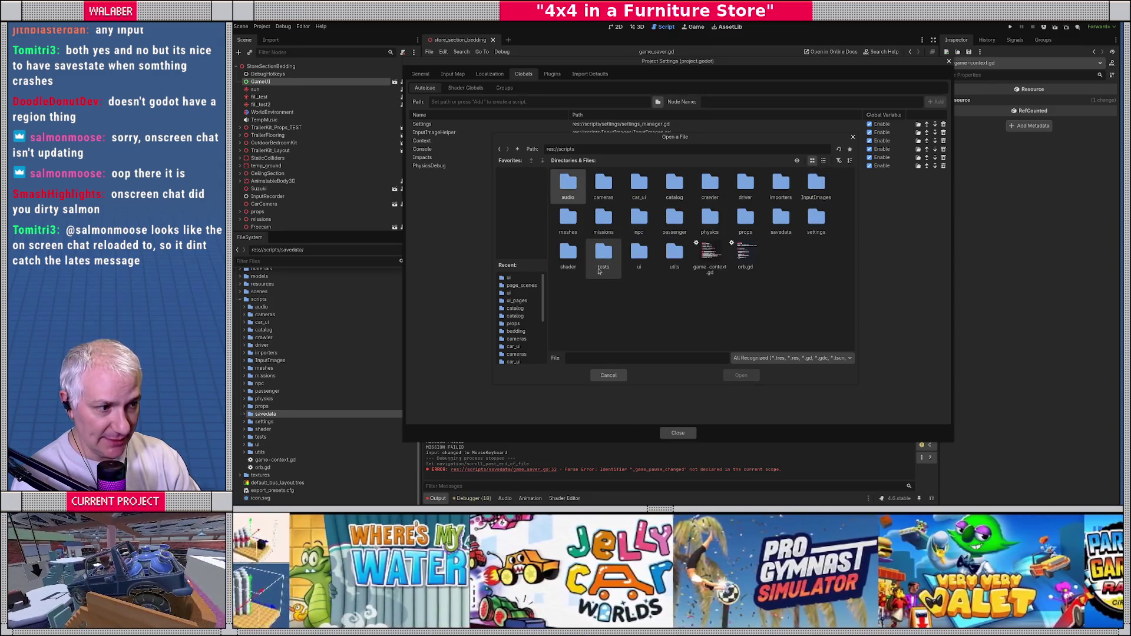
pyautogui.doubleClick(781, 221)
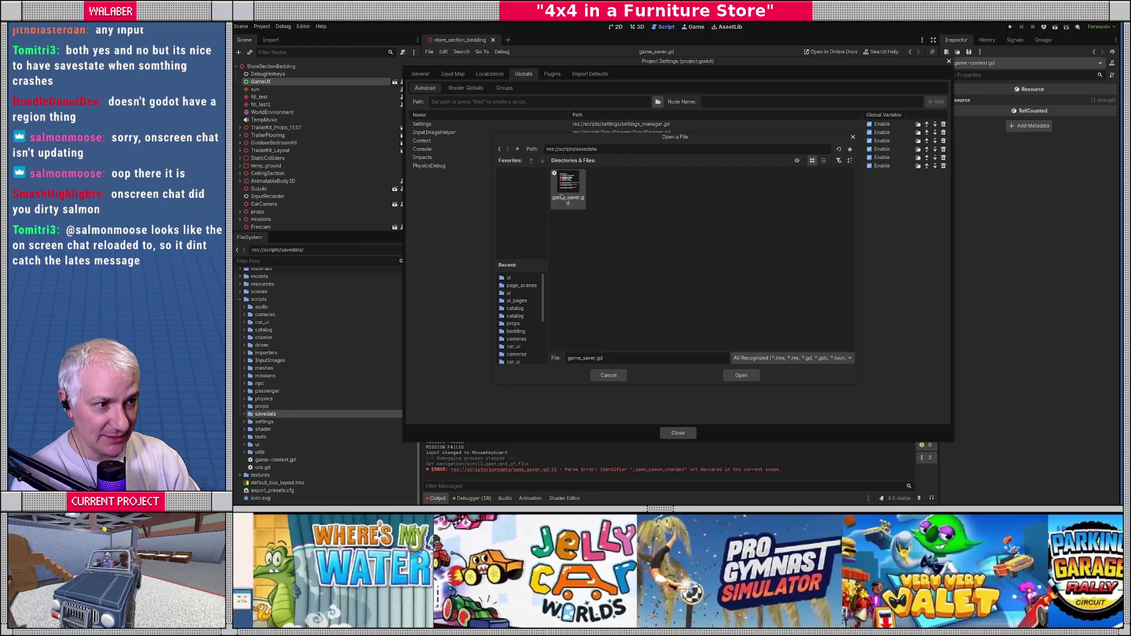
pyautogui.doubleClick(568, 188)
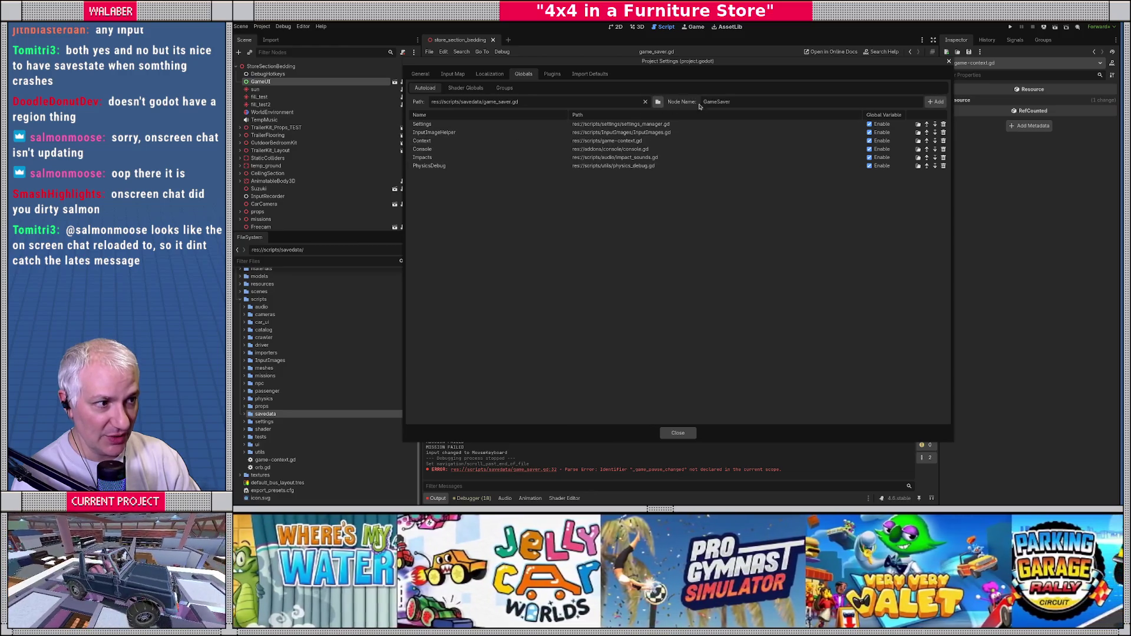
# Rename the autoload node from GameSaver to Saver, add it, and close Project Settings
pyautogui.moveTo(718, 103); pyautogui.dragTo(688, 104)
pyautogui.press('BackSpace')
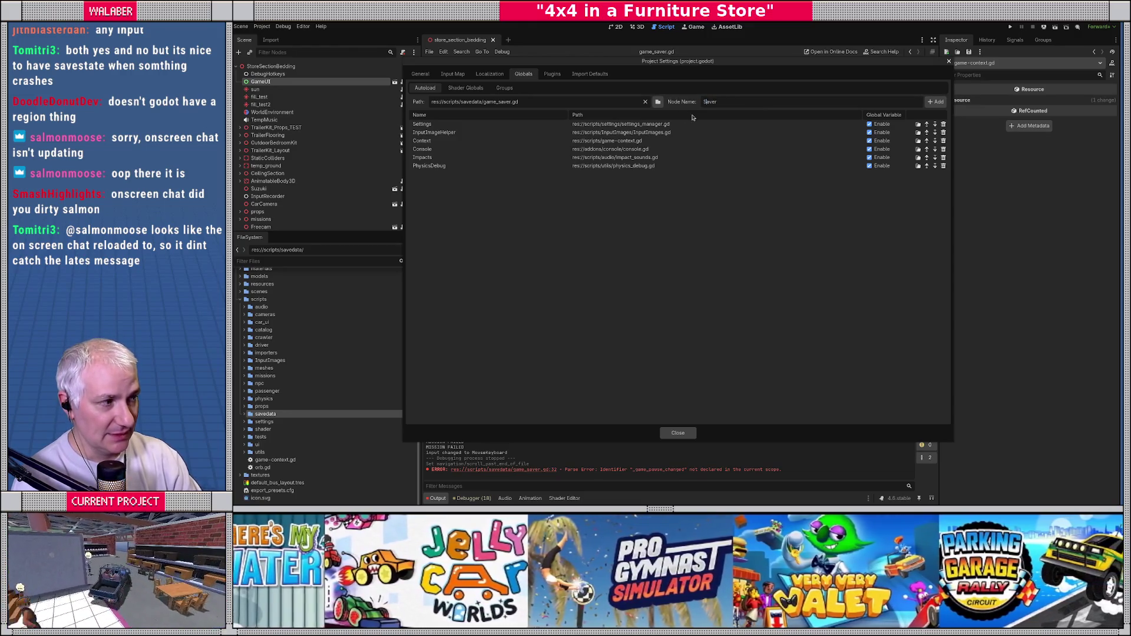
pyautogui.click(935, 102)
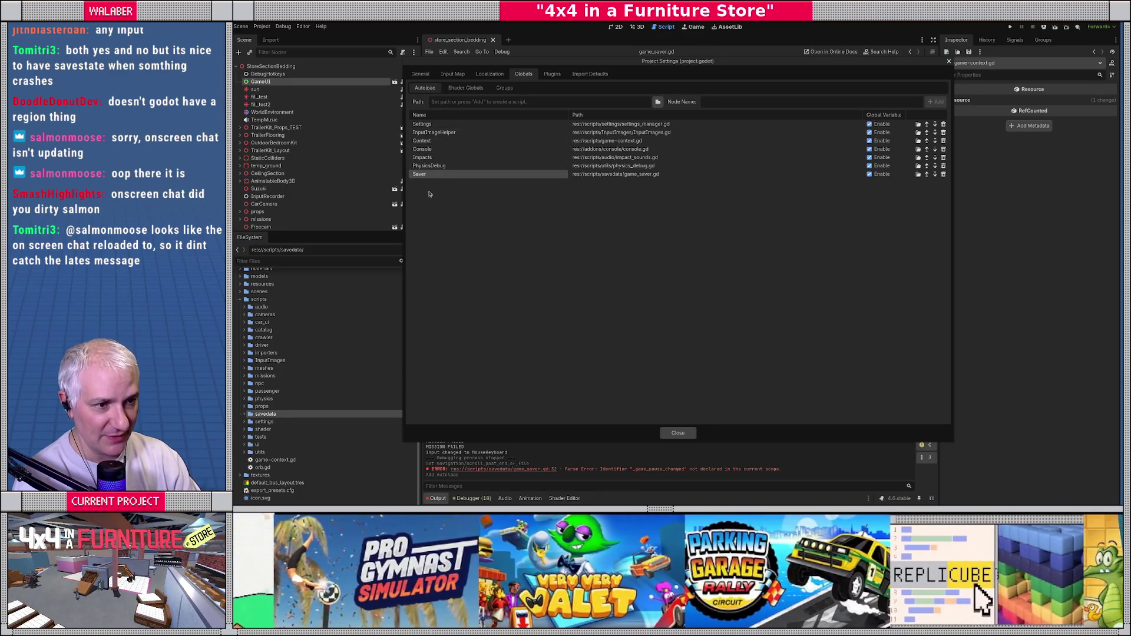
pyautogui.click(422, 142)
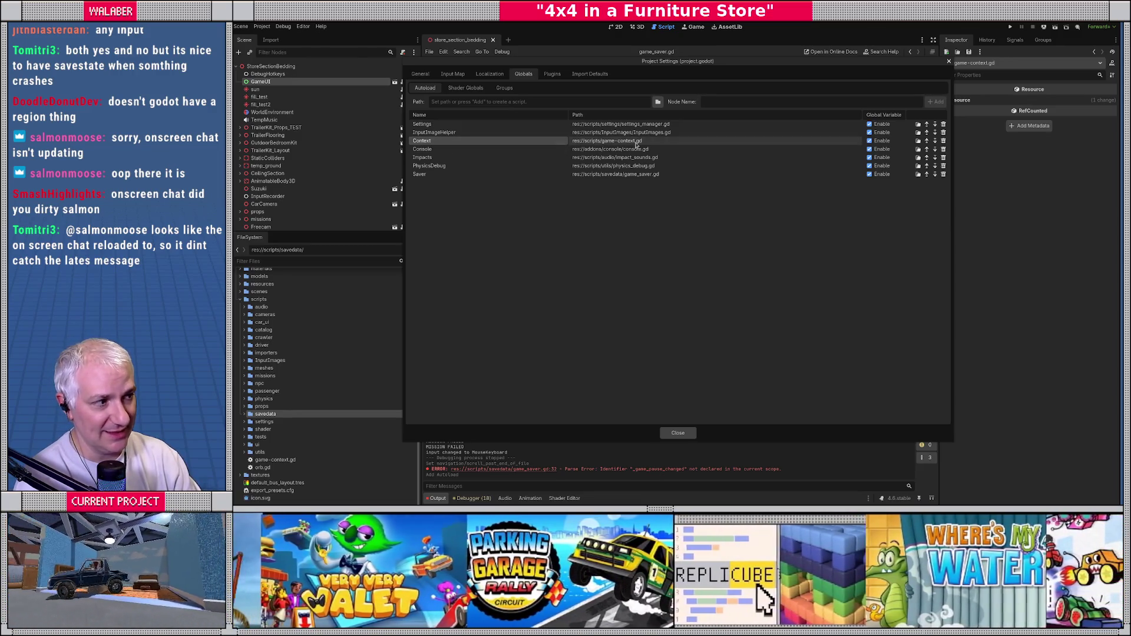
pyautogui.click(691, 433)
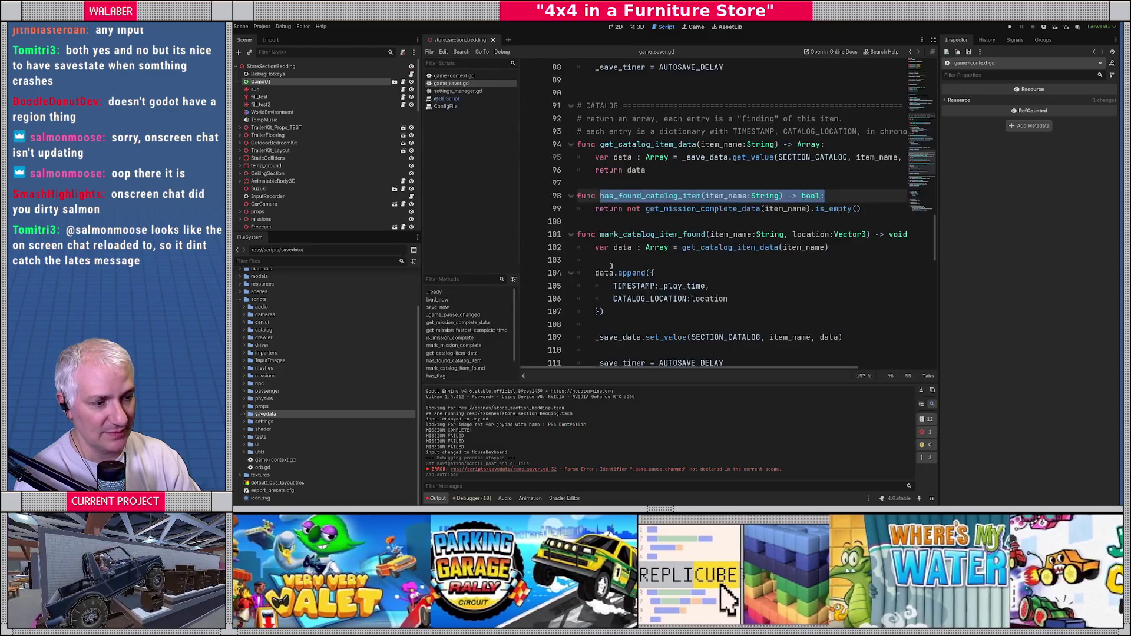
# Save all, jump to the _game_pause_changed function in game_saver.gd, and clear the Output log
pyautogui.click(608, 222)
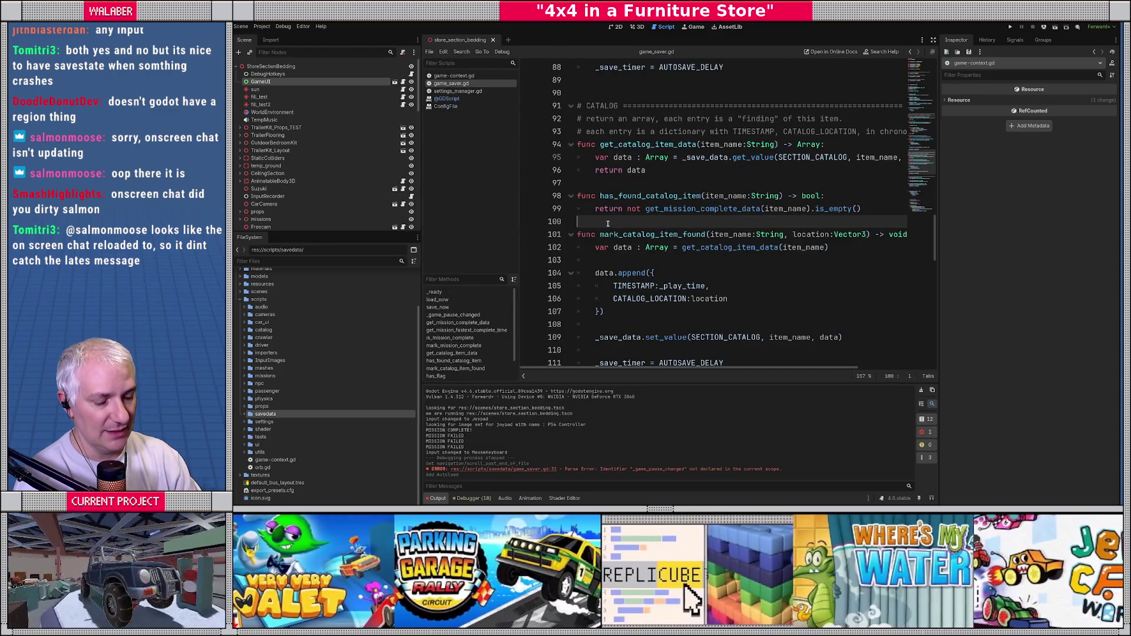
pyautogui.hotkey('ctrl', 's')
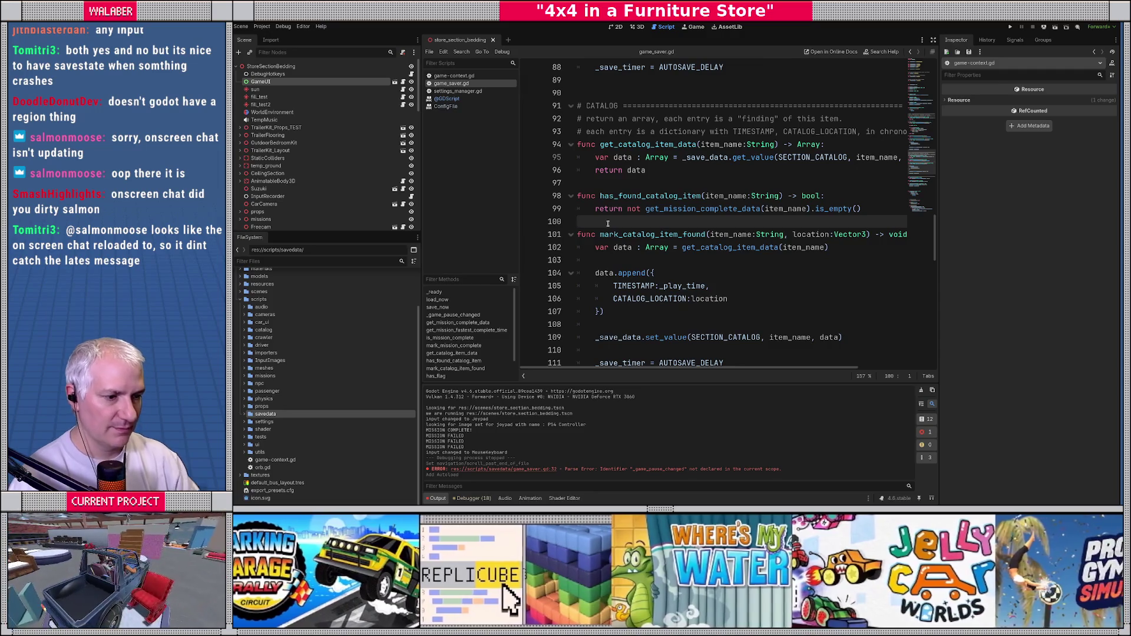
pyautogui.scroll(20, 607, 224)
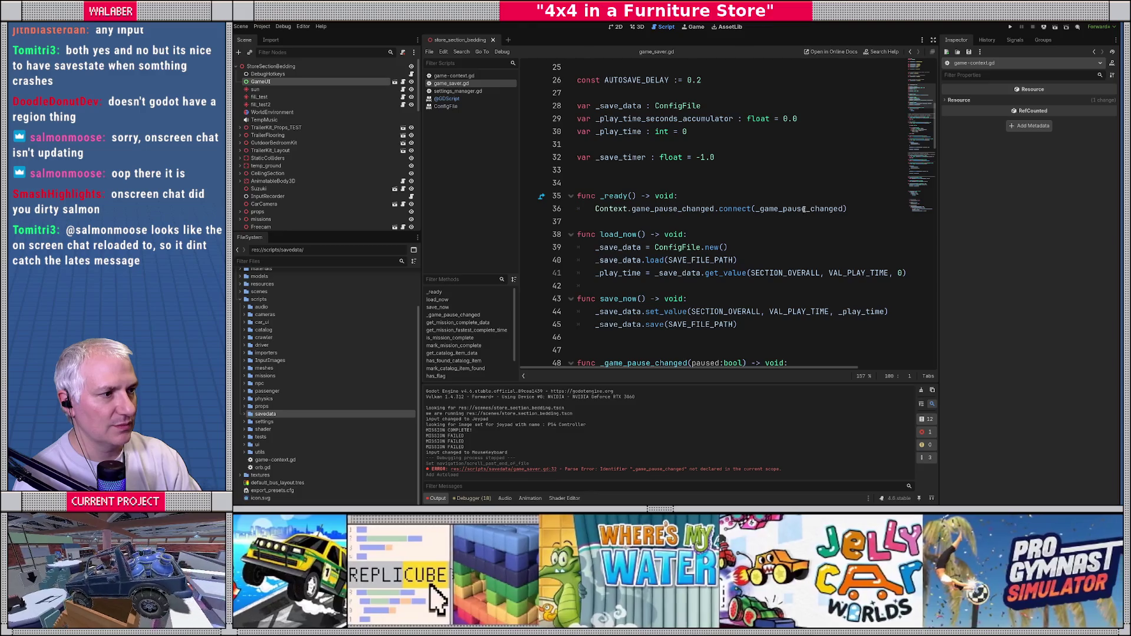
pyautogui.scroll(-1, 777, 200)
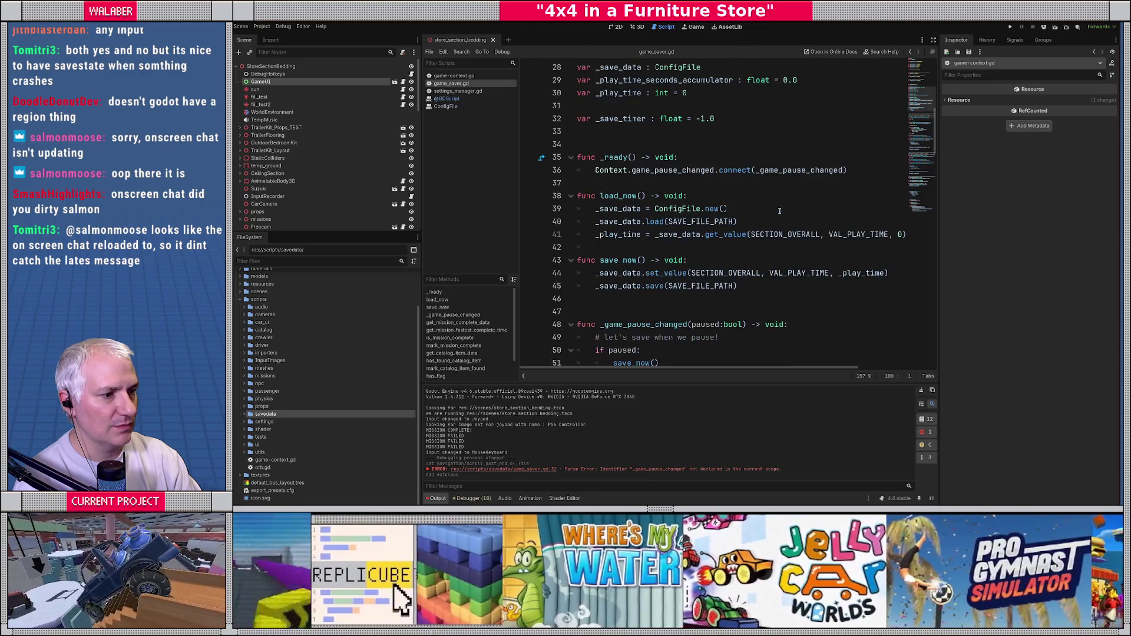
pyautogui.keyDown('ctrl'); pyautogui.click(796, 170); pyautogui.keyUp('ctrl')
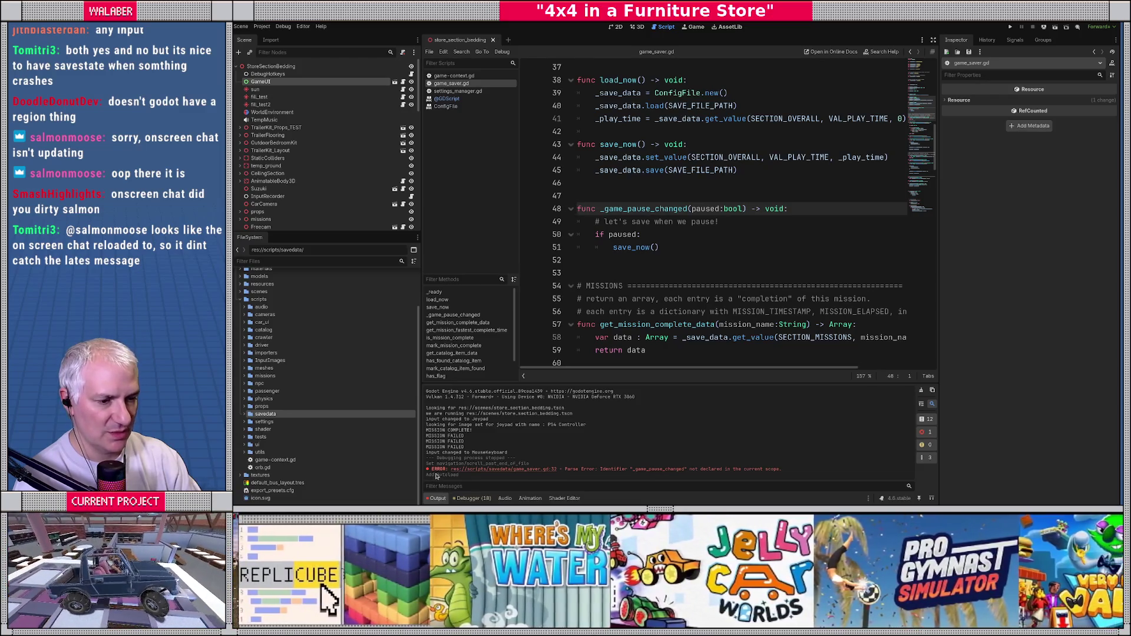
pyautogui.click(921, 390)
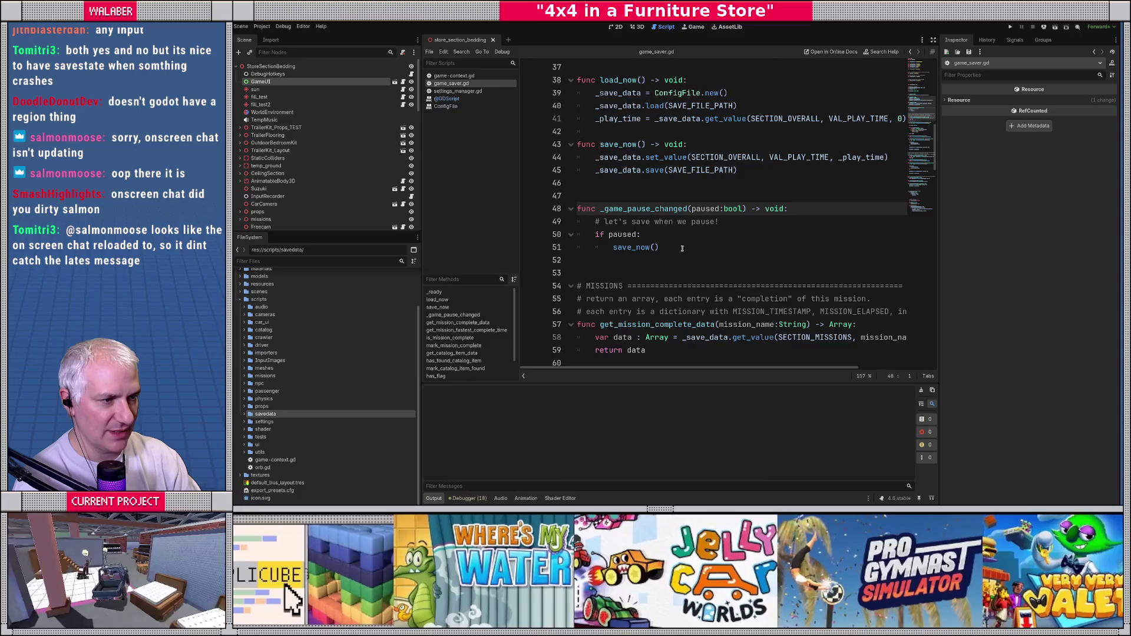
pyautogui.press('Up')
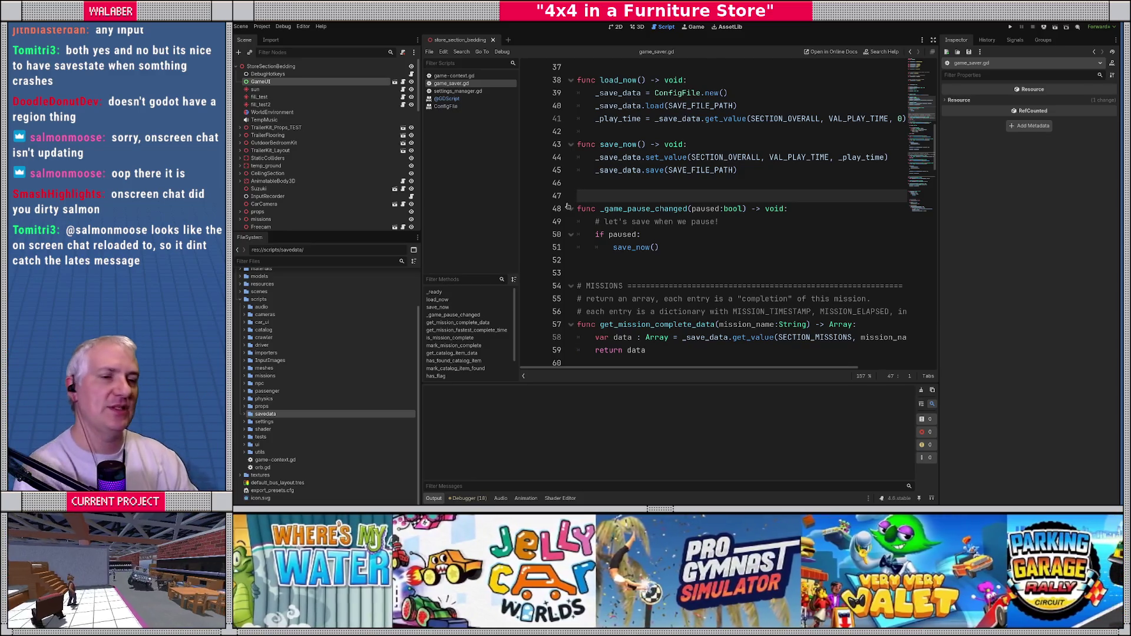
pyautogui.click(449, 107)
pyautogui.middleClick(448, 106)
pyautogui.middleClick(446, 99)
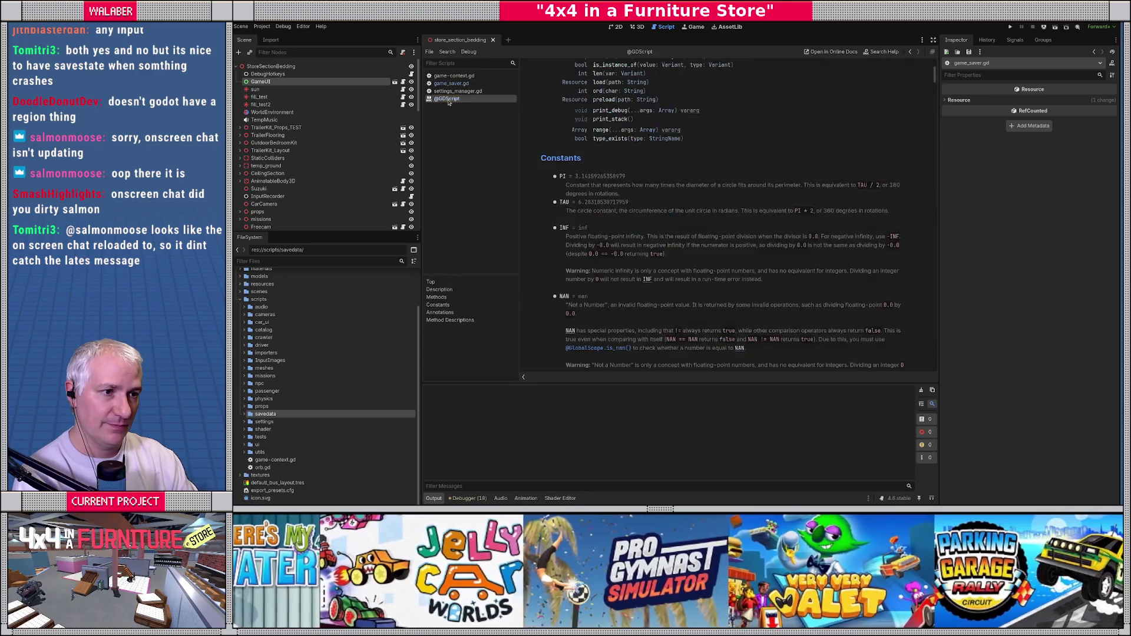
# Open catalog_page_main.gd through a 'catalog' script search and hide the side panels
pyautogui.hotkey('ctrl', 'alt', 'o')
pyautogui.write('catalog')
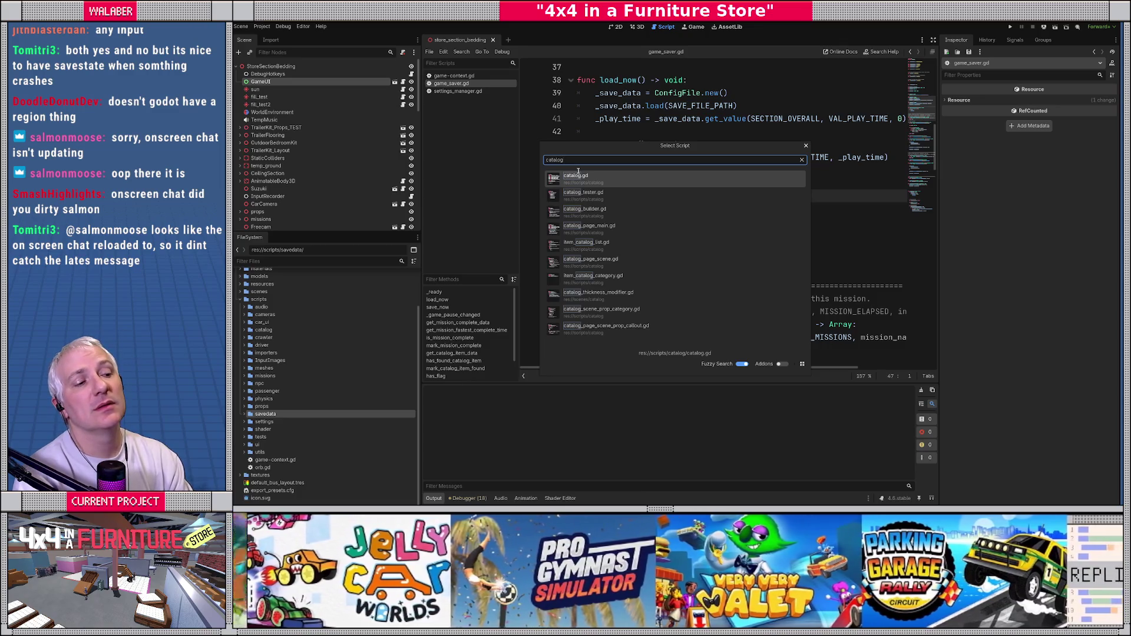
pyautogui.press('Down')
pyautogui.press('Down')
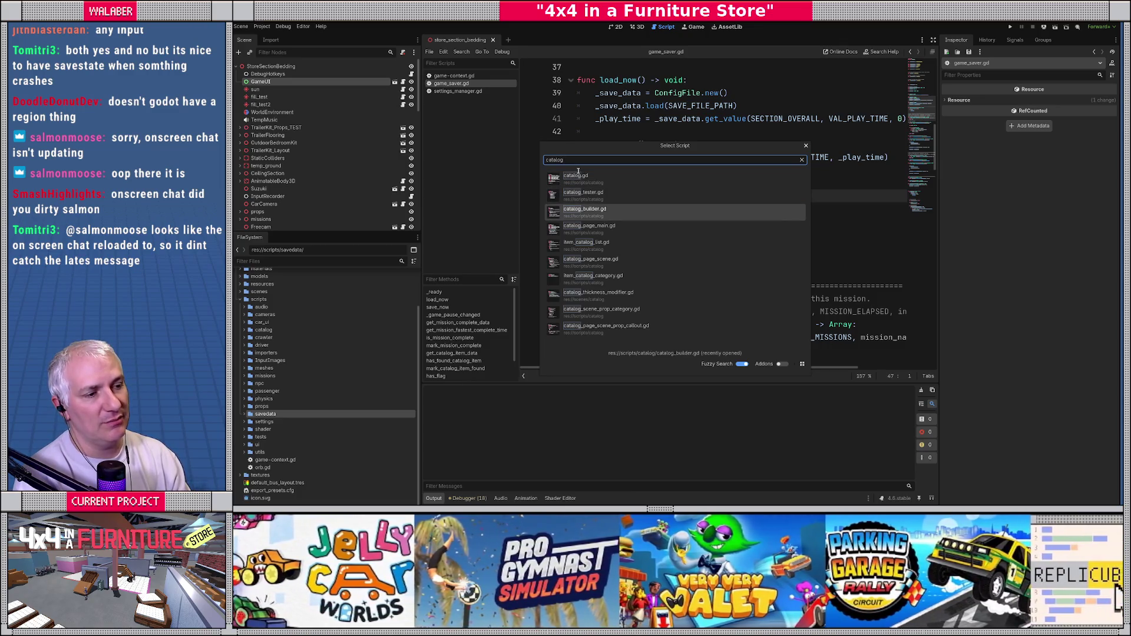
pyautogui.press('Down')
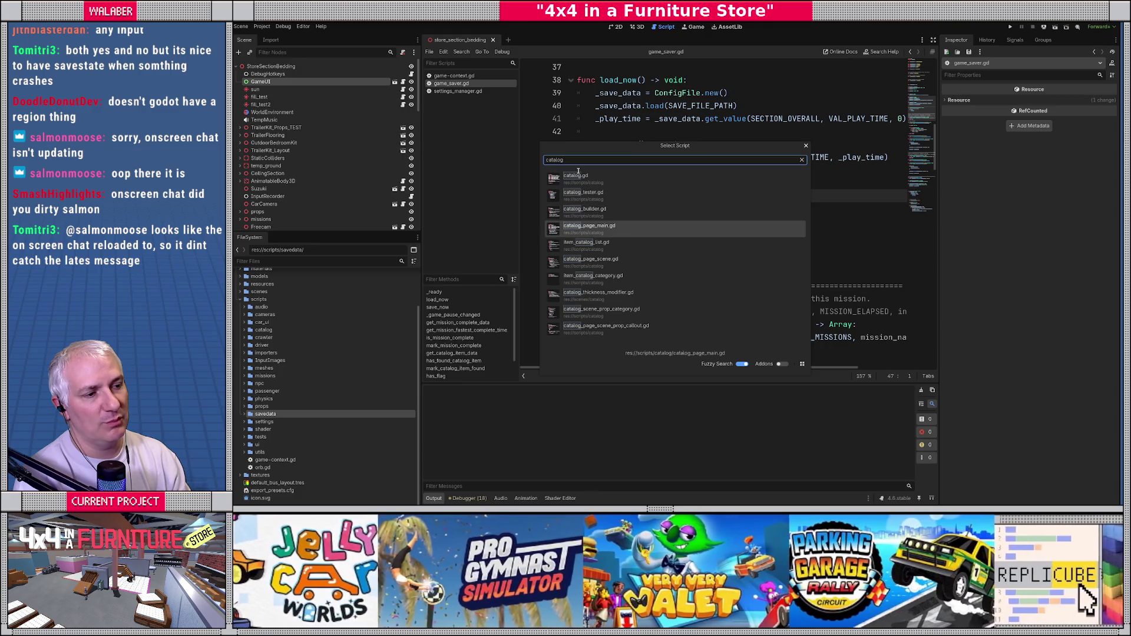
pyautogui.press('Return')
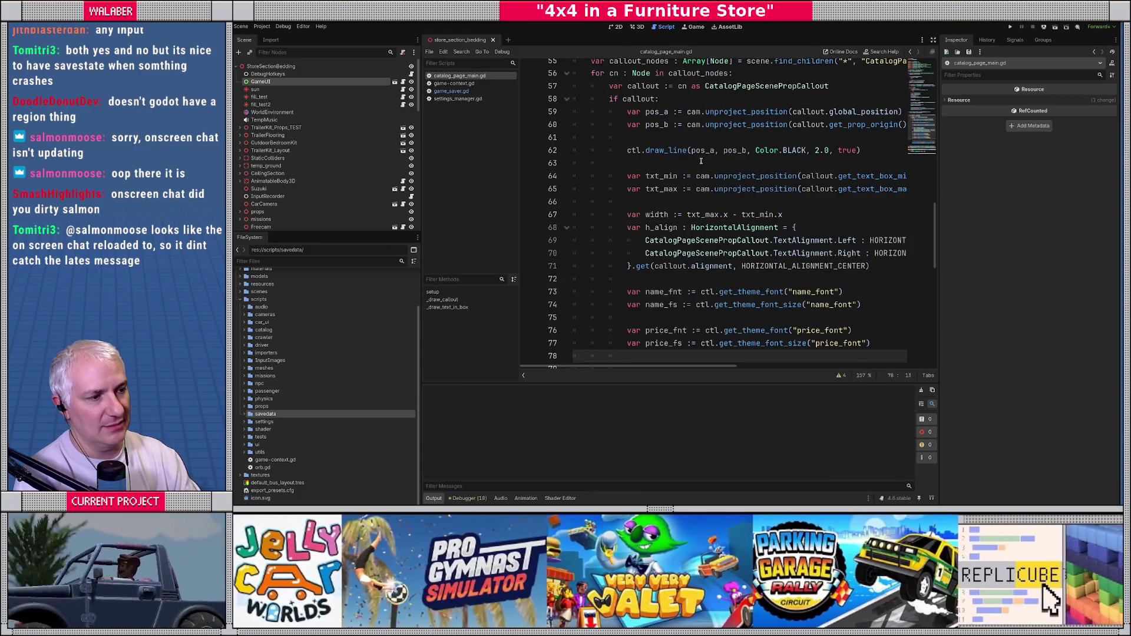
pyautogui.click(933, 39)
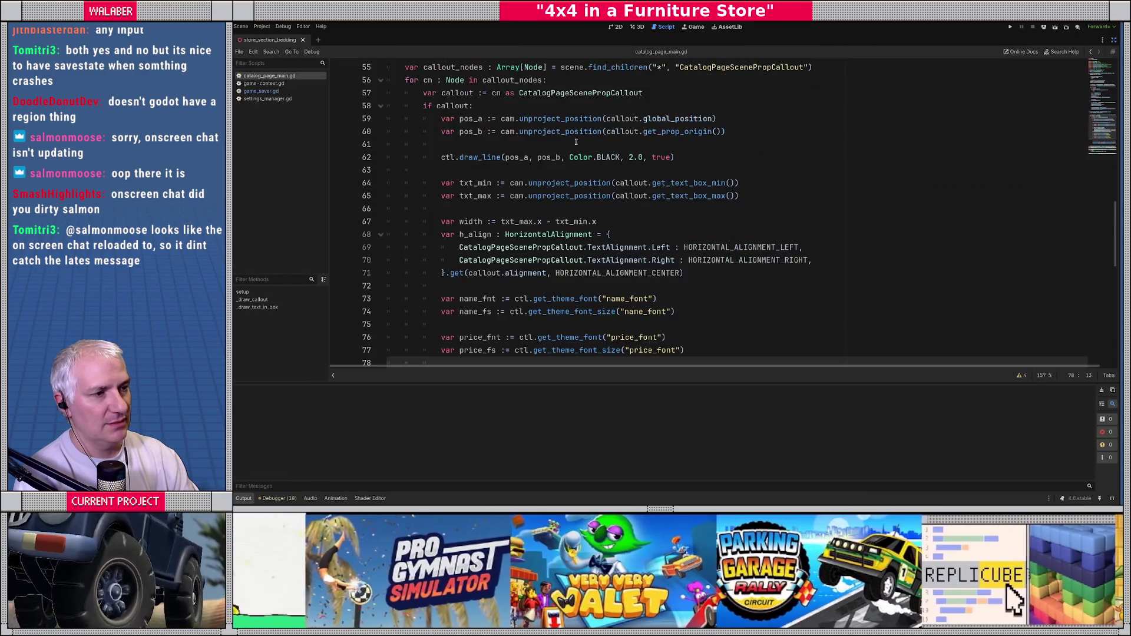
# Open catalog_page_scene.gd with the quick script search
pyautogui.scroll(5, 576, 141)
pyautogui.hotkey('ctrl', 'alt', 'o')
pyautogui.write('catalgo')
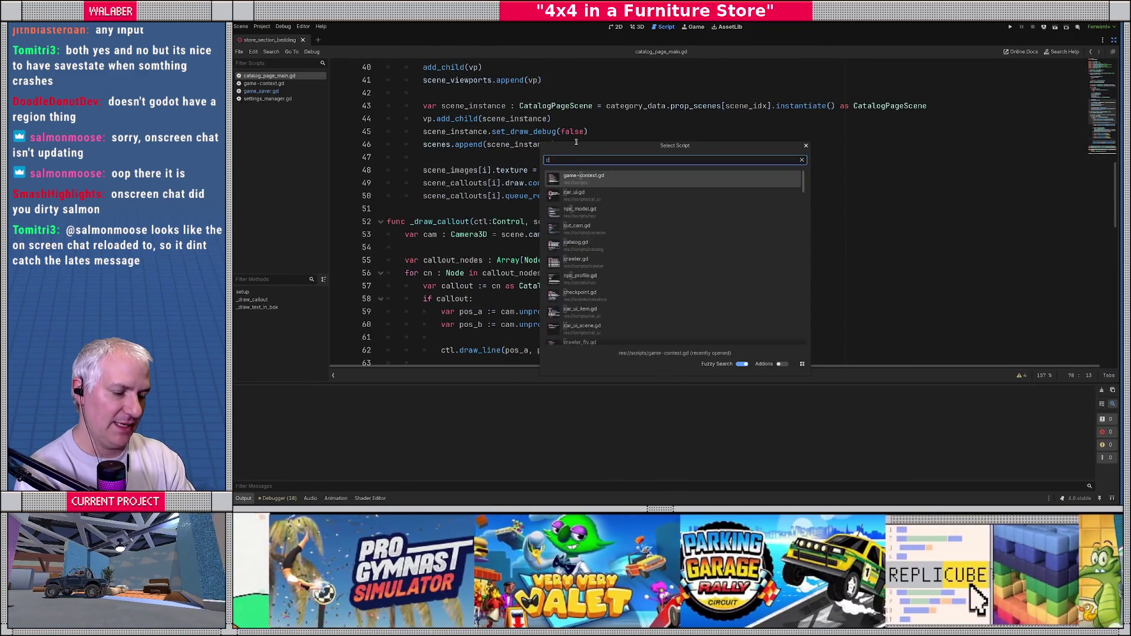
pyautogui.write('sc')
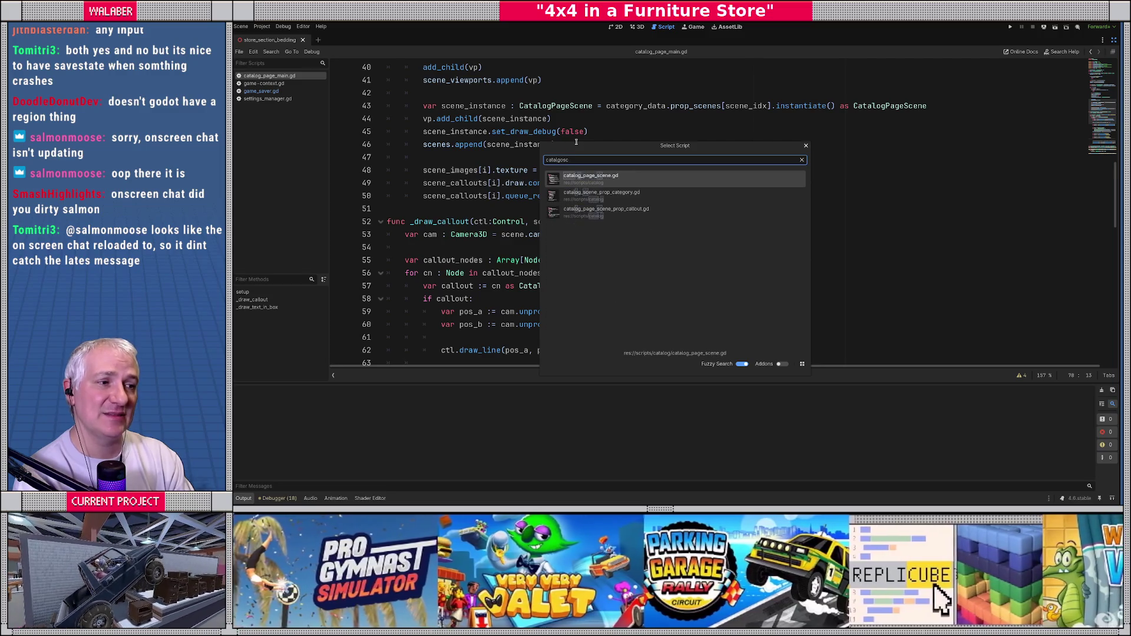
pyautogui.press('Return')
# Review the prop loop in catalog_page_scene.gd, including scene_file_path on line 18
pyautogui.click(514, 157)
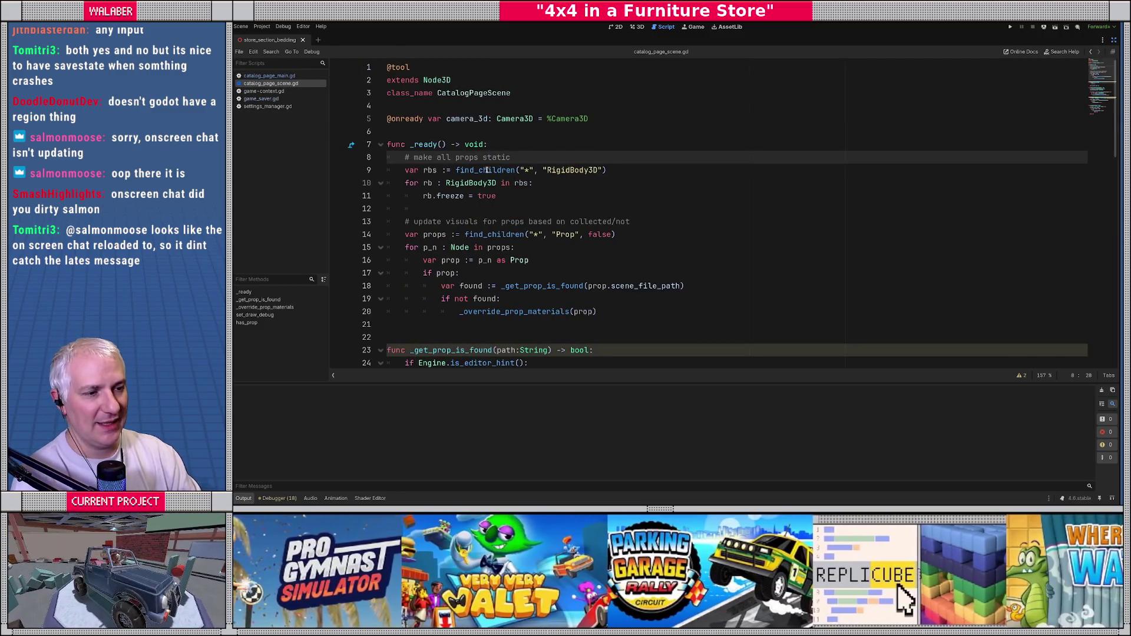
pyautogui.scroll(-2, 487, 169)
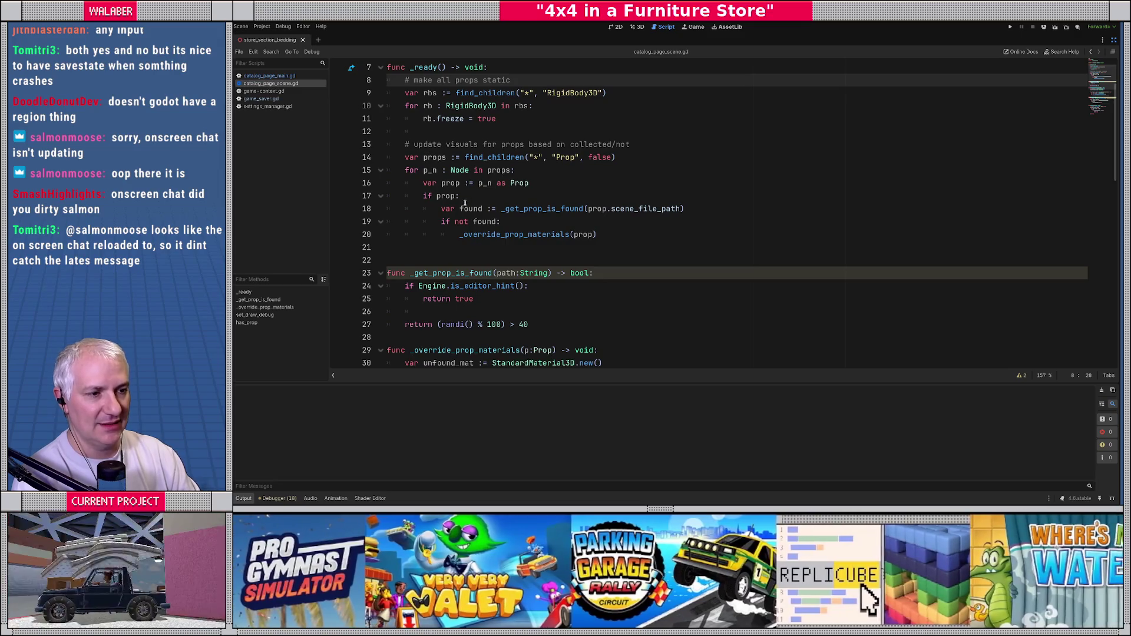
pyautogui.moveTo(405, 158); pyautogui.dragTo(665, 160)
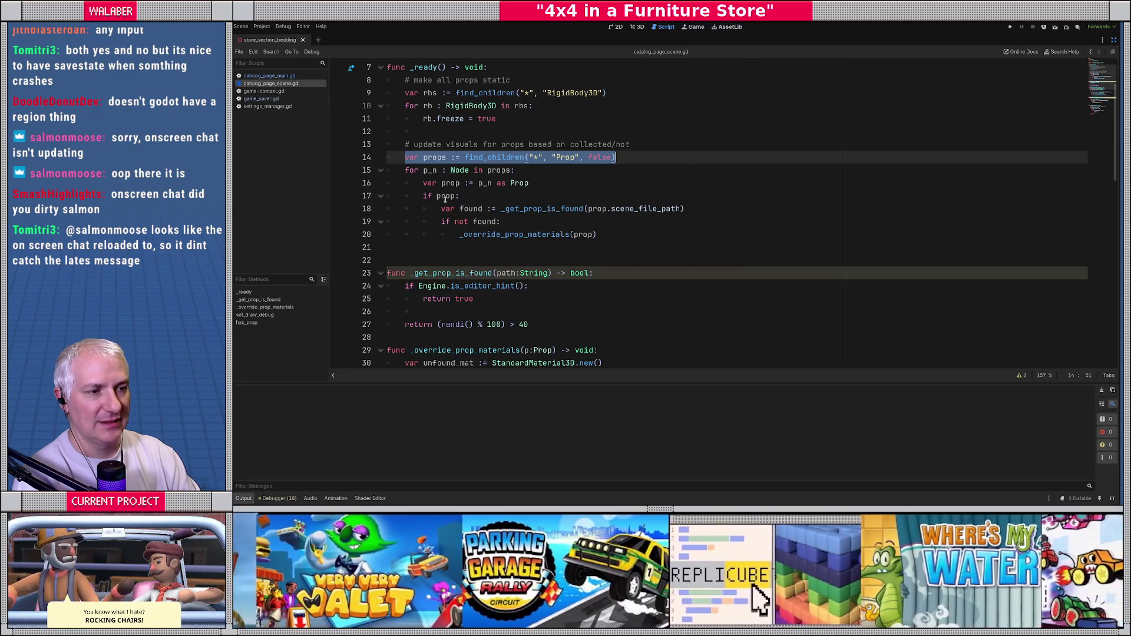
pyautogui.scroll(-1, 445, 199)
pyautogui.scroll(-1, 453, 184)
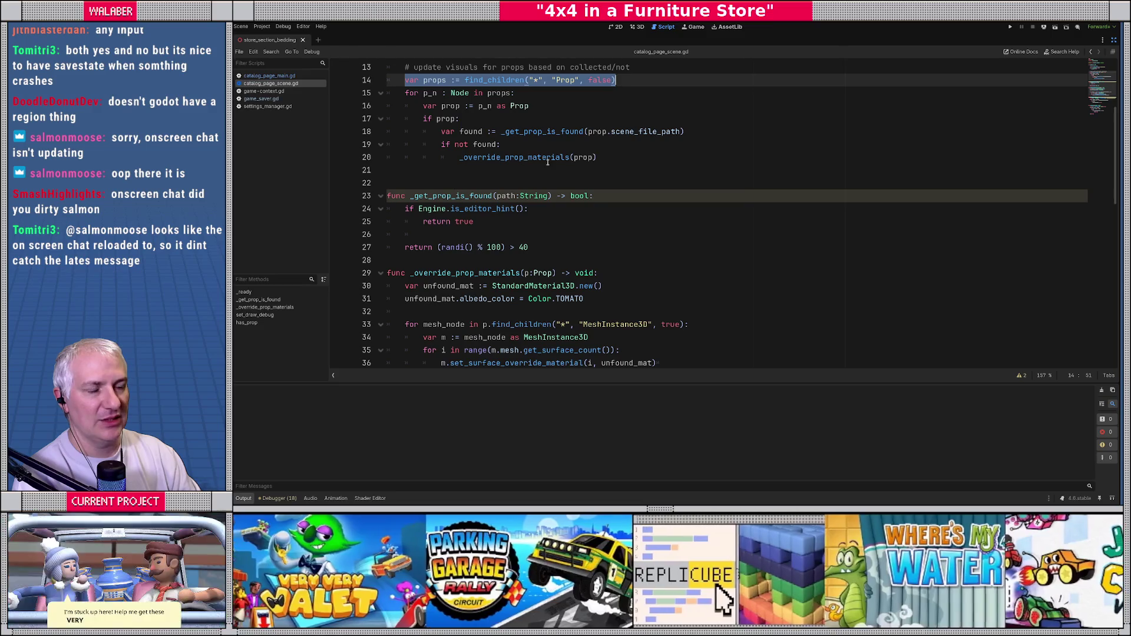
pyautogui.click(598, 131)
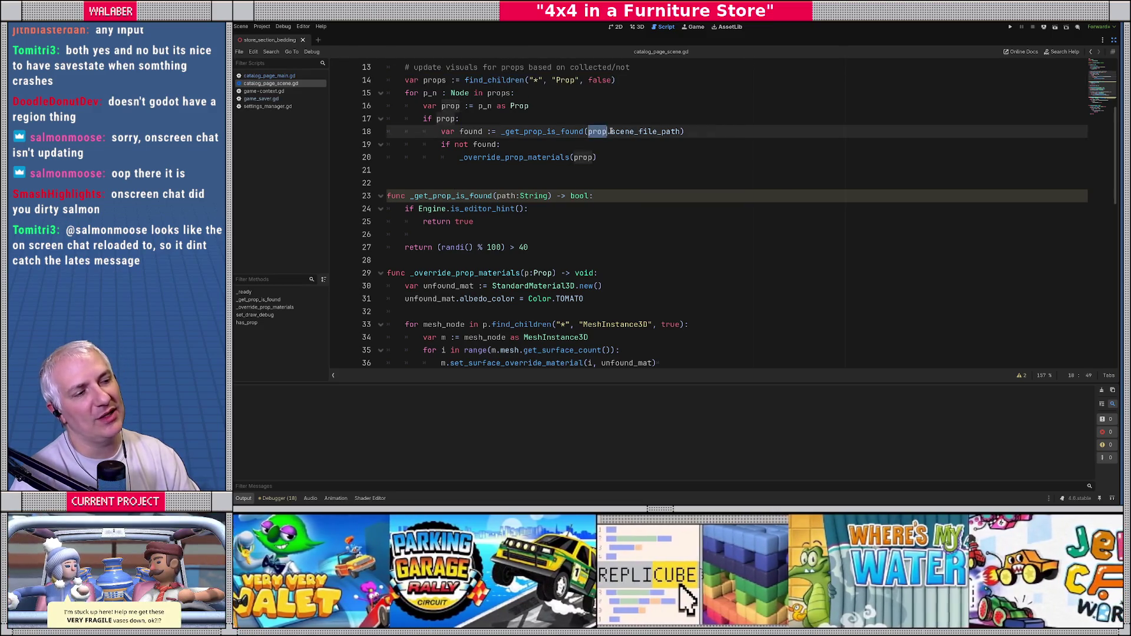
pyautogui.doubleClick(636, 131)
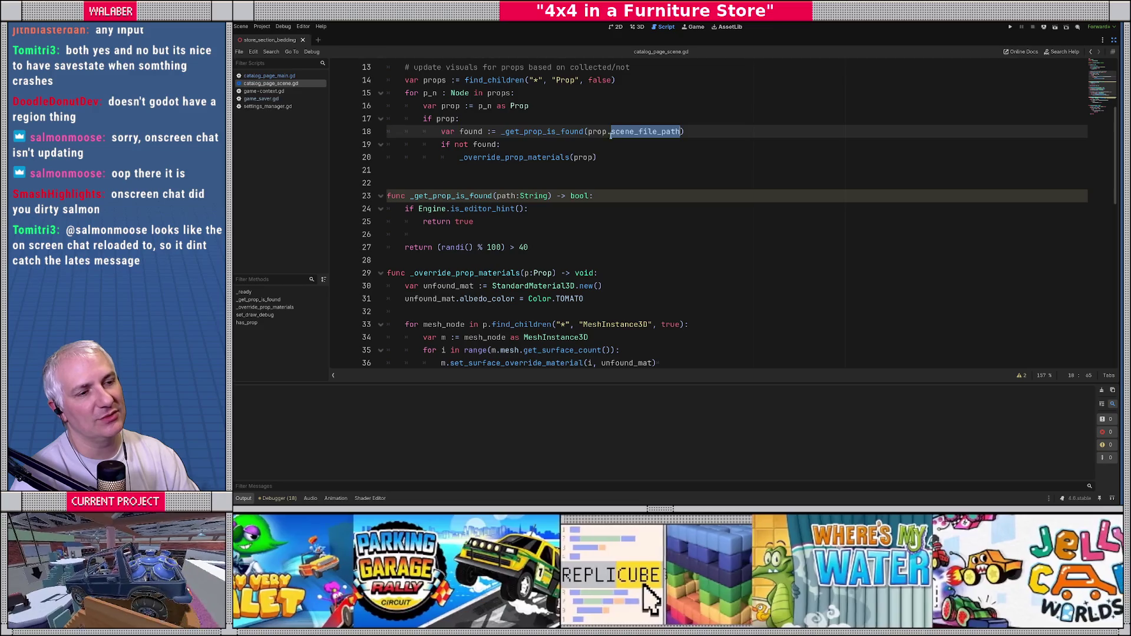
pyautogui.click(564, 143)
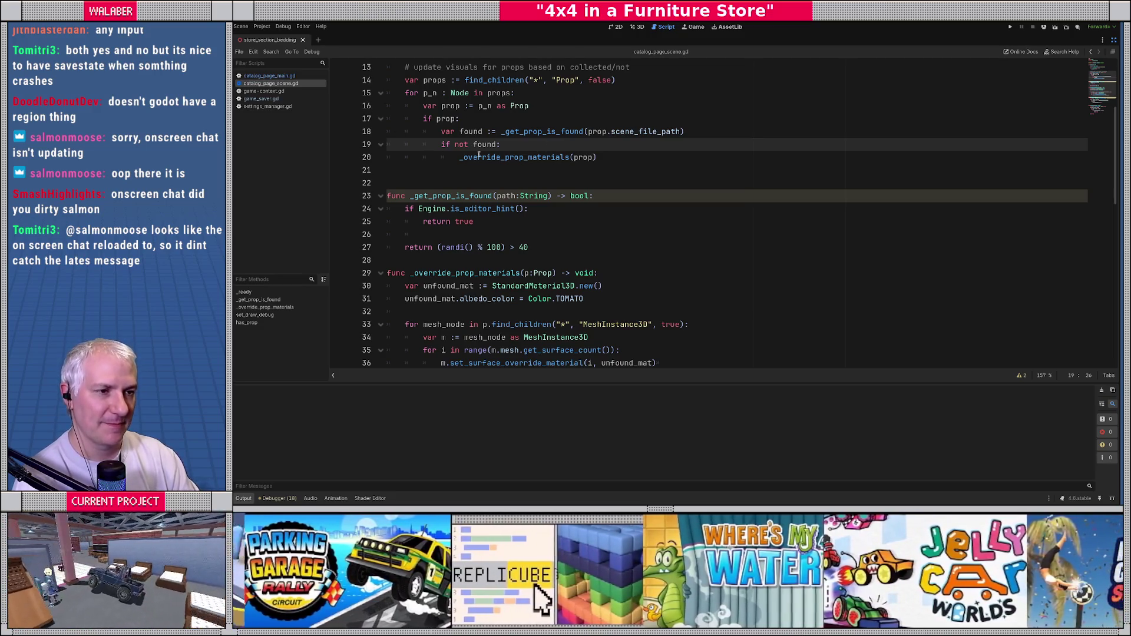
pyautogui.hotkey('ctrl', 'alt', 'o')
# Open prop.gd and add 'func get_identifier() -> String:' above get_localized_name
pyautogui.write('prop')
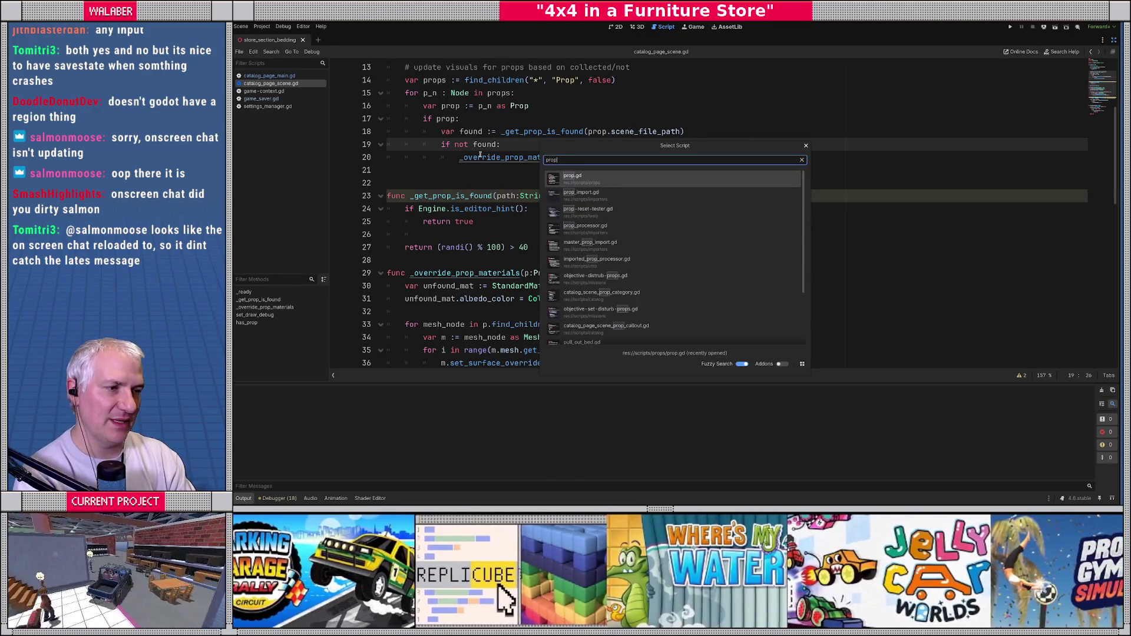
pyautogui.press('Return')
pyautogui.click(443, 217)
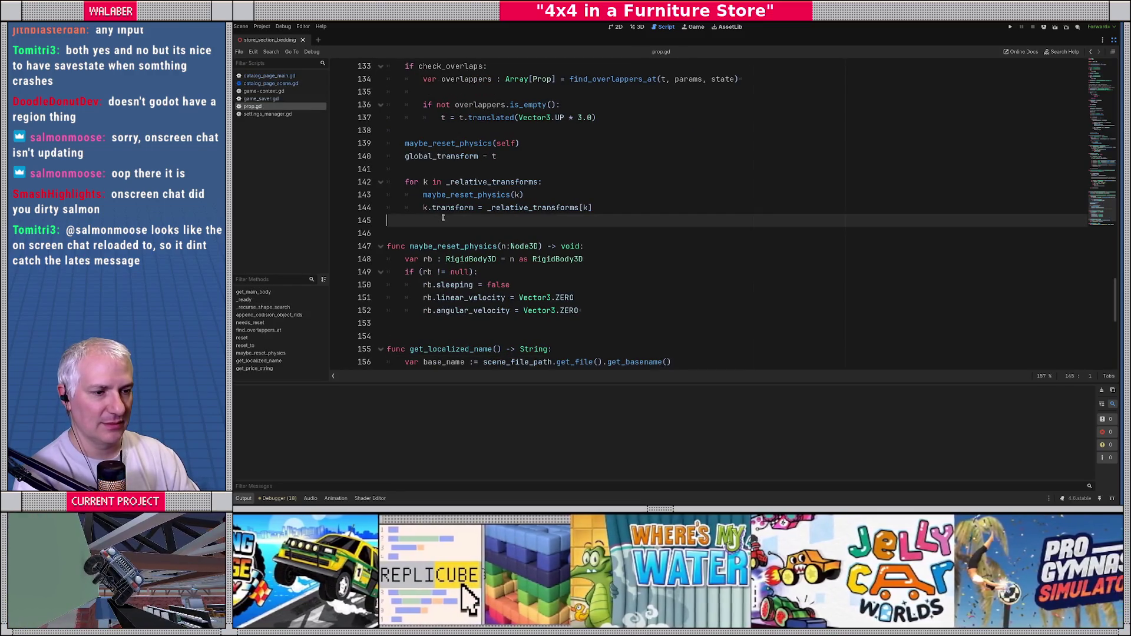
pyautogui.scroll(-4, 447, 214)
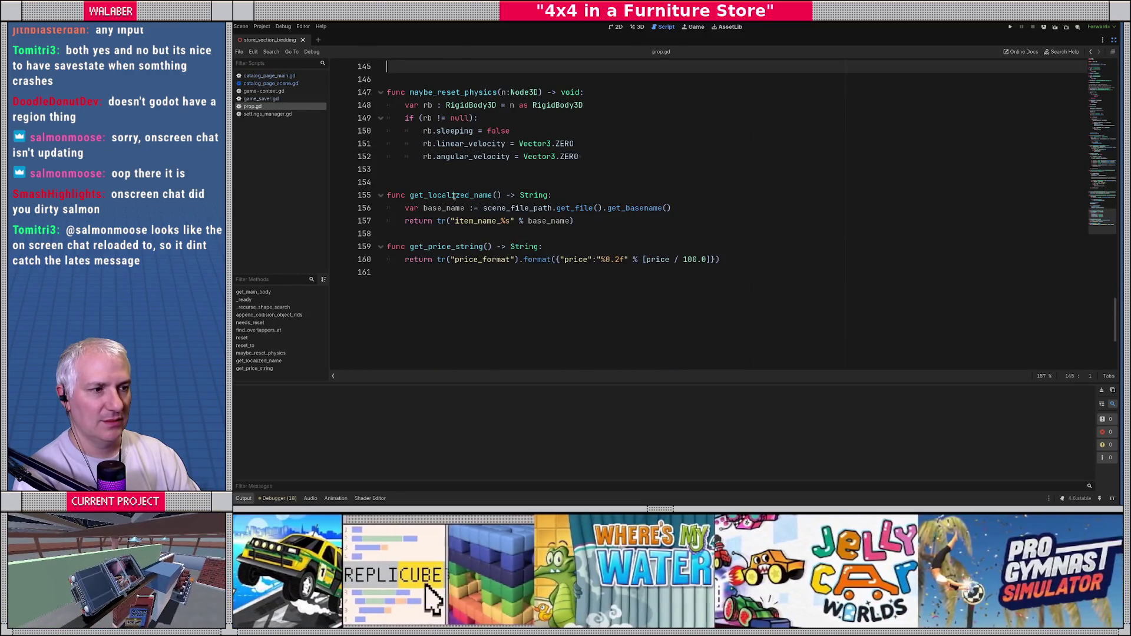
pyautogui.click(453, 182)
pyautogui.press('Up')
pyautogui.press('Return')
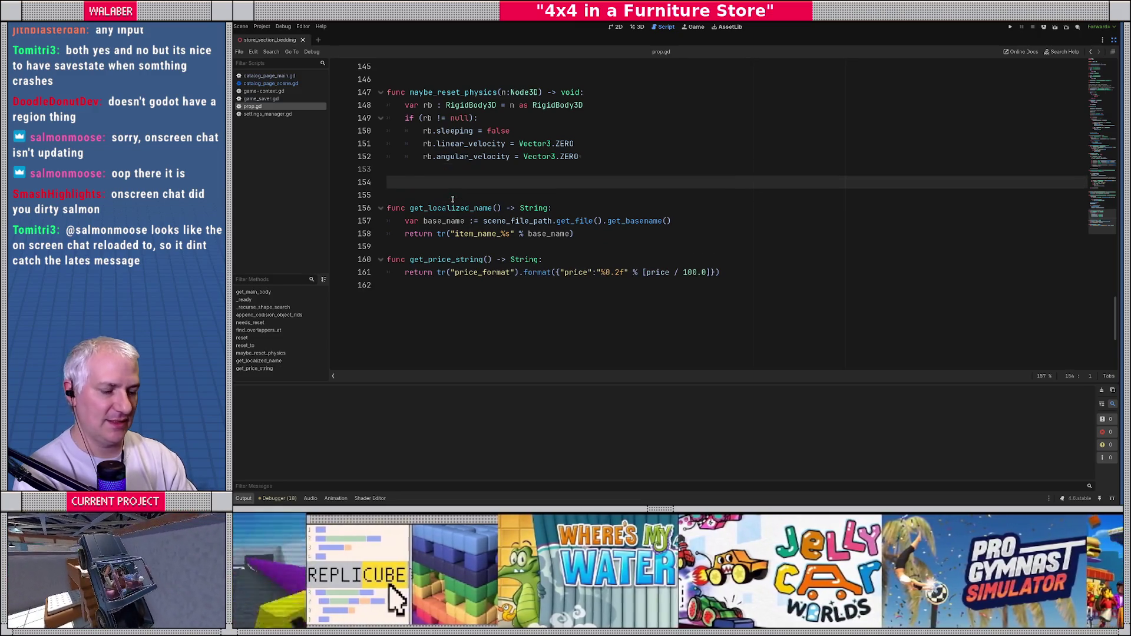
pyautogui.write('func get_')
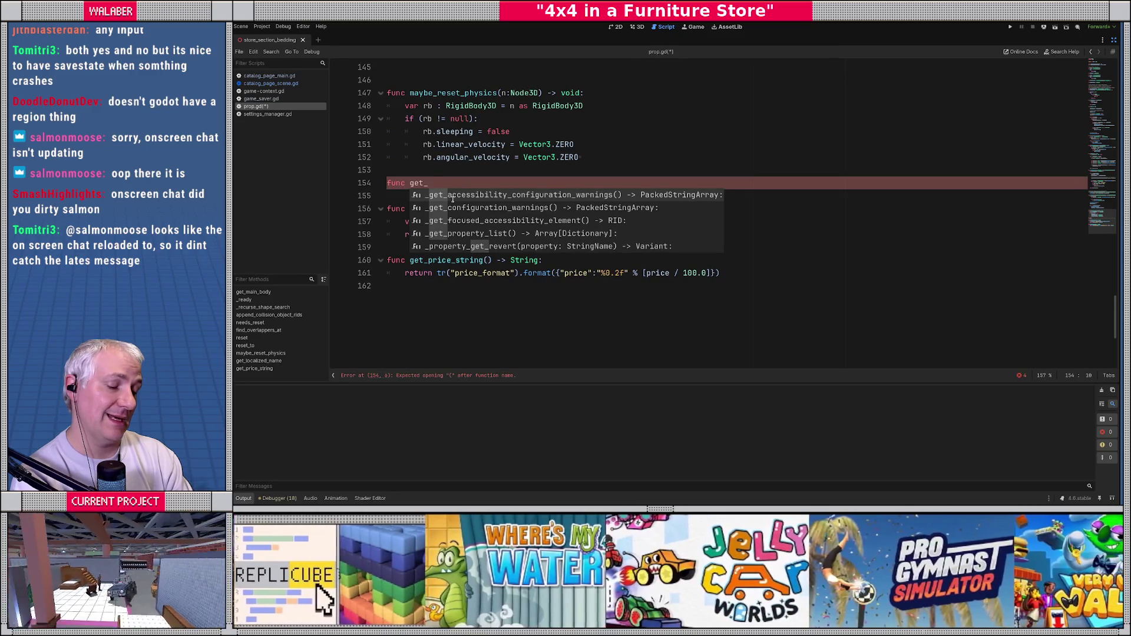
pyautogui.write('identifier() -> String')
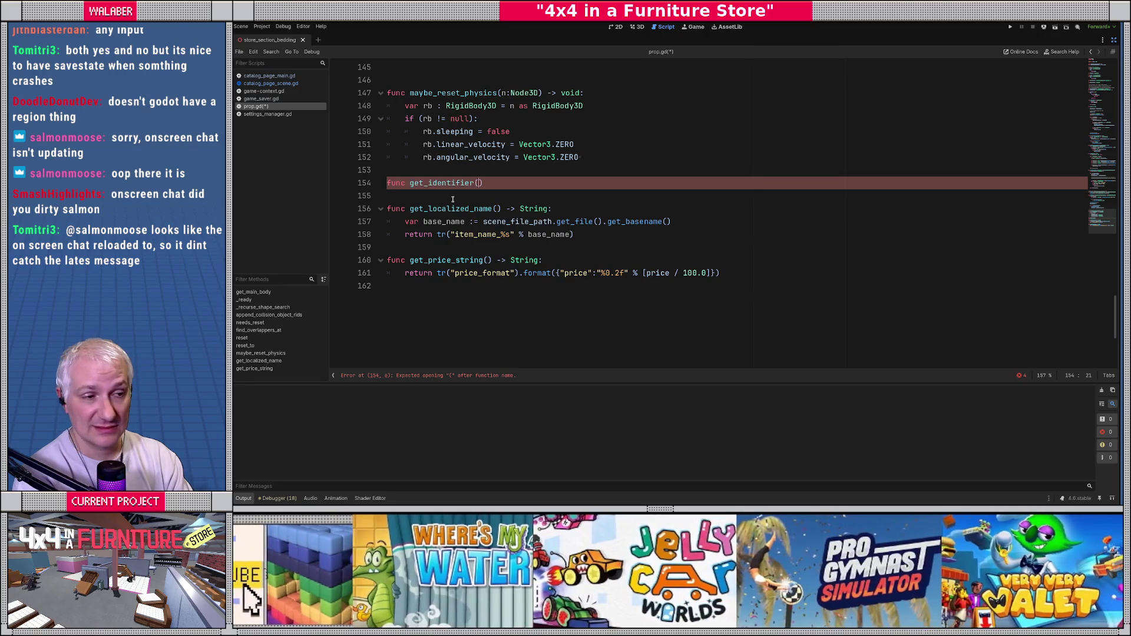
pyautogui.write(':')
pyautogui.press('Return')
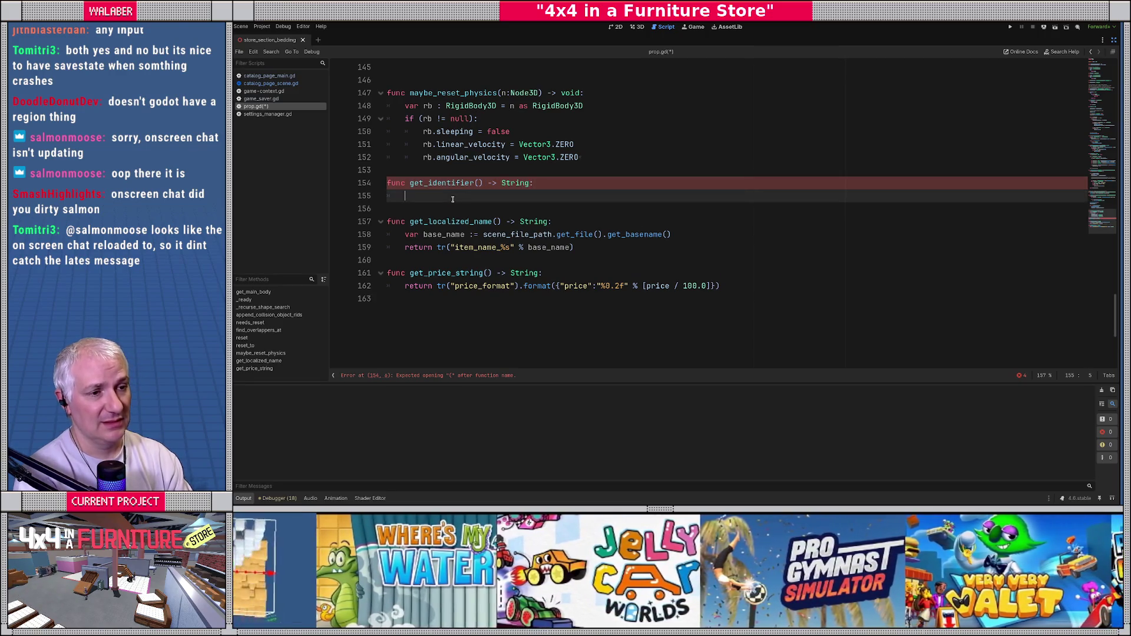
# Make get_identifier return the scene file's base-name expression and delete the old base_name line
pyautogui.moveTo(483, 235); pyautogui.dragTo(730, 237)
pyautogui.hotkey('ctrl', 'c')
pyautogui.click(433, 198)
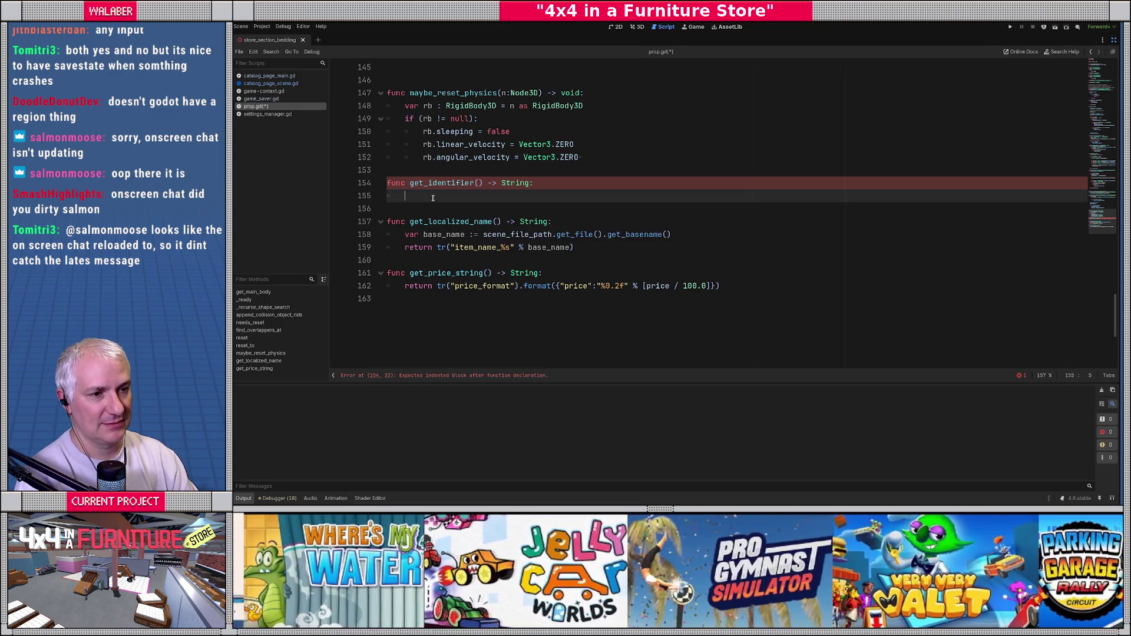
pyautogui.write('return')
pyautogui.hotkey('ctrl', 'v')
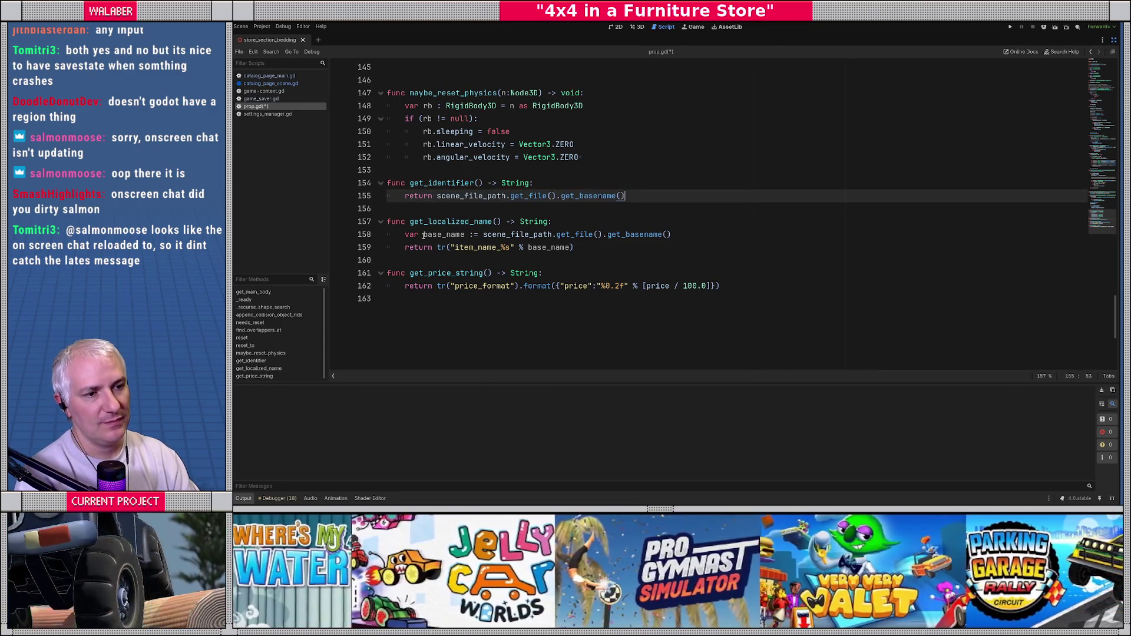
pyautogui.moveTo(405, 235); pyautogui.dragTo(403, 248)
pyautogui.press('BackSpace')
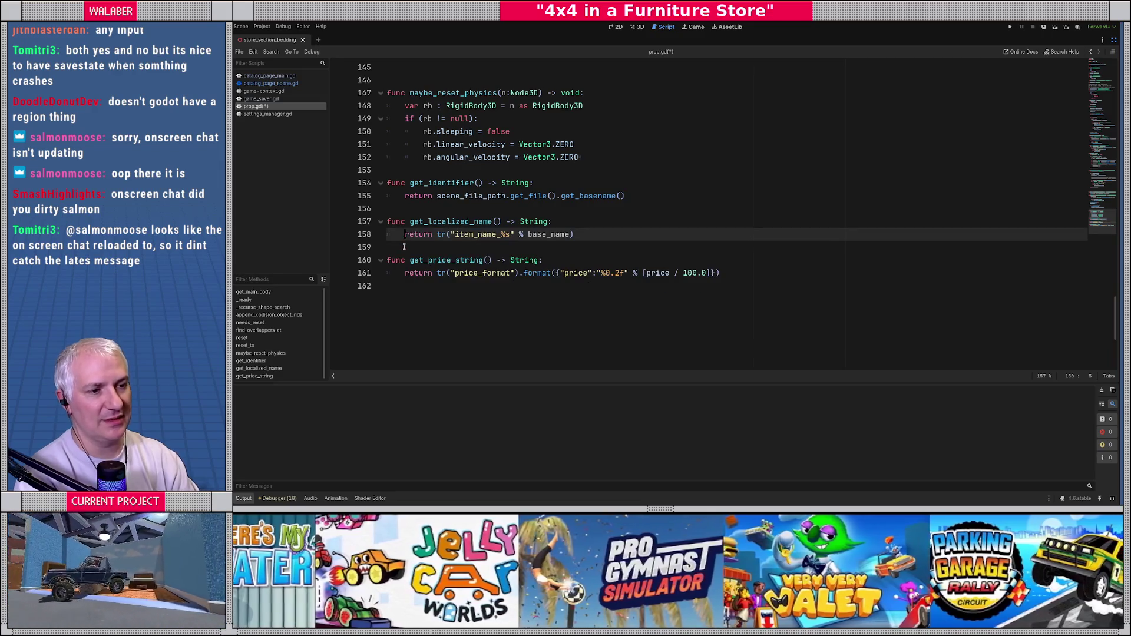
# Replace base_name with get_identifier() in get_localized_name, save prop.gd, and return to catalog_page_scene.gd
pyautogui.doubleClick(463, 184)
pyautogui.hotkey('ctrl', 'c')
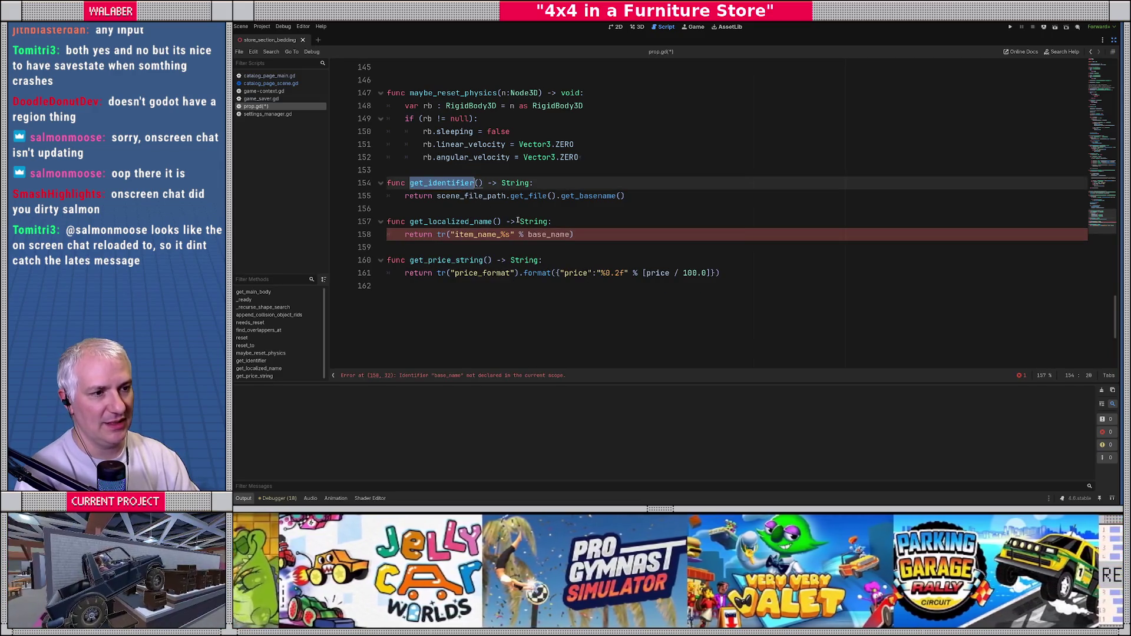
pyautogui.doubleClick(545, 235)
pyautogui.hotkey('ctrl', 'v')
pyautogui.write('()')
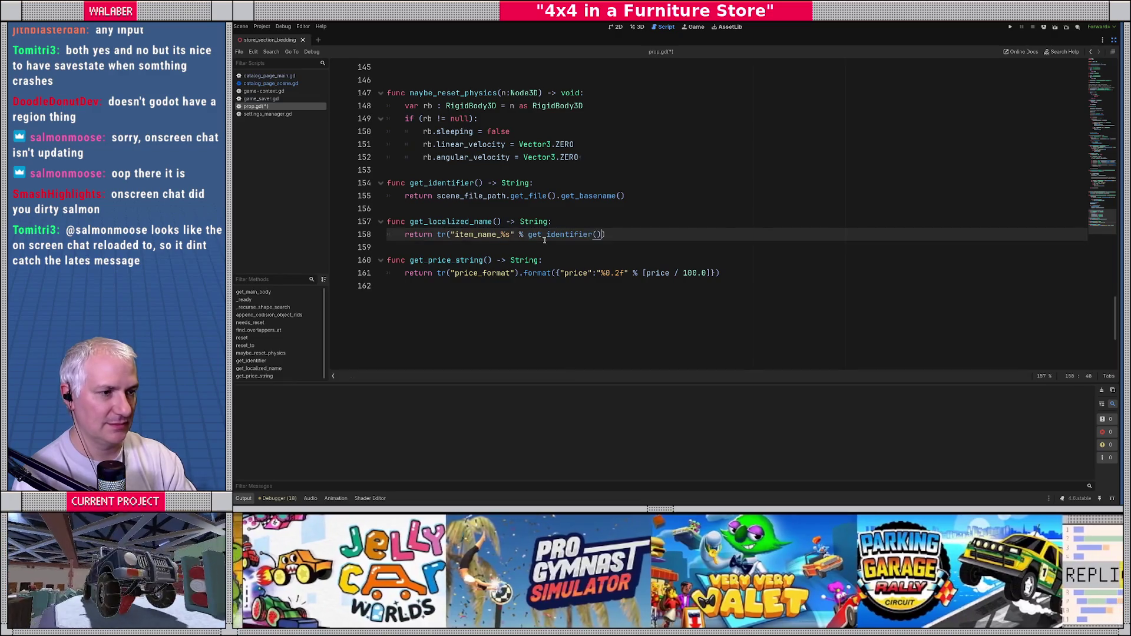
pyautogui.hotkey('ctrl', 's')
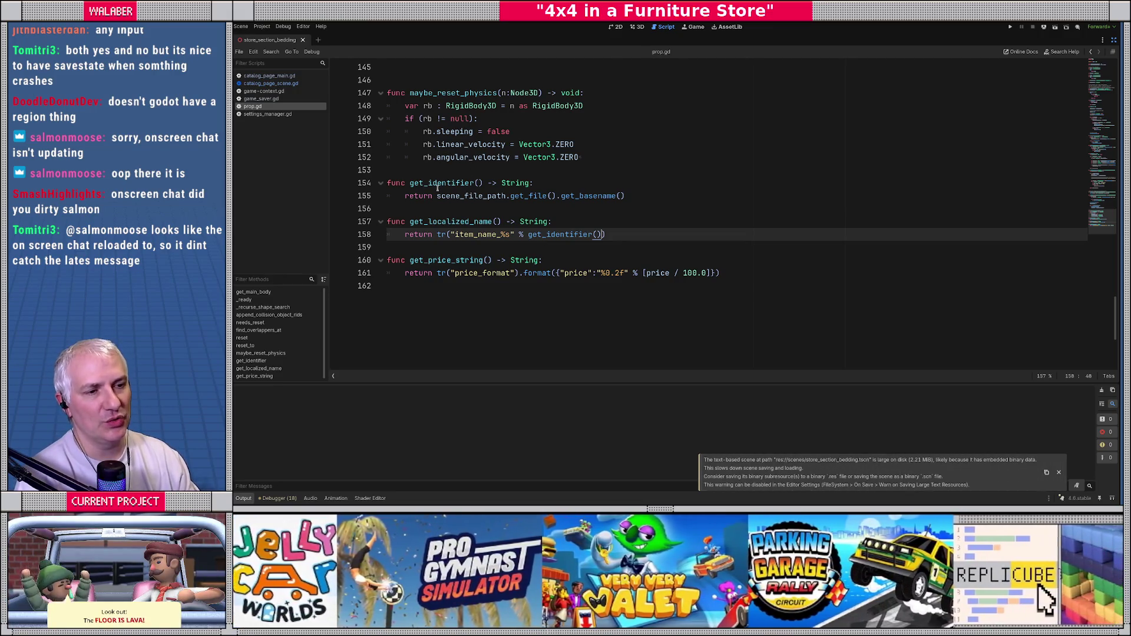
pyautogui.click(276, 84)
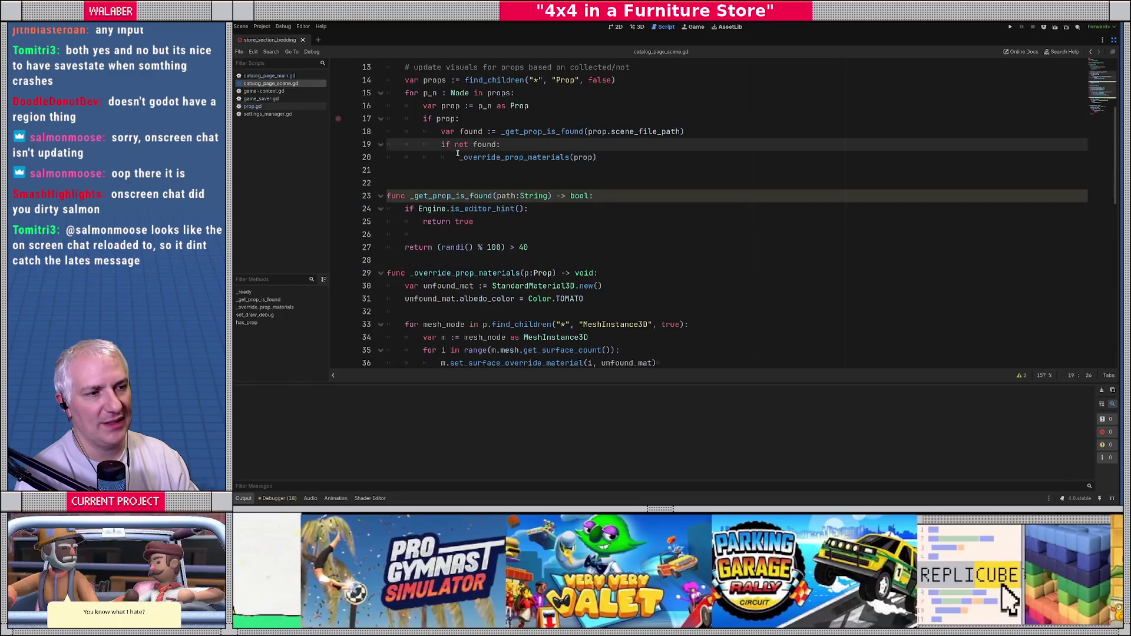
# Replace scene_file_path on line 18 with get_identifier() via autocomplete
pyautogui.scroll(1, 534, 171)
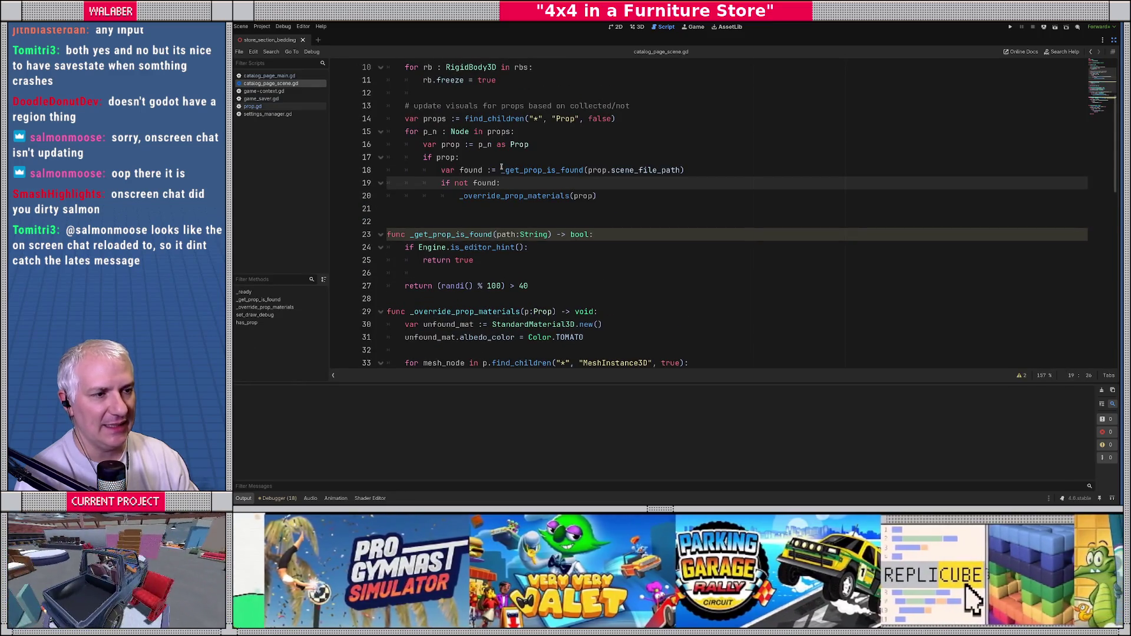
pyautogui.doubleClick(618, 171)
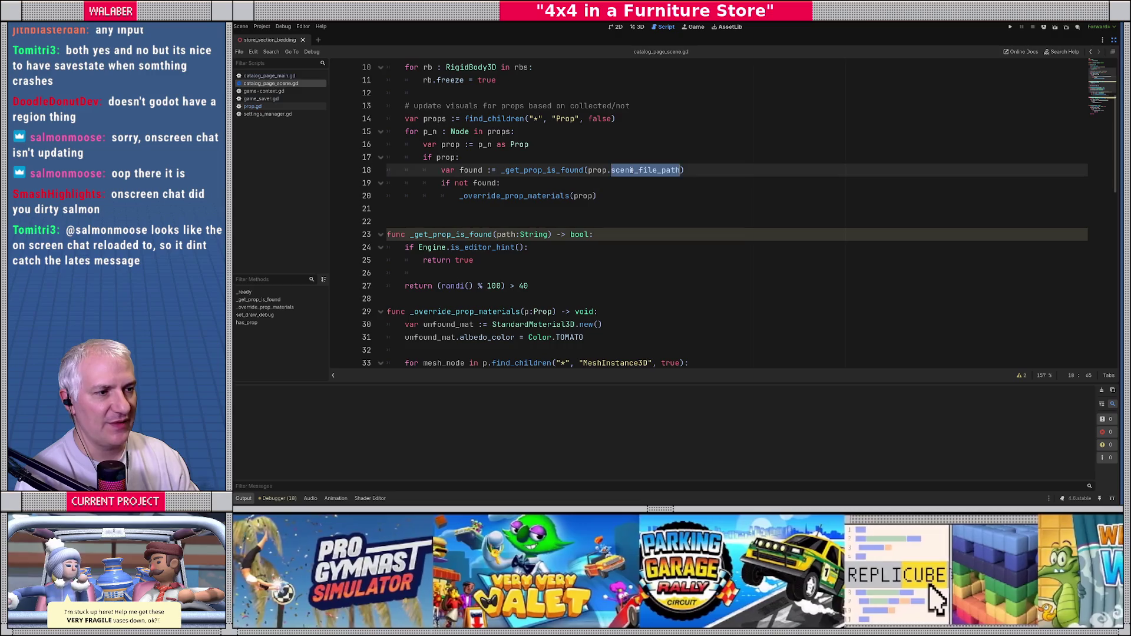
pyautogui.write('get')
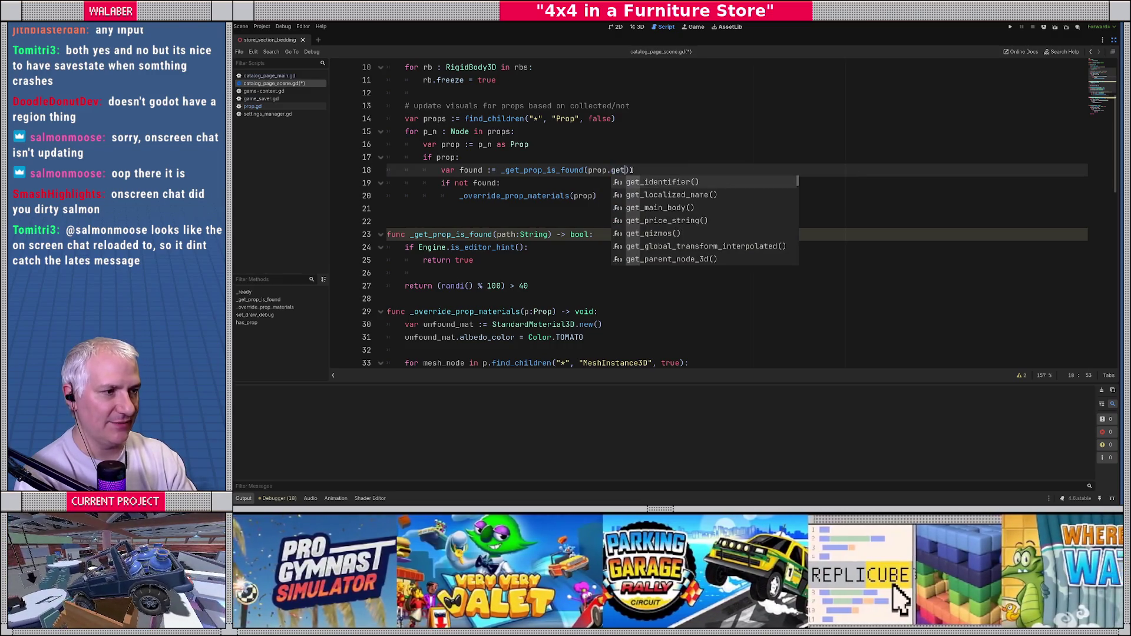
pyautogui.press('Down')
pyautogui.press('Up')
pyautogui.press('Return')
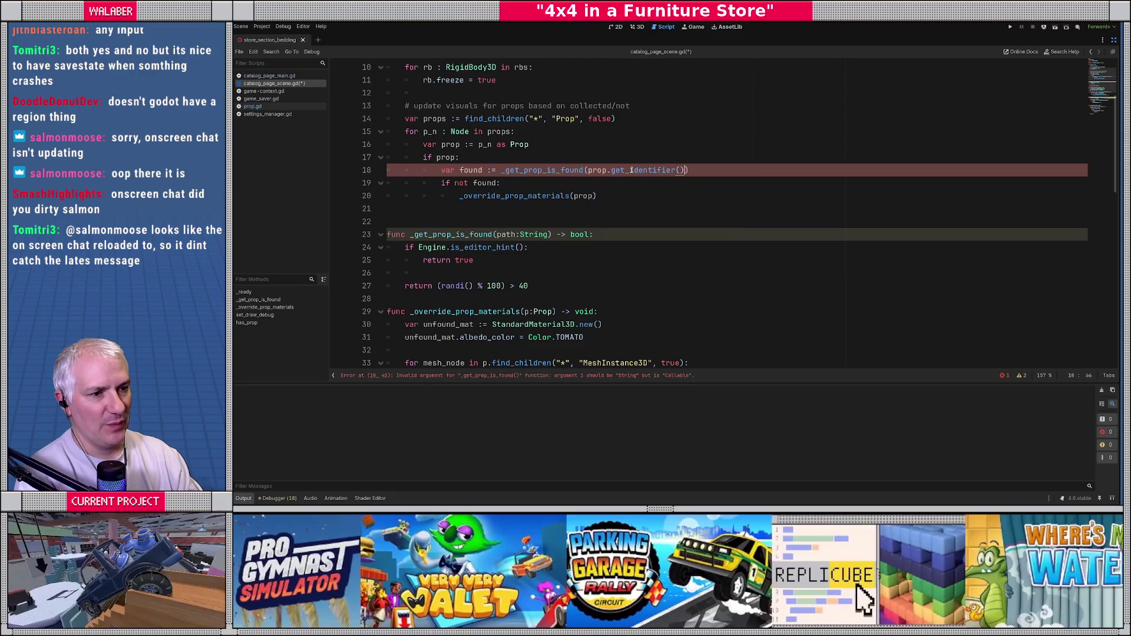
# Review the _get_prop_is_found function and its random result
pyautogui.moveTo(547, 282)
pyautogui.mouseDown()
pyautogui.moveTo(424, 259)
pyautogui.moveTo(372, 236)
pyautogui.mouseUp()
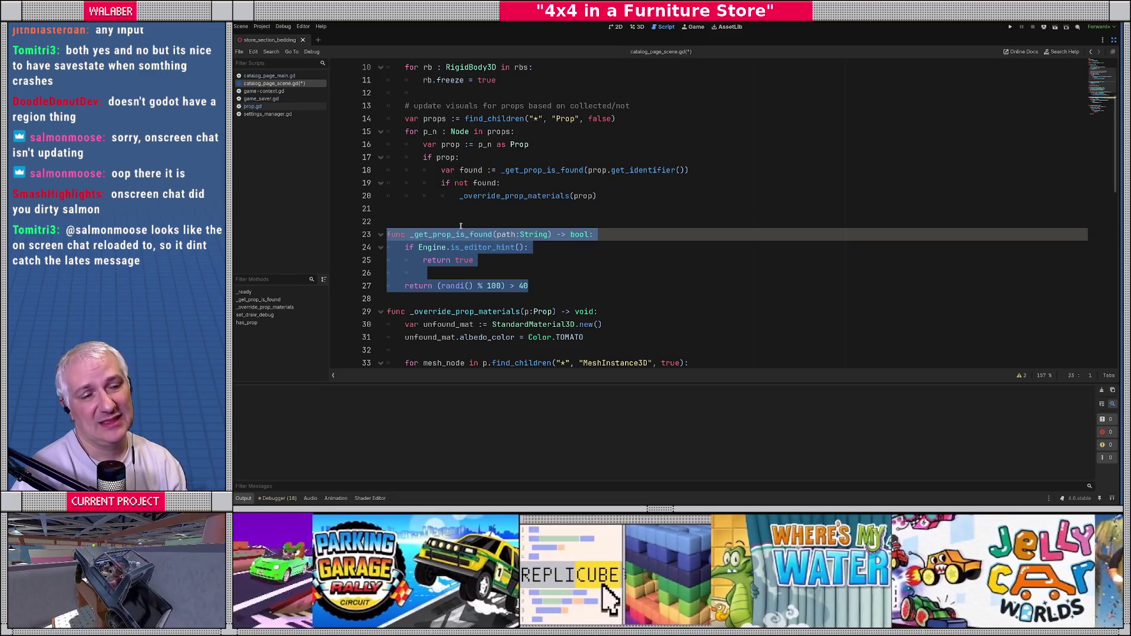
pyautogui.scroll(3, 461, 226)
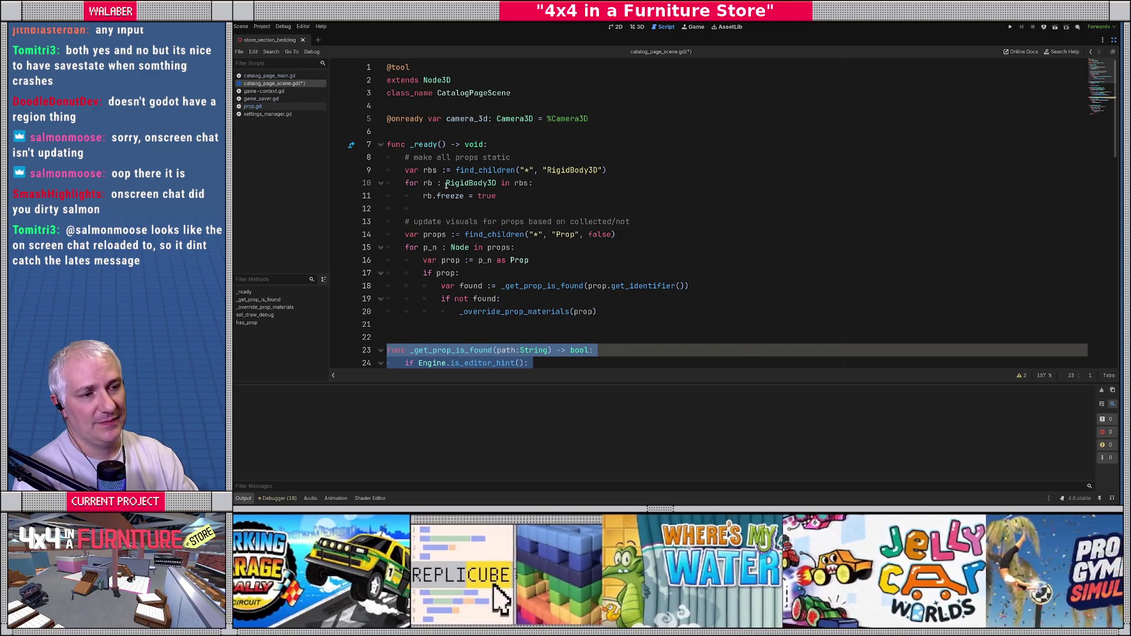
pyautogui.moveTo(445, 189)
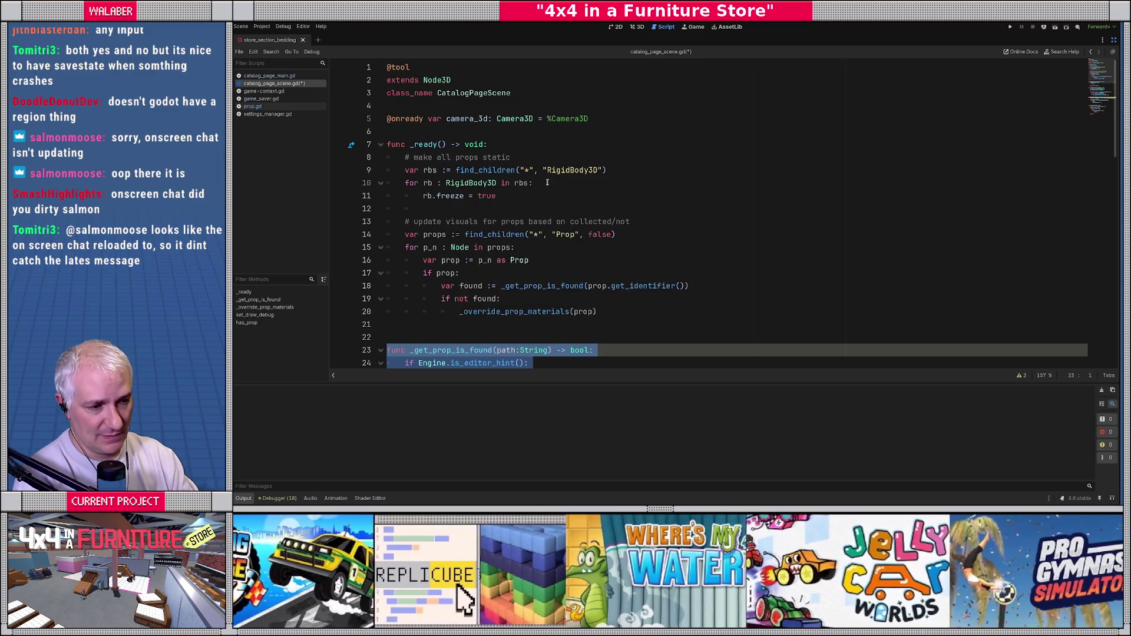
pyautogui.scroll(-3, 447, 231)
pyautogui.click(437, 265)
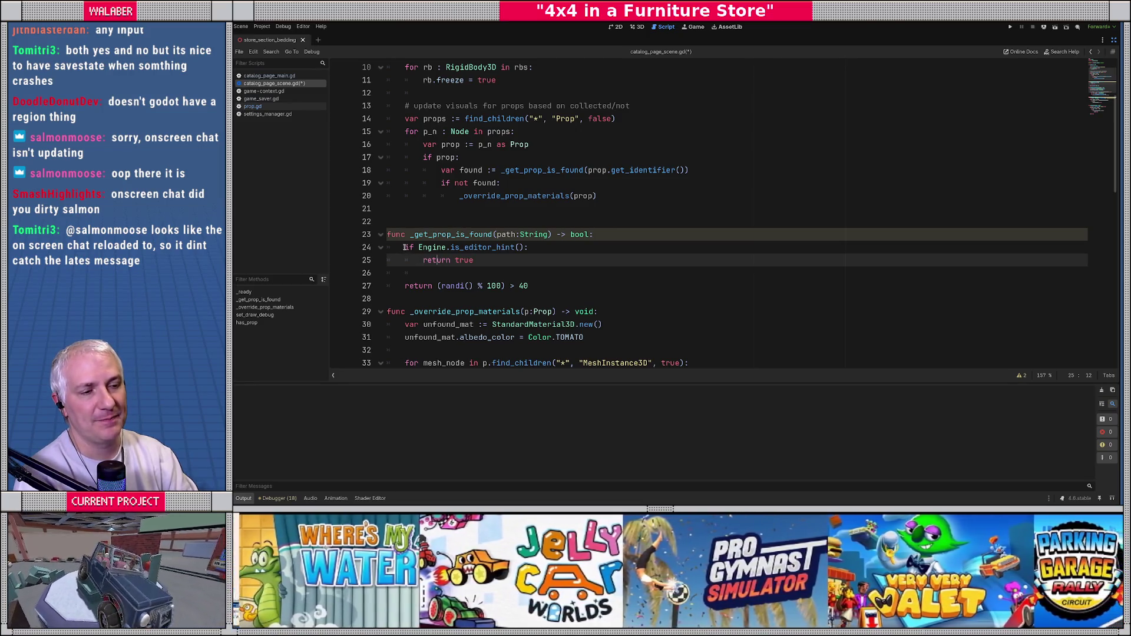
# Replace line 27's random test with Saver.has_found_catalog_item() and rename parameter path to identifier
pyautogui.click(404, 248)
pyautogui.scroll(-1, 412, 256)
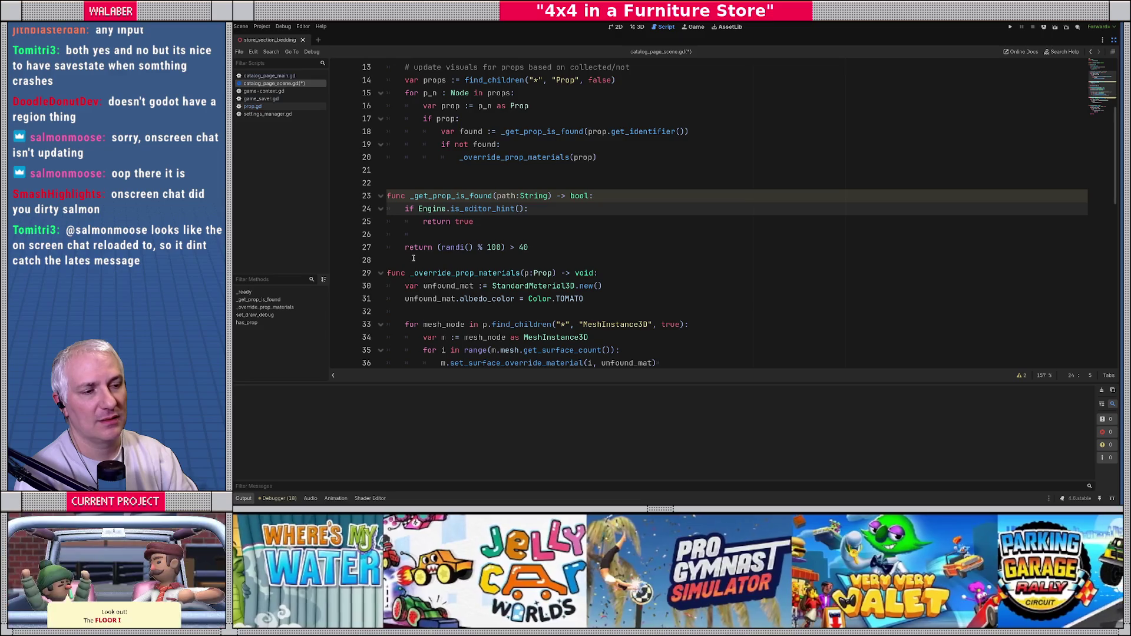
pyautogui.click(412, 235)
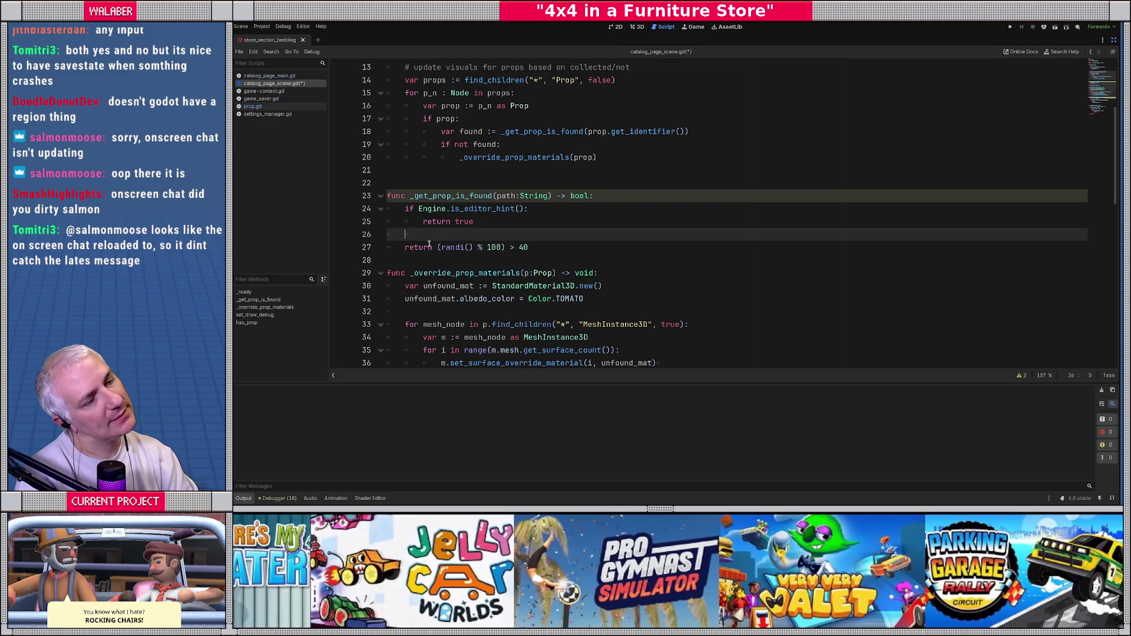
pyautogui.moveTo(437, 247); pyautogui.dragTo(584, 243)
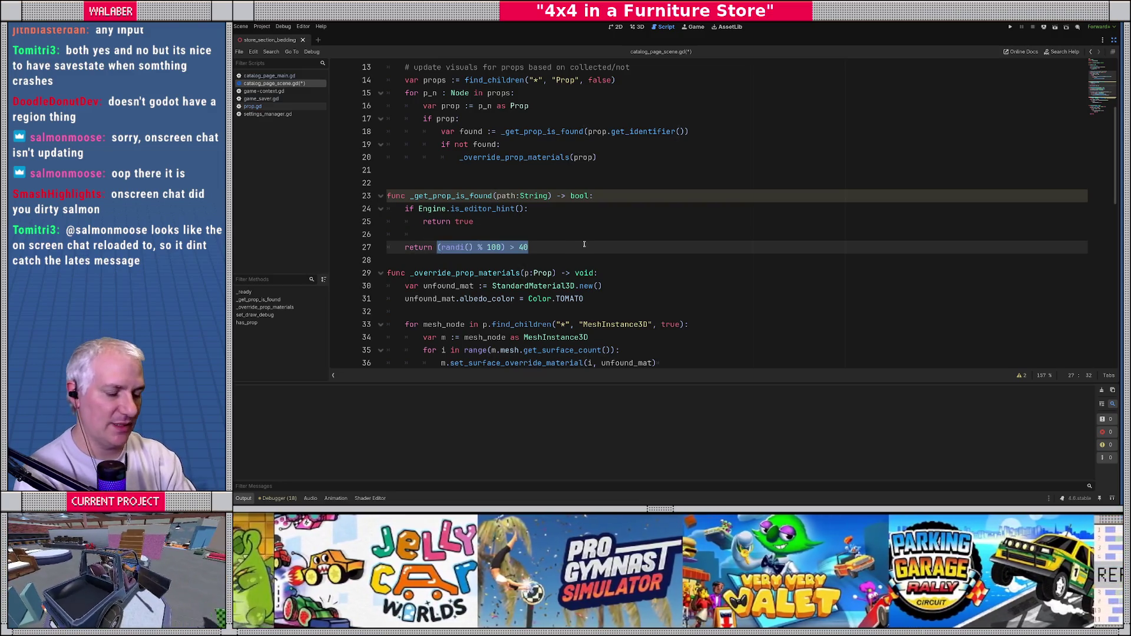
pyautogui.write('Saver.')
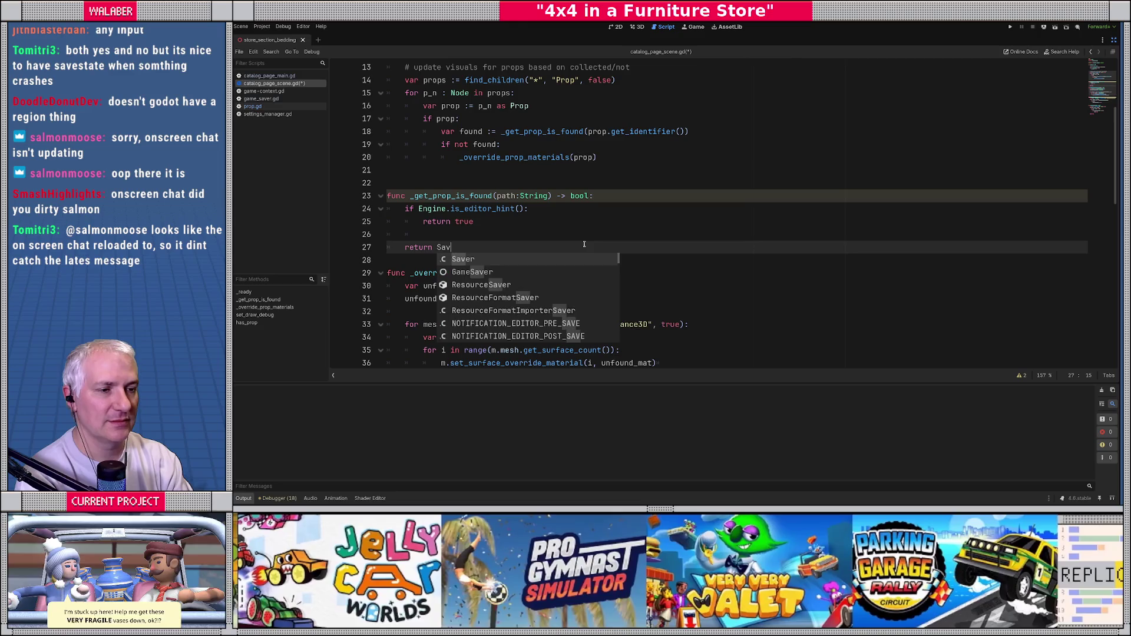
pyautogui.write('has_f')
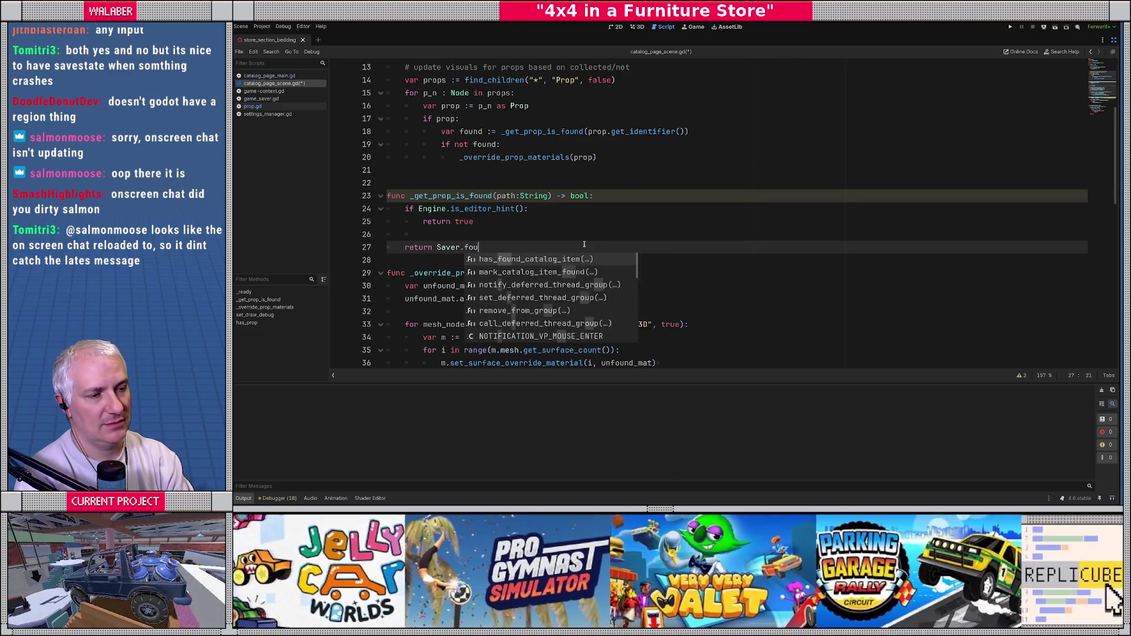
pyautogui.press('Return')
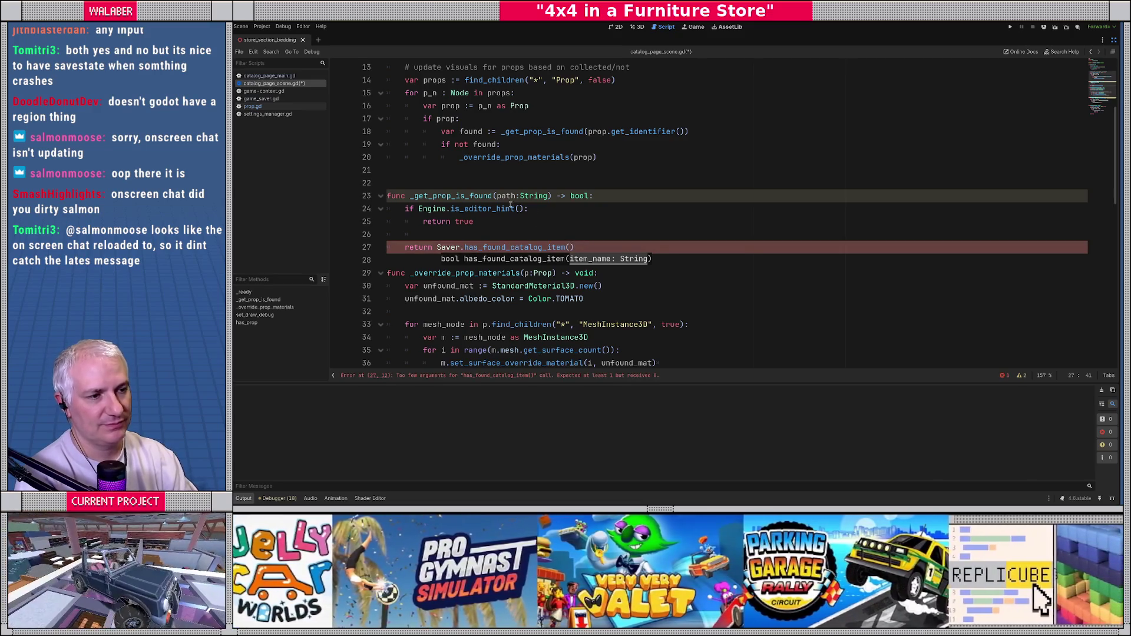
pyautogui.doubleClick(505, 196)
pyautogui.write('identifier')
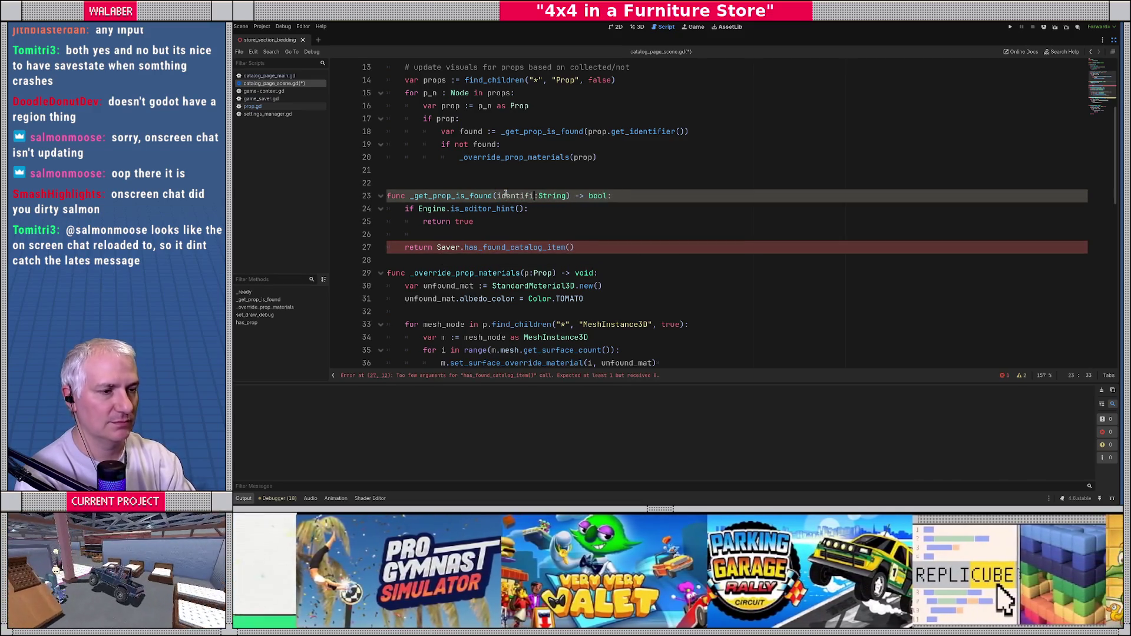